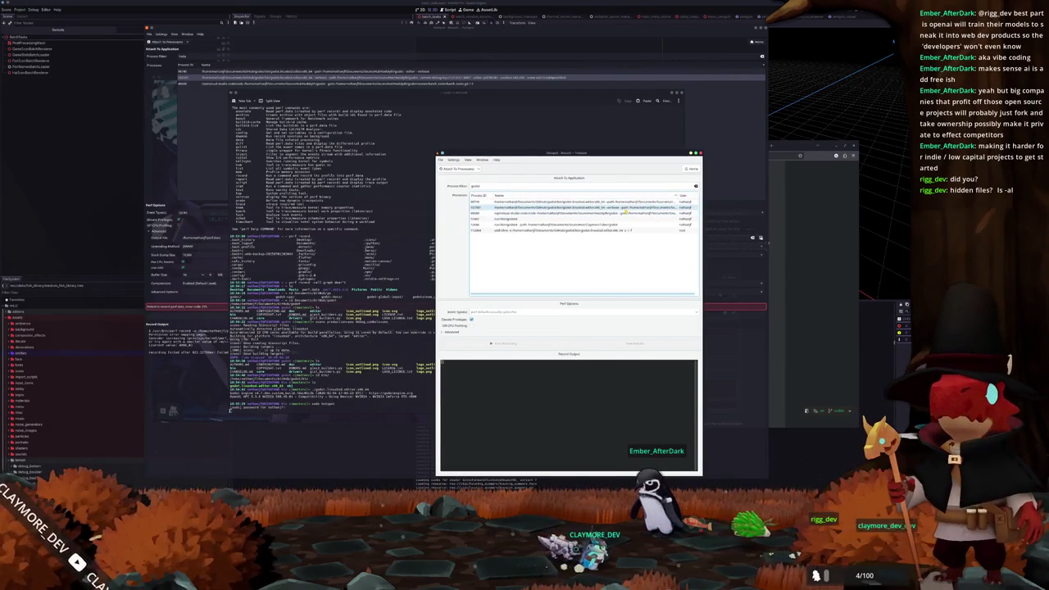
Attach to the running godot editor process, leaving the event type unchanged.
{"action": "left_click", "coordinate": [626, 207]}
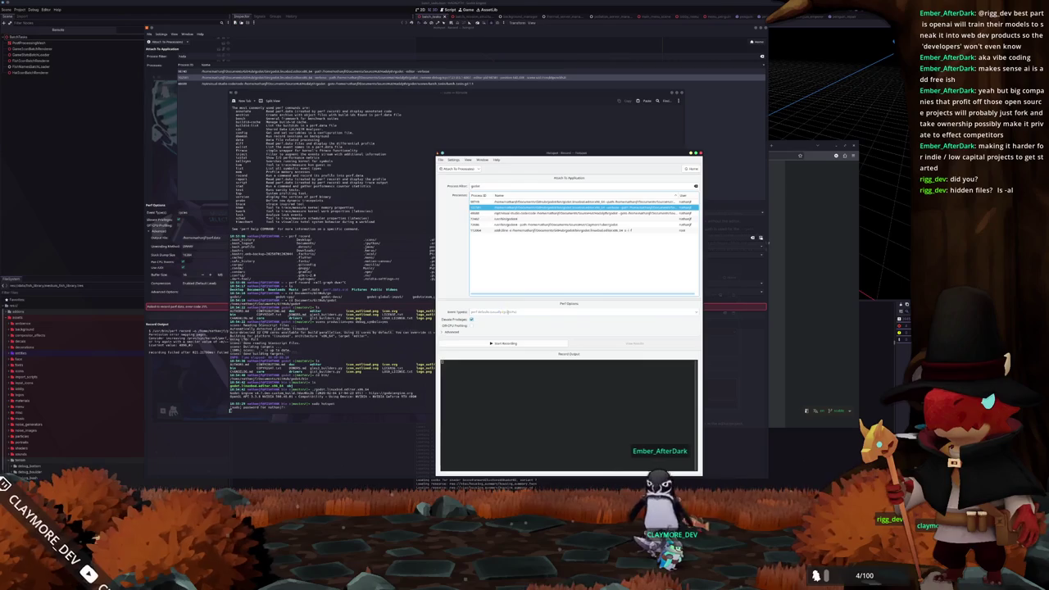
{"action": "left_click", "coordinate": [698, 312]}
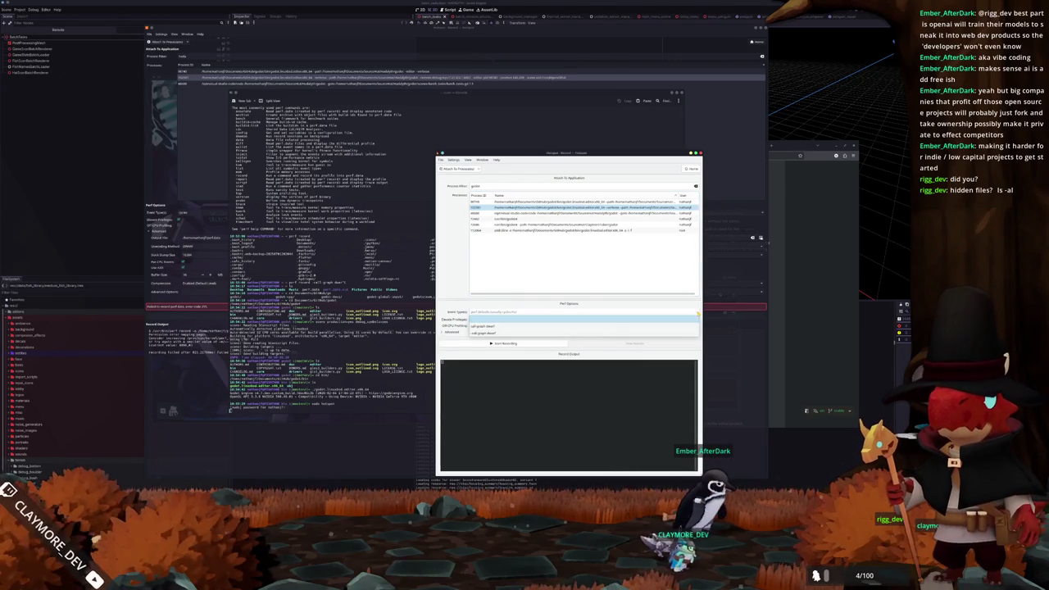
{"action": "key", "text": "Escape"}
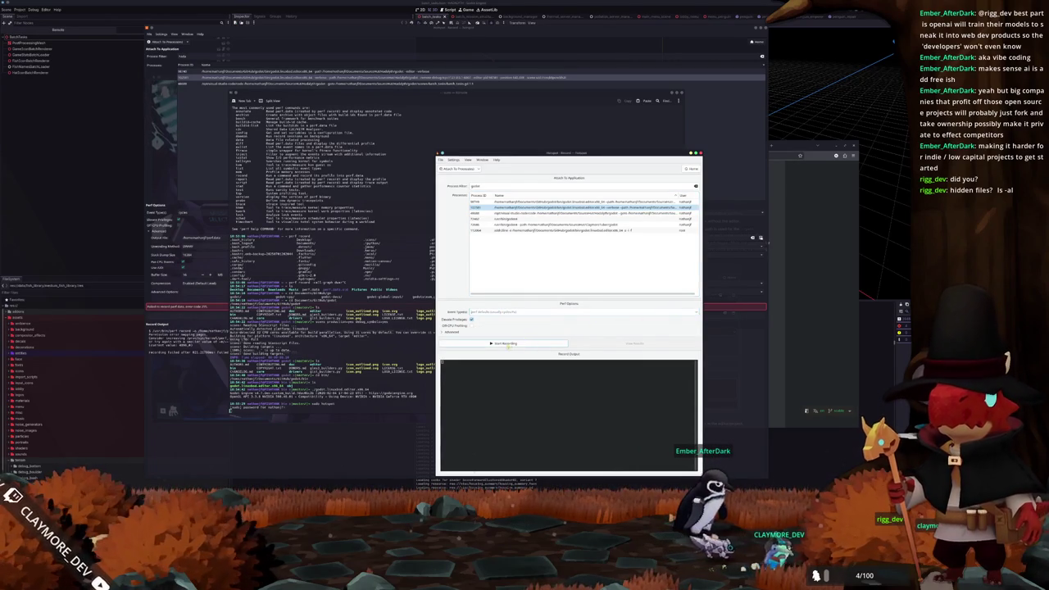
Record a short perf profile of godot and open its results summary.
{"action": "left_click", "coordinate": [505, 345]}
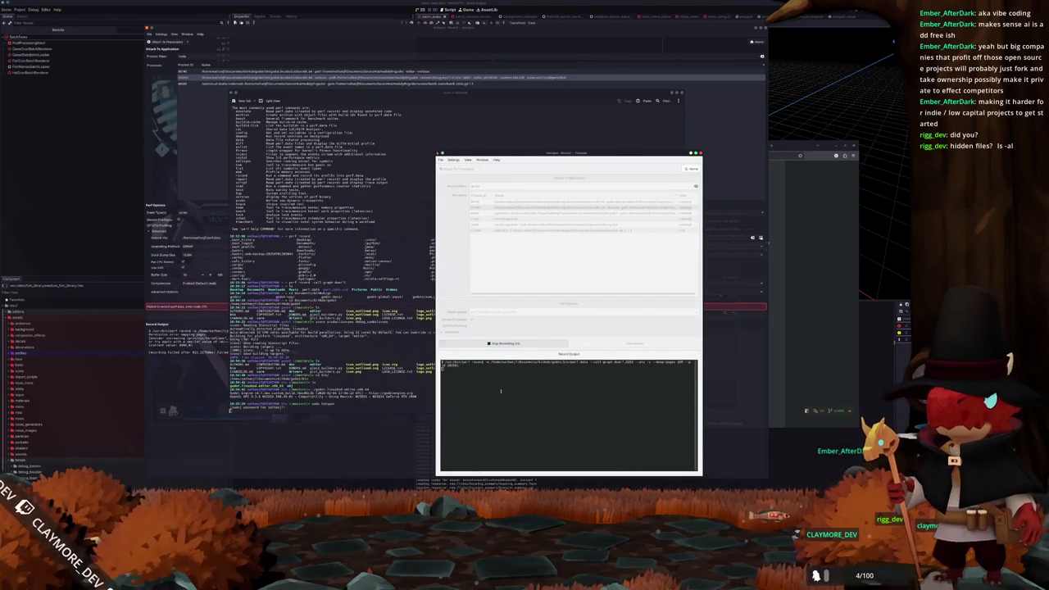
{"action": "left_click", "coordinate": [515, 343]}
{"action": "left_click", "coordinate": [633, 343]}
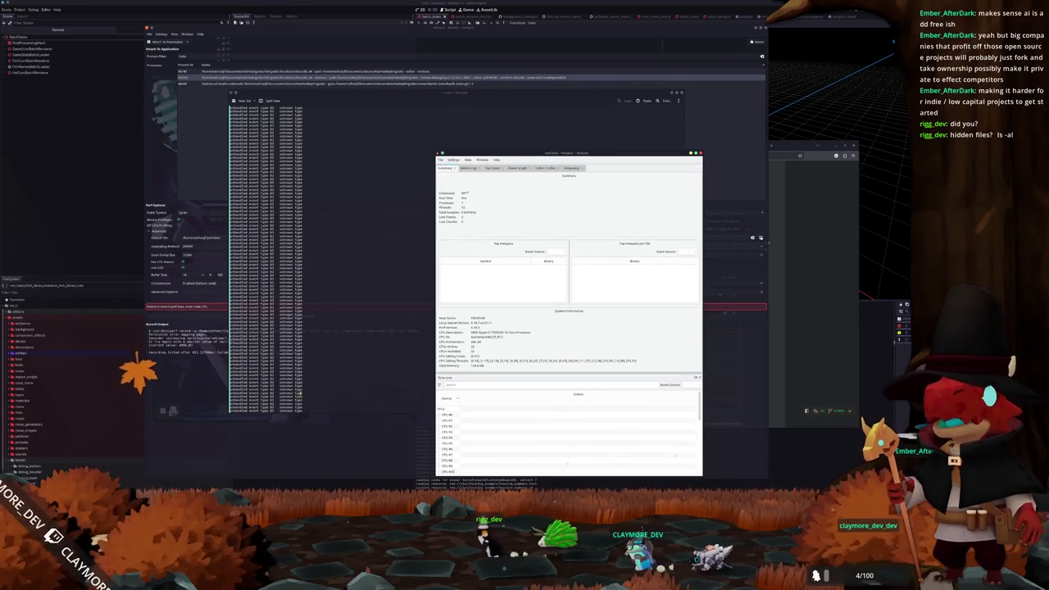
Arrange the Hotspot results and Konsole windows side by side.
{"action": "mouse_move", "coordinate": [493, 220]}
{"action": "left_mouse_down"}
{"action": "mouse_move", "coordinate": [543, 215]}
{"action": "mouse_move", "coordinate": [689, 138]}
{"action": "left_mouse_up"}
{"action": "left_click_drag", "start_coordinate": [606, 96], "coordinate": [523, 124]}
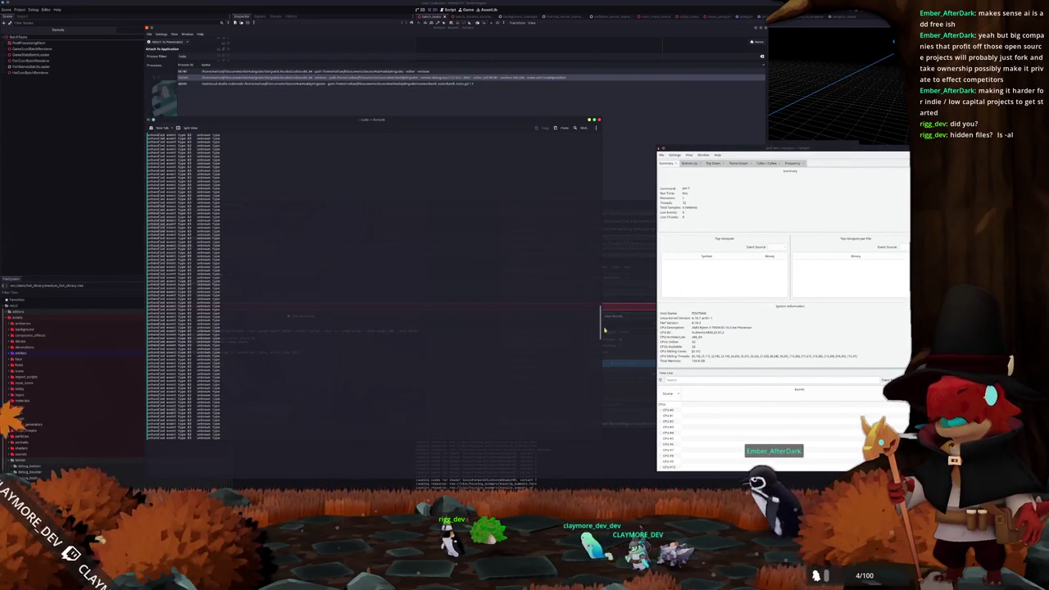
{"action": "left_click_drag", "start_coordinate": [588, 238], "coordinate": [589, 192]}
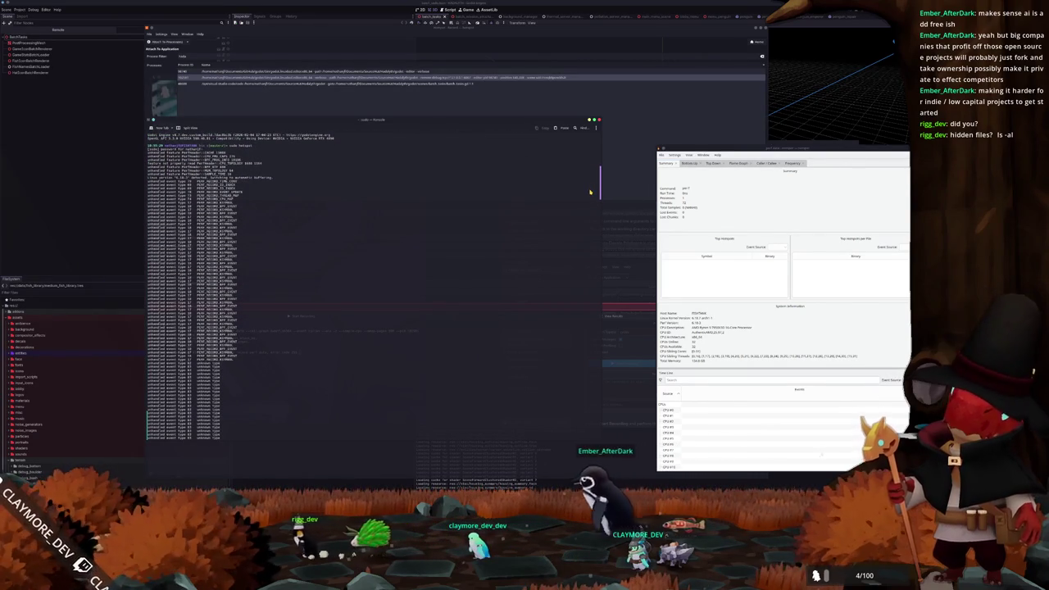
Review the Konsole log, then quit Hotspot and rerun the hotspot command on perf.data.
{"action": "scroll", "coordinate": [312, 177], "scroll_direction": "up", "scroll_amount": 4}
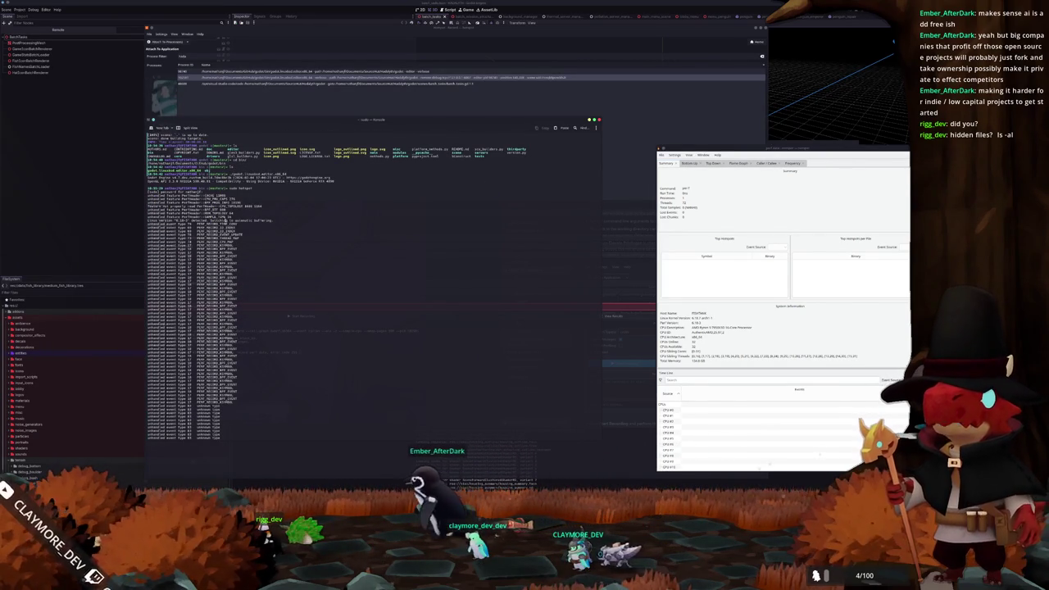
{"action": "scroll", "coordinate": [238, 223], "scroll_direction": "down", "scroll_amount": 4}
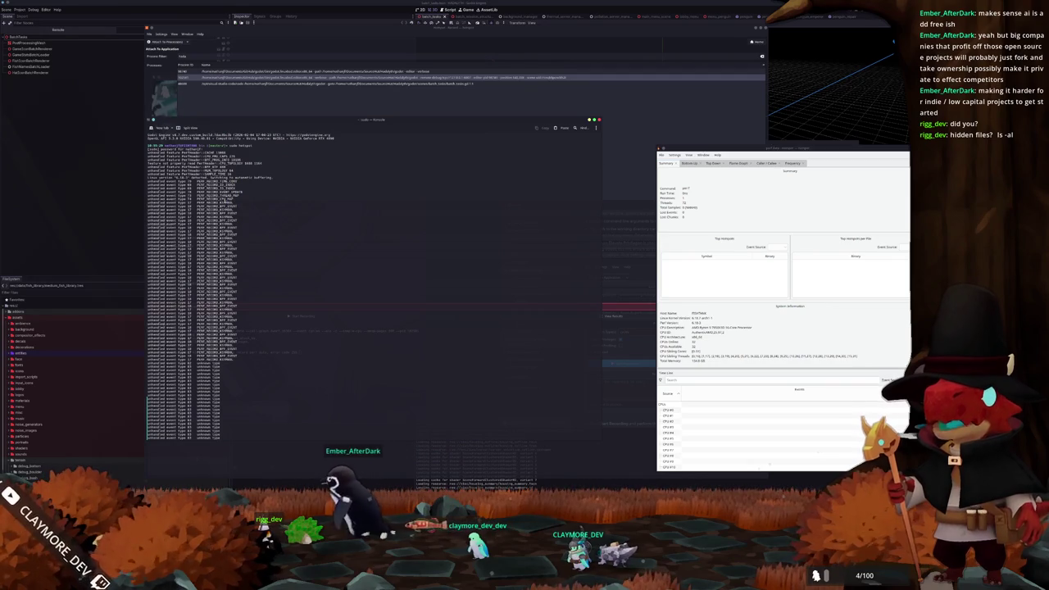
{"action": "scroll", "coordinate": [231, 265], "scroll_direction": "down", "scroll_amount": 10}
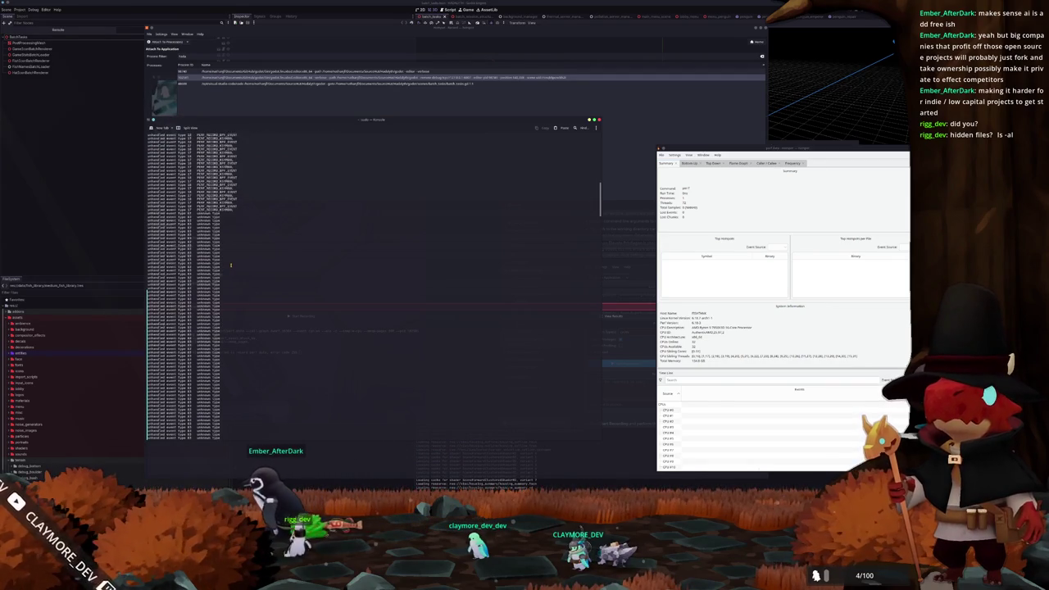
{"action": "key", "text": "ctrl+q"}
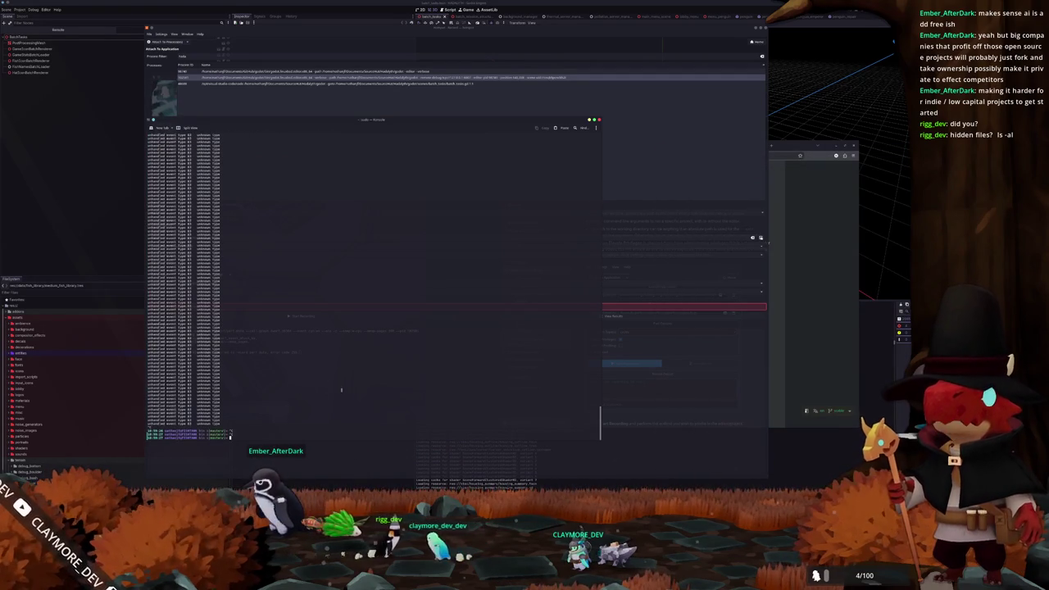
{"action": "type", "text": "sudo hotspot"}
{"action": "key", "text": "Return"}
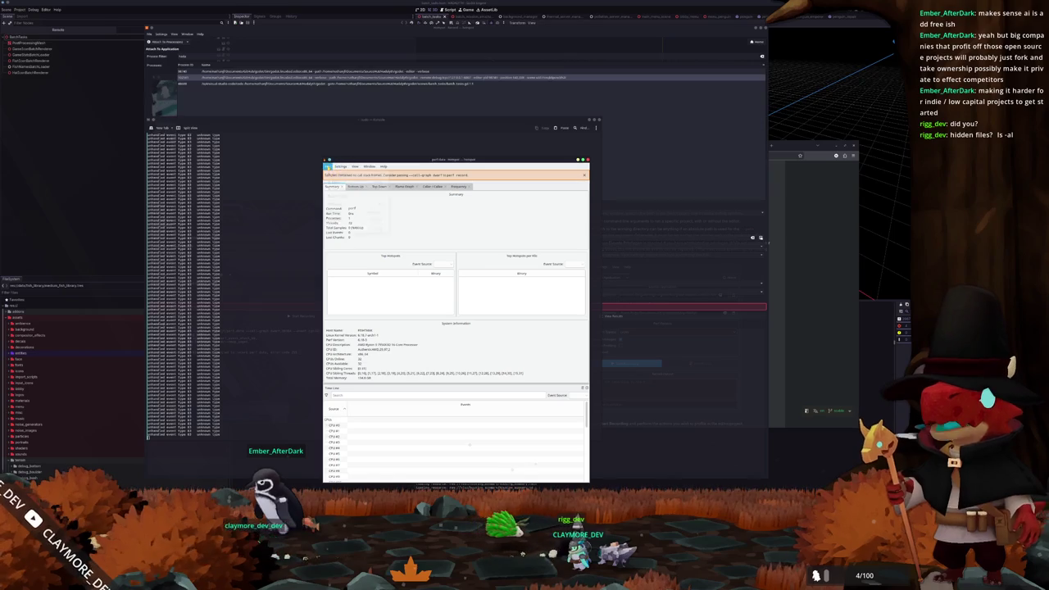
Switch Record Data to launching an application and clear the old project path from Parameters.
{"action": "left_click", "coordinate": [328, 167]}
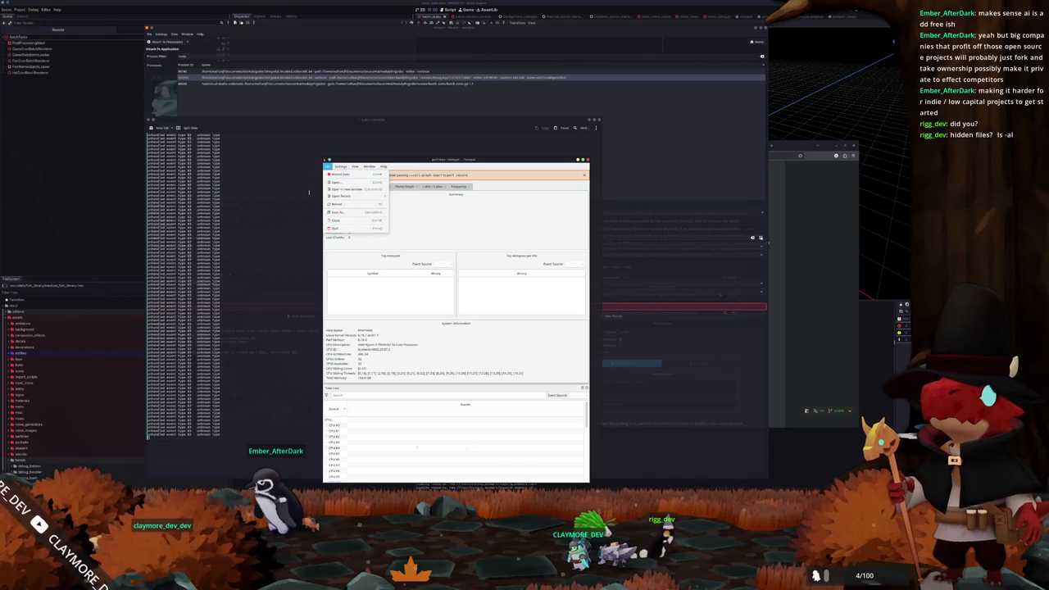
{"action": "left_click", "coordinate": [339, 174]}
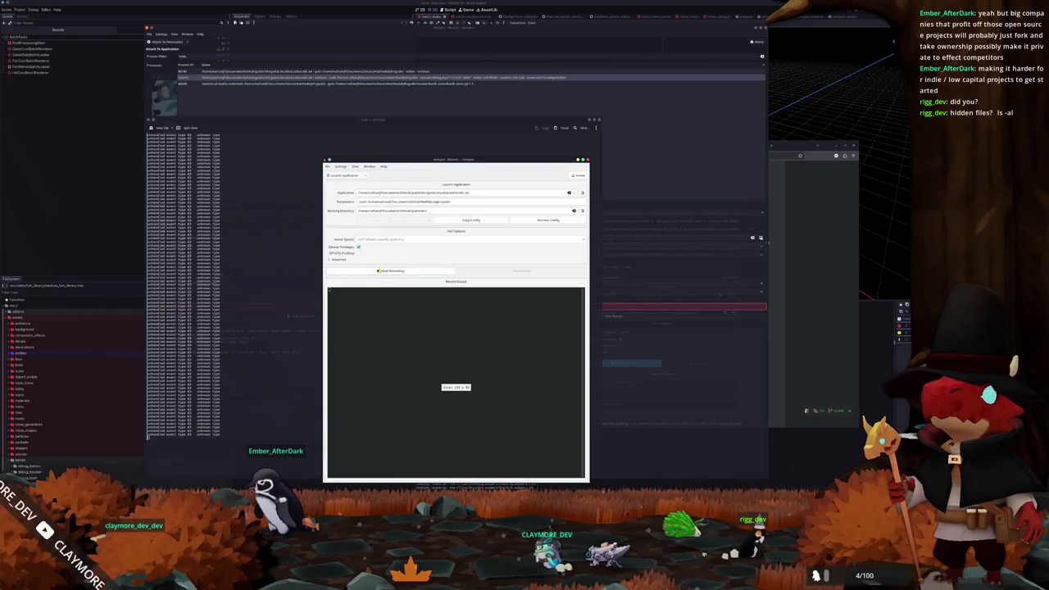
{"action": "left_click", "coordinate": [336, 260]}
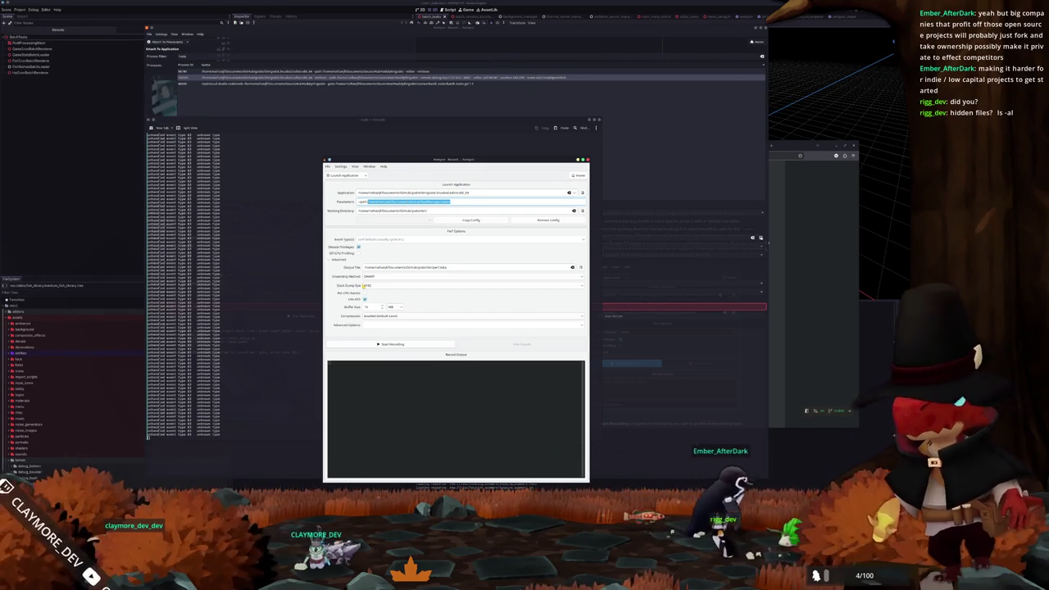
{"action": "key", "text": "BackSpace"}
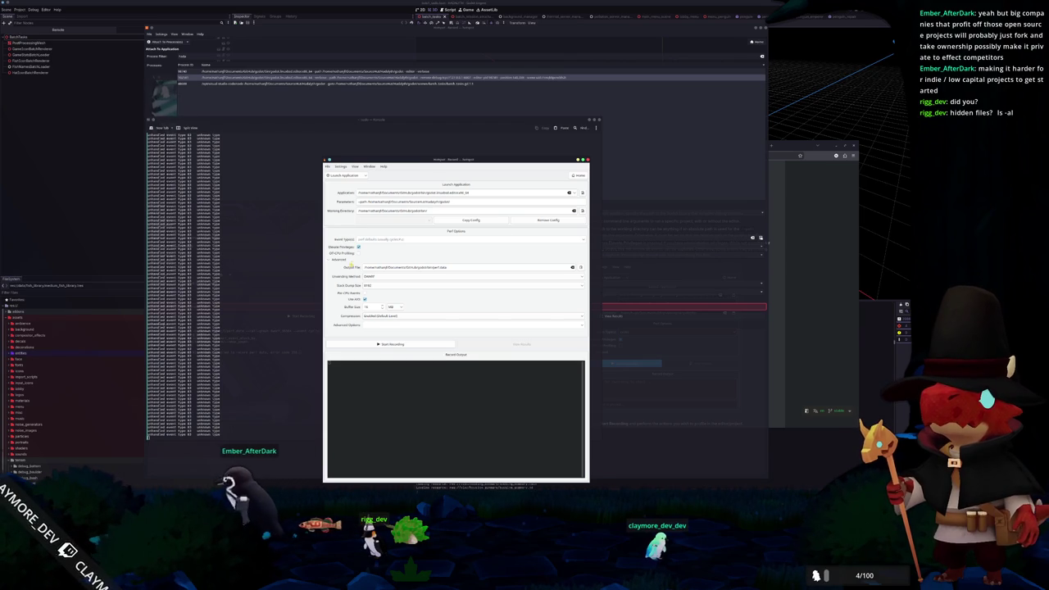
Start recording the Godot game and load the save in slot 1.
{"action": "left_click", "coordinate": [378, 344]}
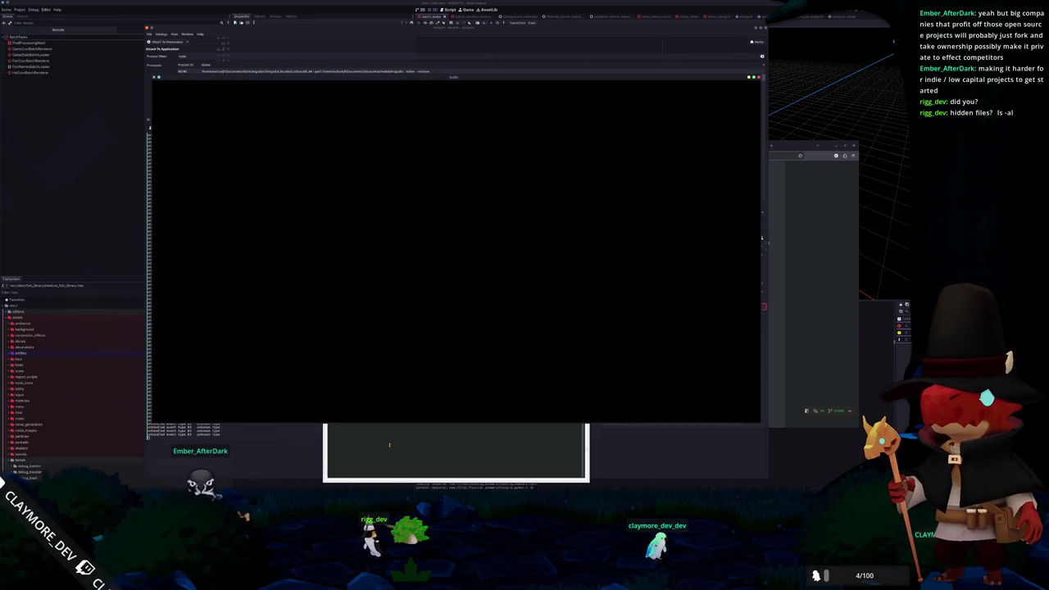
{"action": "left_click", "coordinate": [393, 428]}
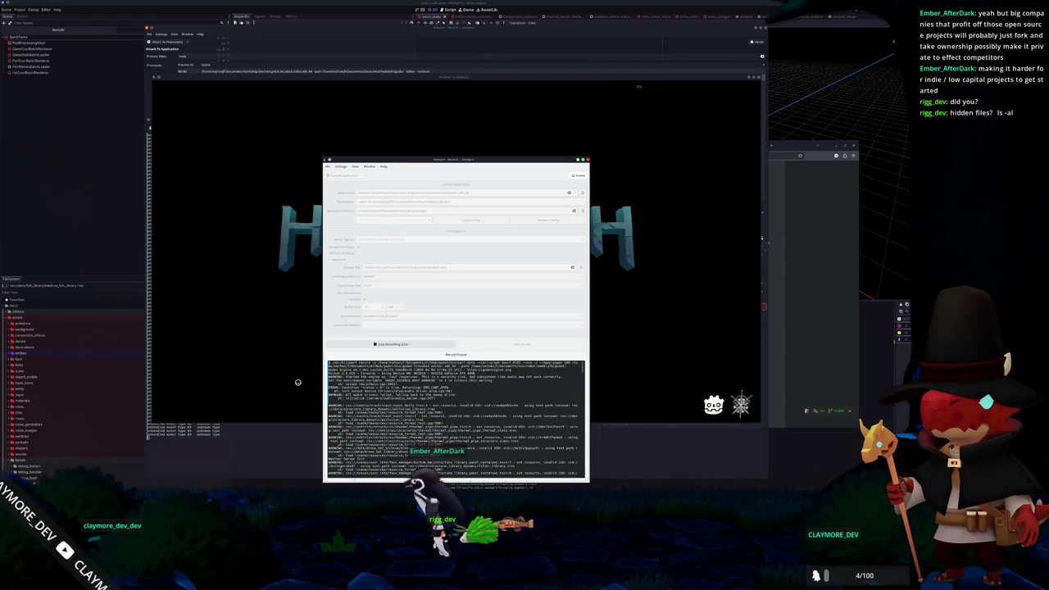
{"action": "left_click", "coordinate": [469, 297]}
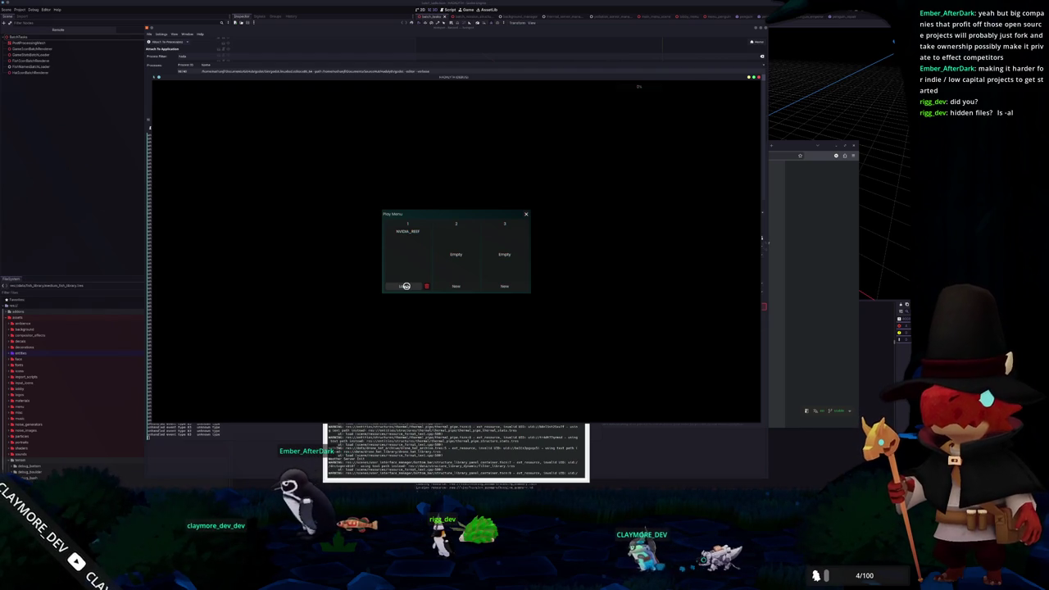
{"action": "left_click", "coordinate": [405, 286]}
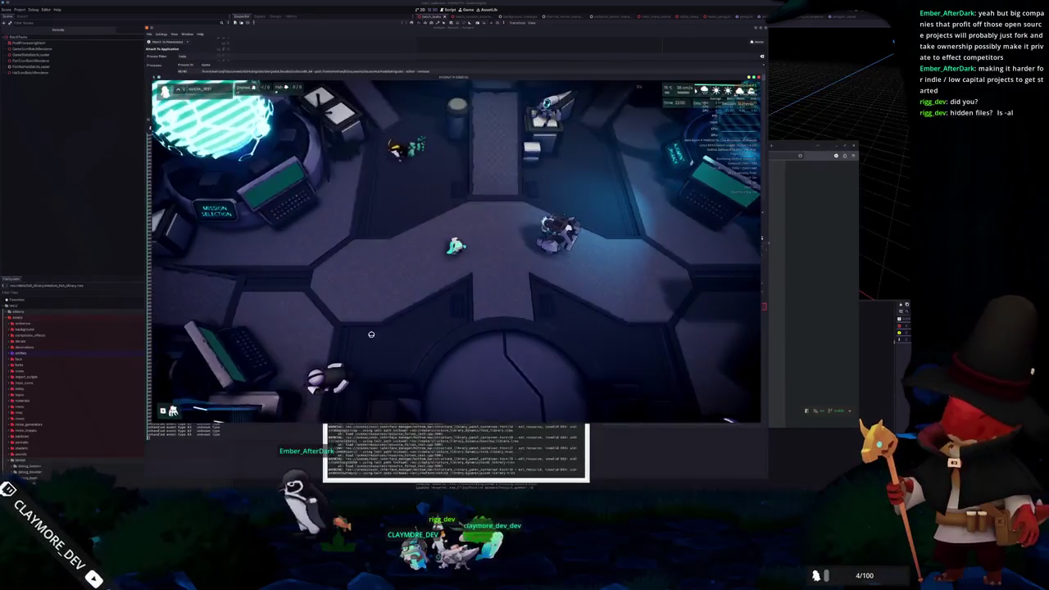
Pause the game, view Settings > Display, resume, and return to Hotspot.
{"action": "key", "text": "Escape"}
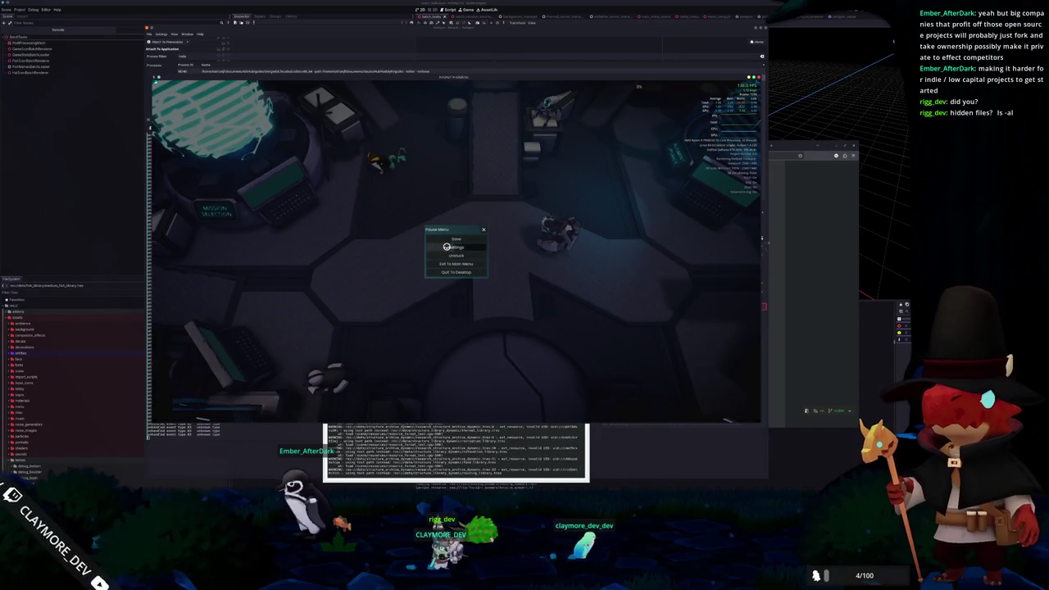
{"action": "left_click", "coordinate": [451, 247]}
{"action": "left_click", "coordinate": [390, 141]}
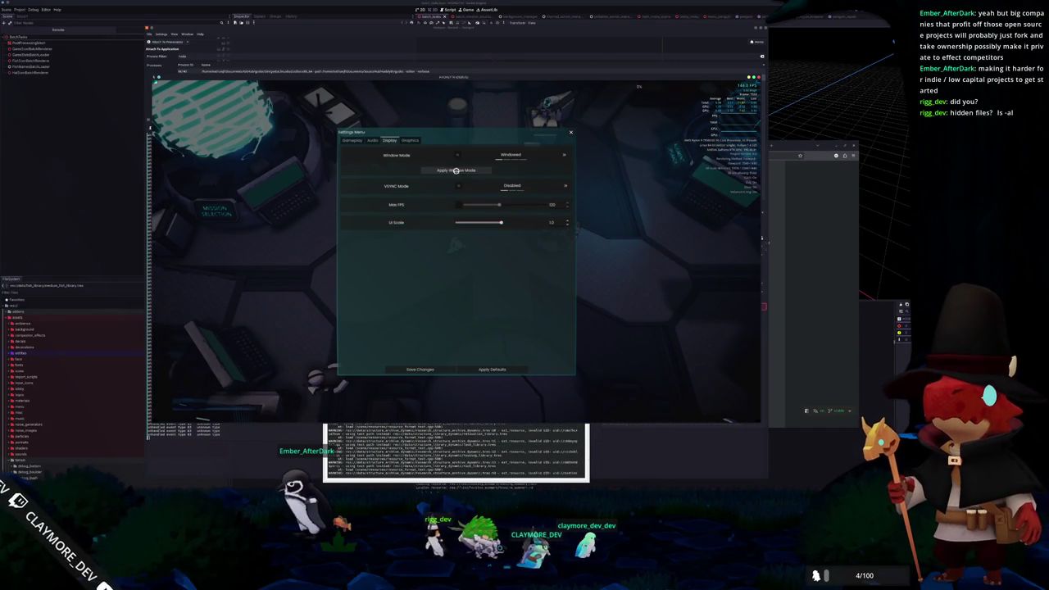
{"action": "key", "text": "Escape"}
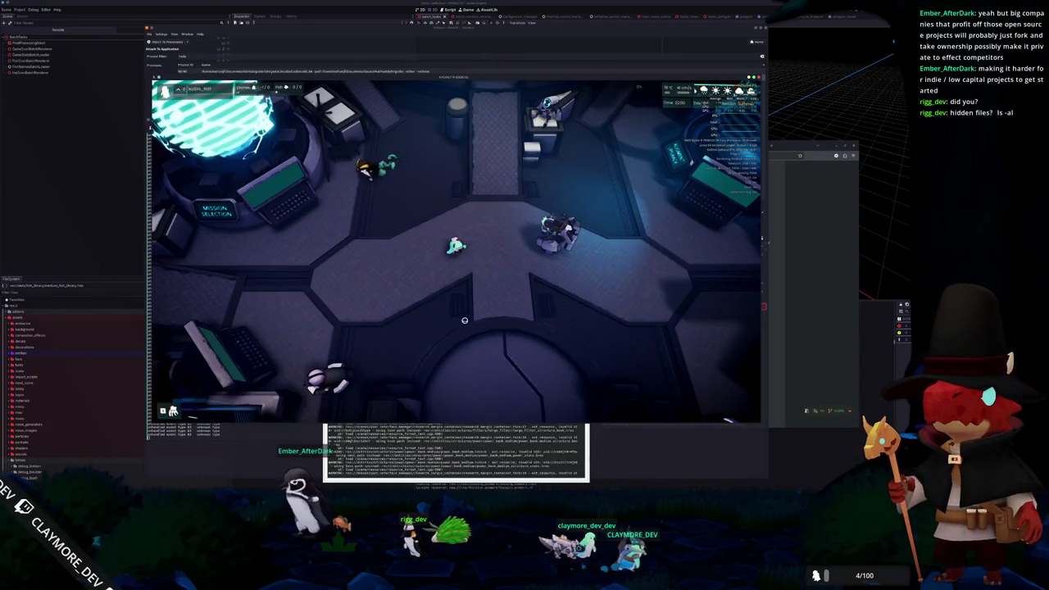
{"action": "key", "text": "alt+Tab"}
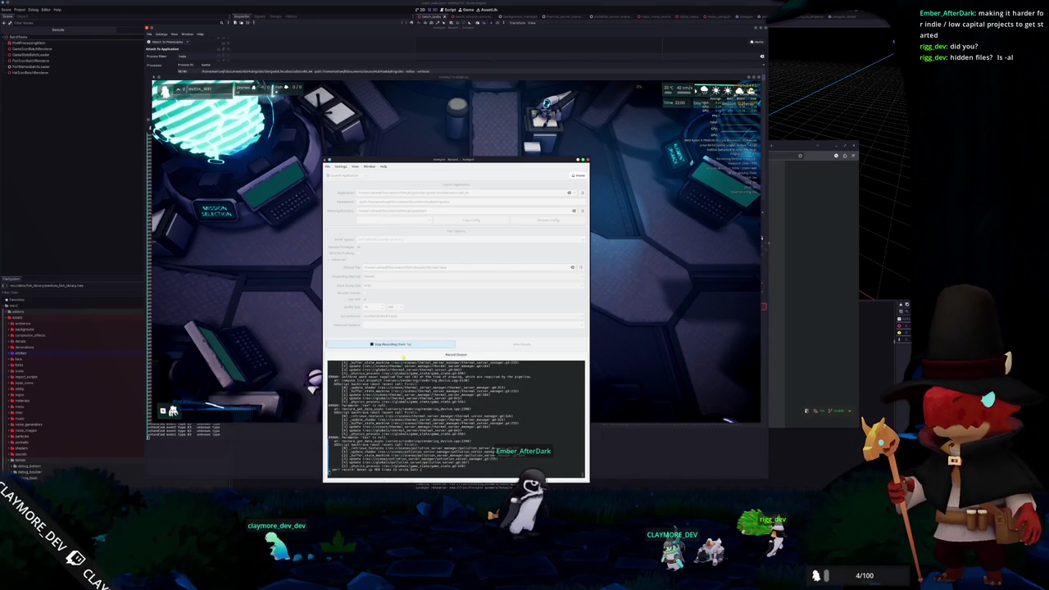
Open the game recording's results summary, then close the results window.
{"action": "left_click", "coordinate": [513, 345]}
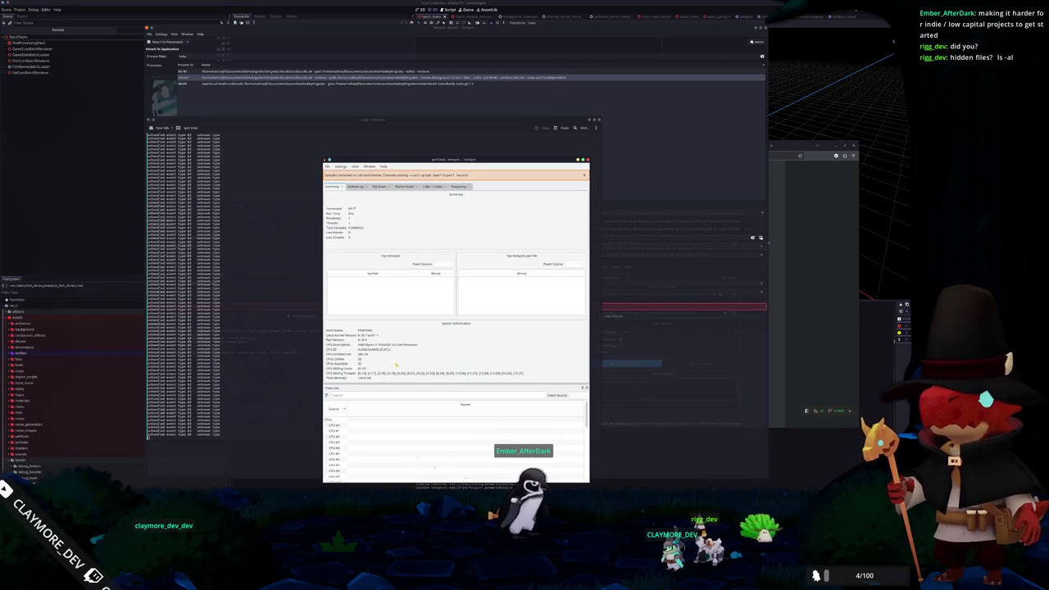
{"action": "left_click", "coordinate": [585, 159]}
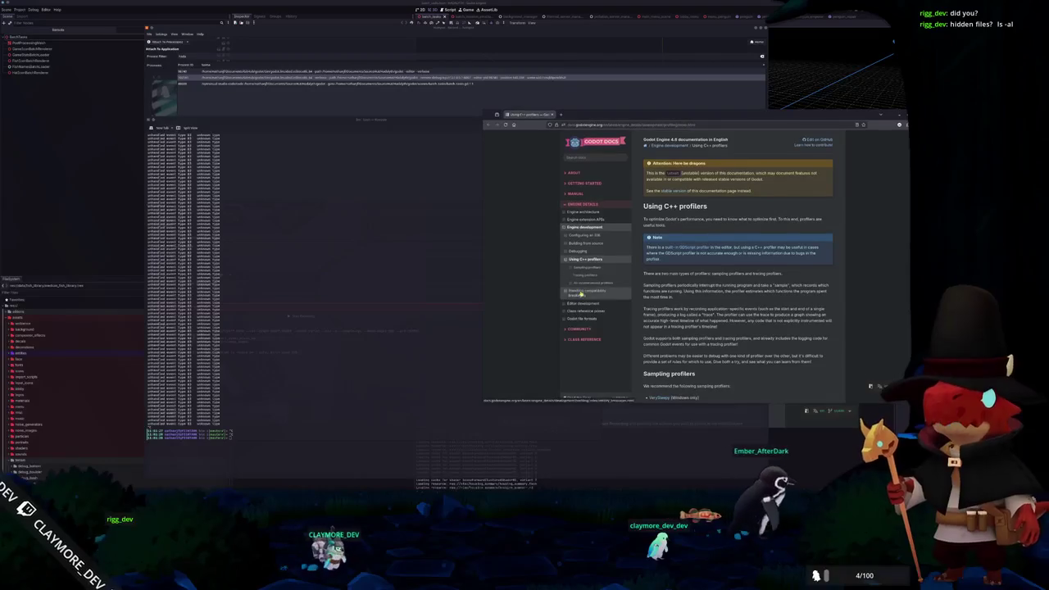
Open the Tracy profiler docs page from the recommended profilers, then recall a command in Konsole.
{"action": "scroll", "coordinate": [594, 295], "scroll_direction": "down", "scroll_amount": 10}
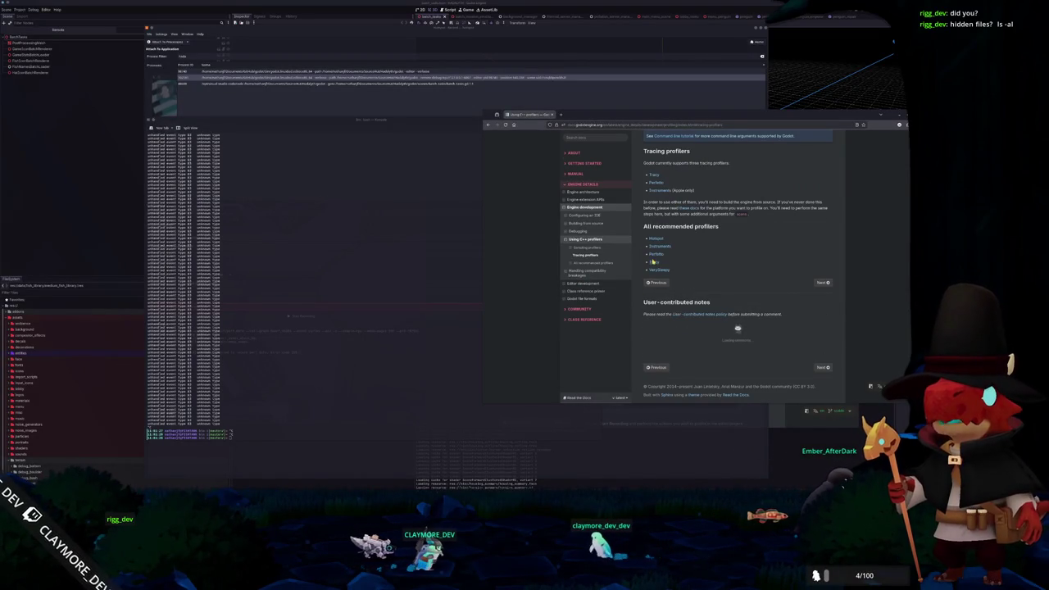
{"action": "left_click", "coordinate": [653, 260]}
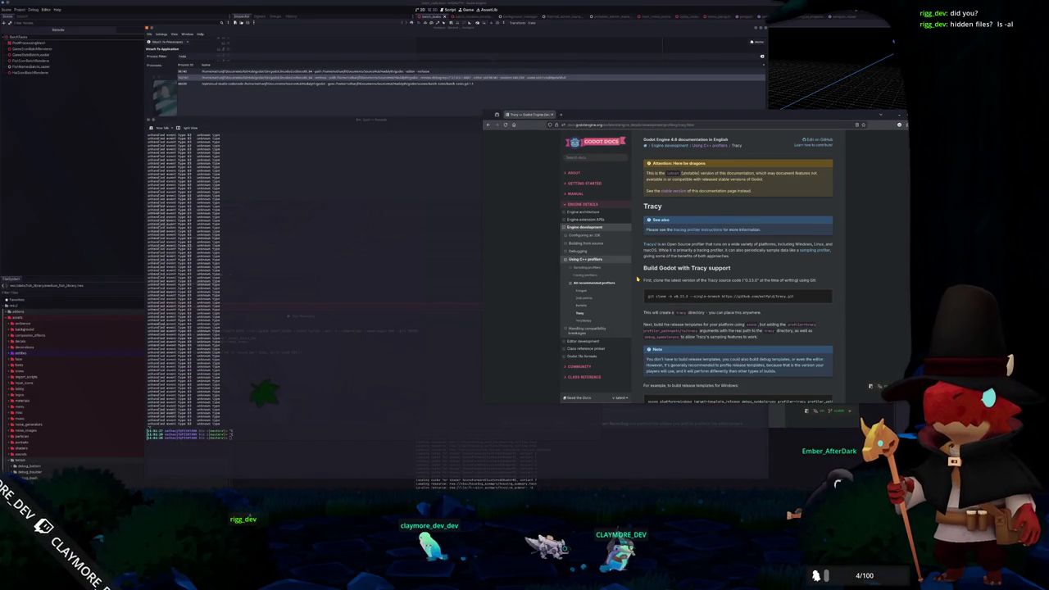
{"action": "scroll", "coordinate": [636, 278], "scroll_direction": "down", "scroll_amount": 1}
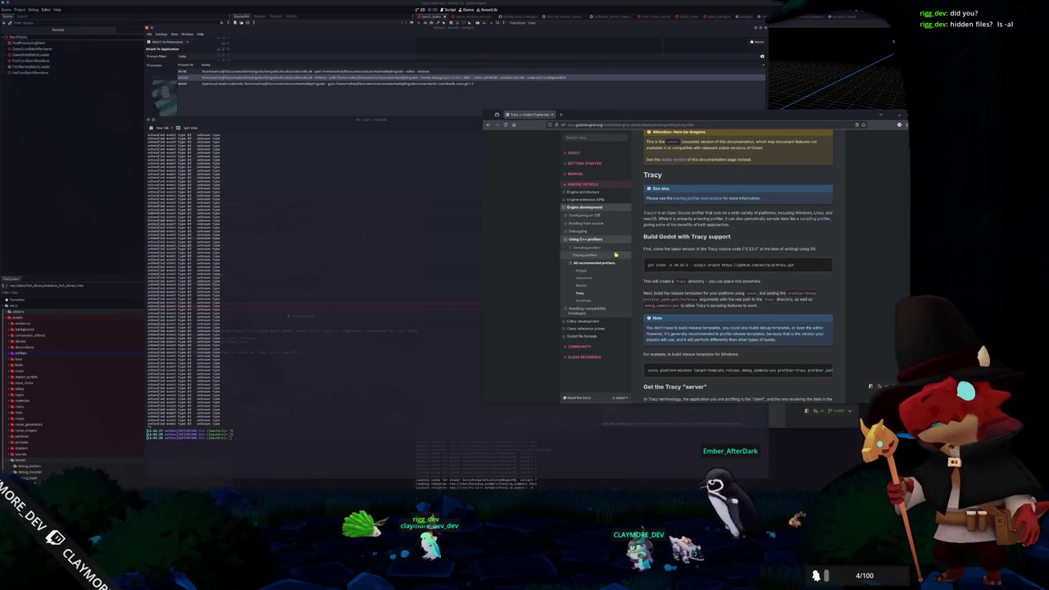
{"action": "left_click", "coordinate": [239, 437]}
{"action": "key", "text": "Up"}
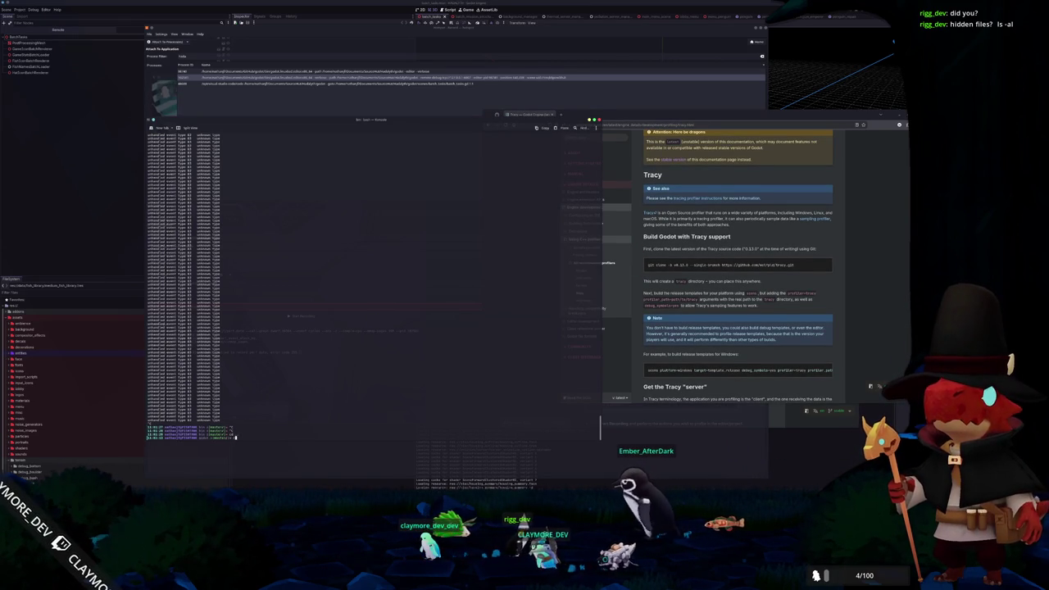
Rerun the recalled folder listing and scroll through its output.
{"action": "key", "text": "Return"}
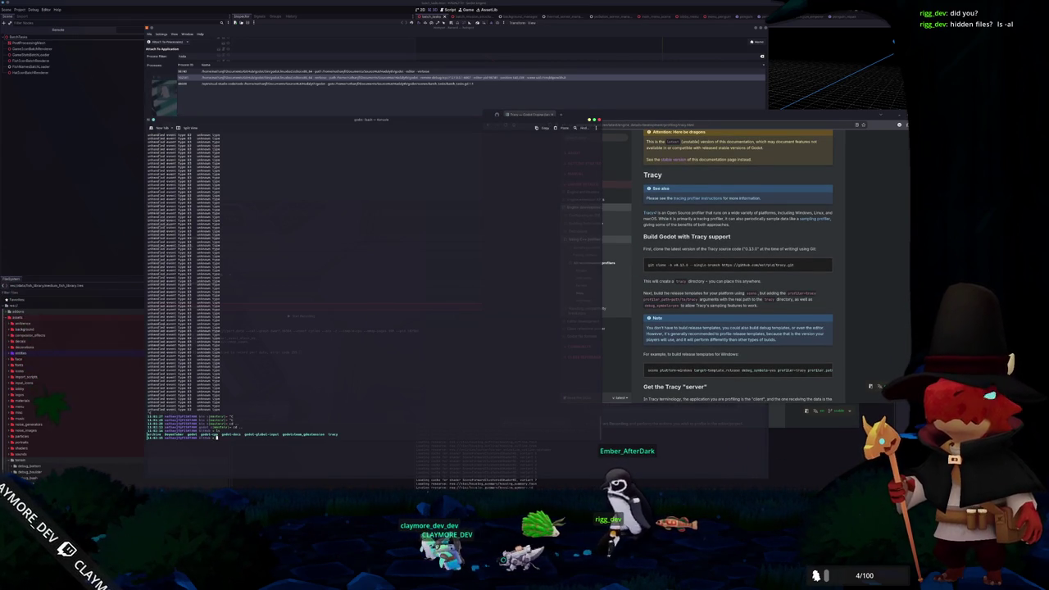
{"action": "scroll", "coordinate": [655, 230], "scroll_direction": "down", "scroll_amount": 2}
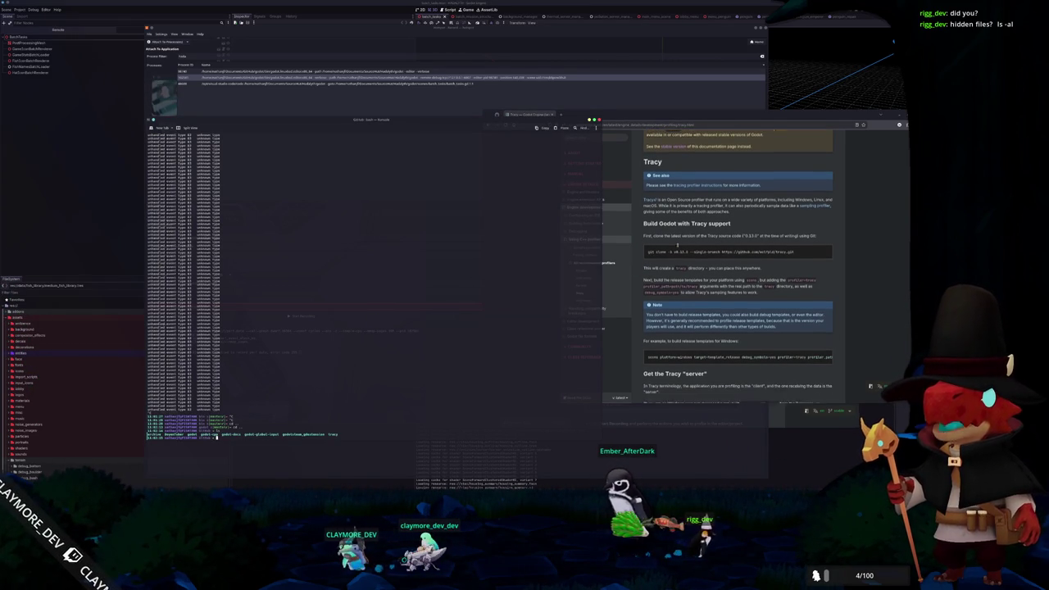
{"action": "scroll", "coordinate": [677, 258], "scroll_direction": "down", "scroll_amount": 2}
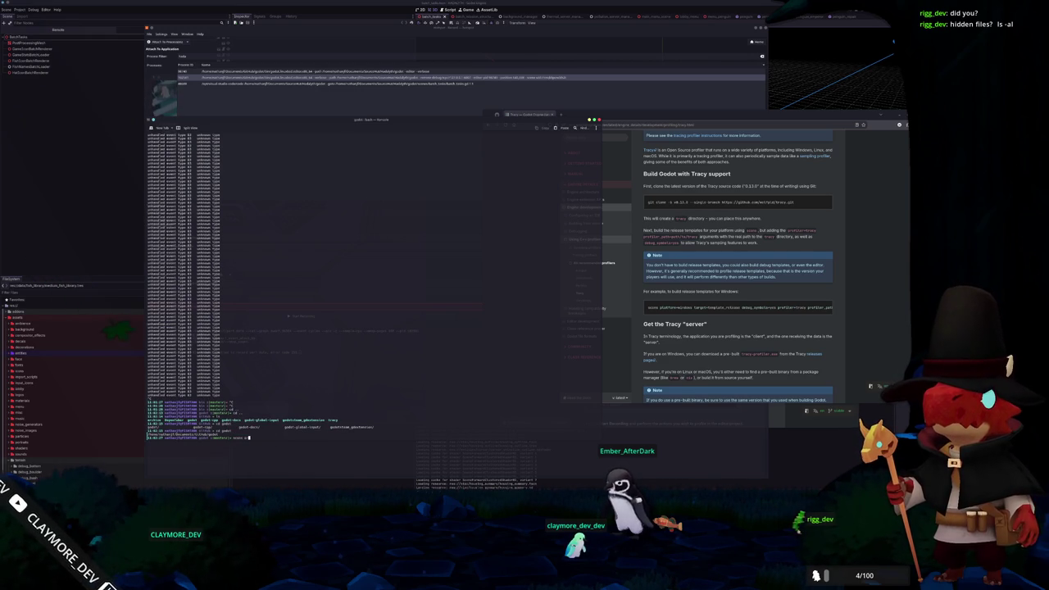
Run scons with profiler=tracy, profiler_path=~/Documents/GitHub/tracy and debug_symbols=yes.
{"action": "type", "text": "tracy"}
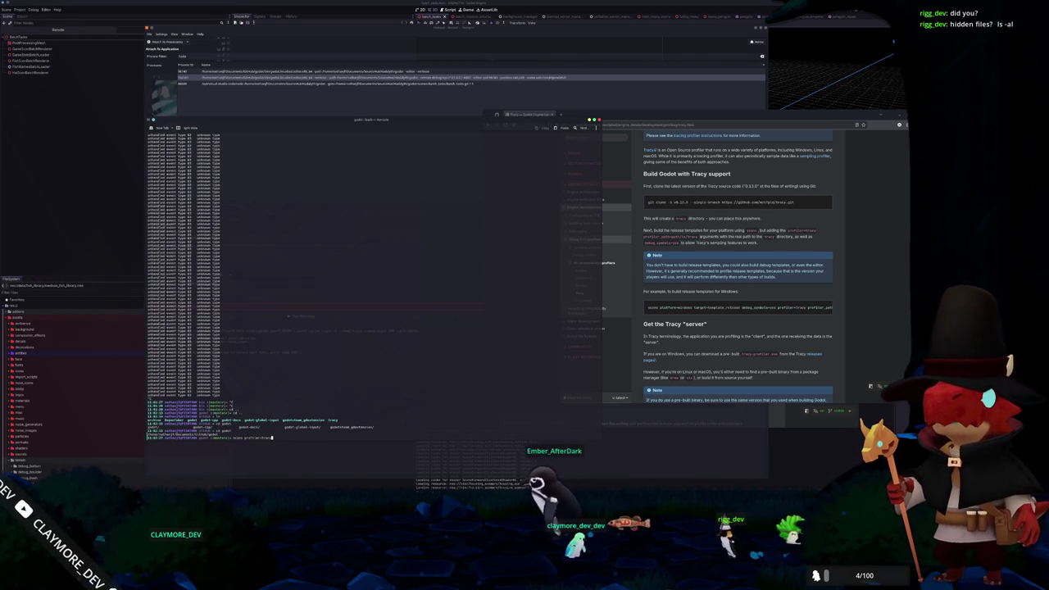
{"action": "type", "text": " profiler_path="}
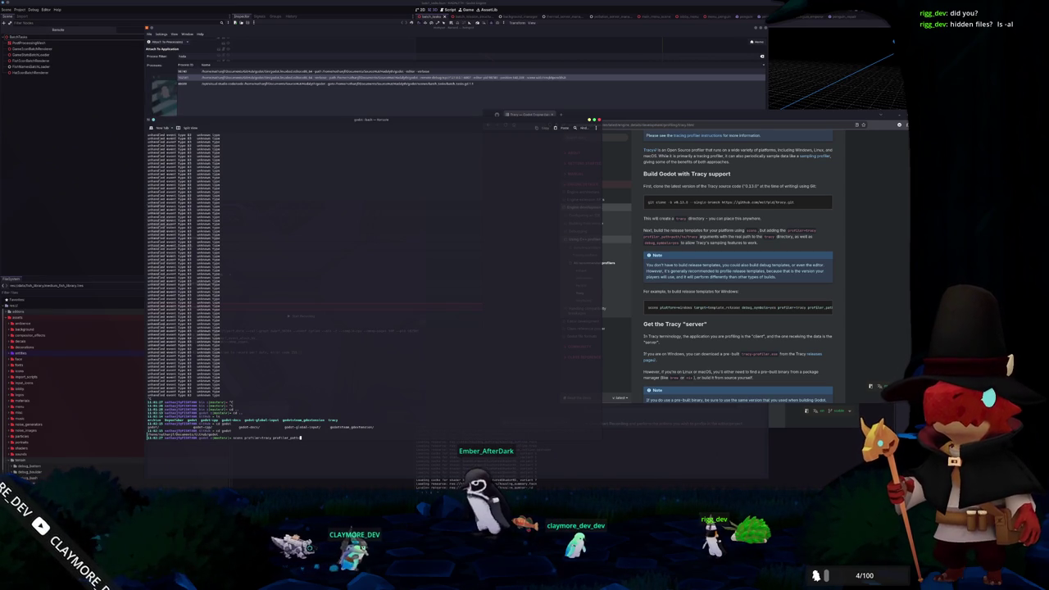
{"action": "type", "text": "~/Documents/Gi"}
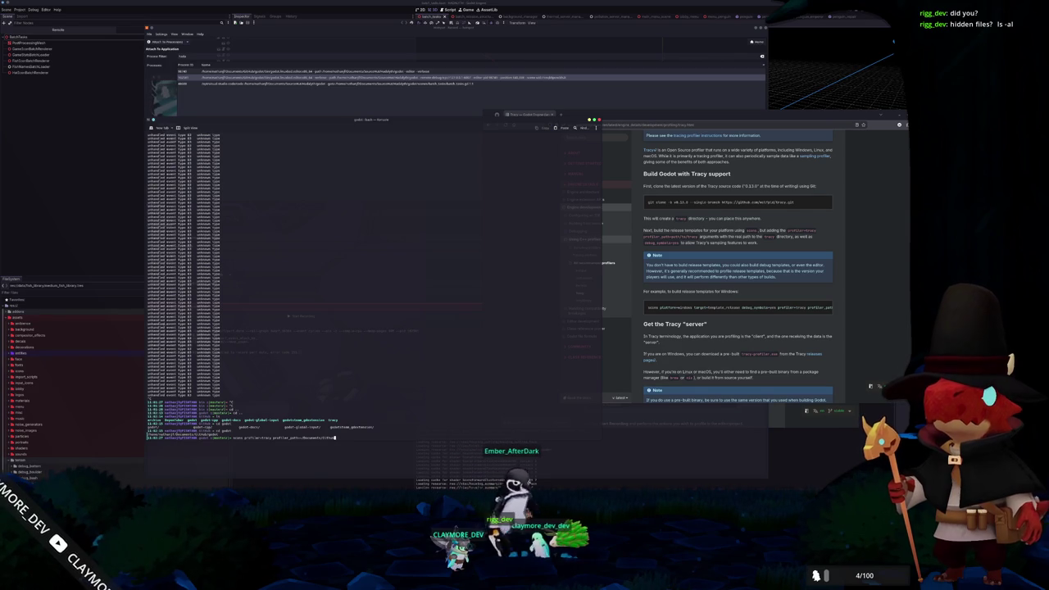
{"action": "type", "text": "thub/tr"}
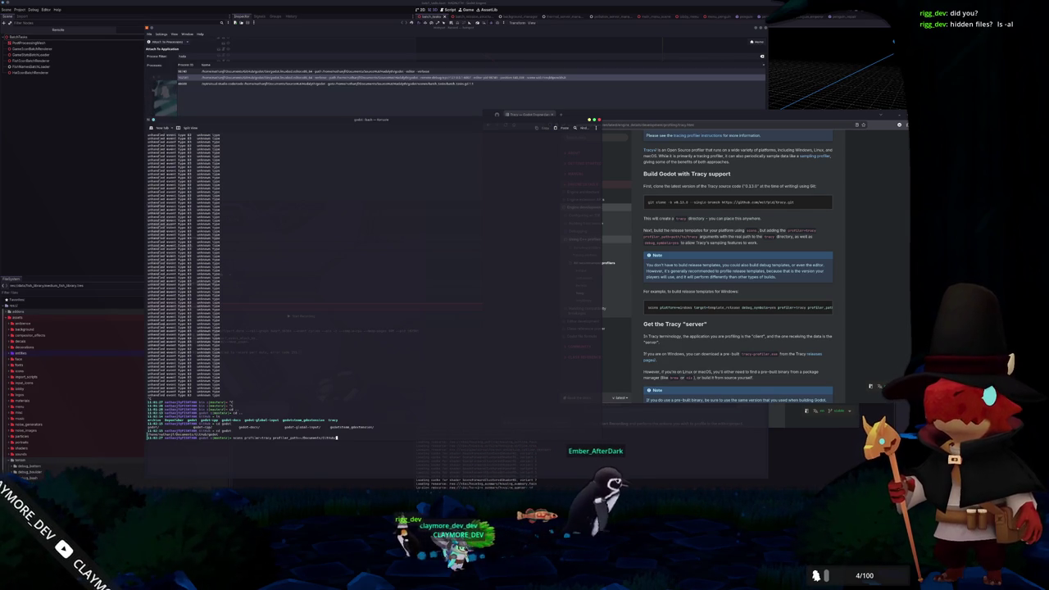
{"action": "type", "text": "acy/"}
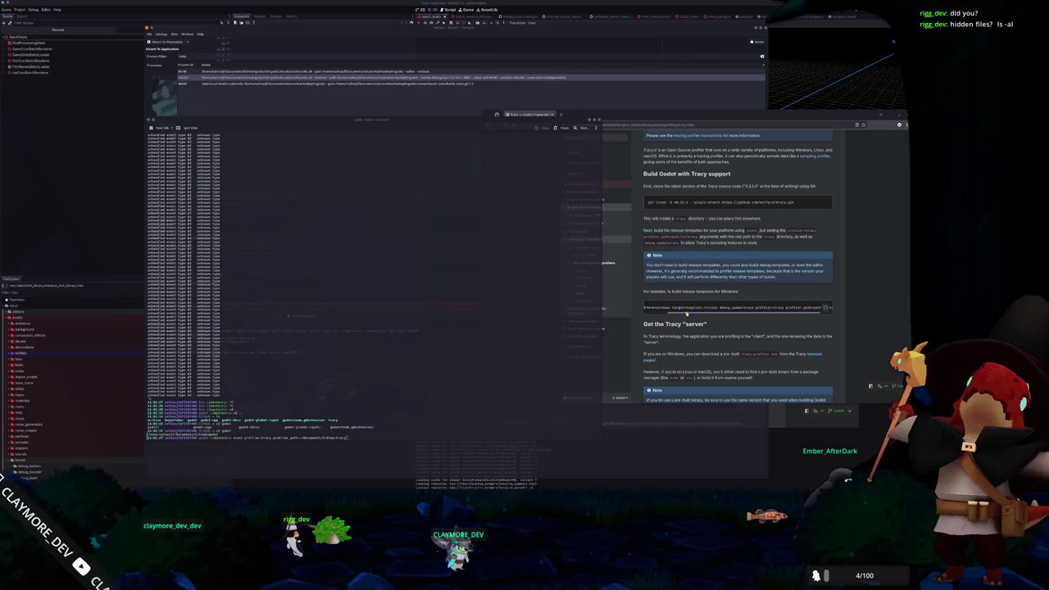
{"action": "left_click", "coordinate": [712, 314]}
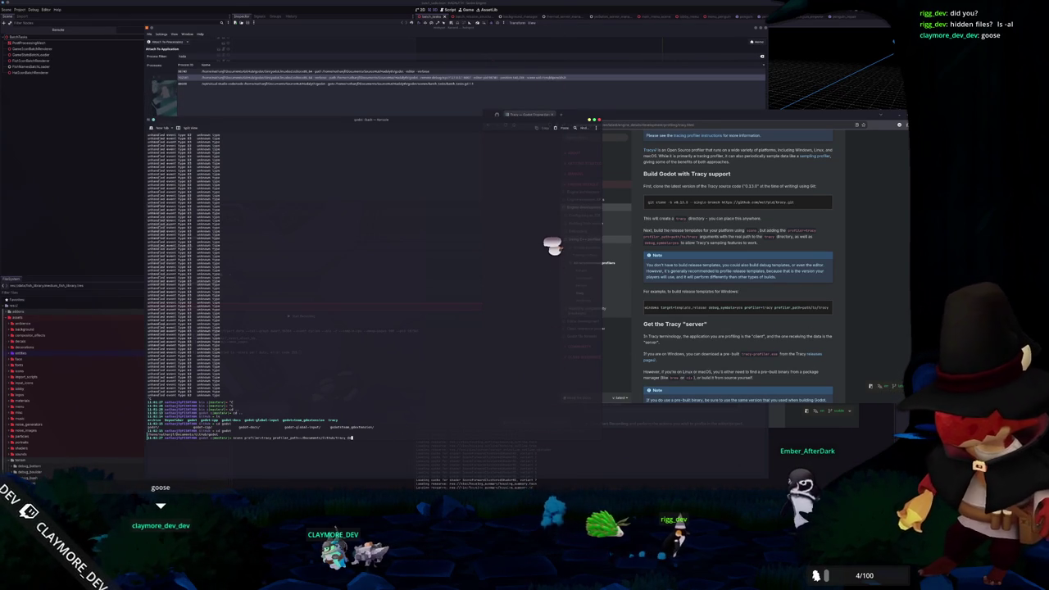
{"action": "type", "text": "_symbols="}
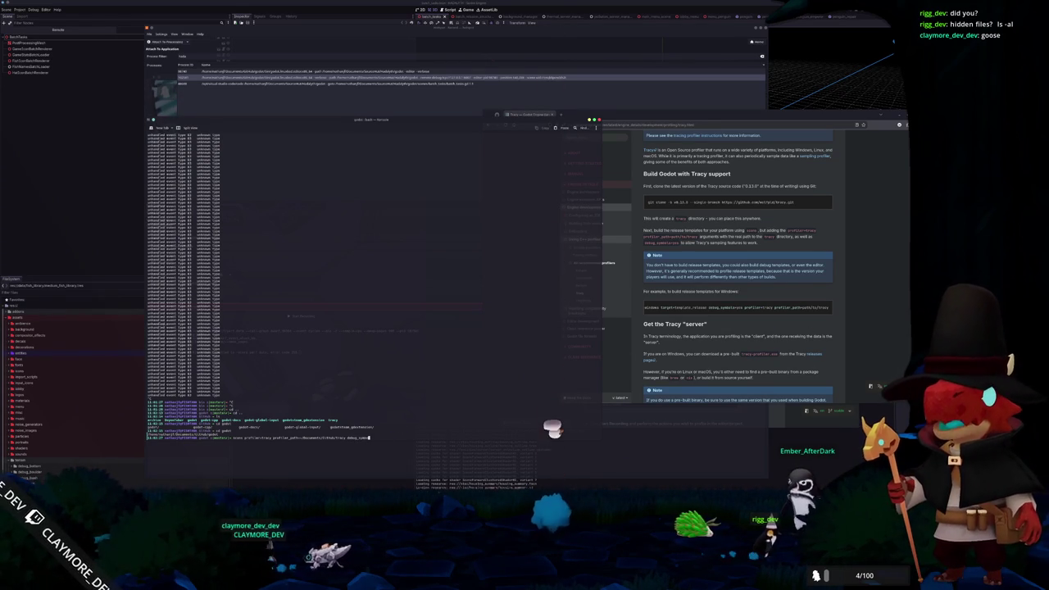
{"action": "type", "text": "yes target=template_release"}
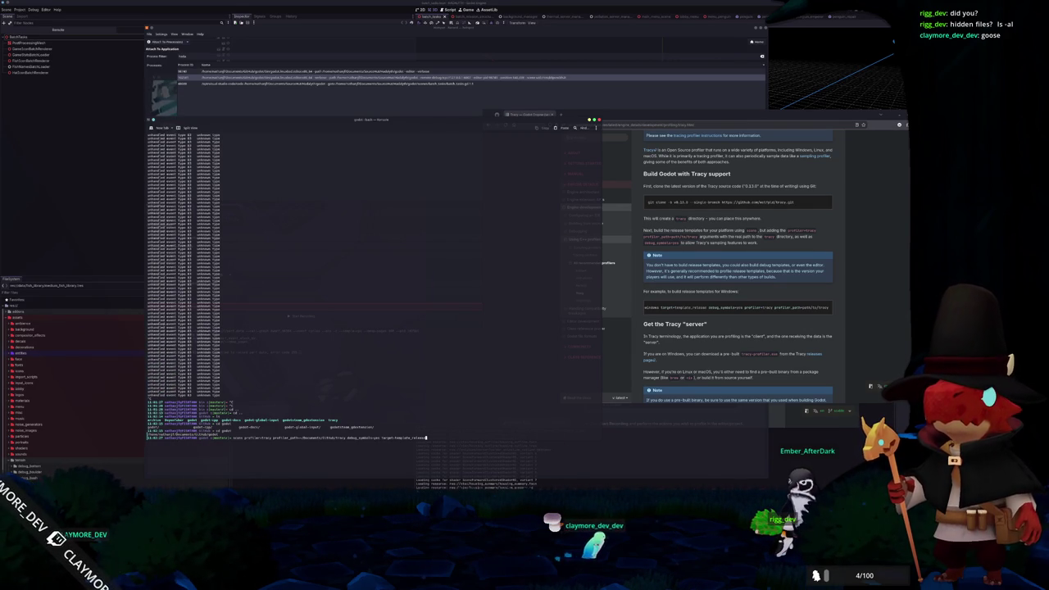
{"action": "key", "text": "Return"}
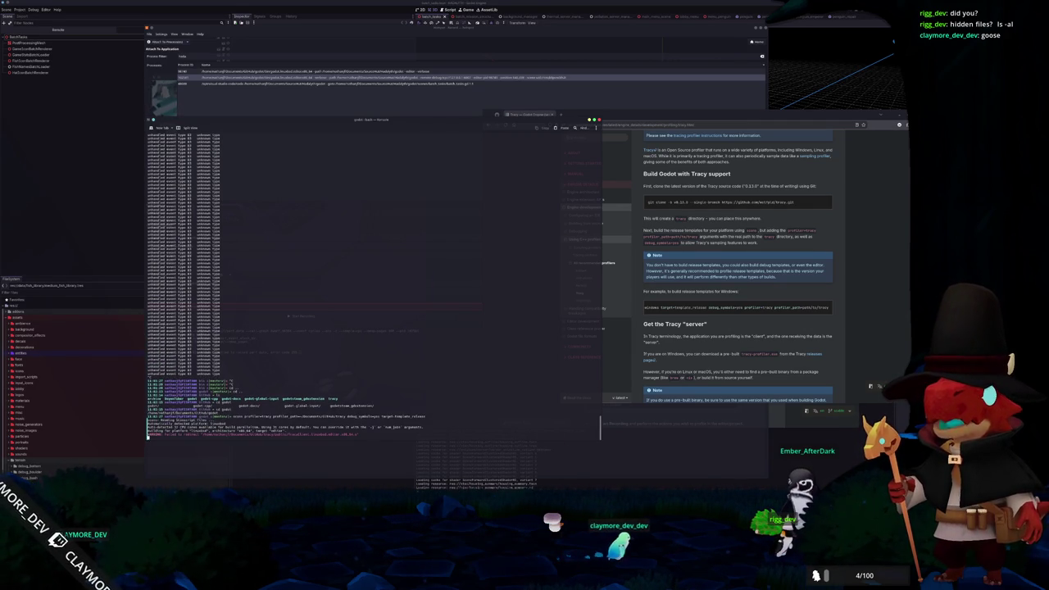
Cancel the failing build and rerun it with target=template_release.
{"action": "key", "text": "ctrl+c"}
{"action": "key", "text": "Up"}
{"action": "key", "text": "BackSpace"}
{"action": "key", "text": "BackSpace"}
{"action": "key", "text": "BackSpace"}
{"action": "type", "text": "=template_rele"}
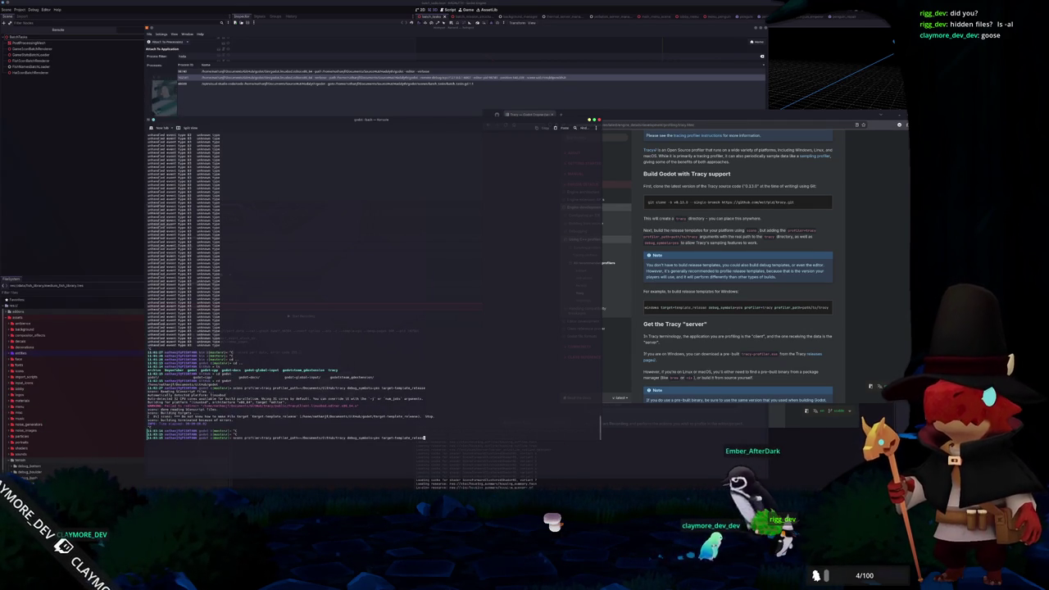
{"action": "type", "text": "ase"}
{"action": "key", "text": "Left"}
{"action": "key", "text": "Left"}
{"action": "key", "text": "Left"}
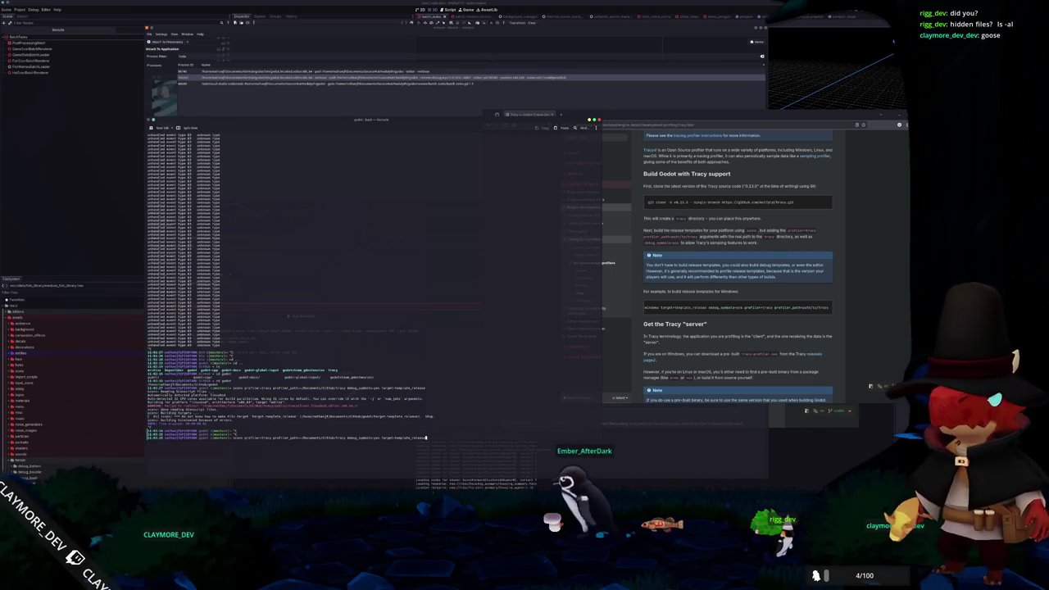
{"action": "key", "text": "Return"}
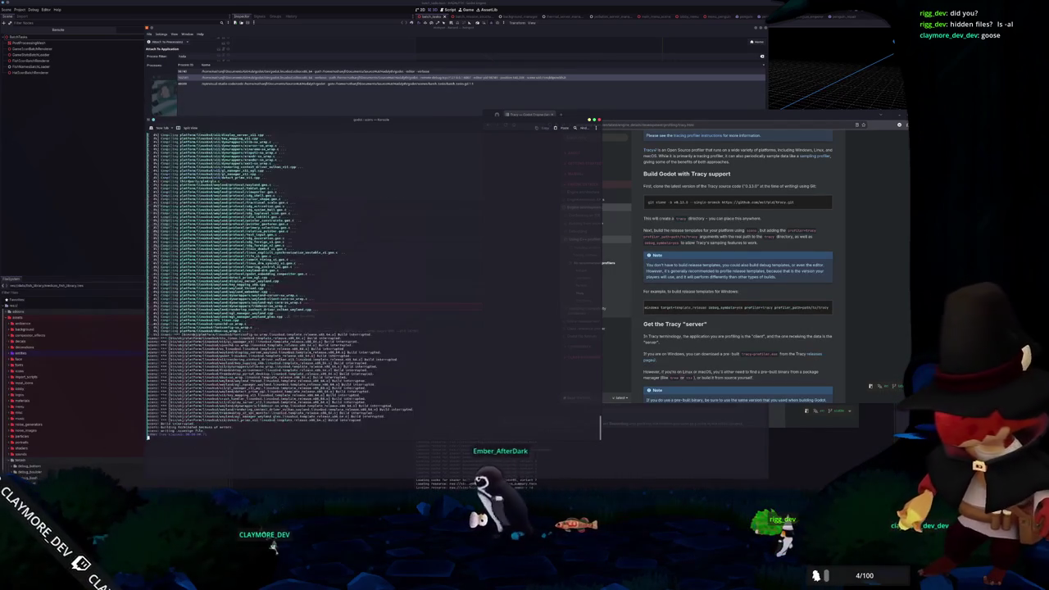
Review the build output, clear the terminal and go up to the parent folder.
{"action": "scroll", "coordinate": [262, 287], "scroll_direction": "up", "scroll_amount": 6}
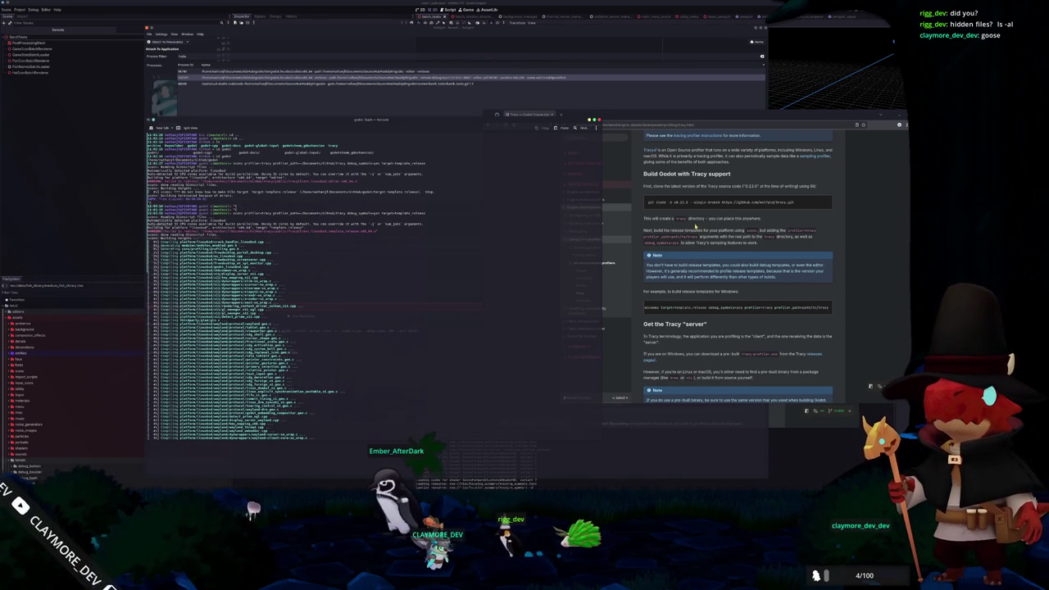
{"action": "scroll", "coordinate": [696, 224], "scroll_direction": "up", "scroll_amount": 1}
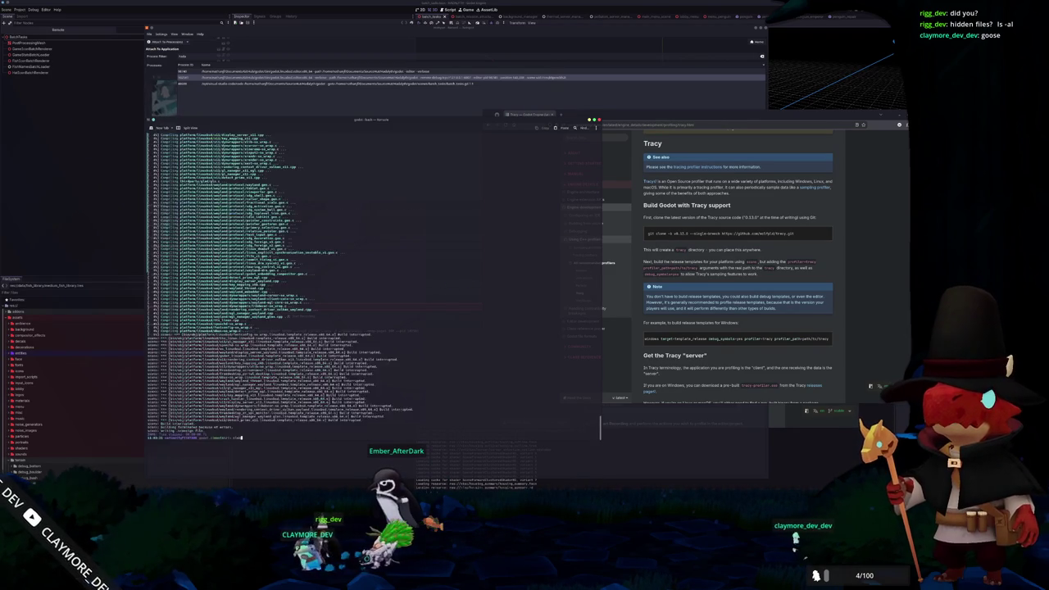
{"action": "key", "text": "ctrl+l"}
{"action": "type", "text": "cd .."}
{"action": "key", "text": "Return"}
Enter the tracy folder and list its contents, including a detailed ls -al.
{"action": "type", "text": "ls"}
{"action": "key", "text": "Return"}
{"action": "type", "text": "cd tracy/"}
{"action": "key", "text": "Return"}
{"action": "type", "text": "ls"}
{"action": "key", "text": "Return"}
{"action": "type", "text": "ls -al"}
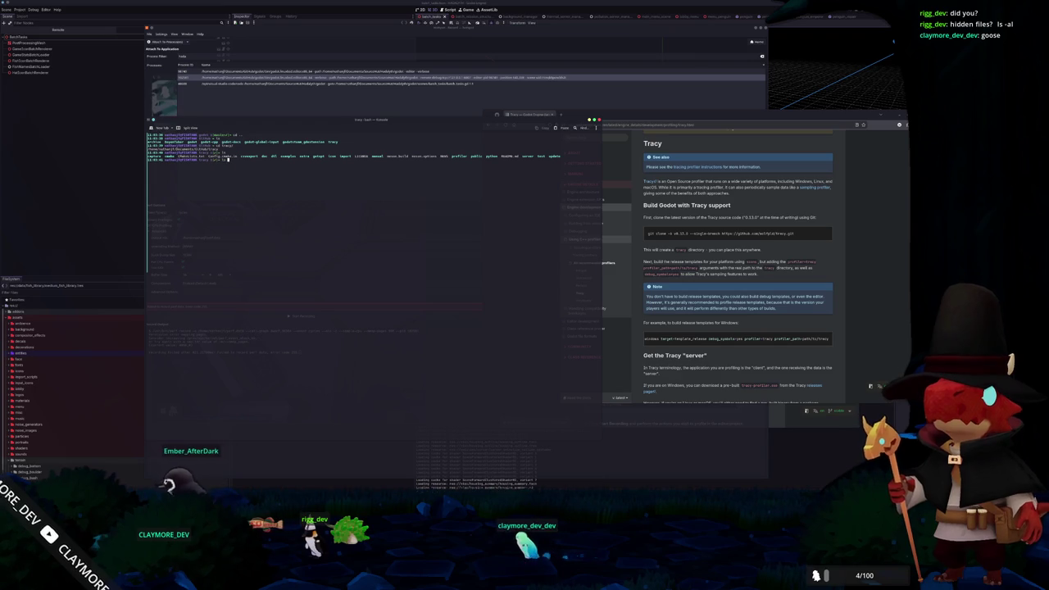
{"action": "key", "text": "Return"}
{"action": "type", "text": "bat README.md"}
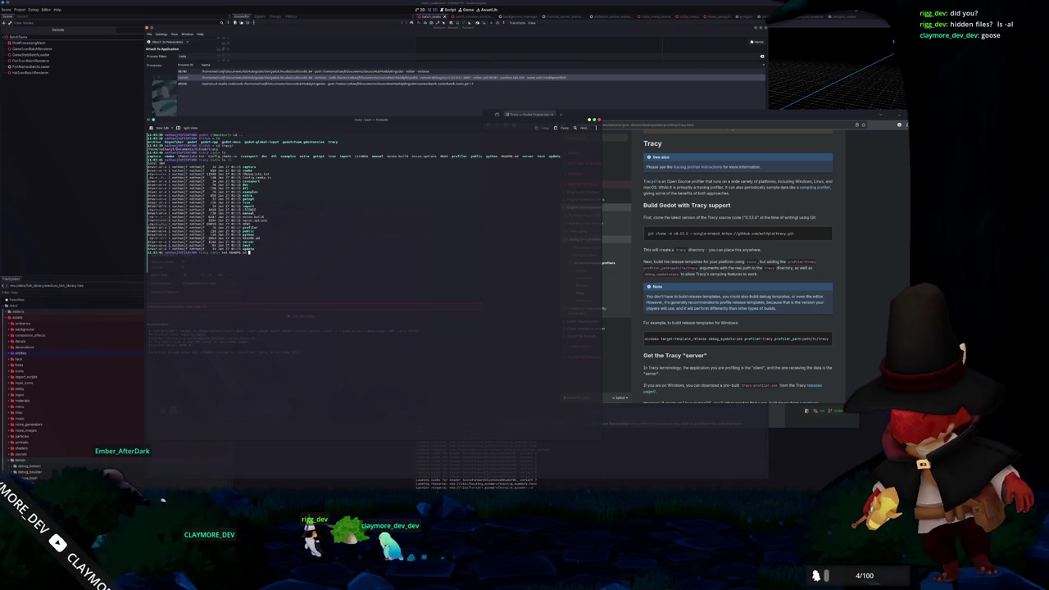
Print the tracy README and try building it with make and scons.
{"action": "key", "text": "Return"}
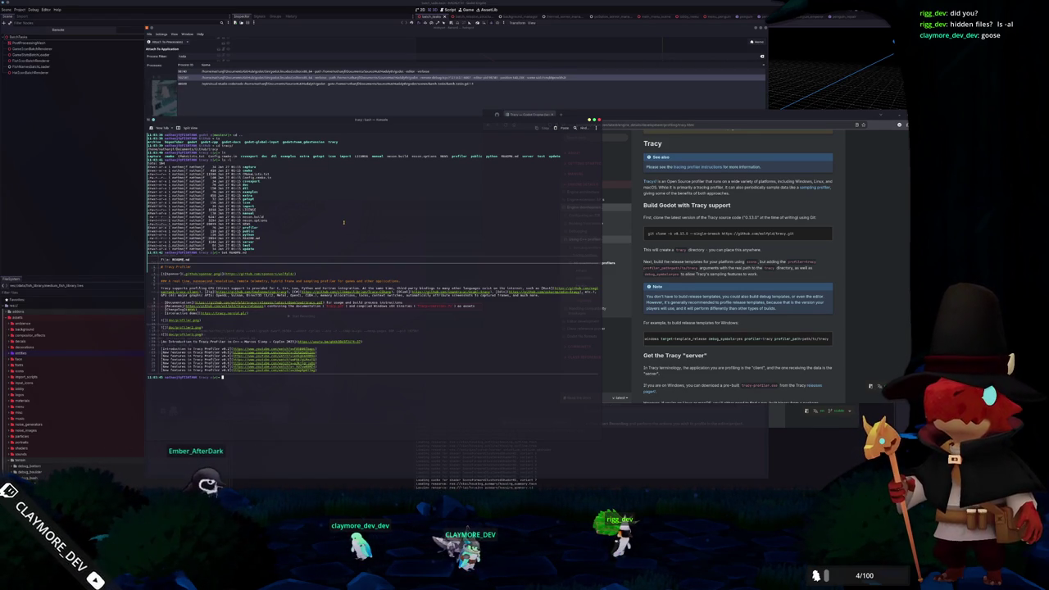
{"action": "type", "text": "make"}
{"action": "key", "text": "Return"}
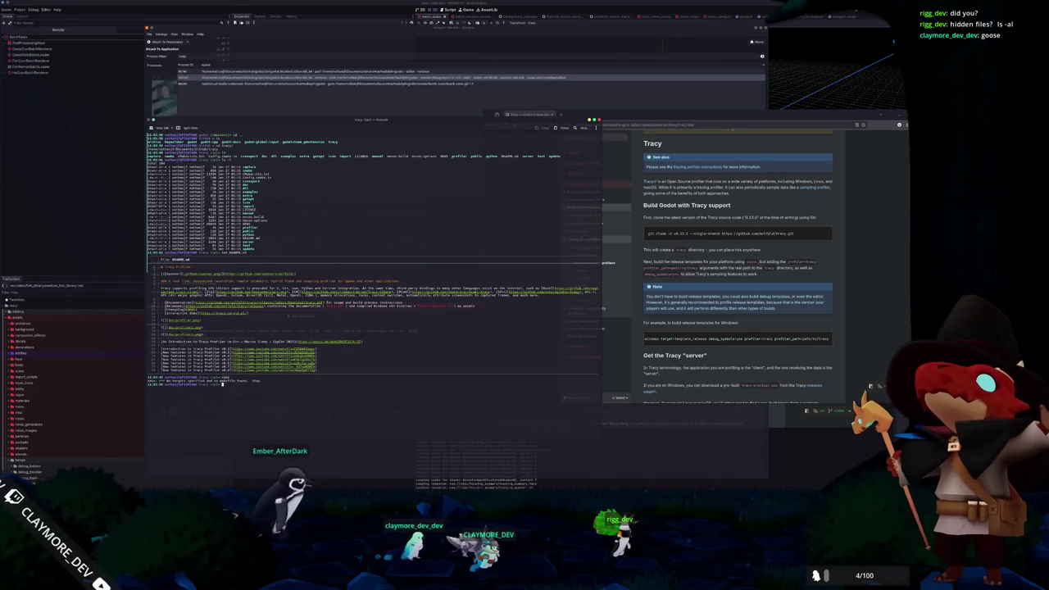
{"action": "type", "text": "scons"}
{"action": "key", "text": "Return"}
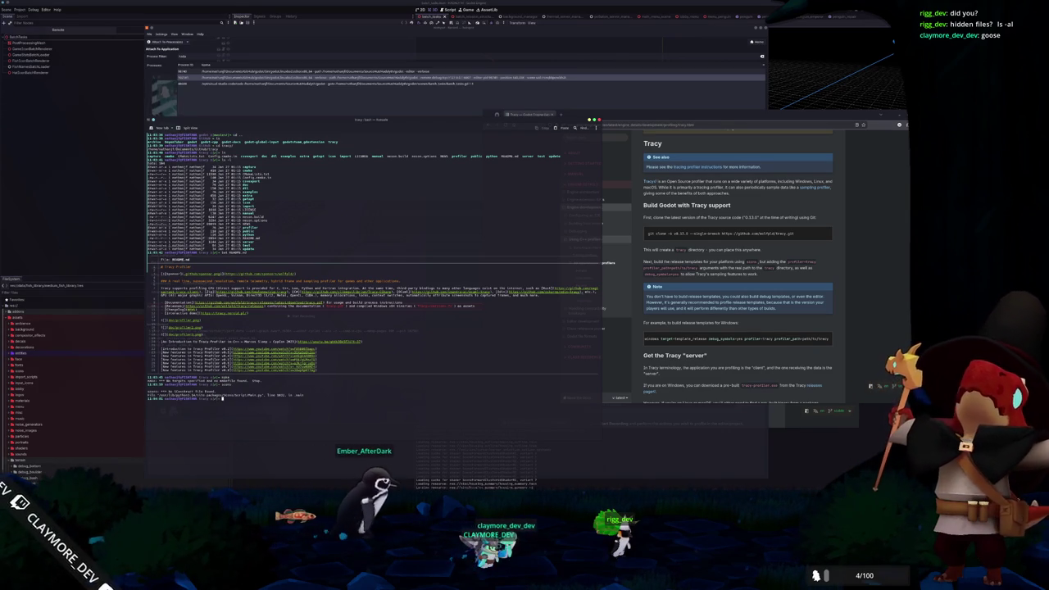
Run cmake to show its usage, full help and available generators.
{"action": "type", "text": "cmake"}
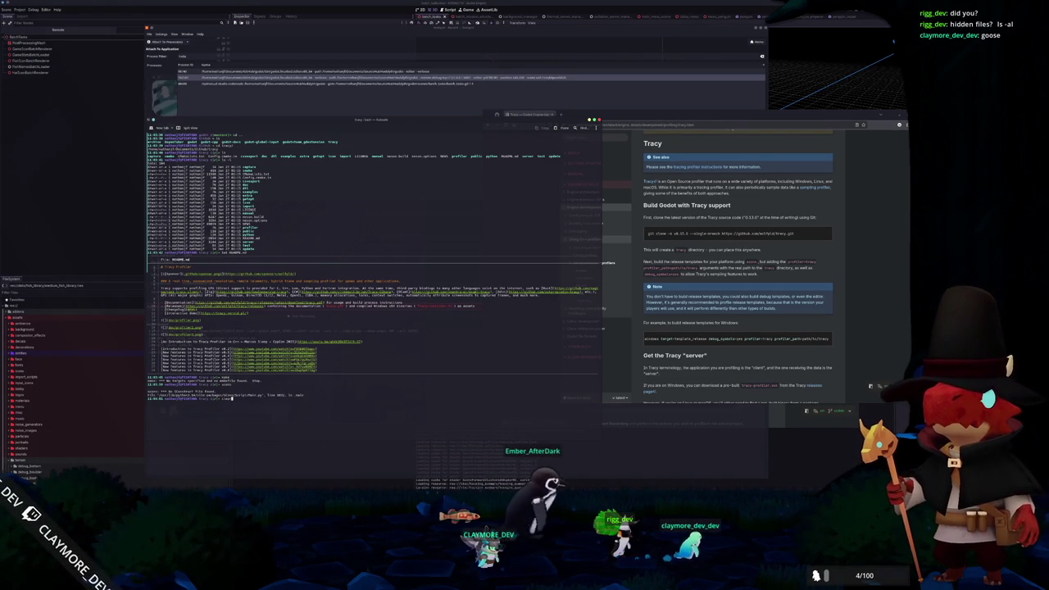
{"action": "key", "text": "Return"}
{"action": "type", "text": "cmake"}
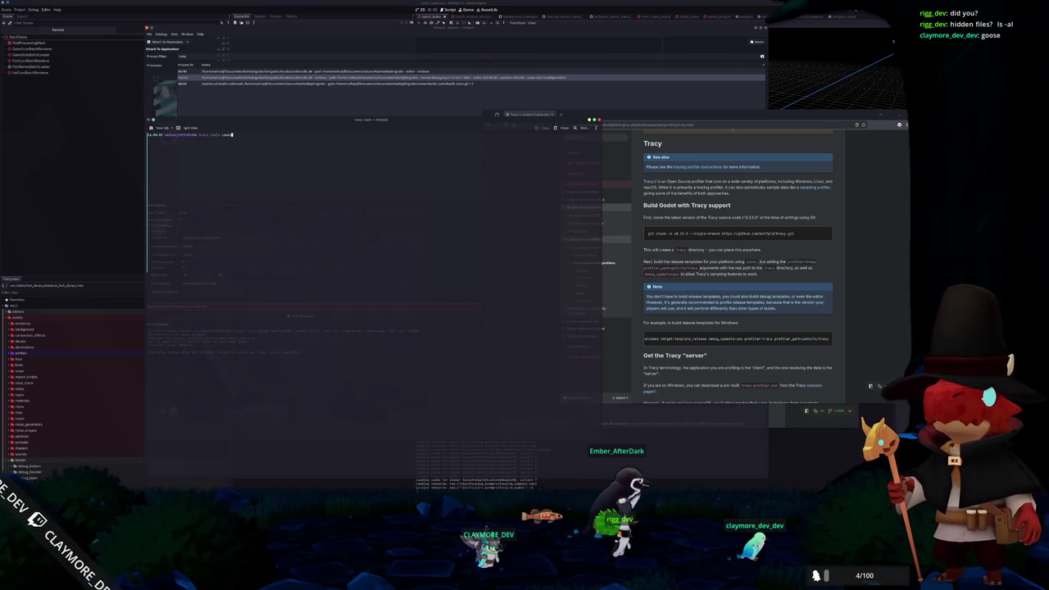
{"action": "key", "text": "Return"}
{"action": "type", "text": "cmake"}
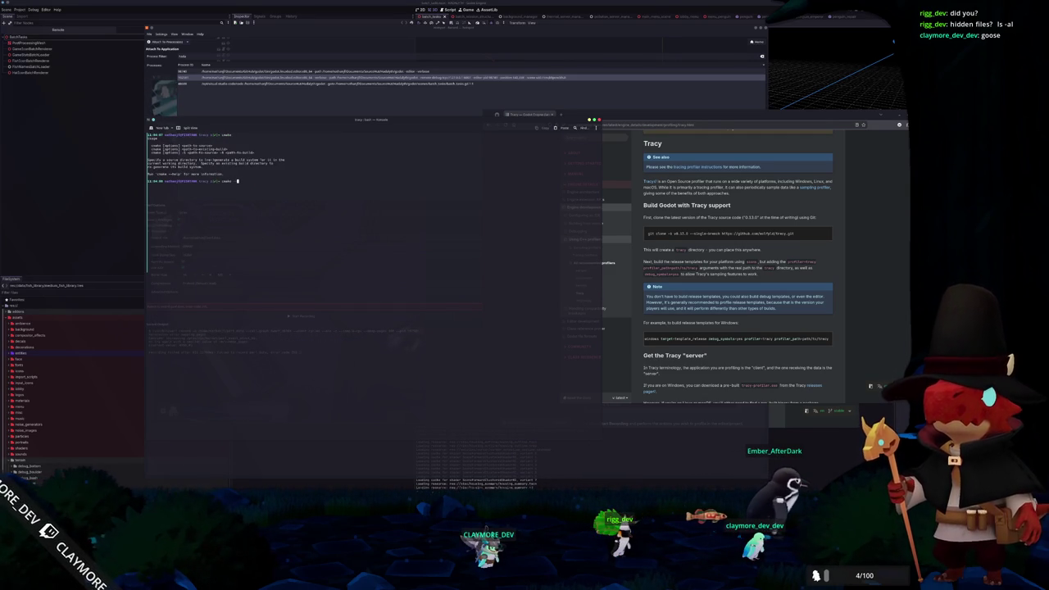
{"action": "type", "text": " lp"}
{"action": "key", "text": "Return"}
List the tracy folder again, including hidden files.
{"action": "type", "text": "ls"}
{"action": "key", "text": "Return"}
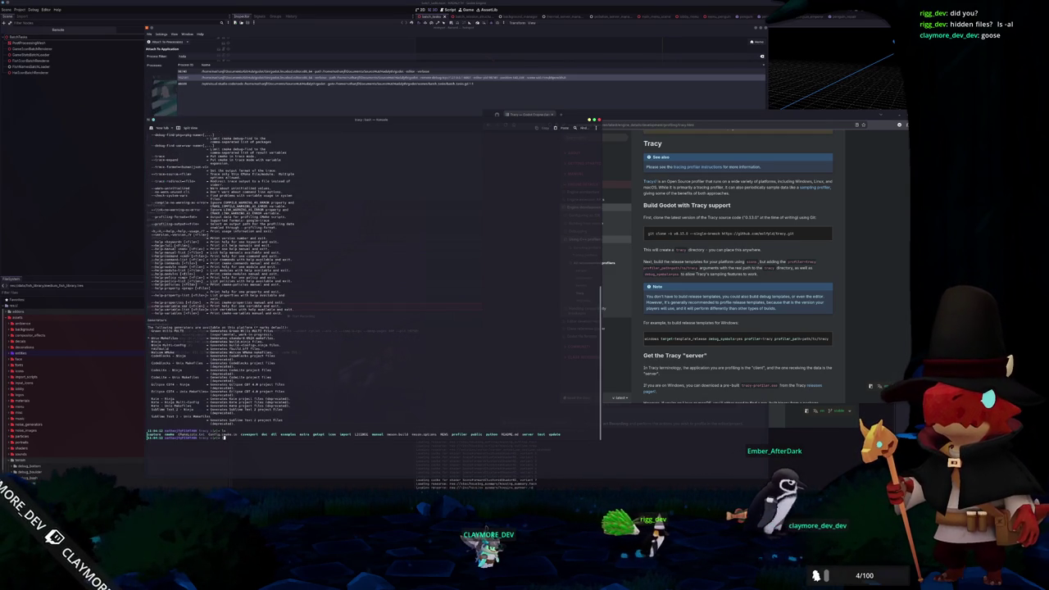
{"action": "key", "text": "Return"}
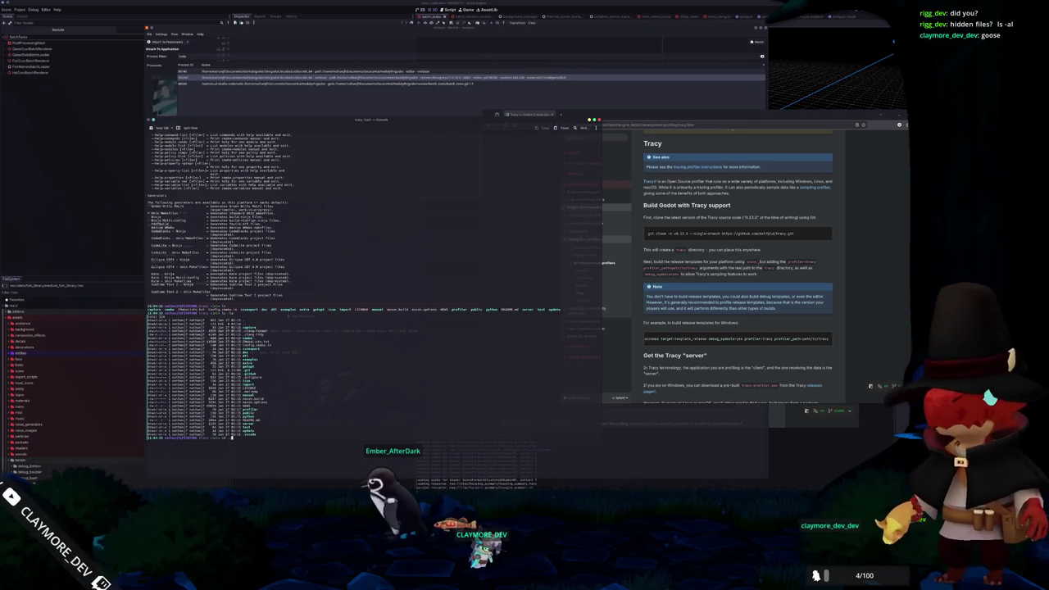
Enter the tracy folder and update it with git pull.
{"action": "key", "text": "Return"}
{"action": "type", "text": "cd"}
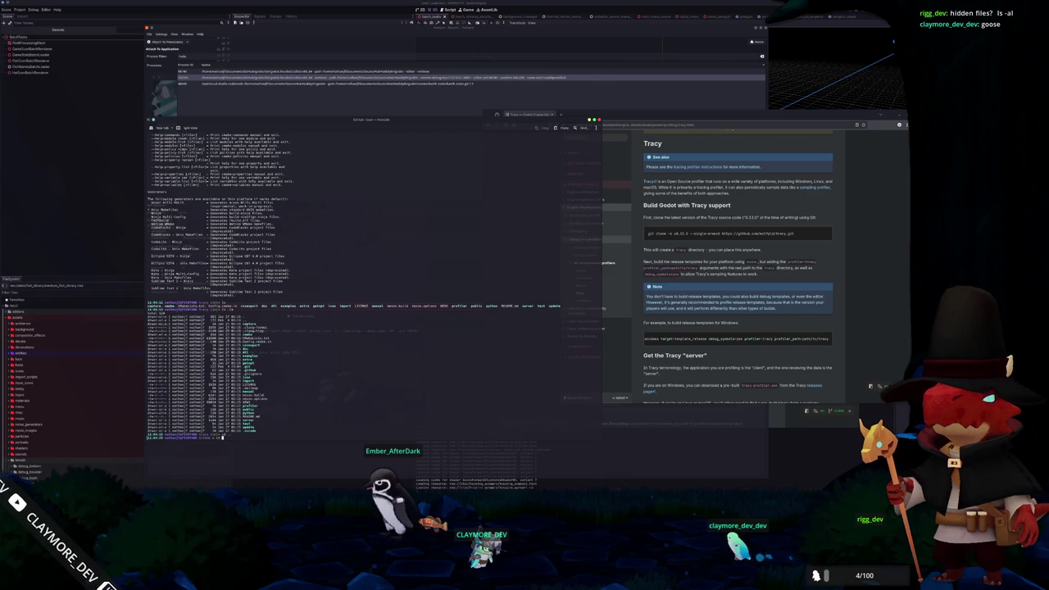
{"action": "type", "text": "acy/"}
{"action": "key", "text": "Return"}
{"action": "type", "text": "git pull"}
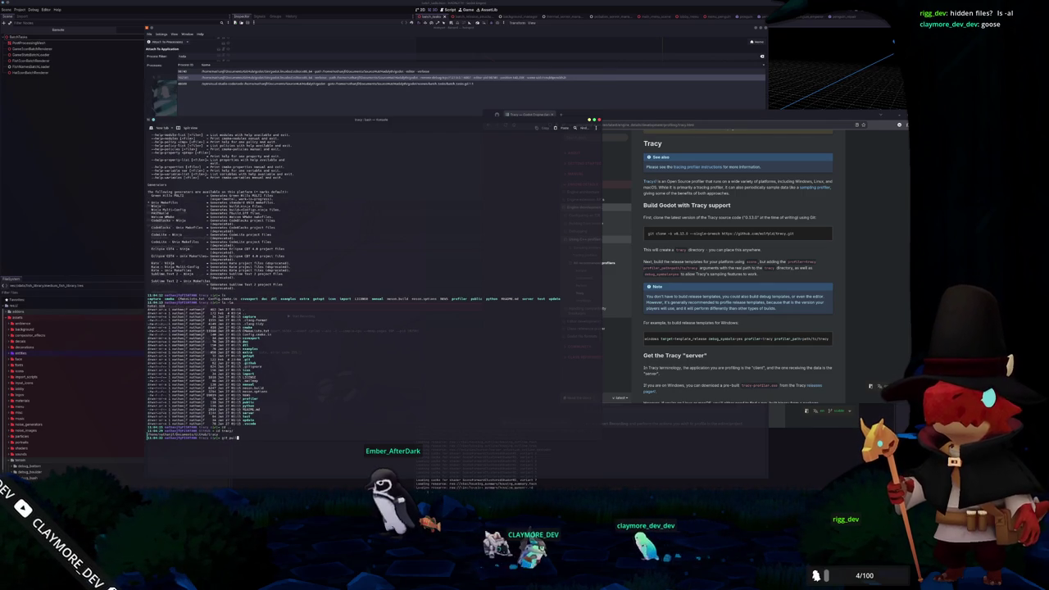
{"action": "key", "text": "Return"}
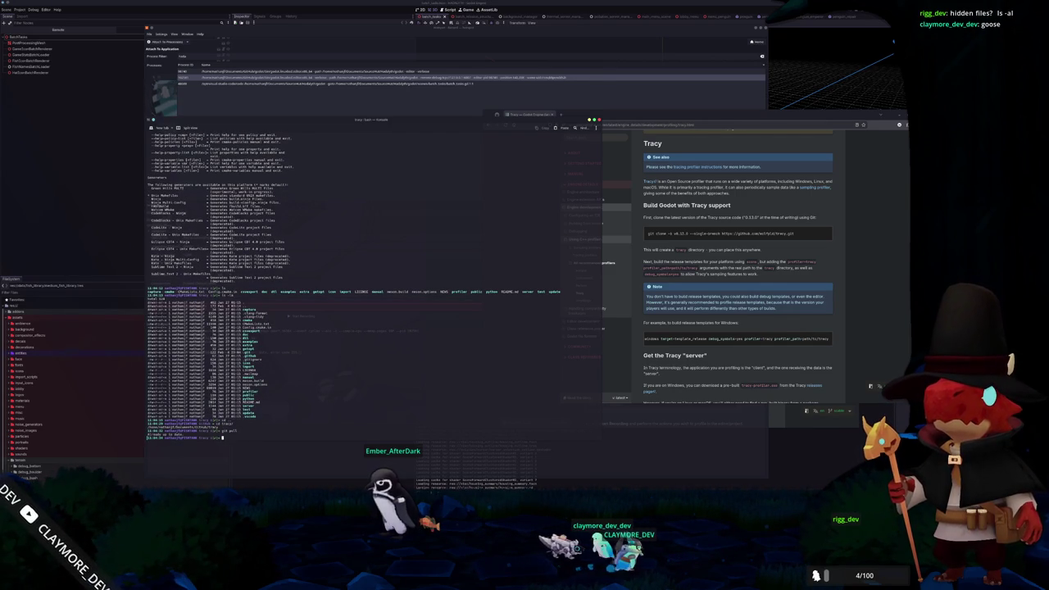
List the GitHub folder's projects, then clear the terminal and list the home folder.
{"action": "type", "text": "cd .."}
{"action": "key", "text": "Return"}
{"action": "type", "text": "ls"}
{"action": "key", "text": "Return"}
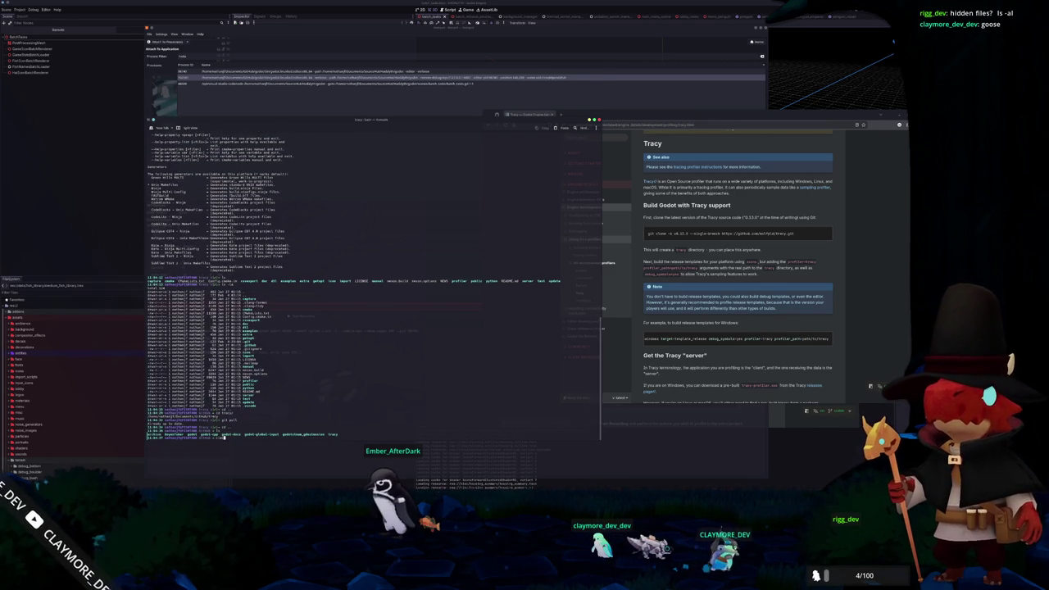
{"action": "key", "text": "ctrl+l"}
{"action": "type", "text": "cd"}
{"action": "key", "text": "Return"}
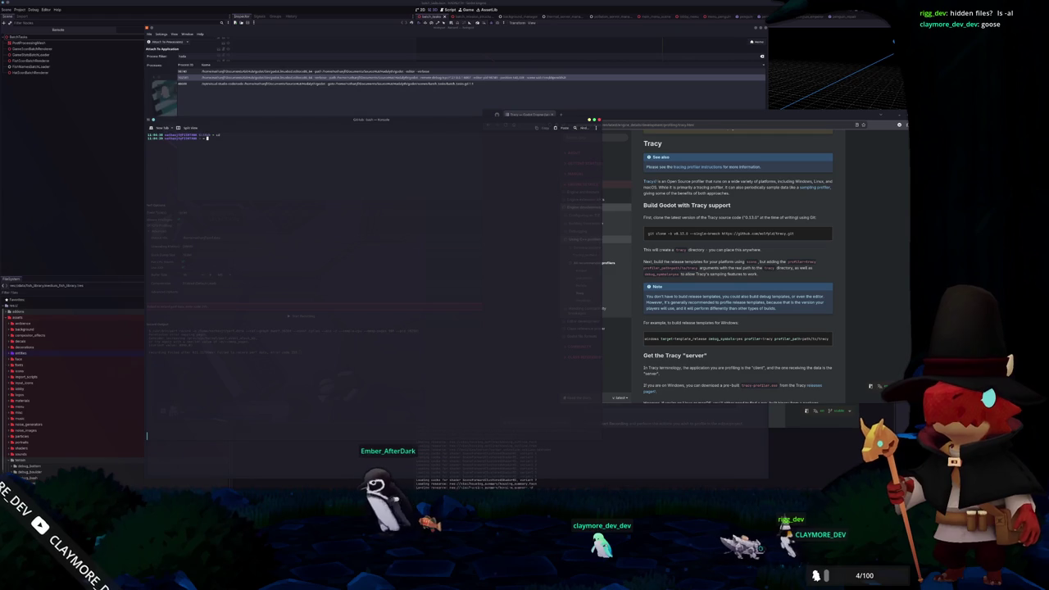
{"action": "type", "text": "ls"}
{"action": "key", "text": "Return"}
Change into Documents/GitHub/godot with Tab completion and run git pull.
{"action": "type", "text": "cd Doc"}
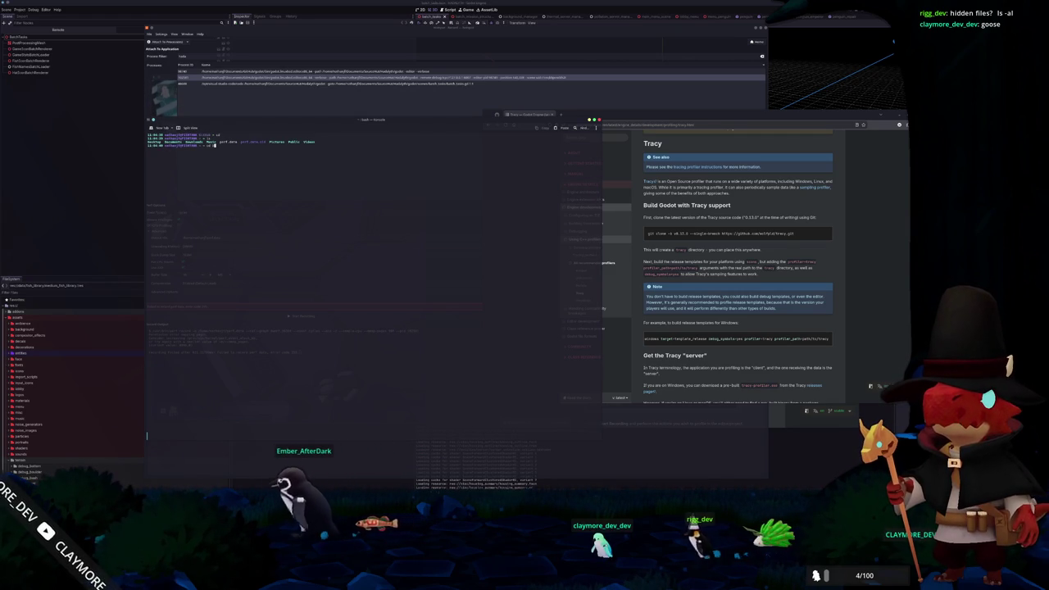
{"action": "key", "text": "Tab"}
{"action": "type", "text": "Gi"}
{"action": "key", "text": "Tab"}
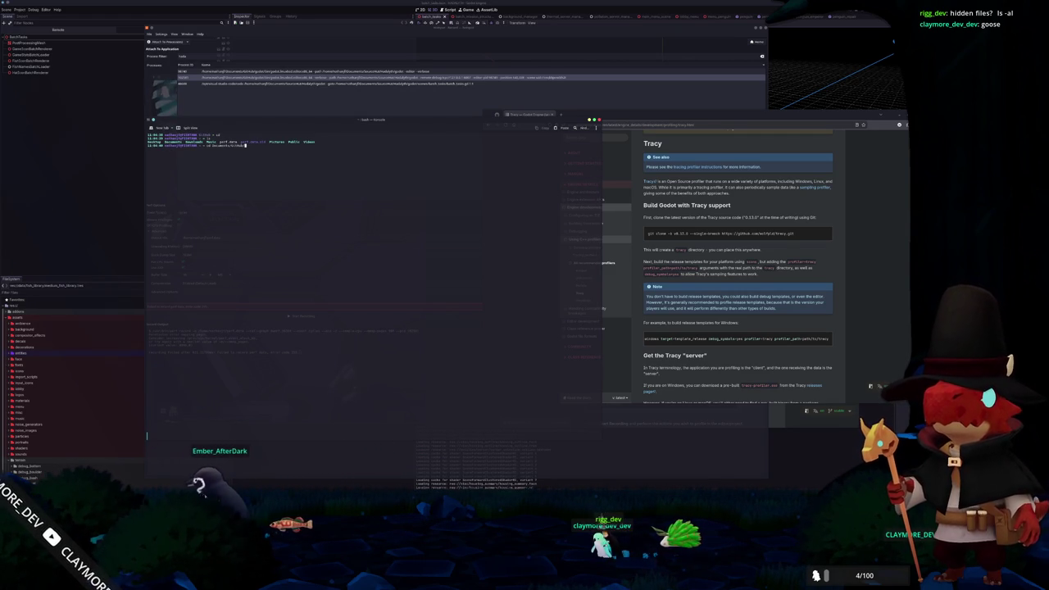
{"action": "type", "text": "god"}
{"action": "key", "text": "Tab"}
{"action": "key", "text": "Tab"}
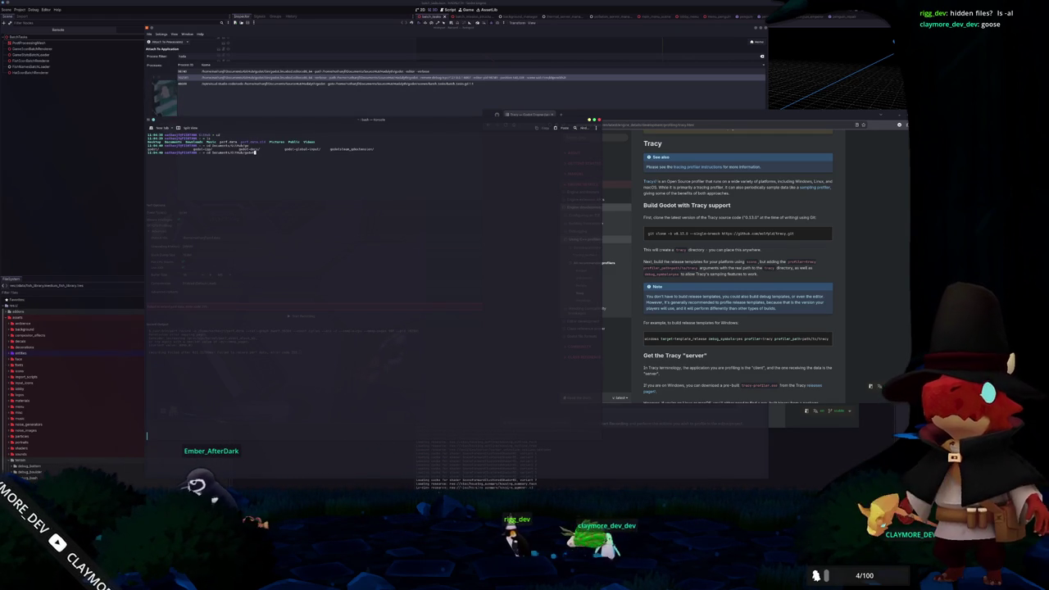
{"action": "type", "text": "ot"}
{"action": "key", "text": "Return"}
{"action": "type", "text": "git pull"}
{"action": "key", "text": "Return"}
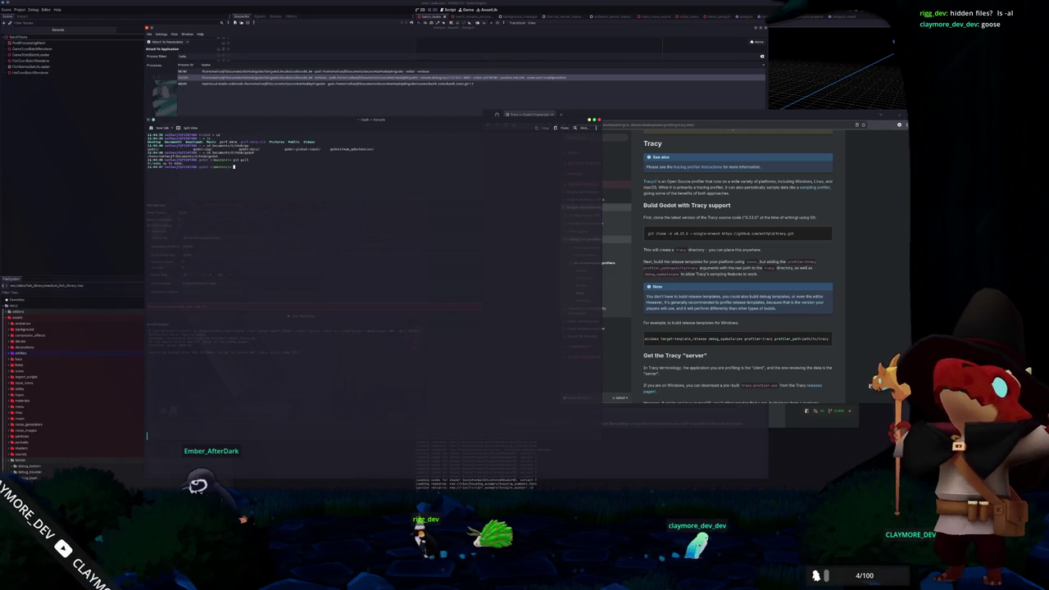
{"action": "type", "text": "scons"}
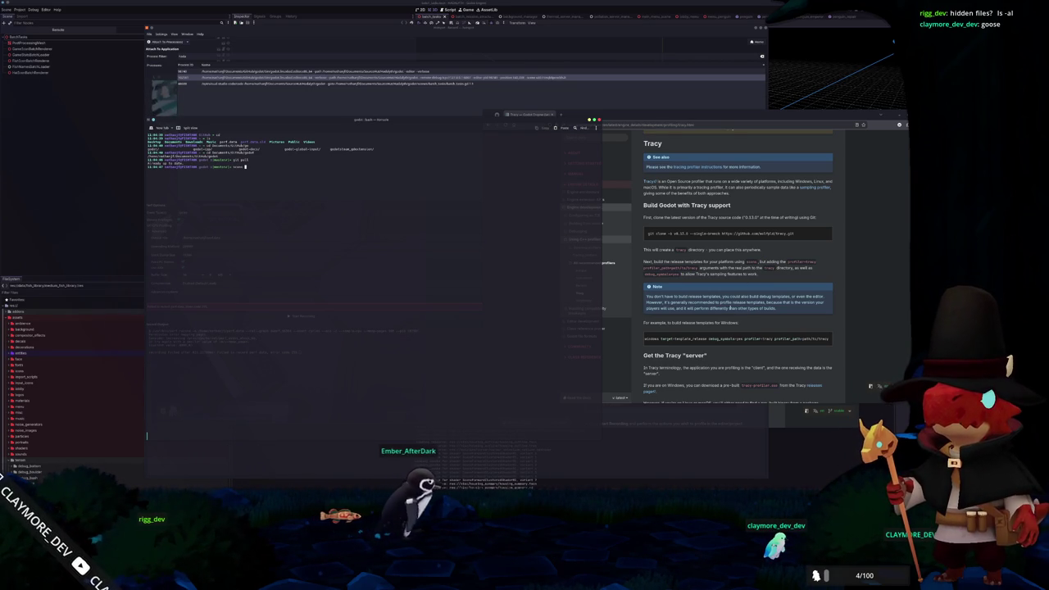
{"action": "scroll", "coordinate": [696, 338], "scroll_direction": "left", "scroll_amount": 3}
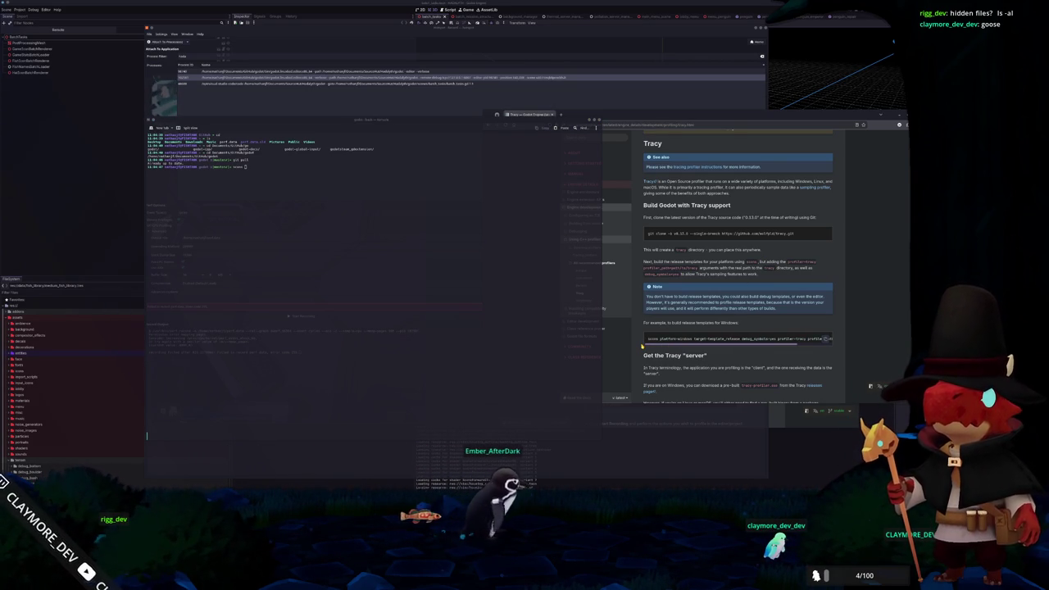
Print the current directory with pwd.
{"action": "left_click", "coordinate": [368, 185]}
{"action": "type", "text": "pwd"}
{"action": "key", "text": "Return"}
Run scons target=template_release debug_symbols=yes profiler=tracy with profiler_path set to the tracy folder.
{"action": "type", "text": "scons platfo"}
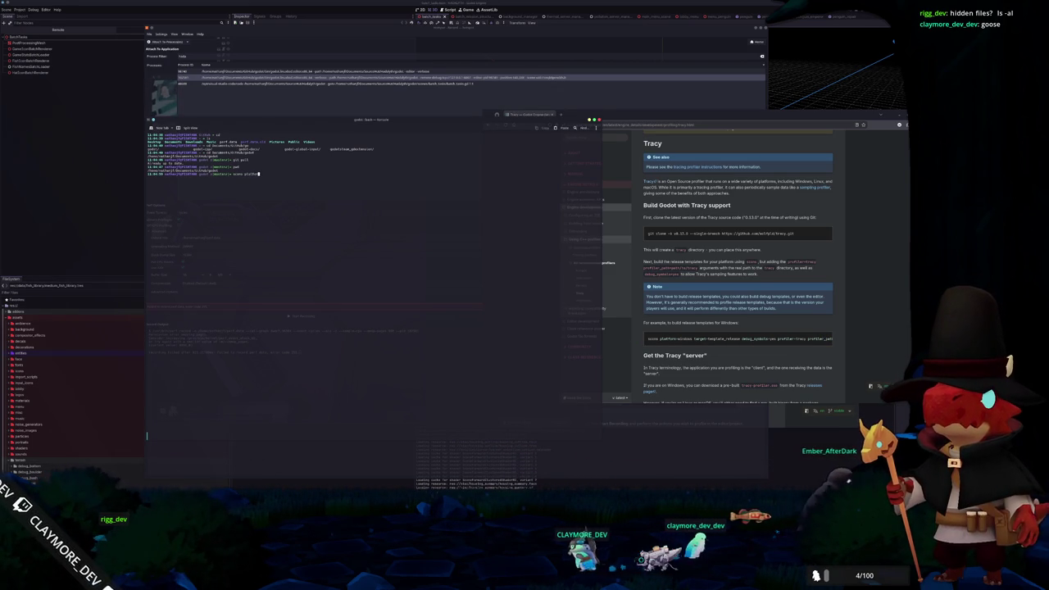
{"action": "type", "text": "target=t"}
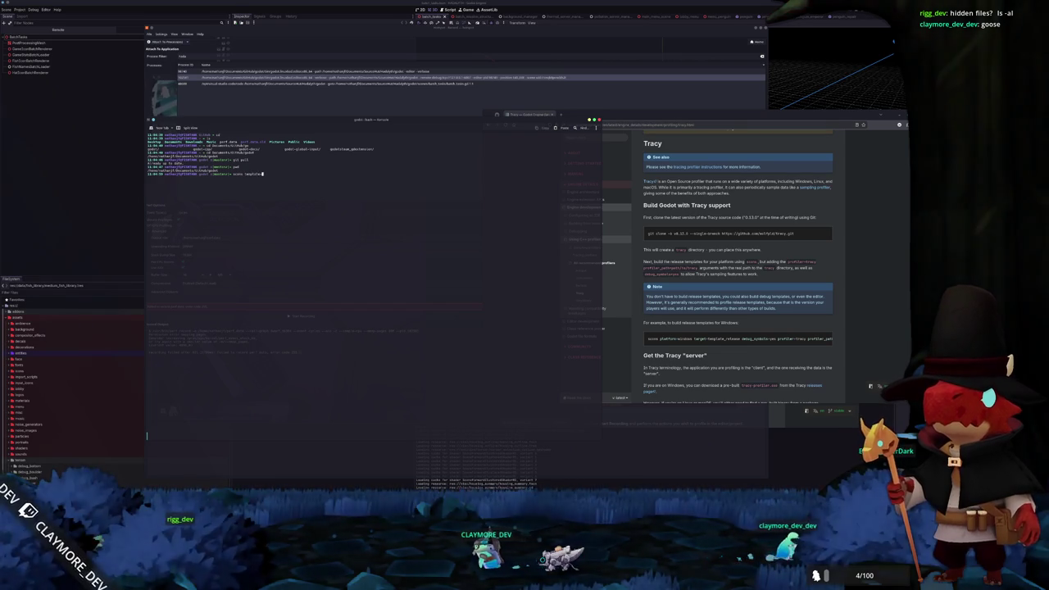
{"action": "key", "text": "BackSpace"}
{"action": "key", "text": "BackSpace"}
{"action": "key", "text": "BackSpace"}
{"action": "type", "text": "target="}
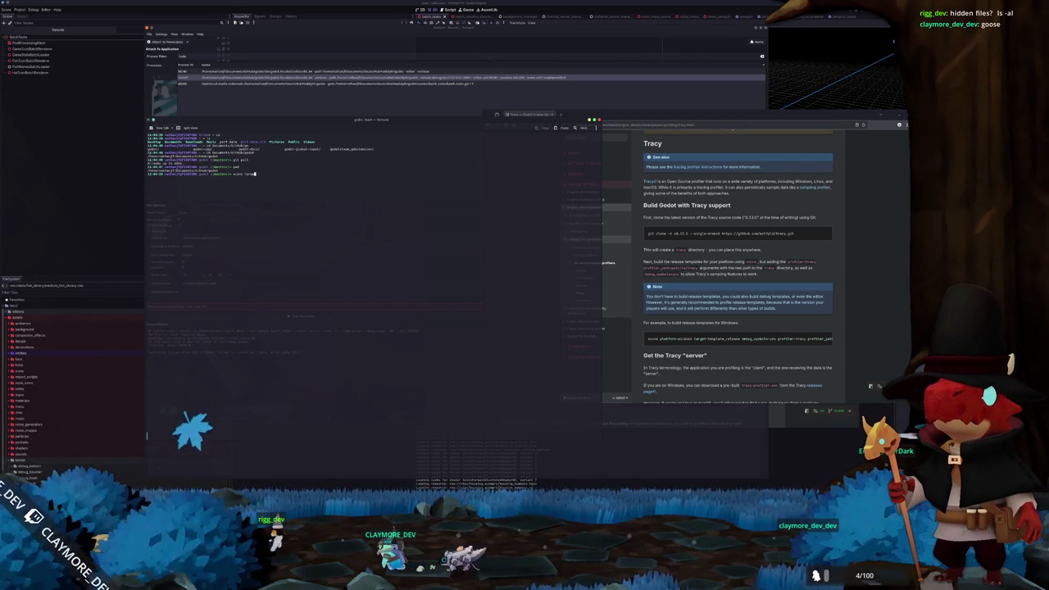
{"action": "type", "text": "template_release debug_symbols=yes profiler=tracy profiler_path=/home/"}
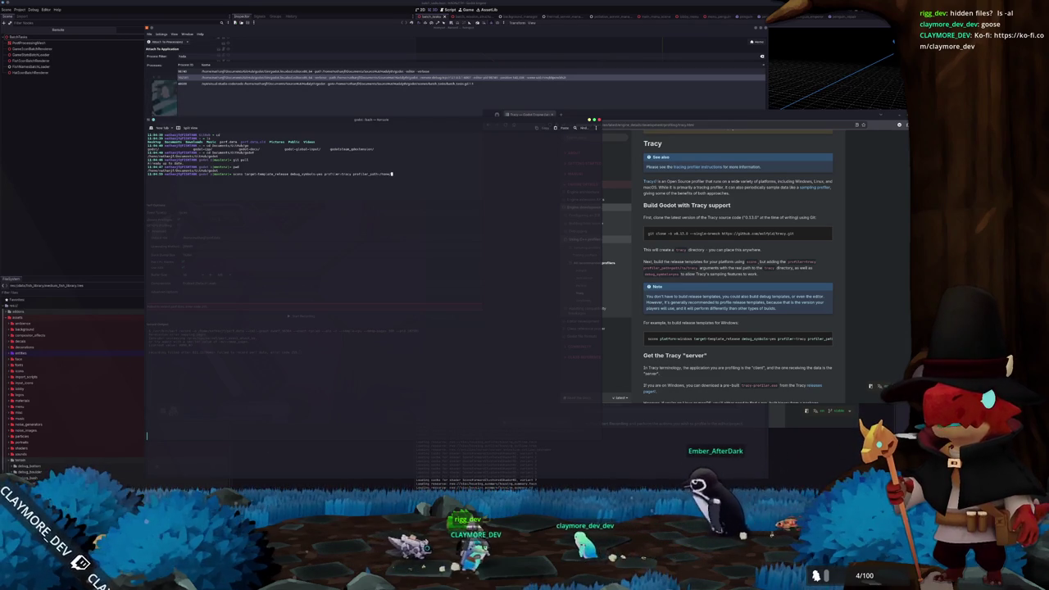
{"action": "type", "text": "atha"}
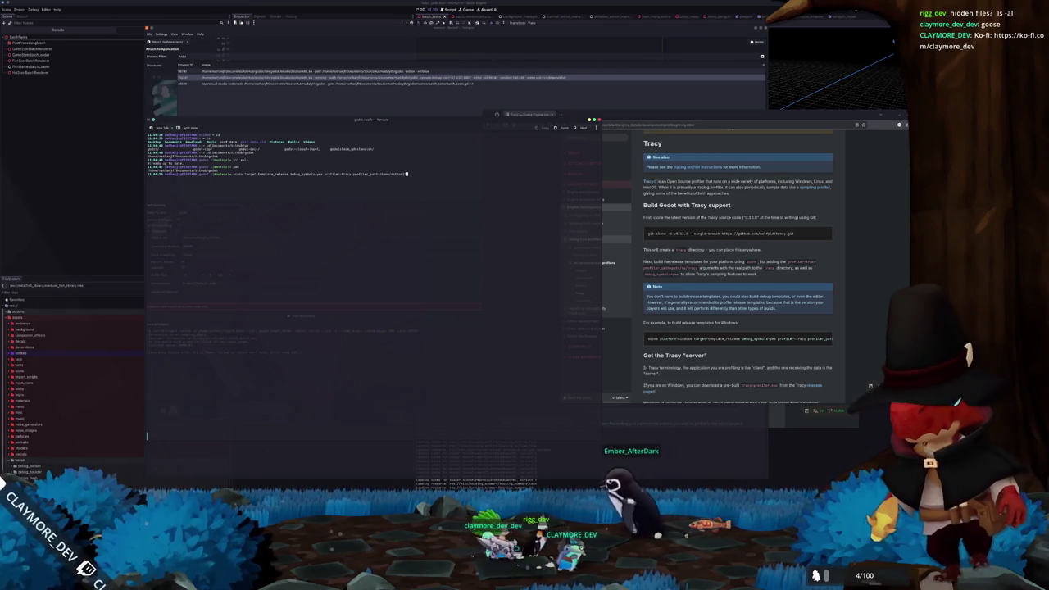
{"action": "type", "text": "n/Documents"}
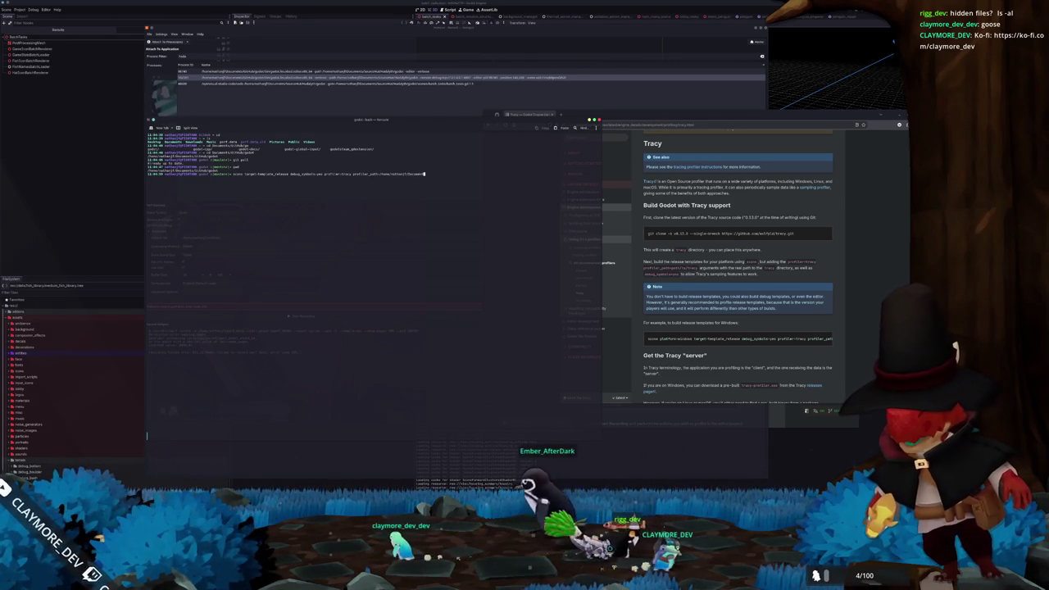
{"action": "type", "text": "/Git"}
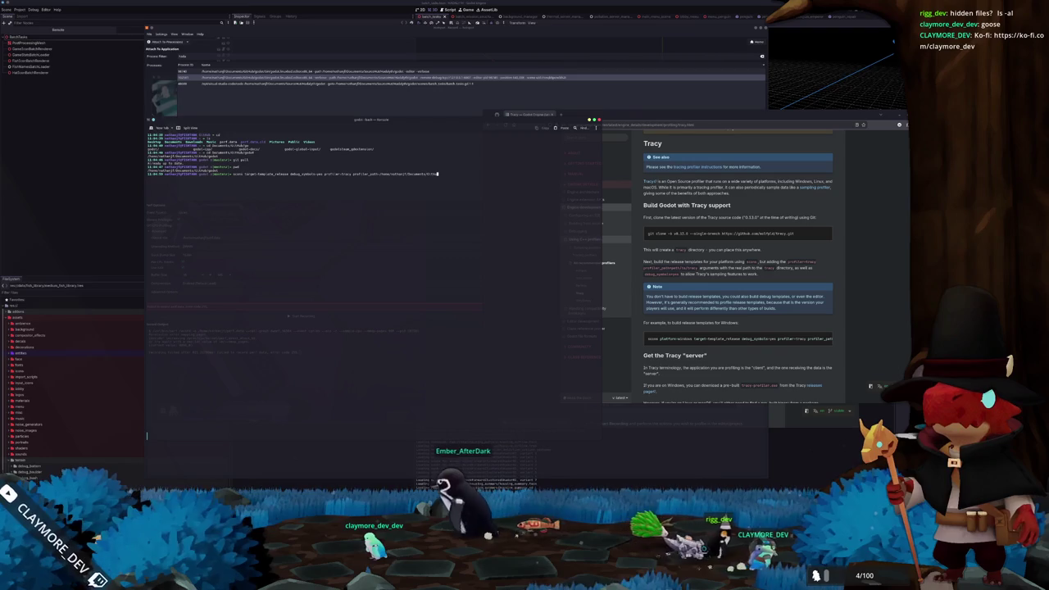
{"action": "type", "text": "Hub/"}
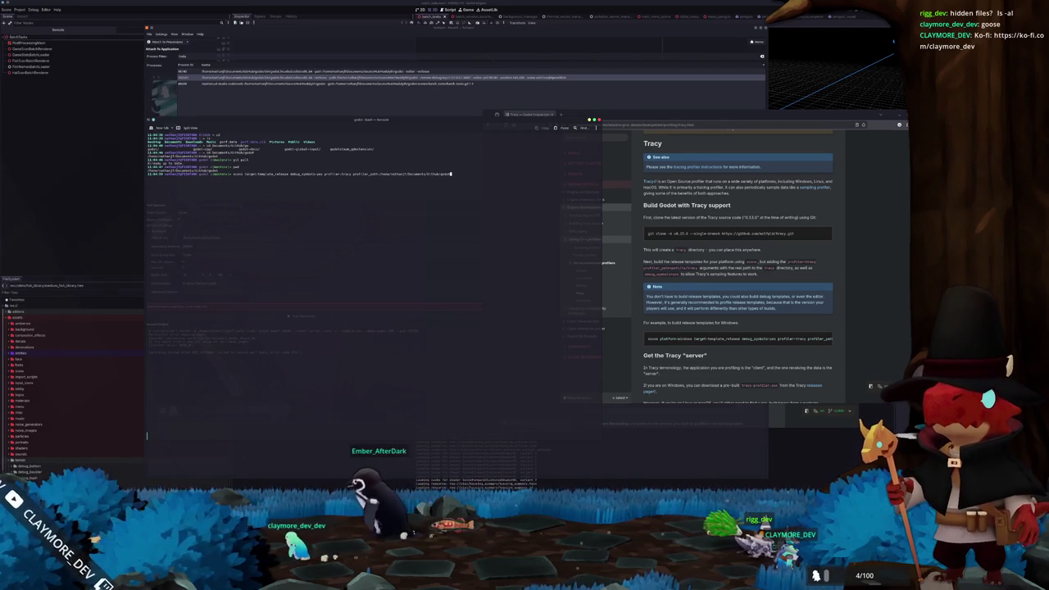
{"action": "key", "text": "BackSpace"}
{"action": "key", "text": "BackSpace"}
{"action": "key", "text": "BackSpace"}
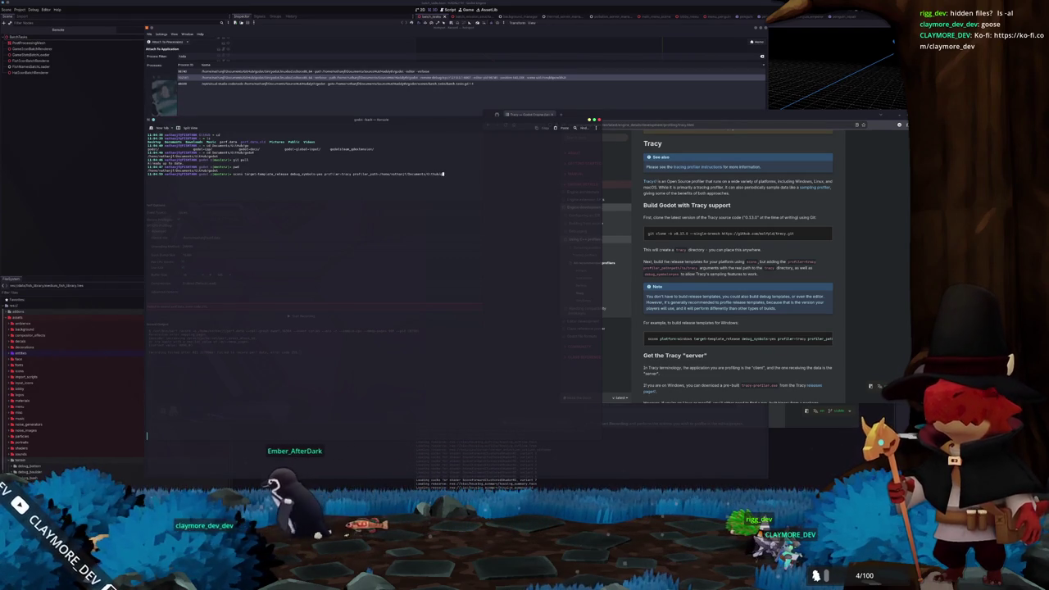
{"action": "key", "text": "Return"}
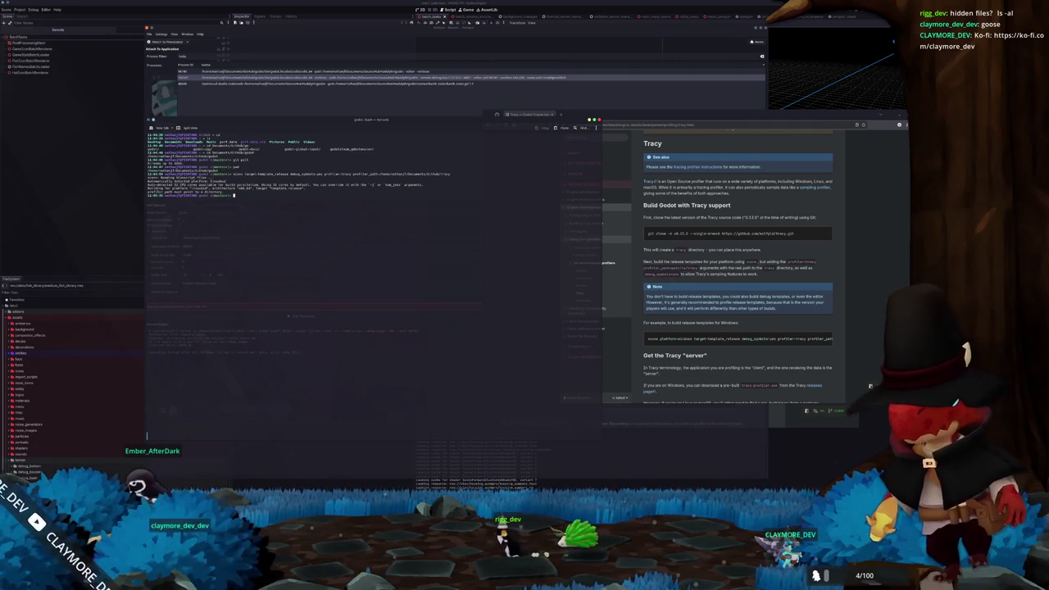
Rerun the Tracy-enabled scons Godot build, let it compile, then interrupt it with Ctrl+C.
{"action": "key", "text": "Up"}
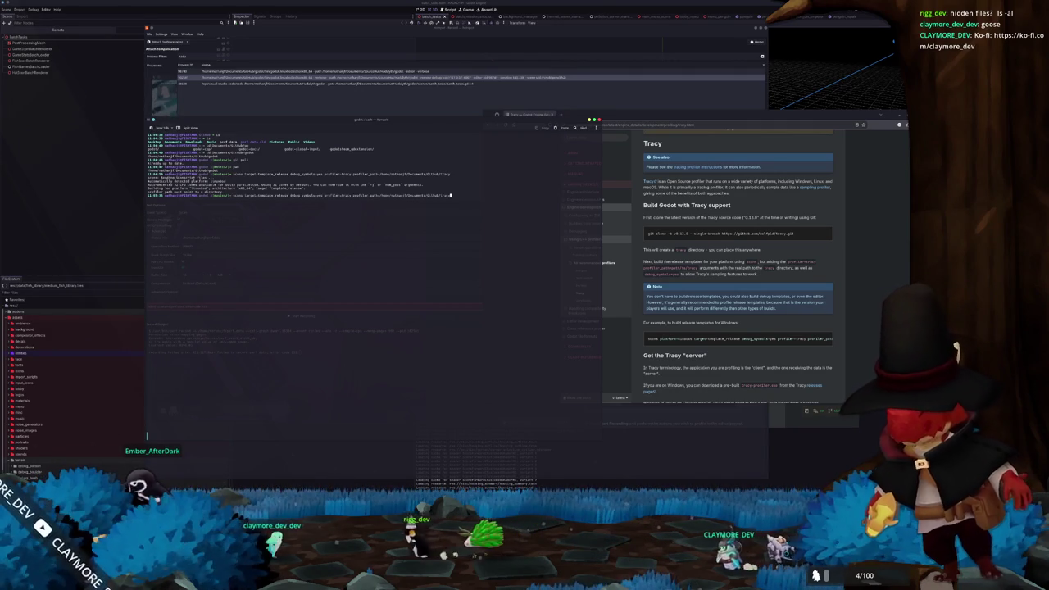
{"action": "key", "text": "Return"}
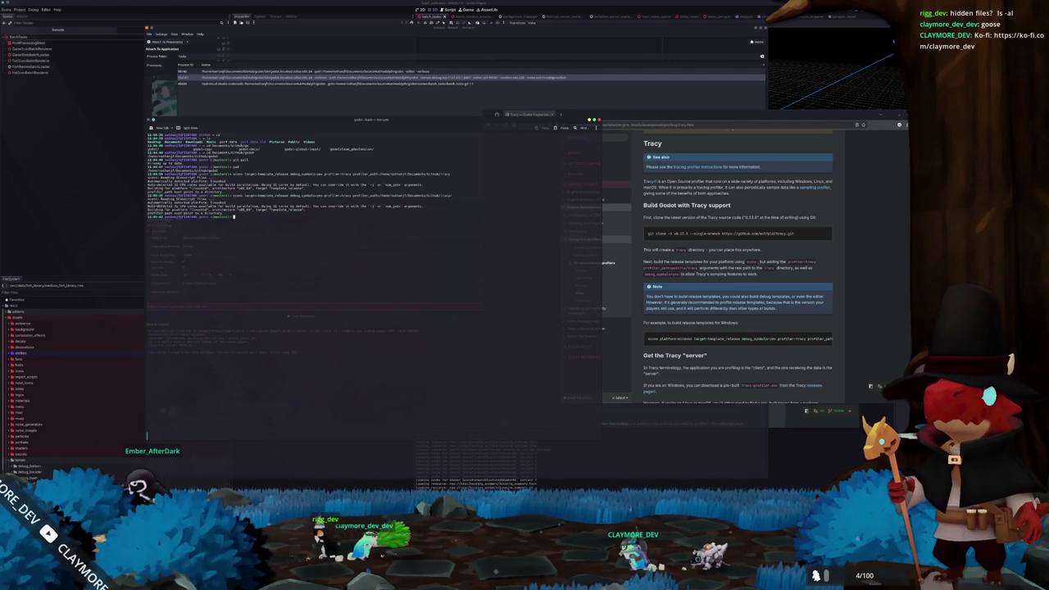
{"action": "key", "text": "Up"}
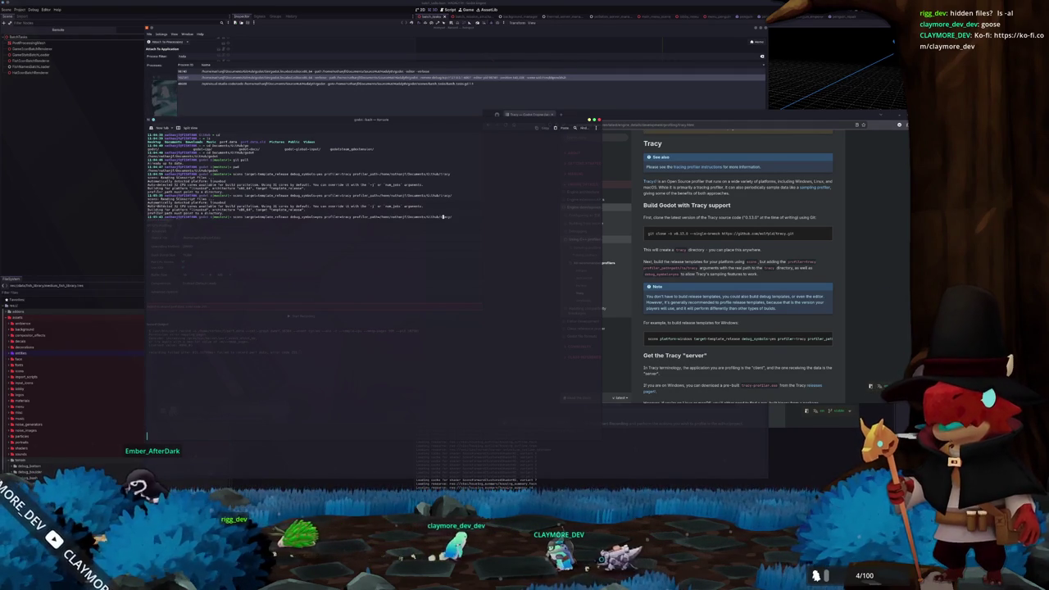
{"action": "key", "text": "End"}
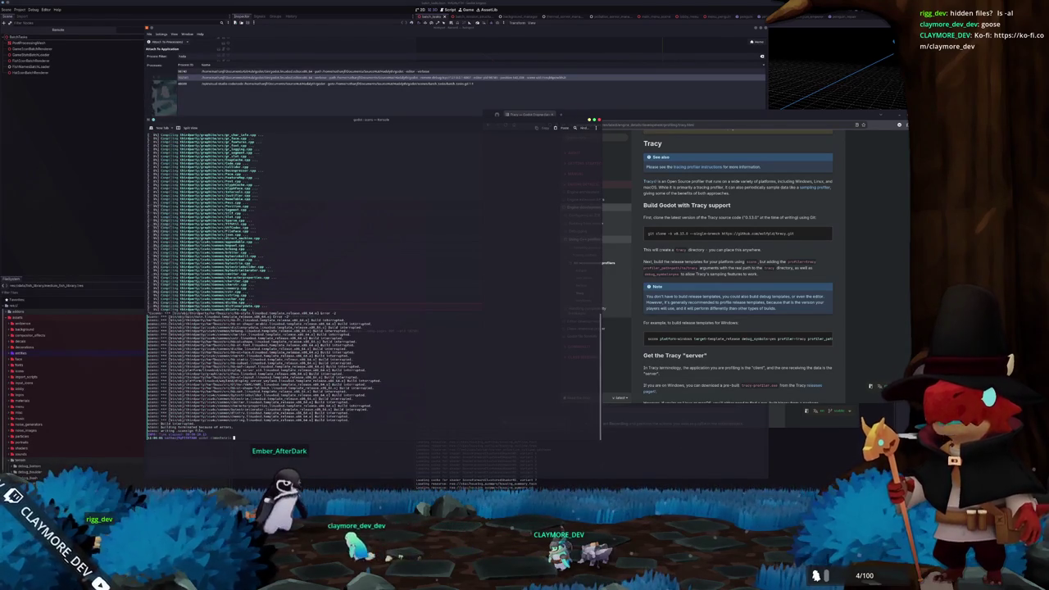
{"action": "key", "text": "ctrl+c"}
{"action": "scroll", "coordinate": [442, 254], "scroll_direction": "up", "scroll_amount": 15}
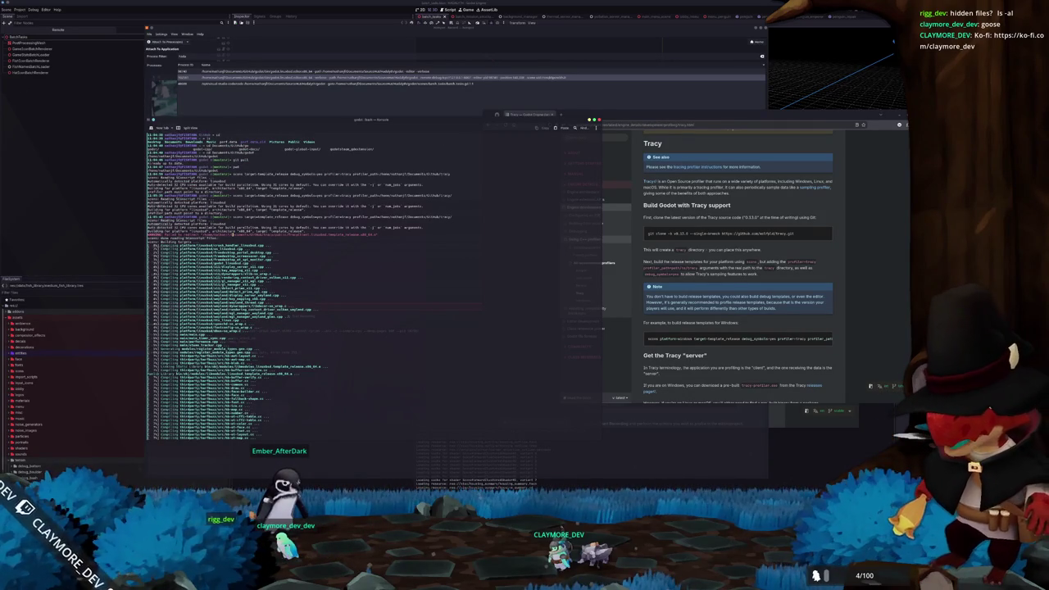
{"action": "scroll", "coordinate": [349, 334], "scroll_direction": "down", "scroll_amount": 10}
{"action": "scroll", "coordinate": [349, 335], "scroll_direction": "down", "scroll_amount": 10}
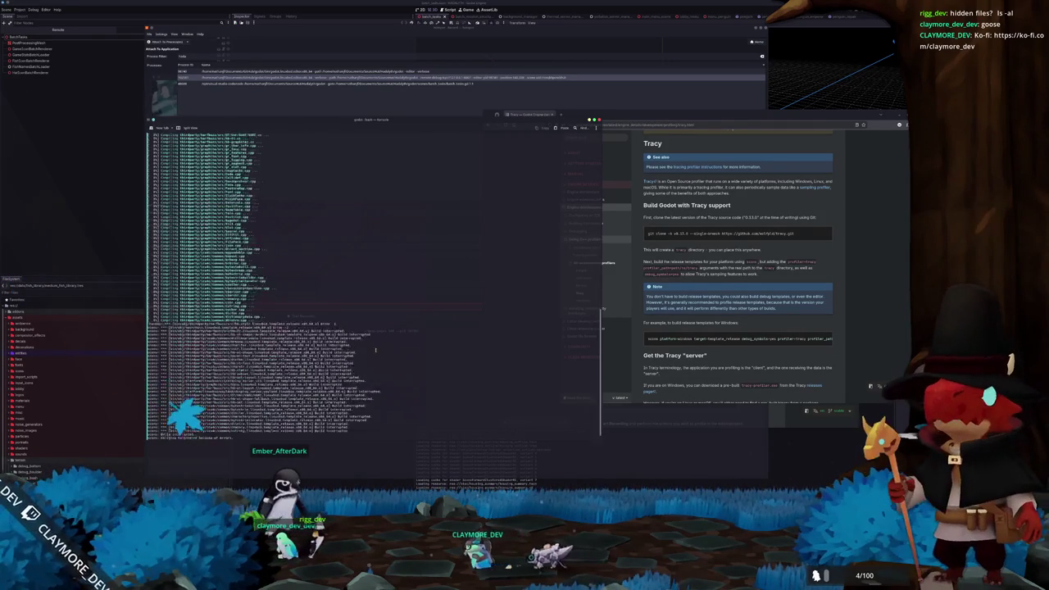
Open the Tracy user manual PDF from the repository and jump to 'Building the server'.
{"action": "left_click", "coordinate": [727, 198]}
{"action": "left_click", "coordinate": [648, 183]}
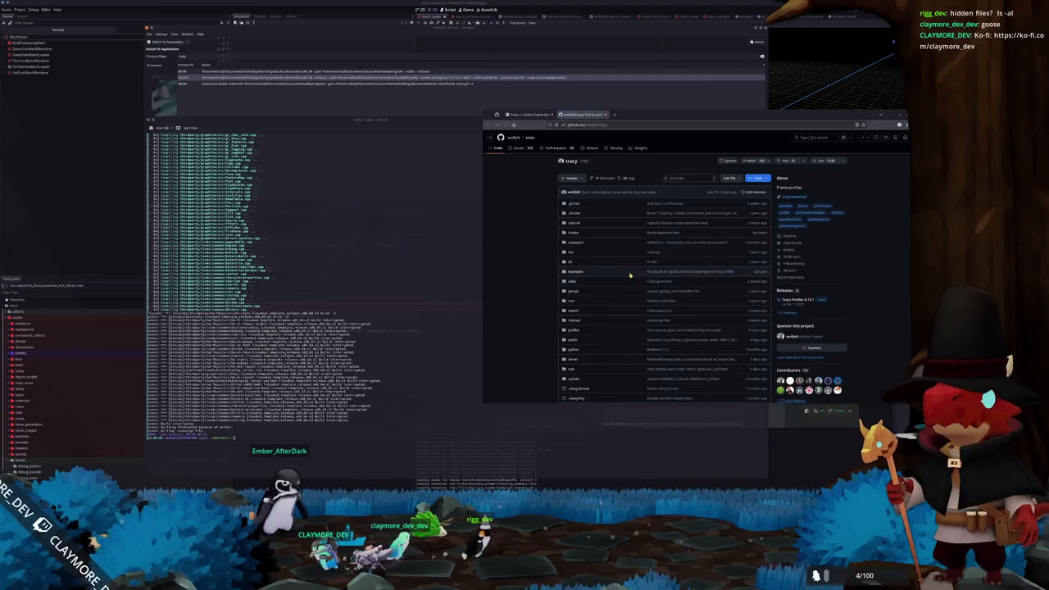
{"action": "scroll", "coordinate": [630, 276], "scroll_direction": "down", "scroll_amount": 10}
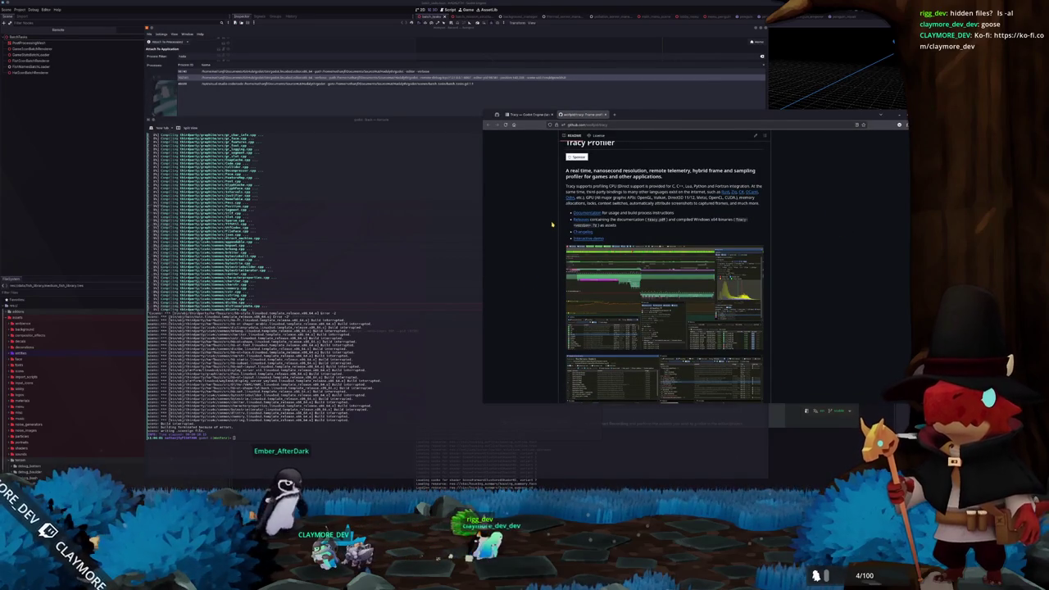
{"action": "left_click", "coordinate": [598, 213]}
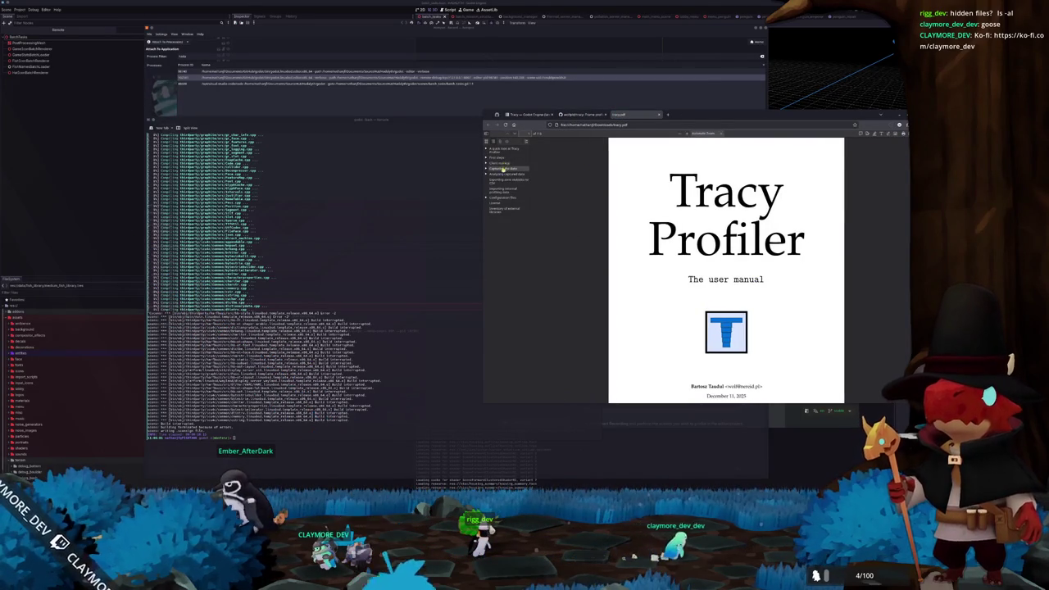
{"action": "left_click", "coordinate": [488, 157]}
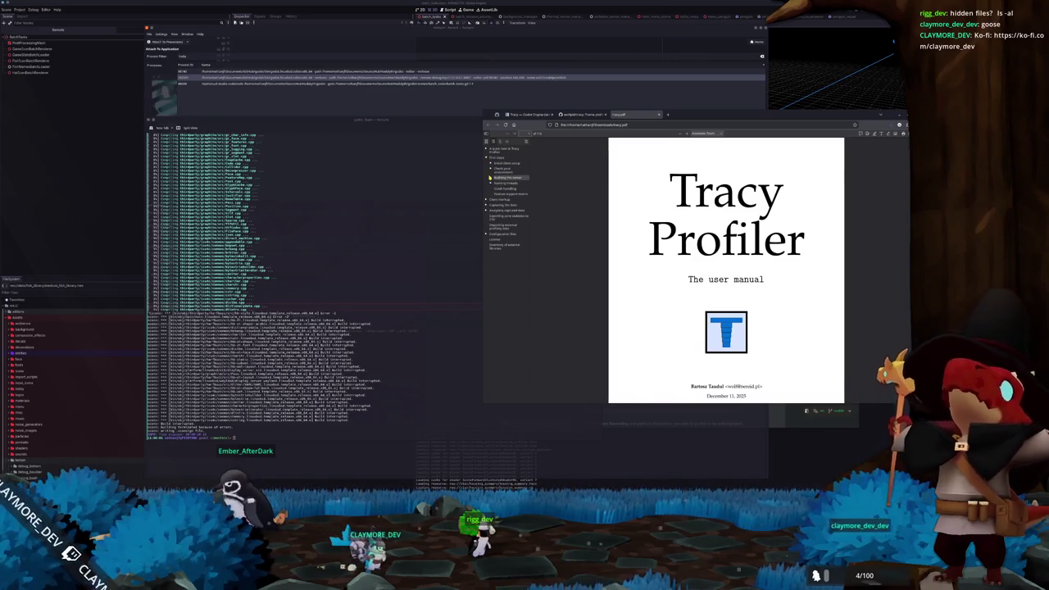
{"action": "left_click", "coordinate": [490, 178]}
{"action": "left_click", "coordinate": [499, 178]}
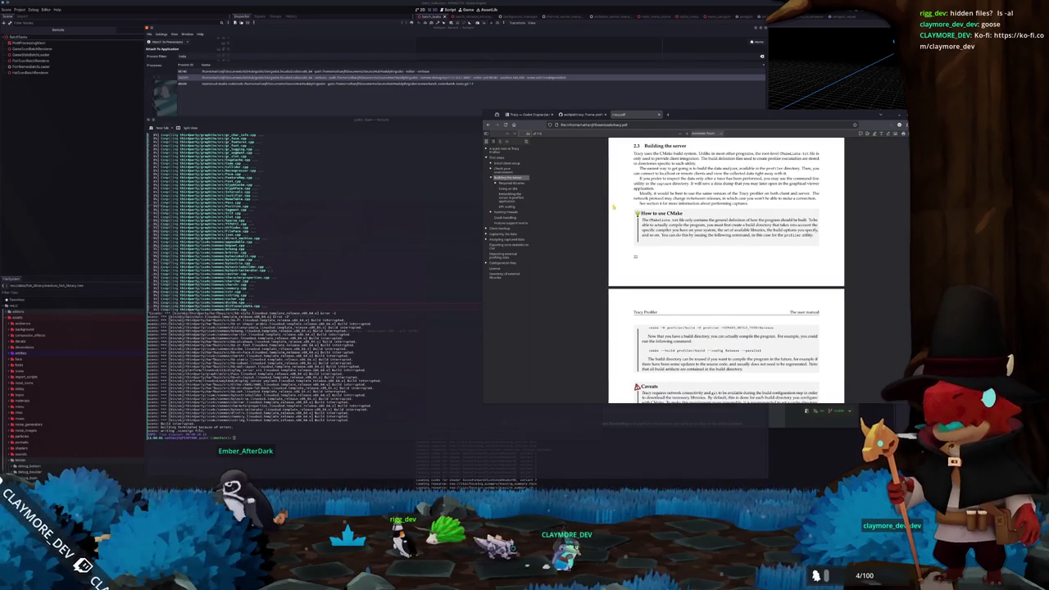
Scroll past the Linux and IDE sections to chapter 3 Client markup.
{"action": "scroll", "coordinate": [613, 207], "scroll_direction": "down", "scroll_amount": 3}
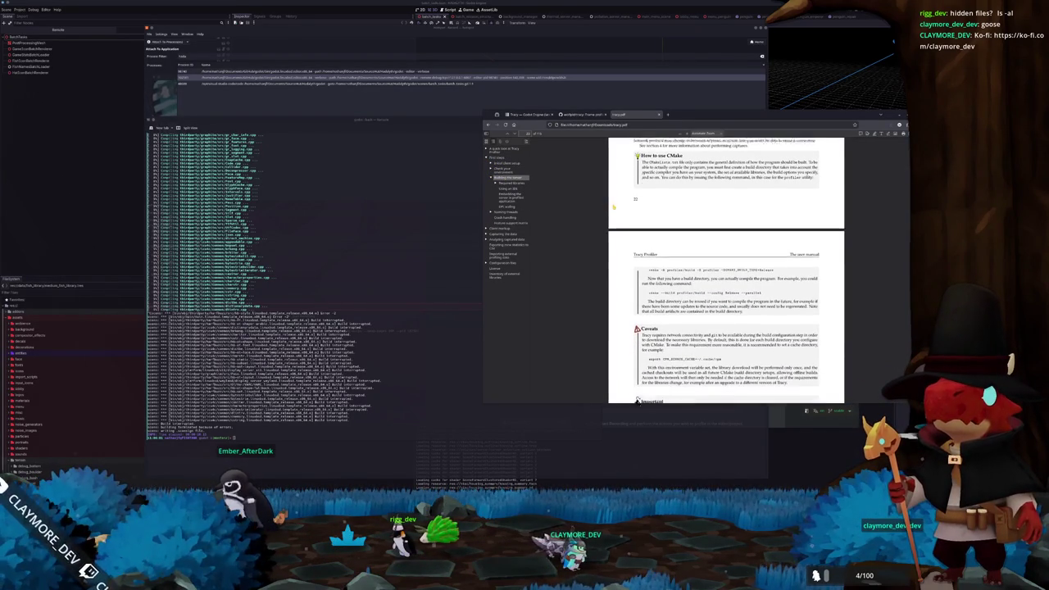
{"action": "scroll", "coordinate": [612, 207], "scroll_direction": "down", "scroll_amount": 2}
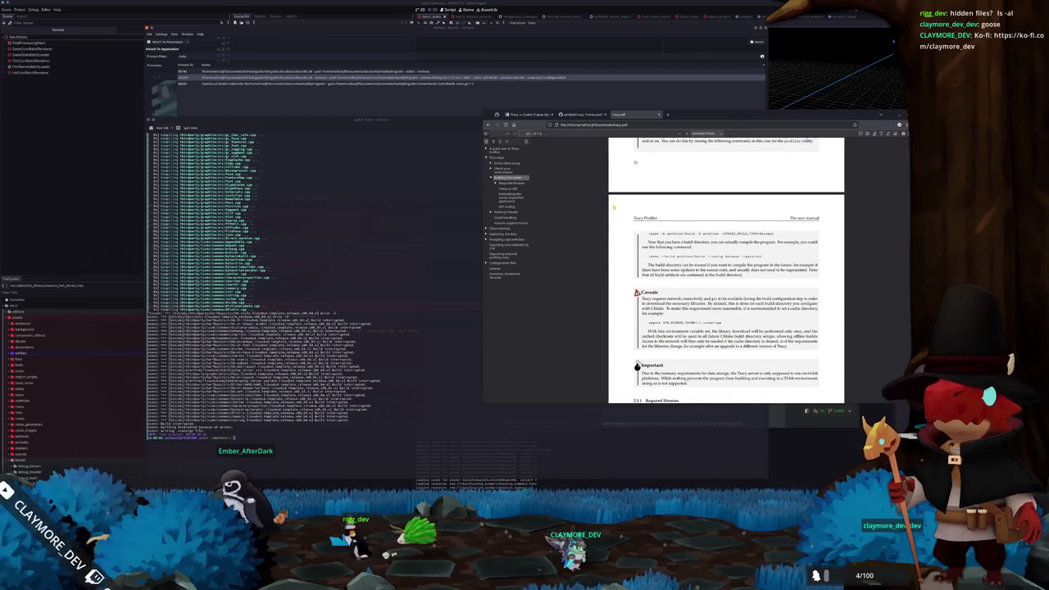
{"action": "scroll", "coordinate": [613, 208], "scroll_direction": "up", "scroll_amount": 3}
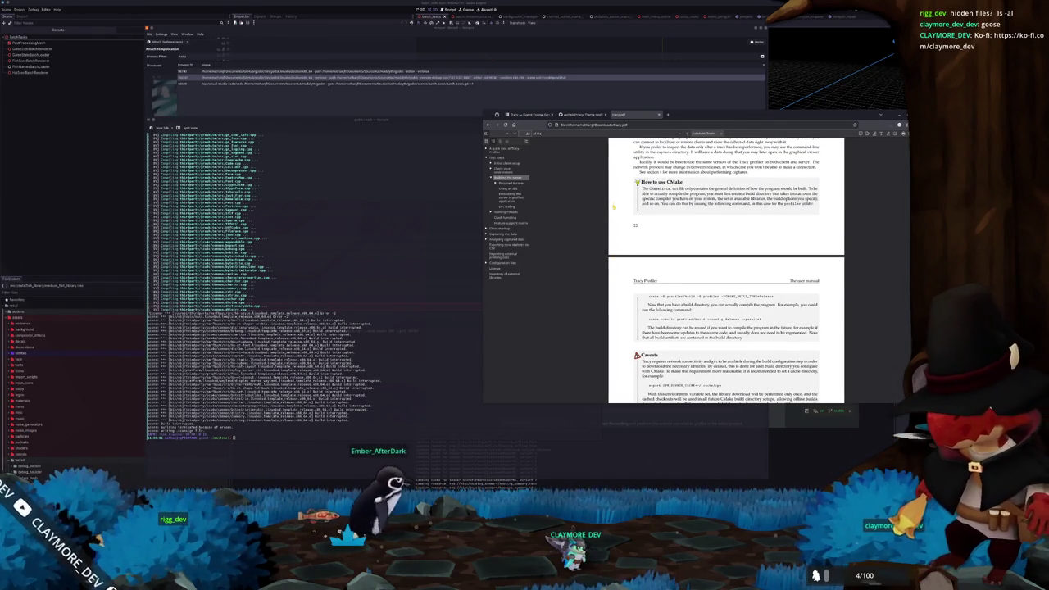
{"action": "scroll", "coordinate": [612, 208], "scroll_direction": "down", "scroll_amount": 3}
{"action": "scroll", "coordinate": [613, 207], "scroll_direction": "up", "scroll_amount": 1, "text": "ctrl"}
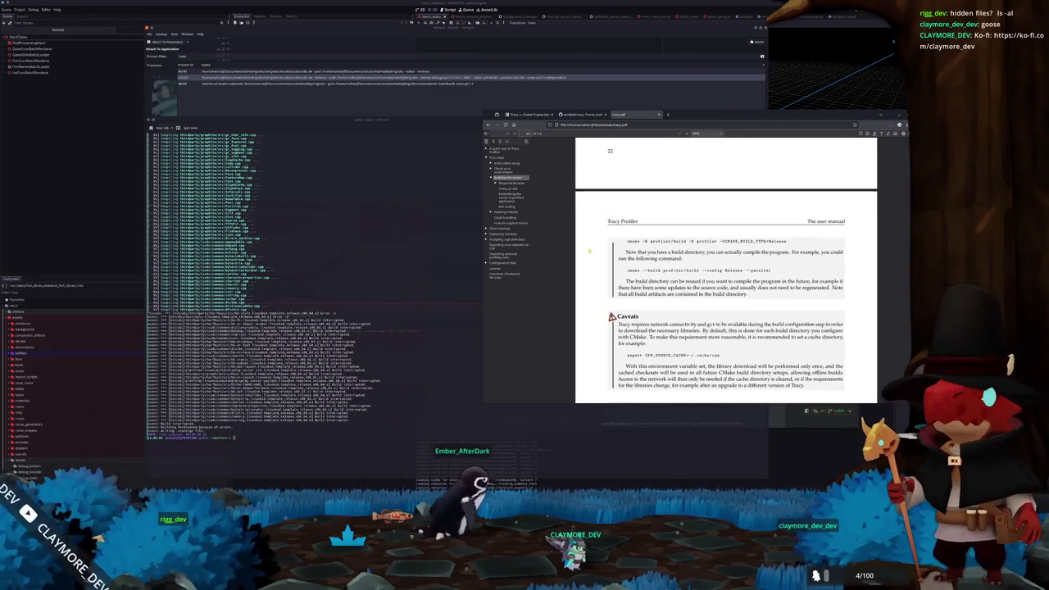
{"action": "scroll", "coordinate": [590, 269], "scroll_direction": "down", "scroll_amount": 1}
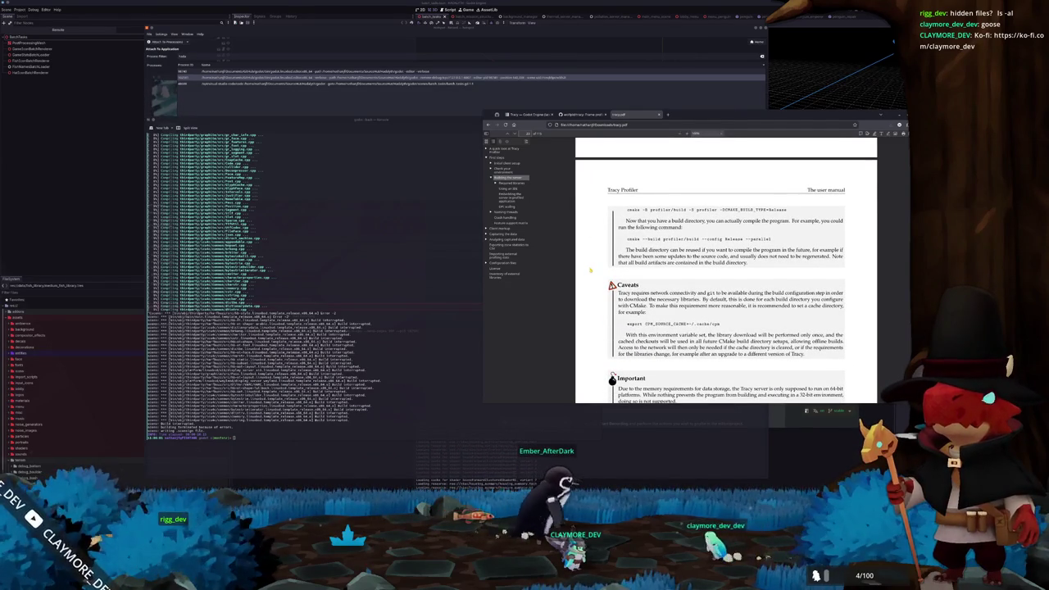
{"action": "scroll", "coordinate": [590, 270], "scroll_direction": "up", "scroll_amount": 5}
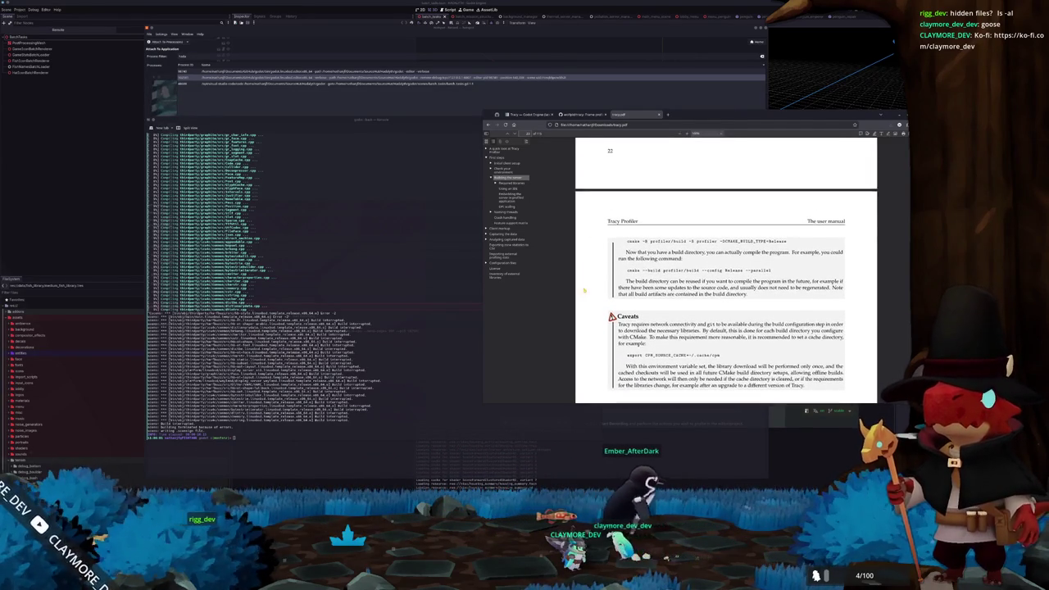
{"action": "scroll", "coordinate": [581, 312], "scroll_direction": "down", "scroll_amount": 12}
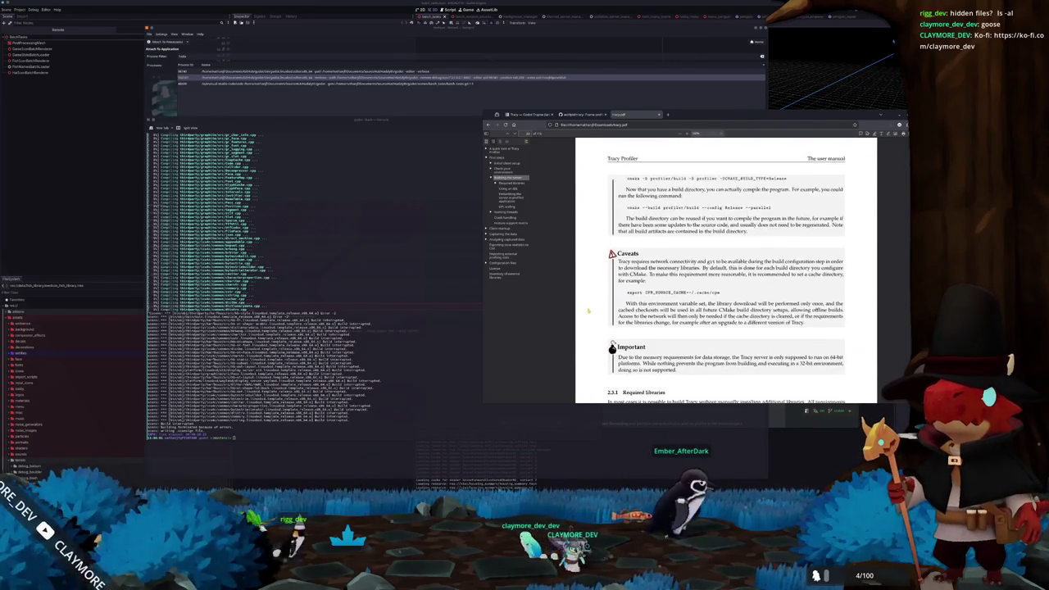
{"action": "scroll", "coordinate": [590, 305], "scroll_direction": "down", "scroll_amount": 10}
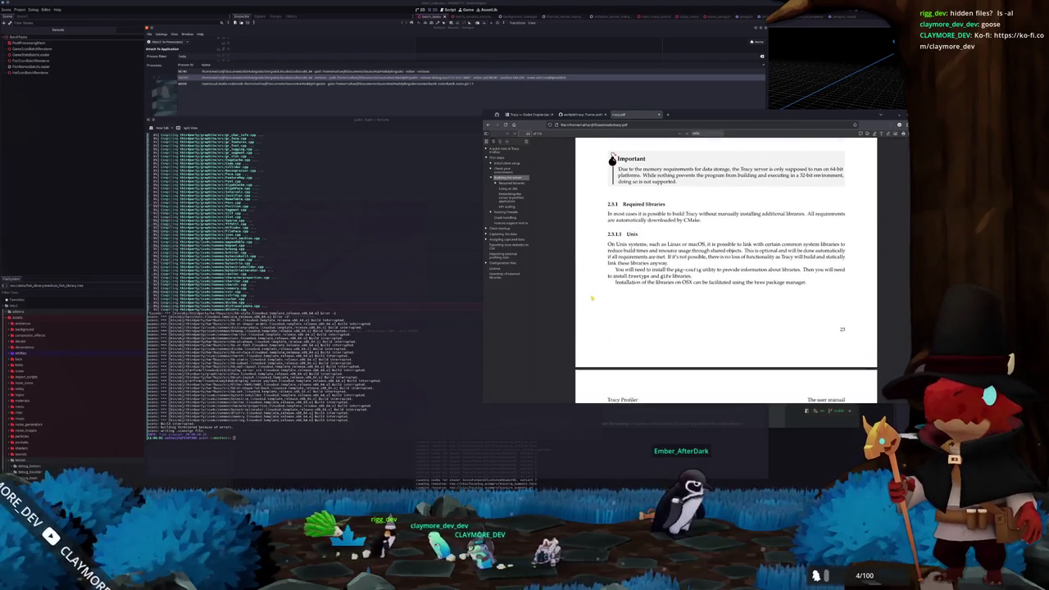
{"action": "scroll", "coordinate": [590, 297], "scroll_direction": "down", "scroll_amount": 3}
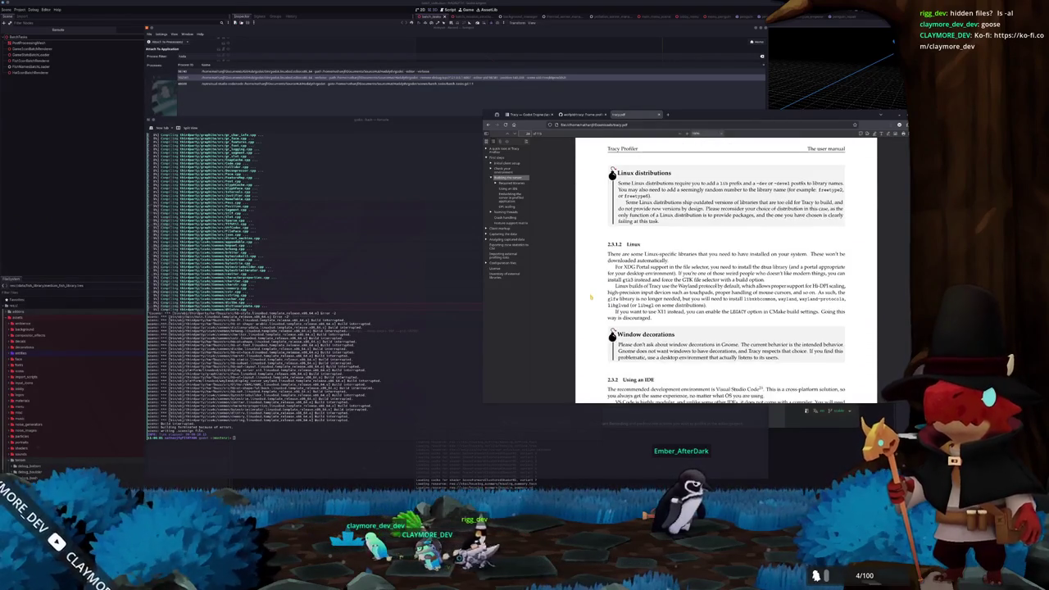
{"action": "scroll", "coordinate": [589, 291], "scroll_direction": "down", "scroll_amount": 6}
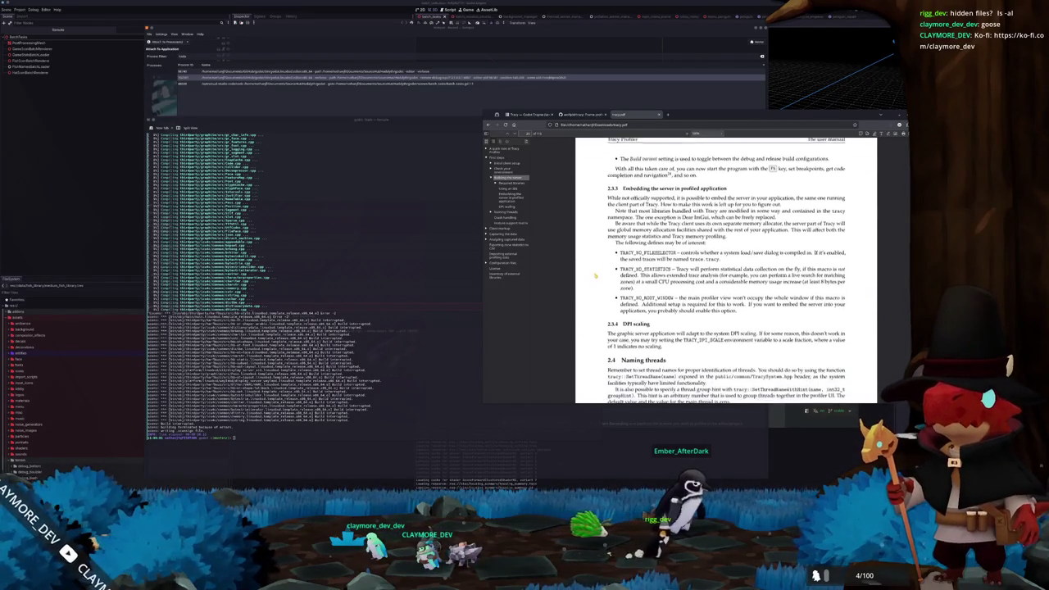
{"action": "scroll", "coordinate": [565, 237], "scroll_direction": "down", "scroll_amount": 2}
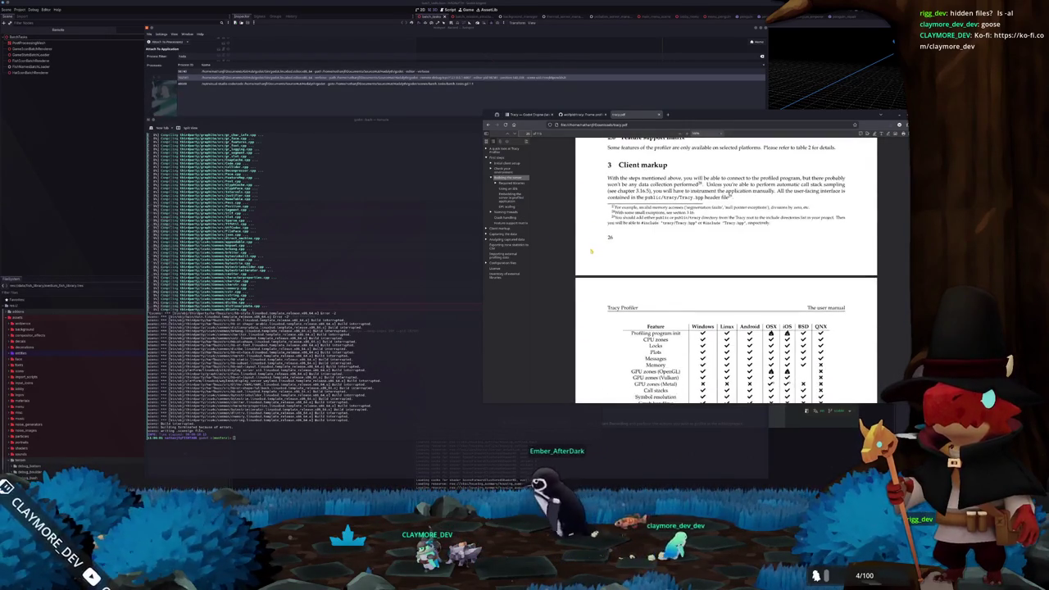
Scroll the Tracy manual back up to 2.1 Initial client setup.
{"action": "scroll", "coordinate": [589, 253], "scroll_direction": "down", "scroll_amount": 10}
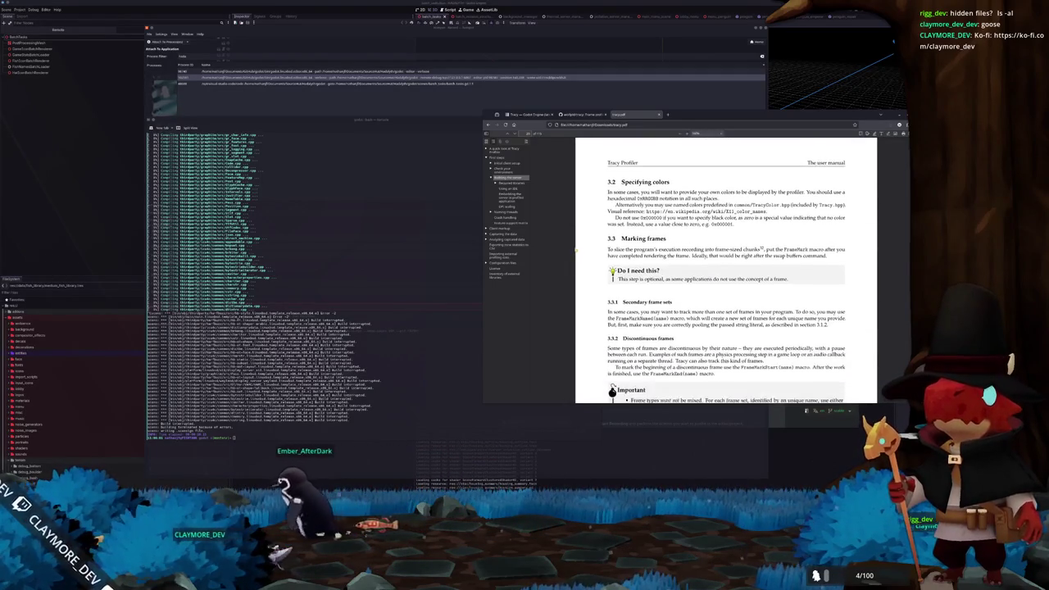
{"action": "scroll", "coordinate": [576, 251], "scroll_direction": "down", "scroll_amount": 5}
{"action": "scroll", "coordinate": [574, 263], "scroll_direction": "up", "scroll_amount": 6}
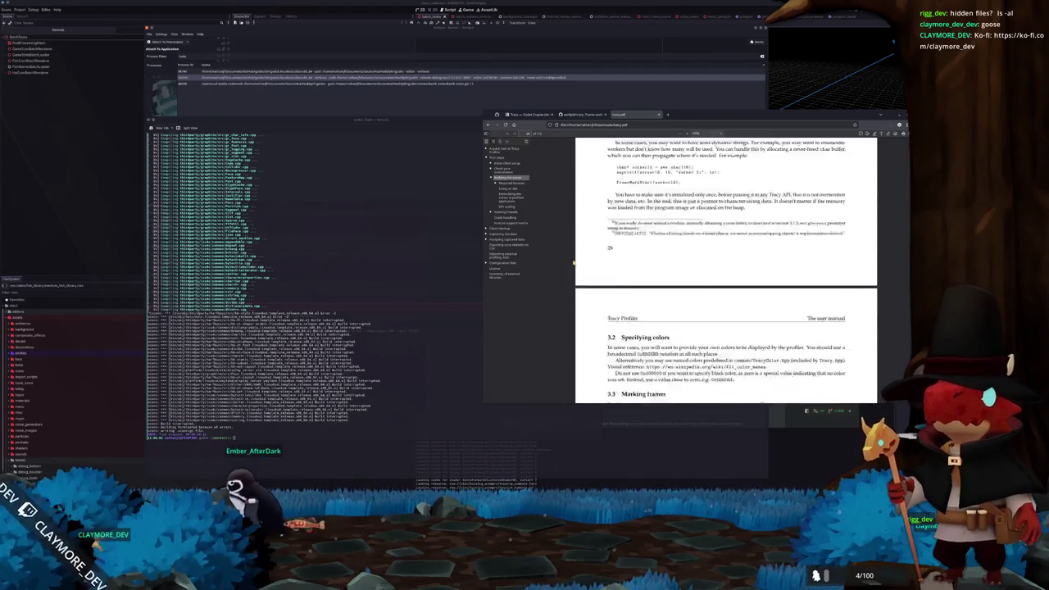
{"action": "scroll", "coordinate": [563, 244], "scroll_direction": "up", "scroll_amount": 15}
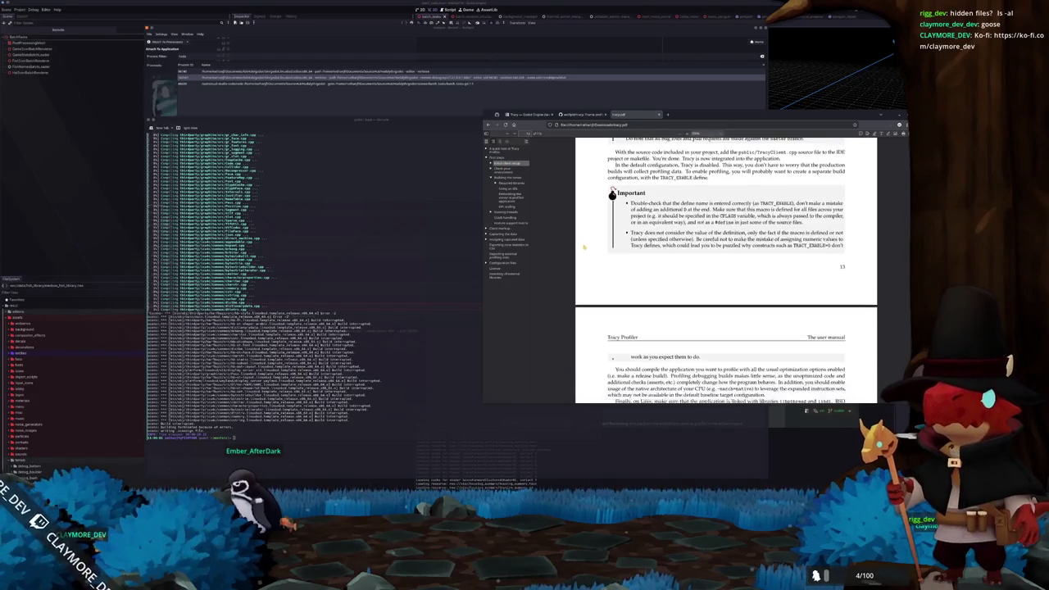
Scroll down to 2.3 Building the server and the 'How to use CMake' build commands.
{"action": "scroll", "coordinate": [582, 250], "scroll_direction": "down", "scroll_amount": 3}
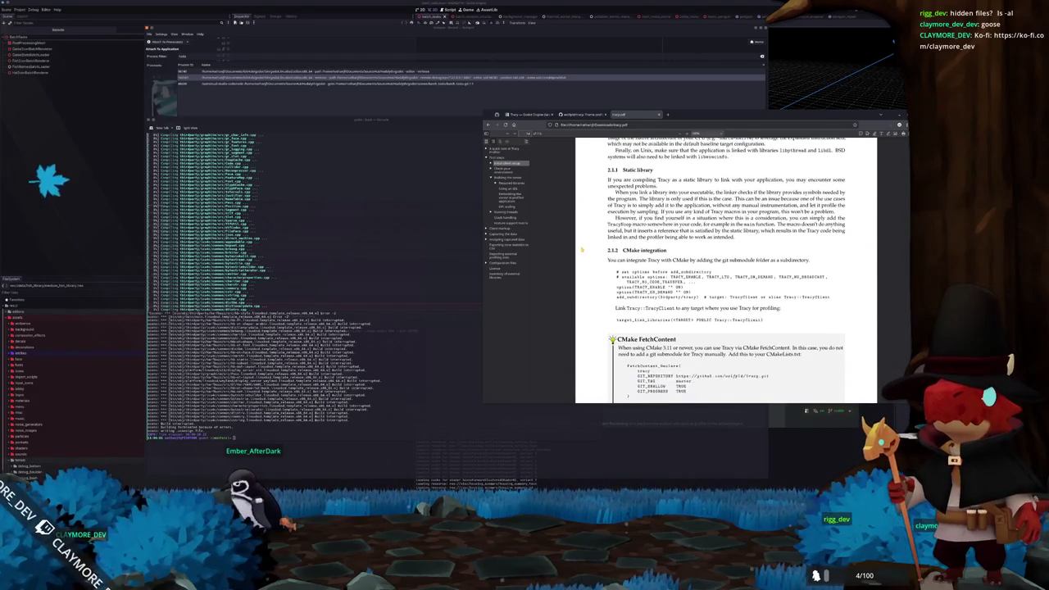
{"action": "scroll", "coordinate": [582, 250], "scroll_direction": "down", "scroll_amount": 8}
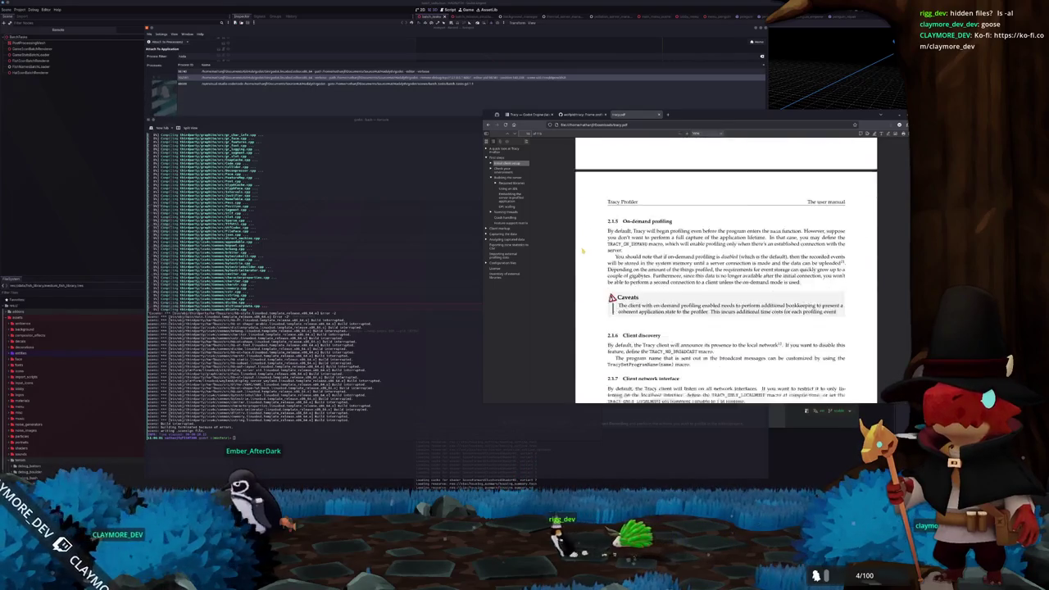
{"action": "scroll", "coordinate": [585, 252], "scroll_direction": "down", "scroll_amount": 8}
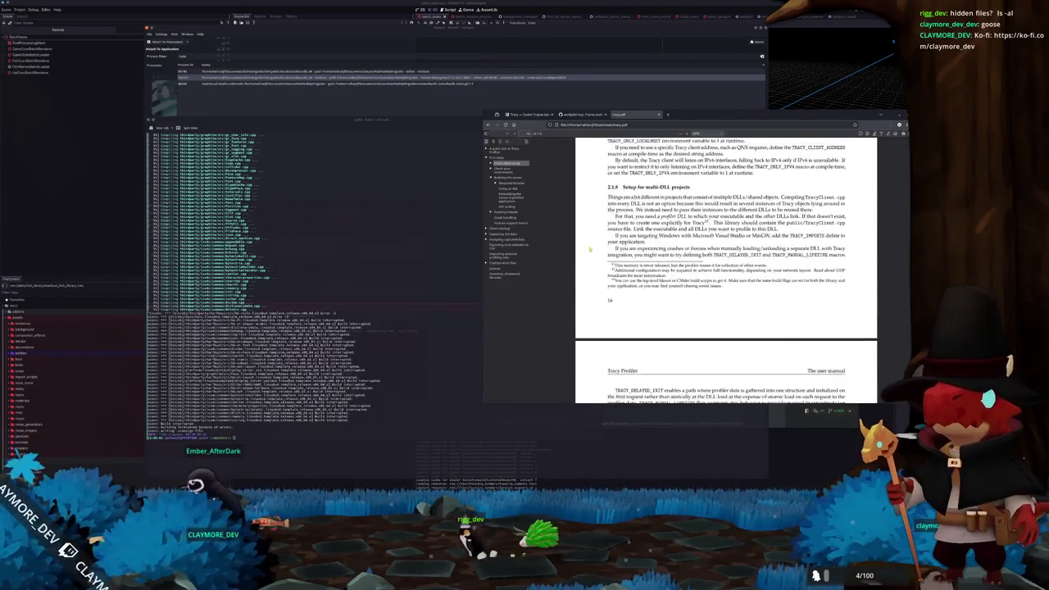
{"action": "scroll", "coordinate": [586, 255], "scroll_direction": "down", "scroll_amount": 1}
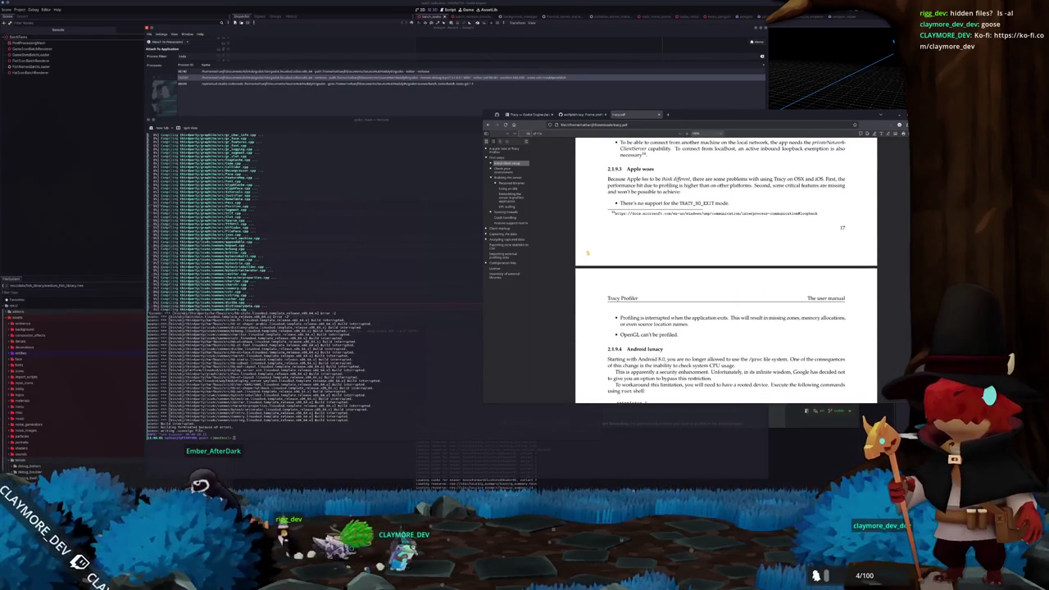
{"action": "scroll", "coordinate": [587, 252], "scroll_direction": "down", "scroll_amount": 8}
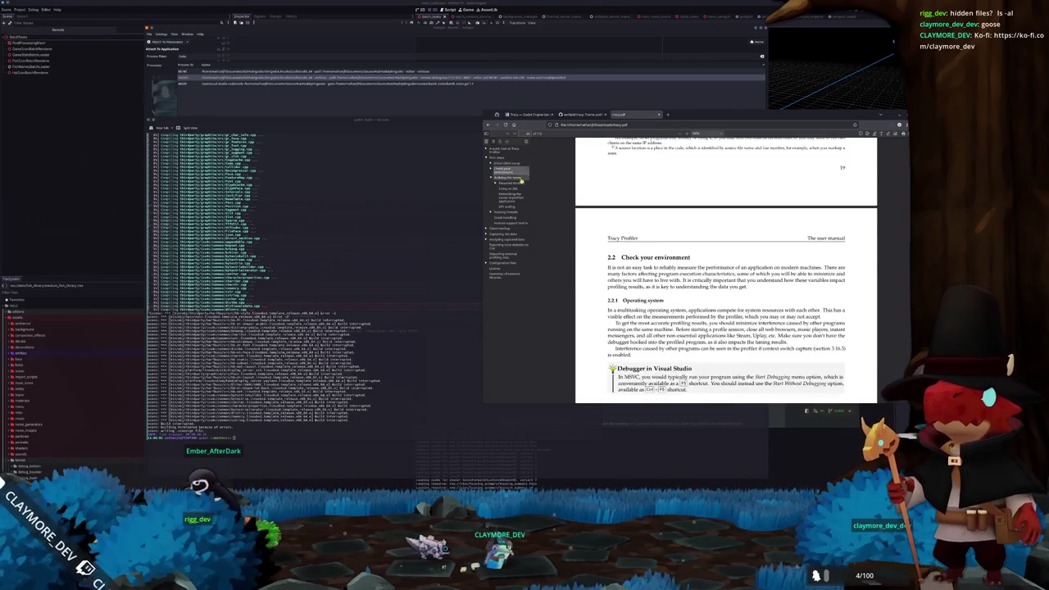
{"action": "scroll", "coordinate": [585, 250], "scroll_direction": "down", "scroll_amount": 1}
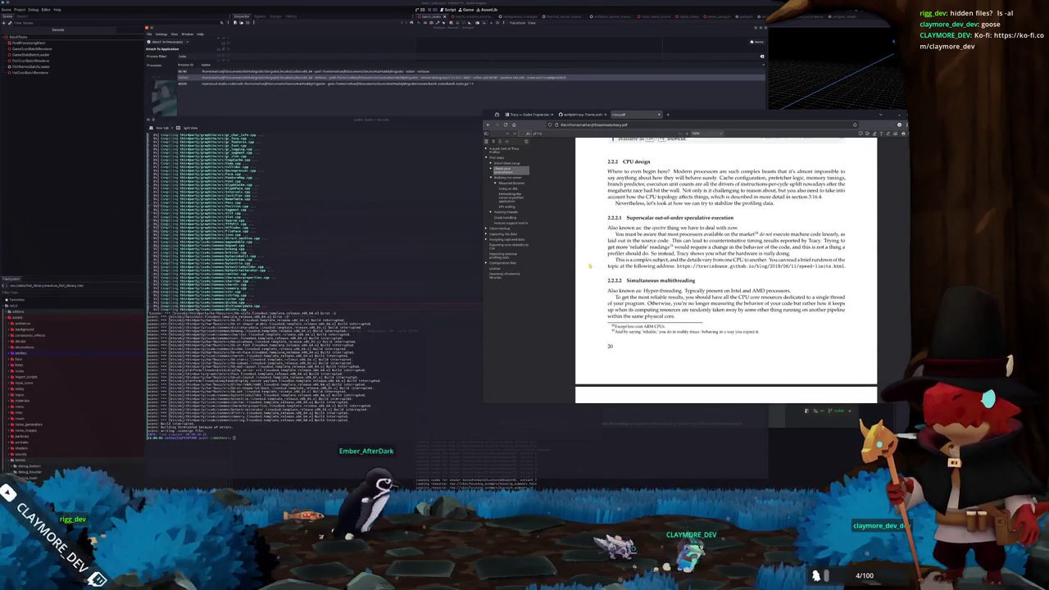
{"action": "scroll", "coordinate": [588, 265], "scroll_direction": "down", "scroll_amount": 5}
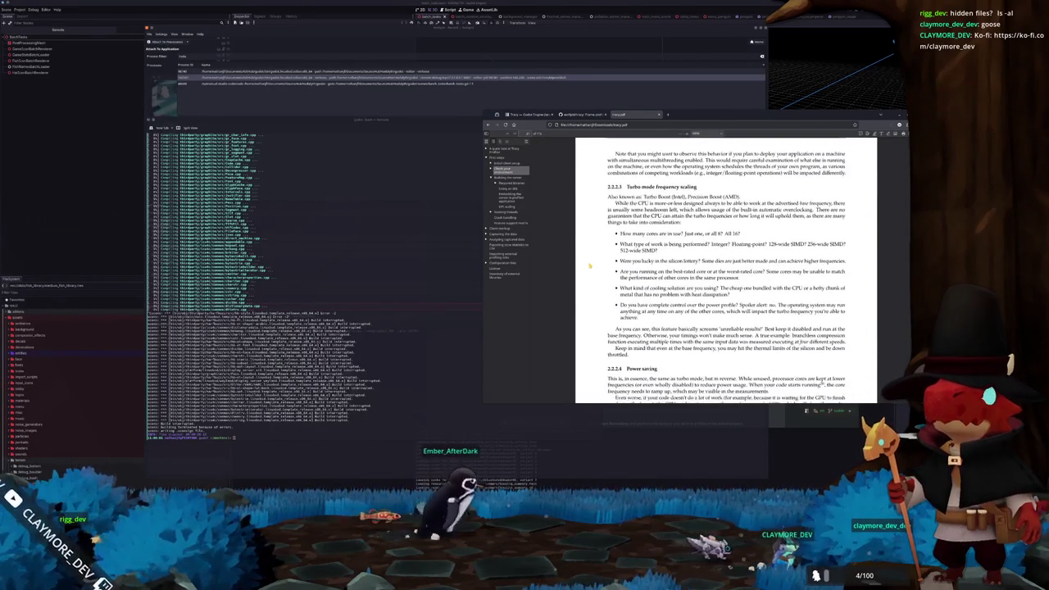
{"action": "scroll", "coordinate": [588, 265], "scroll_direction": "down", "scroll_amount": 8}
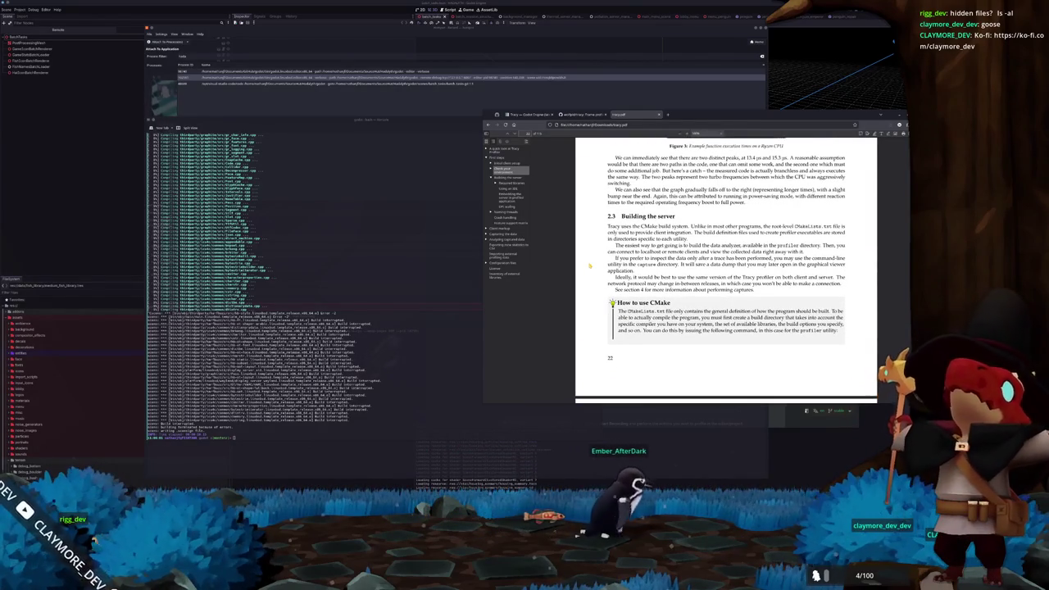
{"action": "scroll", "coordinate": [588, 266], "scroll_direction": "down", "scroll_amount": 5}
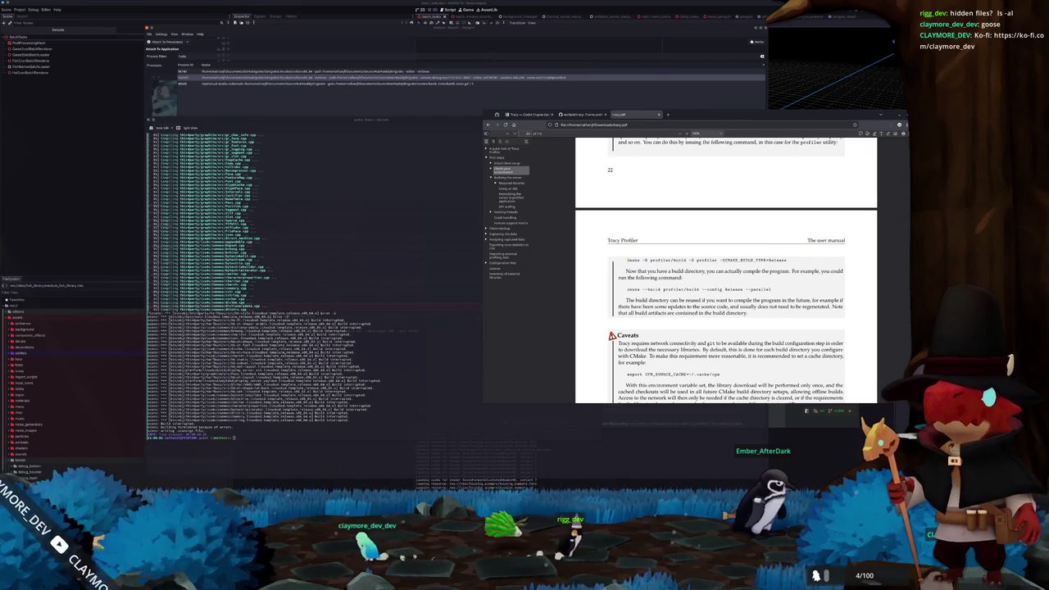
{"action": "scroll", "coordinate": [600, 271], "scroll_direction": "up", "scroll_amount": 1}
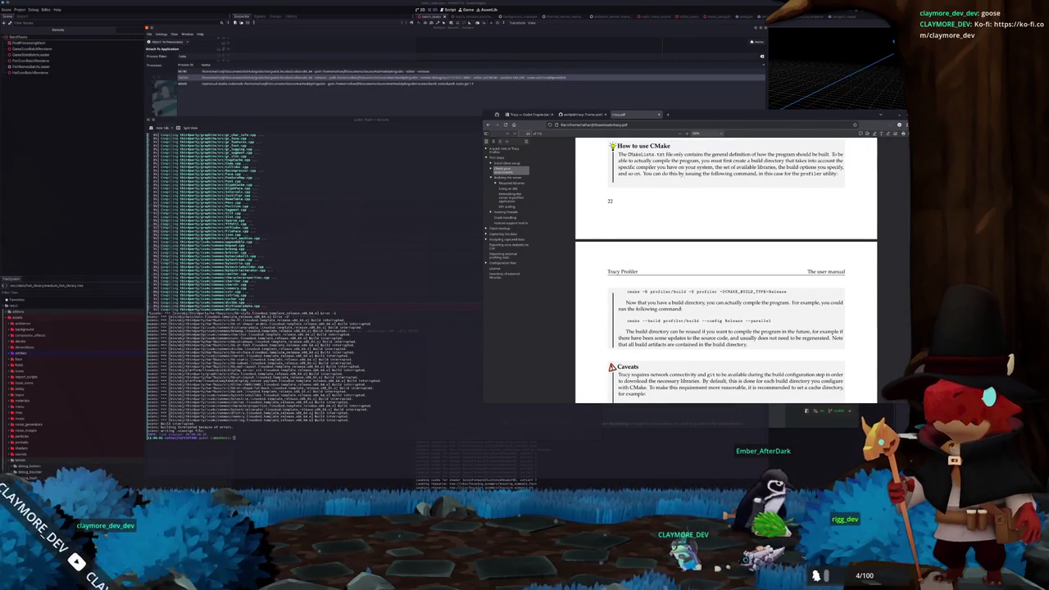
{"action": "left_click", "coordinate": [403, 358]}
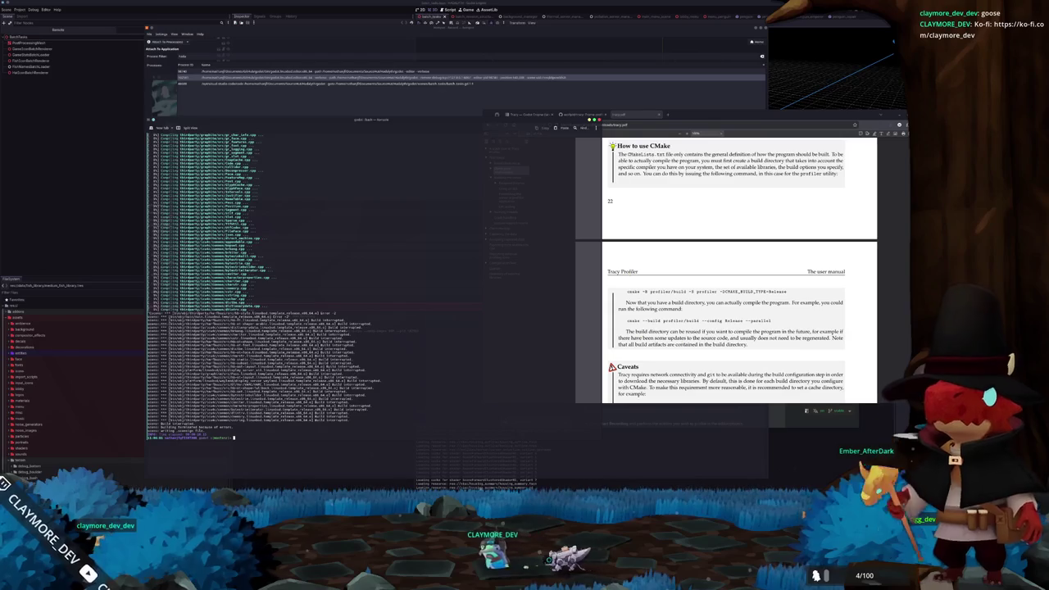
Copy the manual's cmake --build command, paste it into Konsole, trim its end and run it.
{"action": "left_click_drag", "start_coordinate": [773, 321], "coordinate": [625, 321]}
{"action": "right_click", "coordinate": [628, 321]}
{"action": "left_click", "coordinate": [656, 326]}
{"action": "left_click", "coordinate": [367, 322]}
{"action": "key", "text": "ctrl+shift+v"}
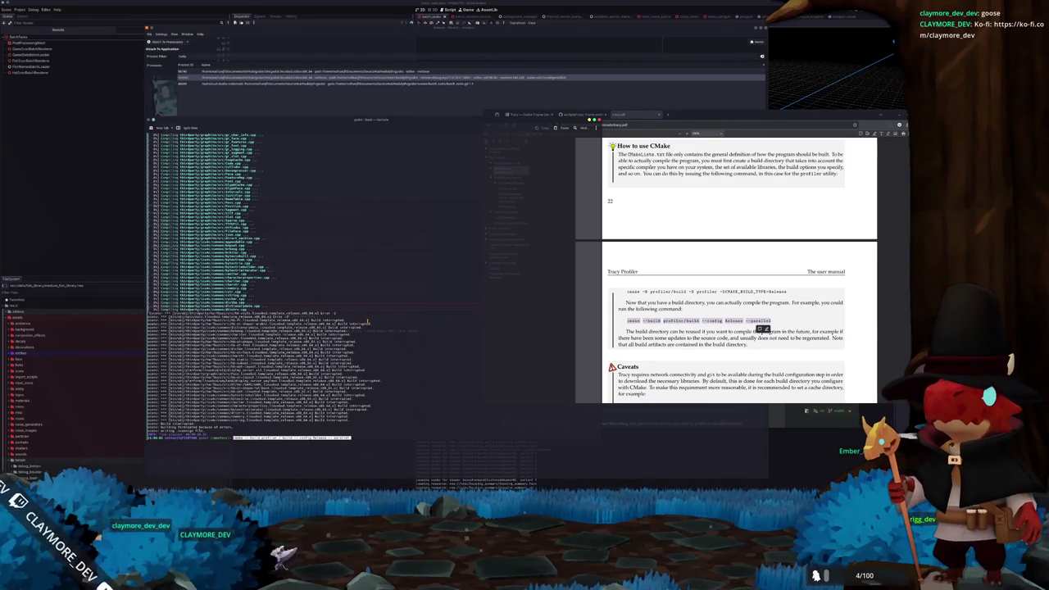
{"action": "key", "text": "BackSpace"}
{"action": "key", "text": "BackSpace"}
{"action": "key", "text": "BackSpace"}
{"action": "key", "text": "BackSpace"}
{"action": "key", "text": "BackSpace"}
{"action": "key", "text": "BackSpace"}
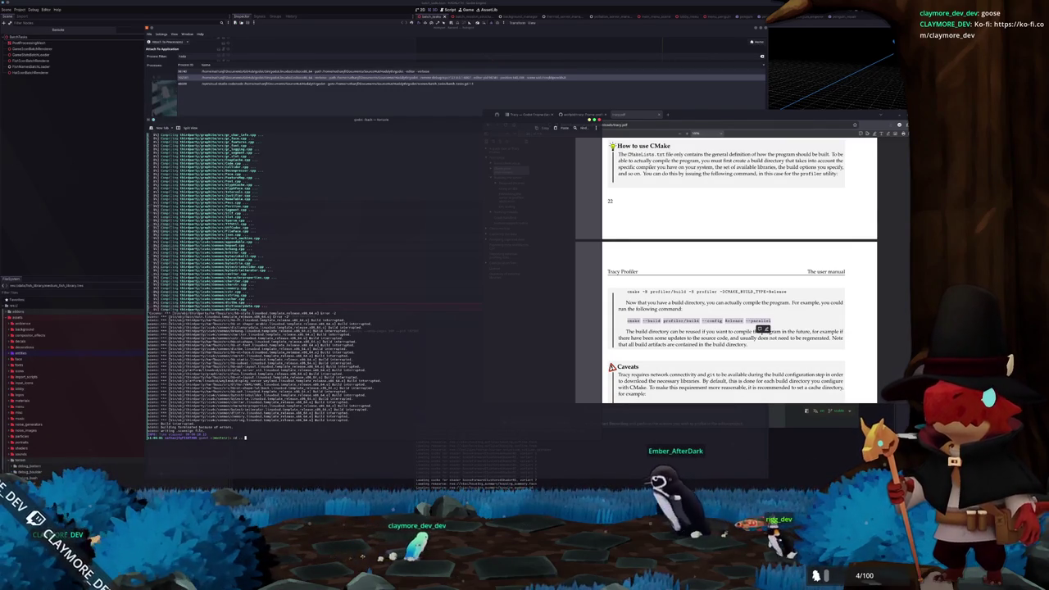
{"action": "key", "text": "Return"}
List the tracy folder, rerun the cmake build command, then check cmake's usage help.
{"action": "type", "text": "ls"}
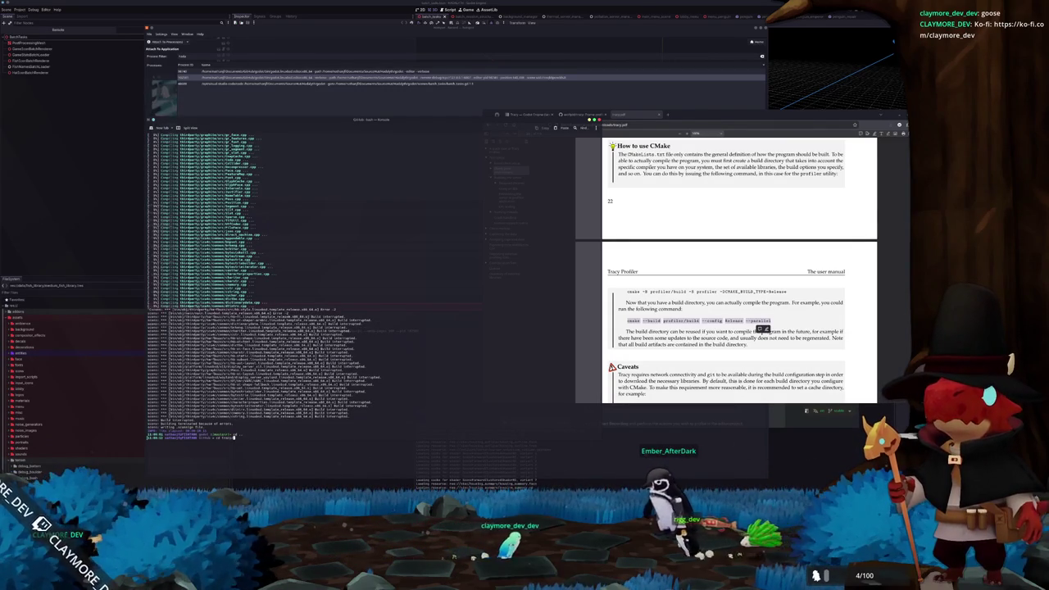
{"action": "key", "text": "Return"}
{"action": "key", "text": "ctrl+shift+v"}
{"action": "key", "text": "Return"}
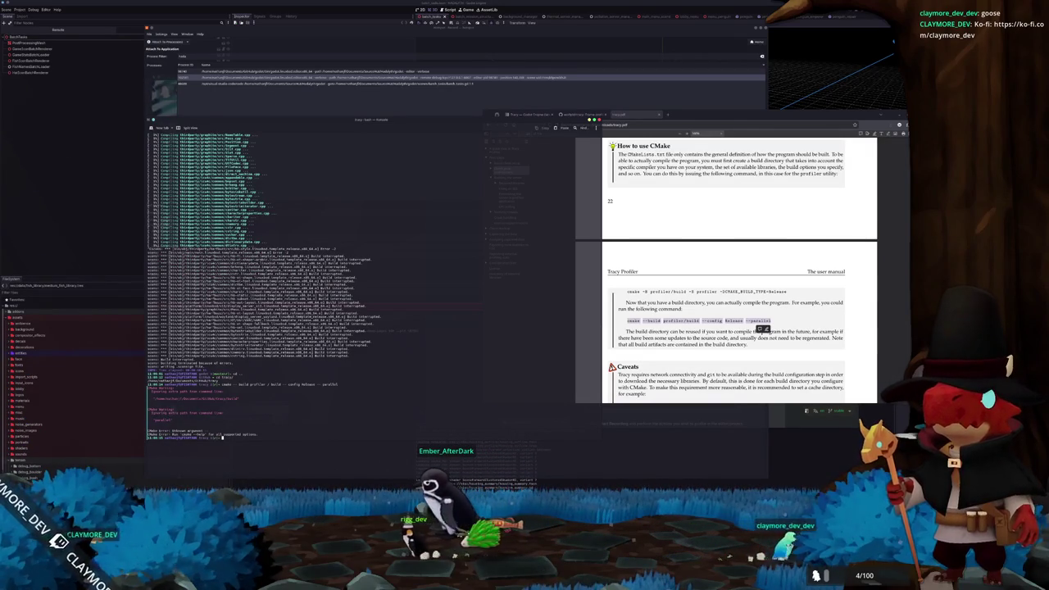
{"action": "type", "text": "cmake"}
{"action": "key", "text": "Return"}
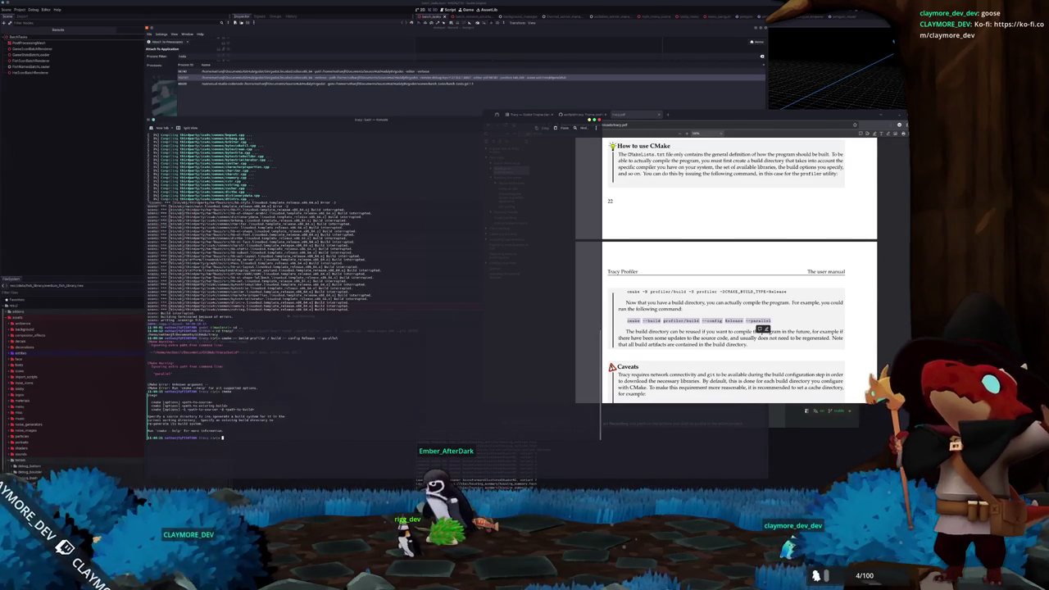
{"action": "key", "text": "Tab"}
{"action": "key", "text": "Tab"}
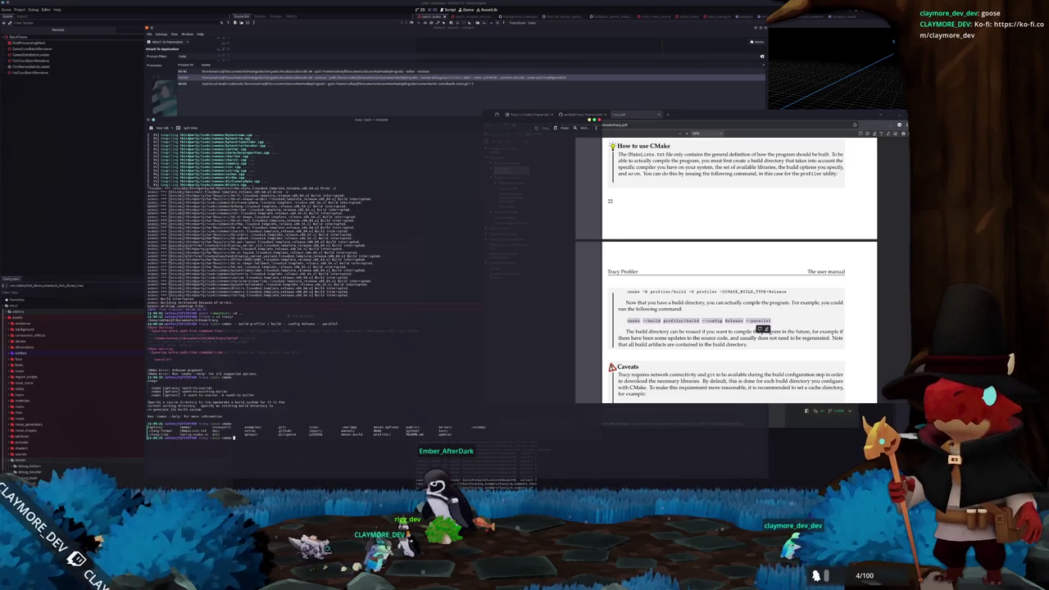
{"action": "key", "text": "BackSpace"}
{"action": "key", "text": "BackSpace"}
{"action": "key", "text": "BackSpace"}
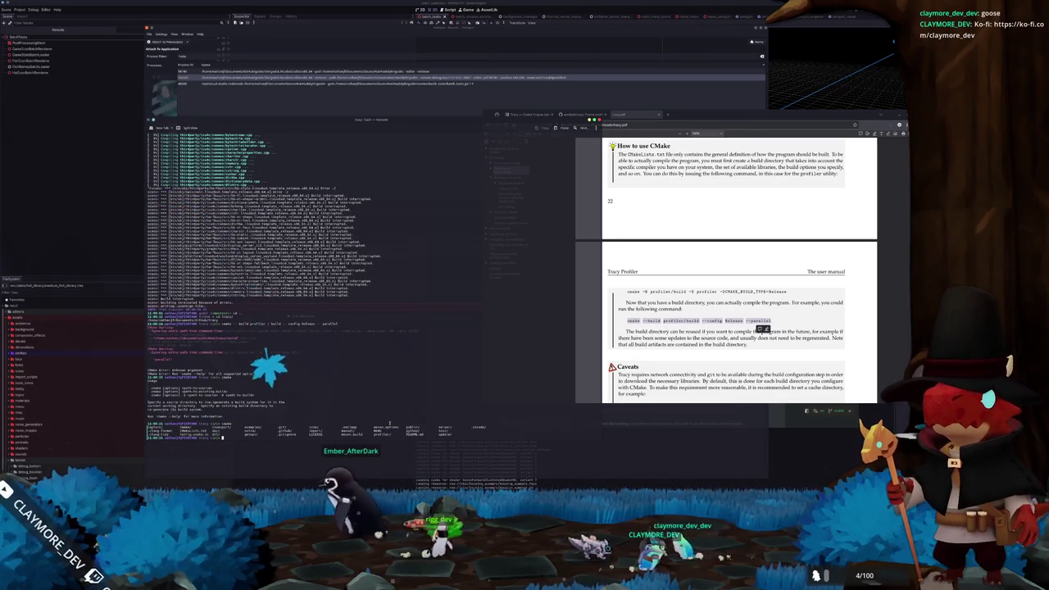
Glance over the Tracy manual and GitHub README tabs, then open a new blank tab.
{"action": "left_click", "coordinate": [601, 343]}
{"action": "scroll", "coordinate": [601, 343], "scroll_direction": "down", "scroll_amount": 3}
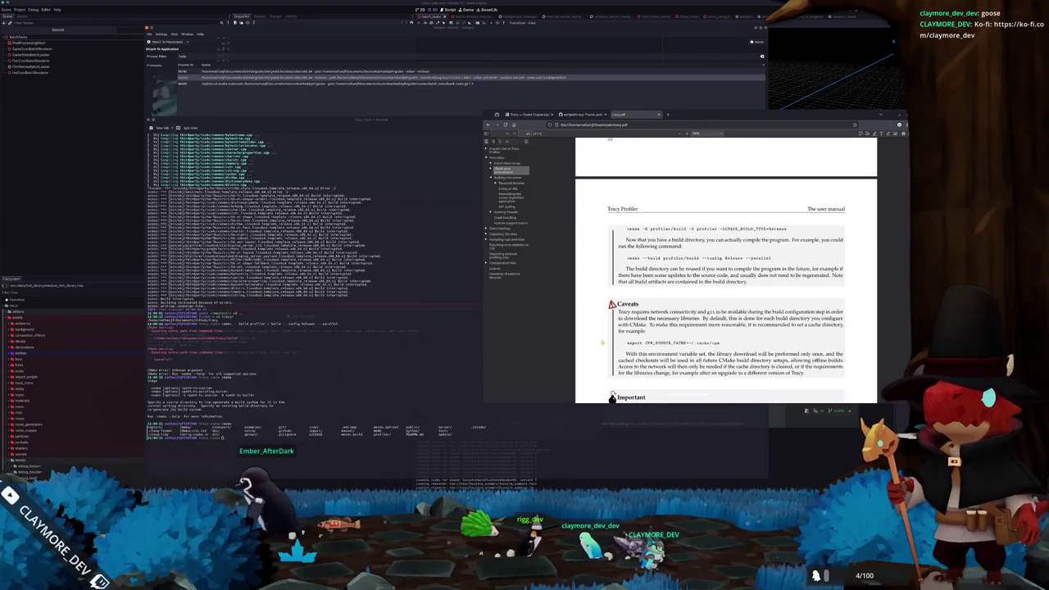
{"action": "scroll", "coordinate": [601, 343], "scroll_direction": "up", "scroll_amount": 5}
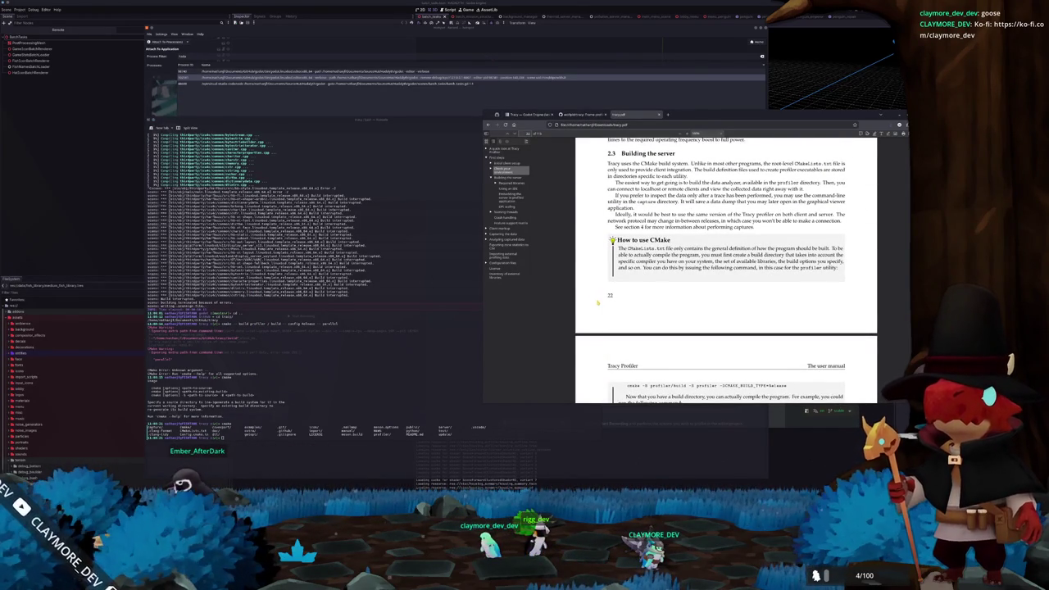
{"action": "scroll", "coordinate": [596, 302], "scroll_direction": "up", "scroll_amount": 1}
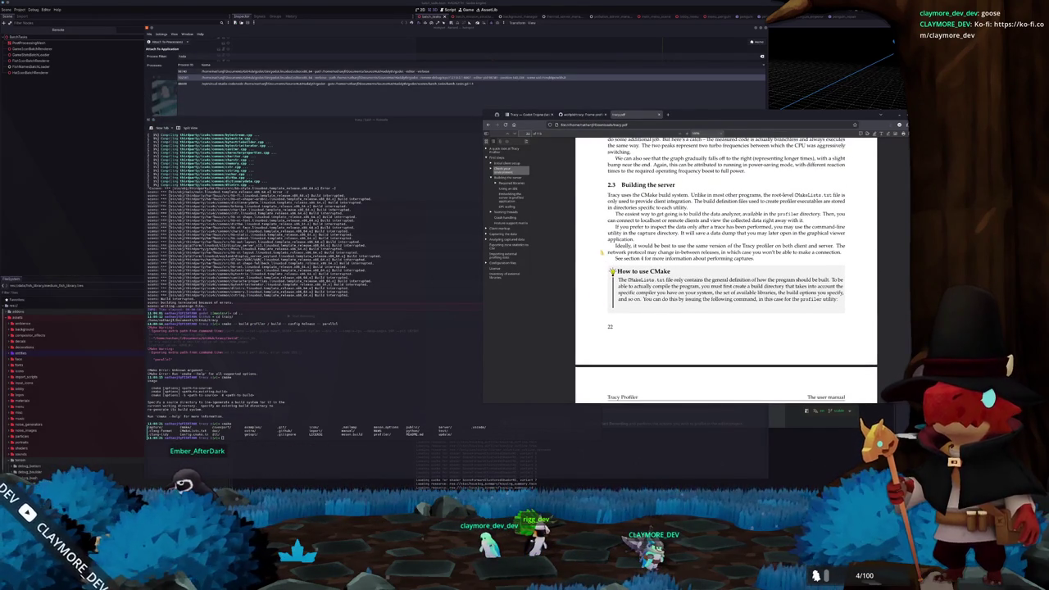
{"action": "key", "text": "ctrl+Page_Up"}
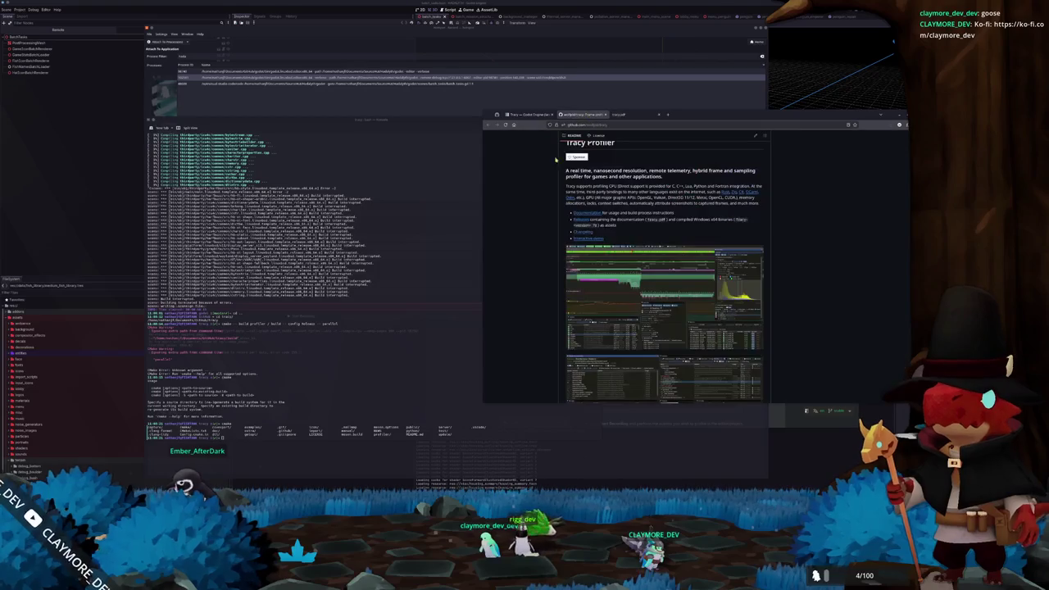
{"action": "scroll", "coordinate": [545, 252], "scroll_direction": "down", "scroll_amount": 10}
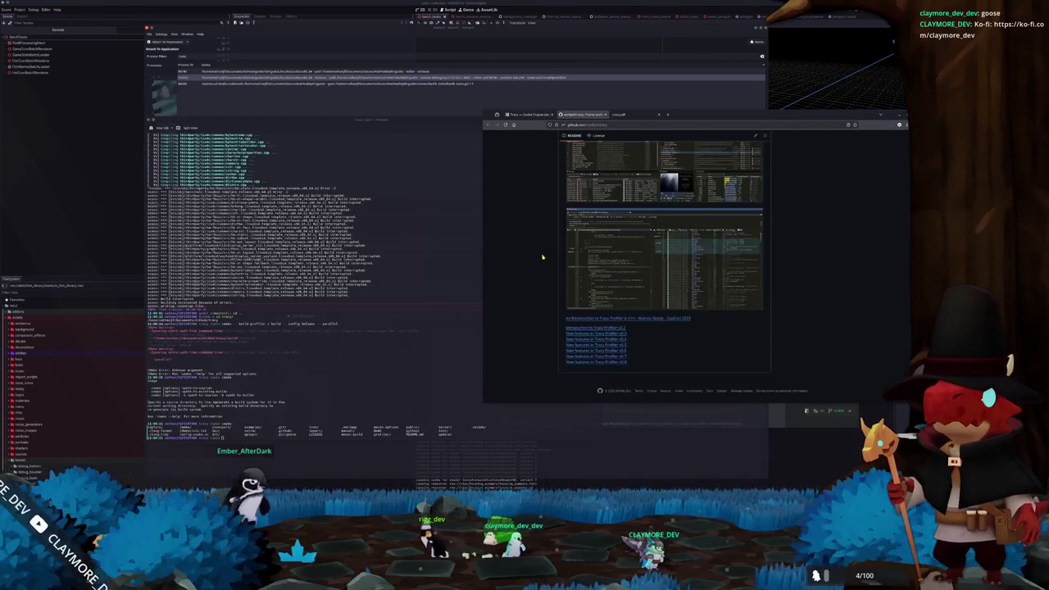
{"action": "scroll", "coordinate": [556, 323], "scroll_direction": "up", "scroll_amount": 15}
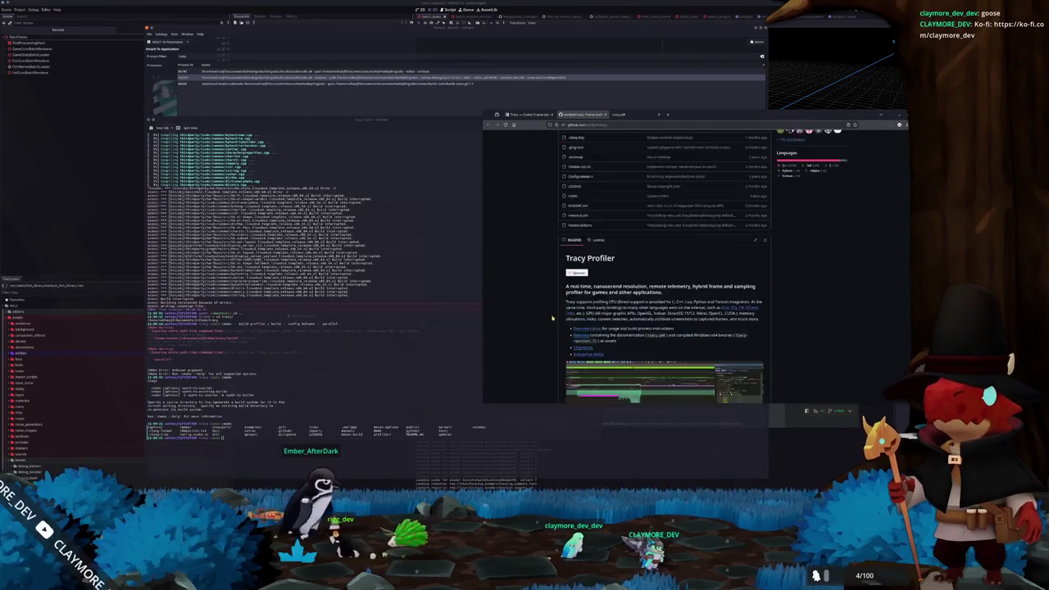
{"action": "left_click", "coordinate": [623, 114]}
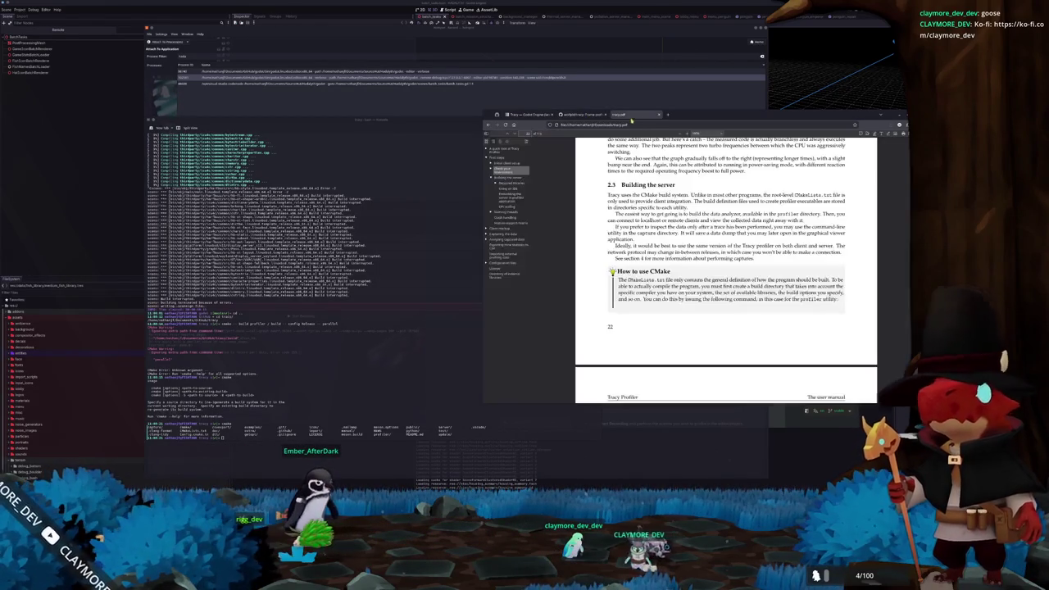
{"action": "left_click", "coordinate": [667, 114]}
Search for 'tracy build profiler' and open the 'Profiling with tracy' guide.
{"action": "type", "text": "tracy build profi"}
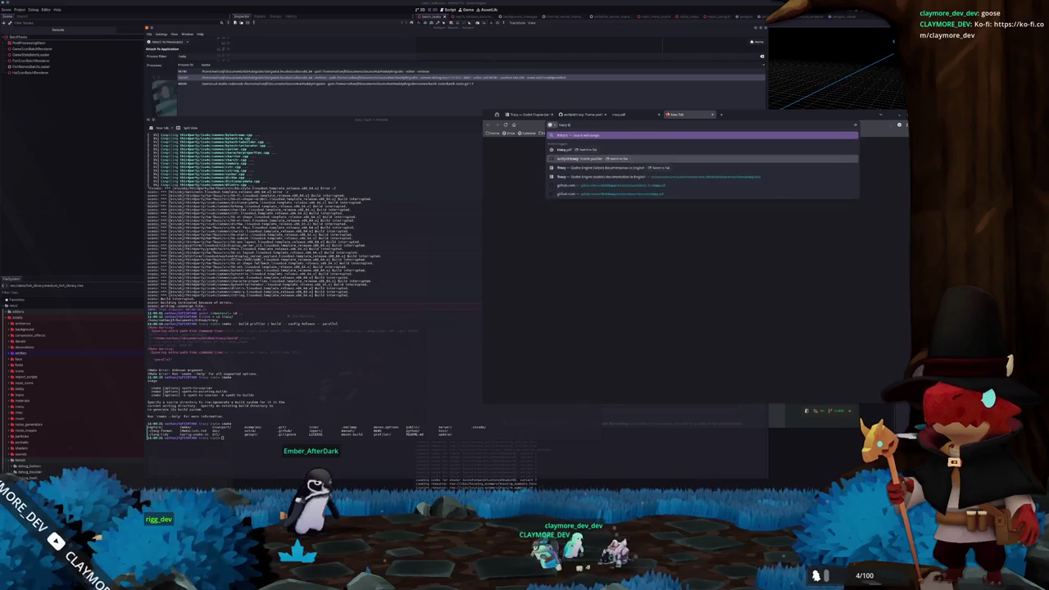
{"action": "type", "text": "ler"}
{"action": "key", "text": "Return"}
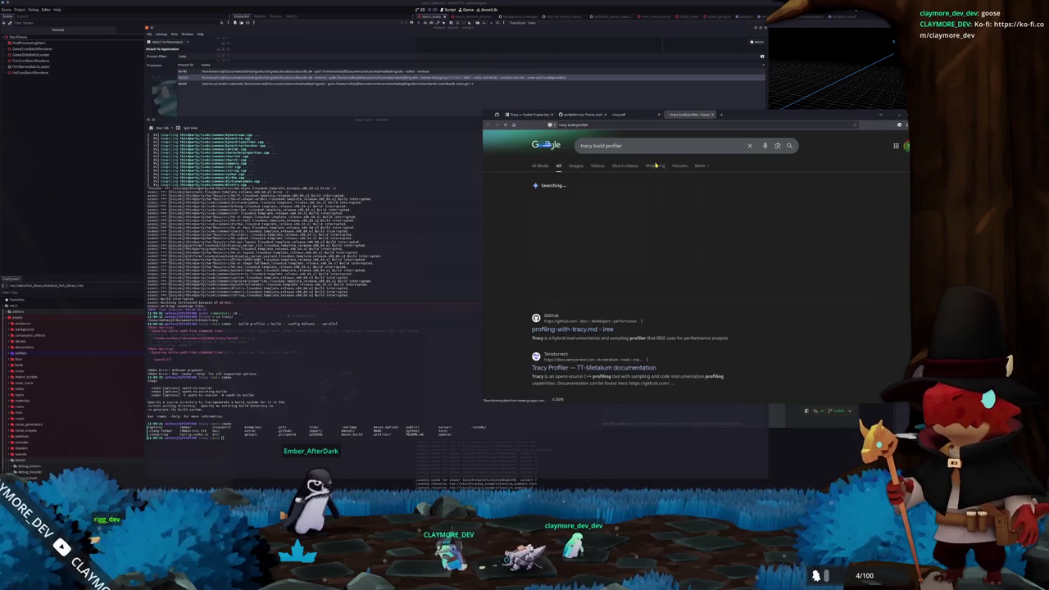
{"action": "scroll", "coordinate": [528, 277], "scroll_direction": "down", "scroll_amount": 3}
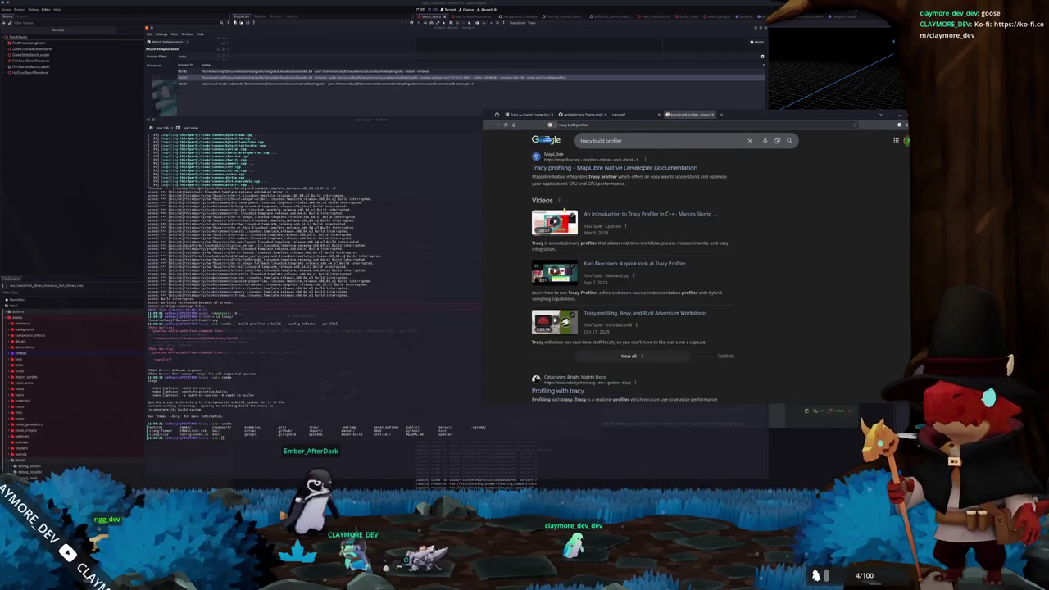
{"action": "scroll", "coordinate": [515, 212], "scroll_direction": "down", "scroll_amount": 4}
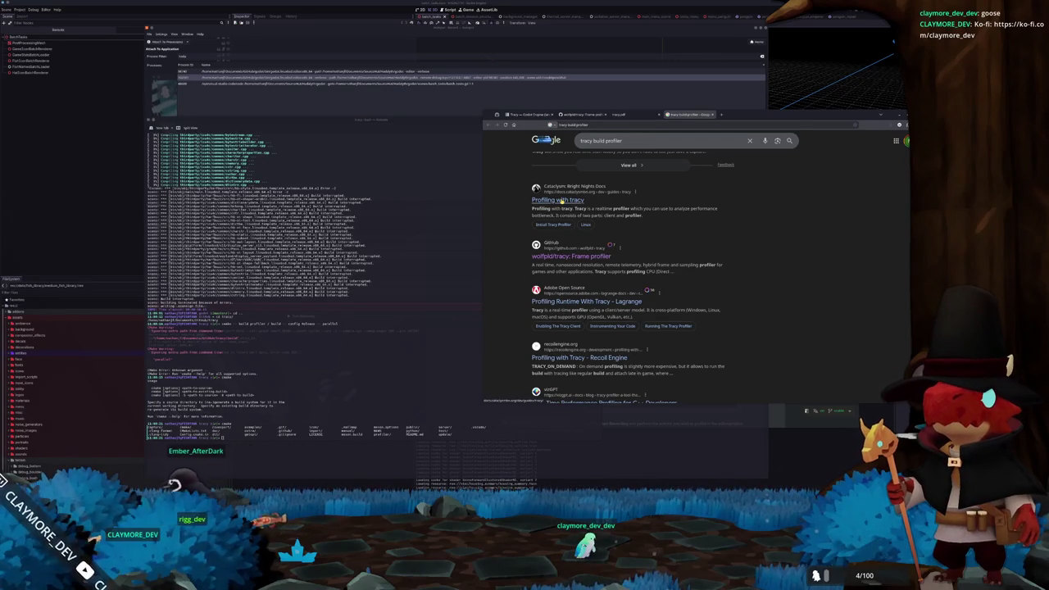
{"action": "key", "text": "ctrl+Tab"}
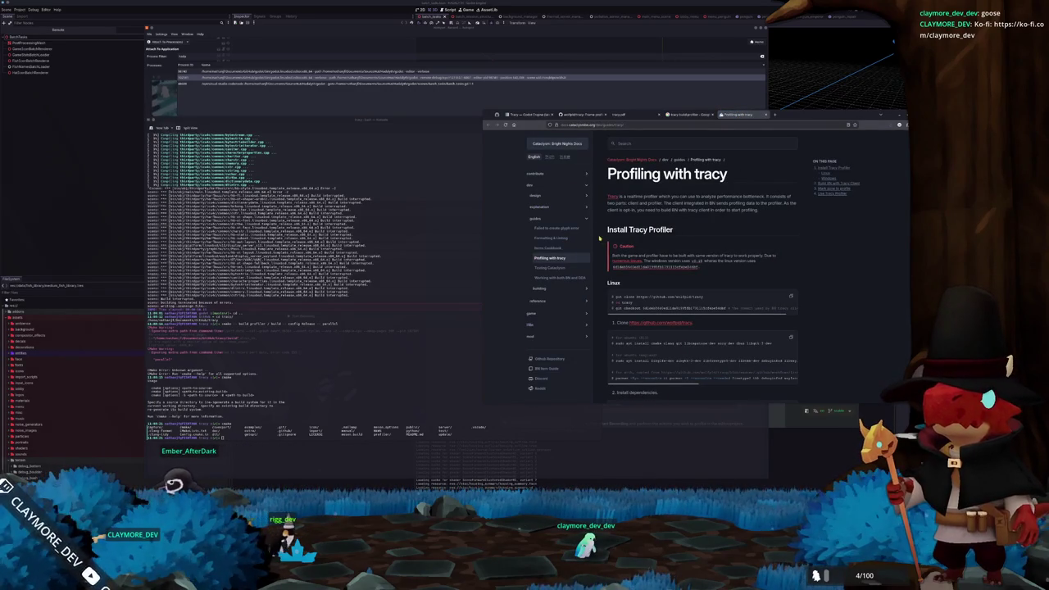
Zoom in on the guide and select the Linux section's pacman dependency command.
{"action": "key", "text": "ctrl+plus"}
{"action": "key", "text": "ctrl+plus"}
{"action": "scroll", "coordinate": [598, 236], "scroll_direction": "down", "scroll_amount": 3}
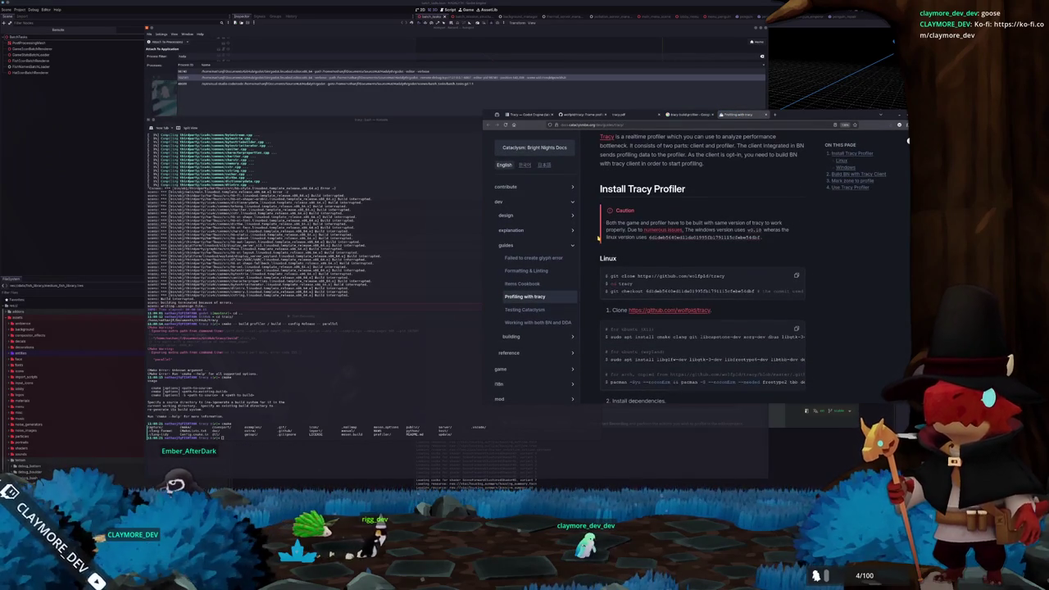
{"action": "scroll", "coordinate": [596, 254], "scroll_direction": "down", "scroll_amount": 2}
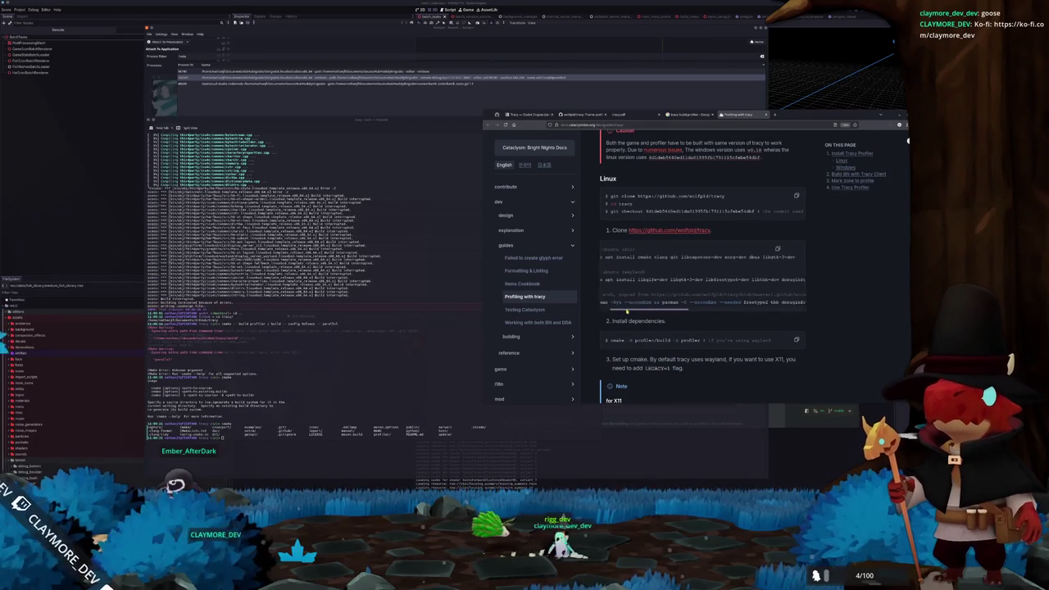
{"action": "mouse_move", "coordinate": [609, 302]}
{"action": "left_mouse_down"}
{"action": "mouse_move", "coordinate": [804, 302]}
{"action": "mouse_move", "coordinate": [690, 300]}
{"action": "mouse_move", "coordinate": [721, 311]}
{"action": "mouse_move", "coordinate": [762, 308]}
{"action": "mouse_move", "coordinate": [639, 302]}
{"action": "left_mouse_up"}
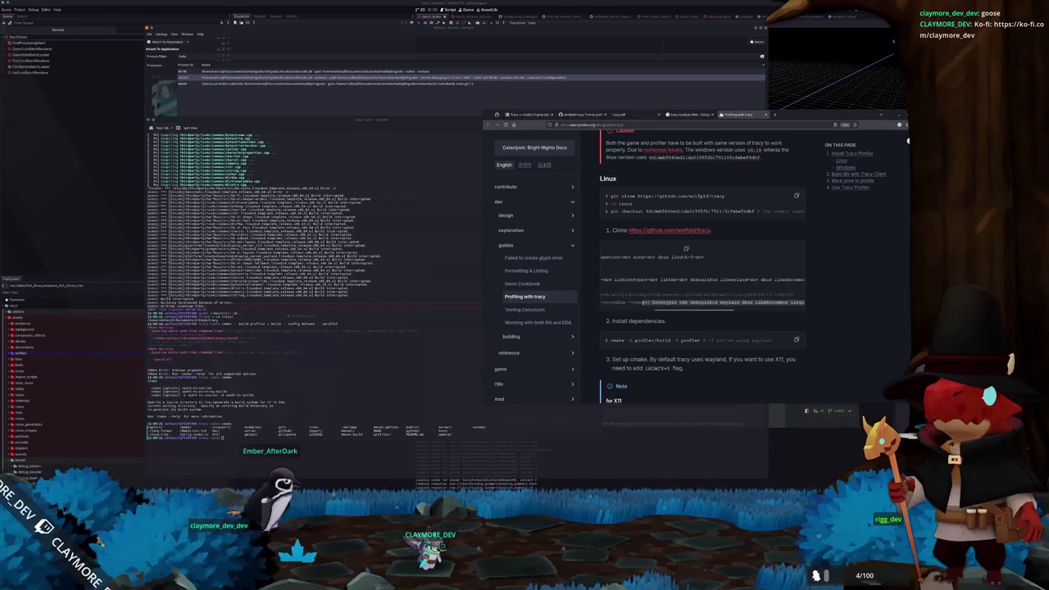
{"action": "key", "text": "alt+Tab"}
Run sudo pacman -Syu for Tracy's dependencies with the admin password, then abort at confirmation.
{"action": "type", "text": "sudo pacman"}
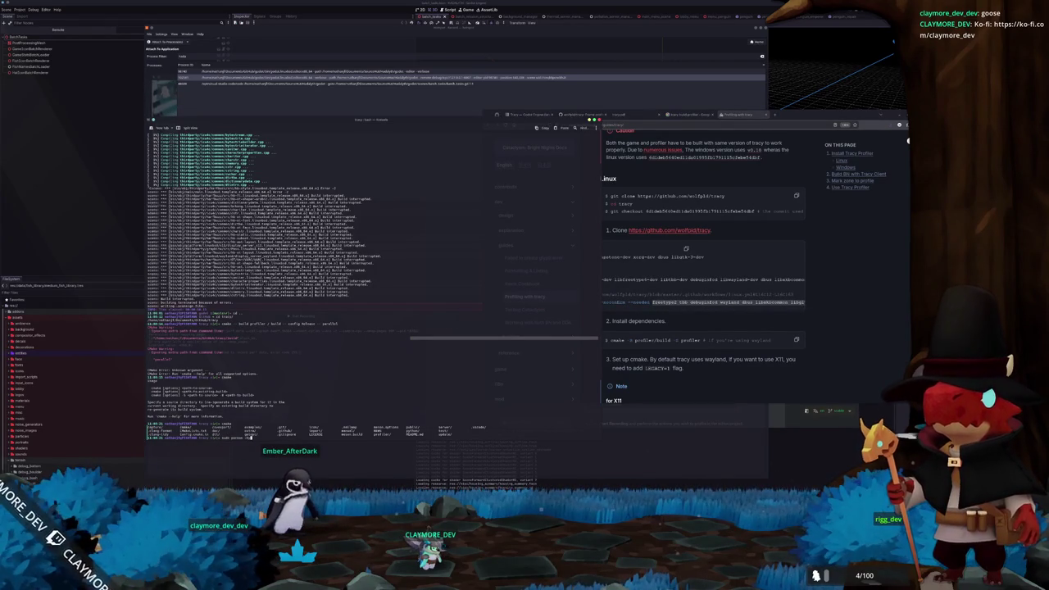
{"action": "type", "text": " -Syu freetype2 tbb debuginfod wayland dbus libxkbcommon libglvnd meson cmake git wayland-protocols"}
{"action": "key", "text": "Return"}
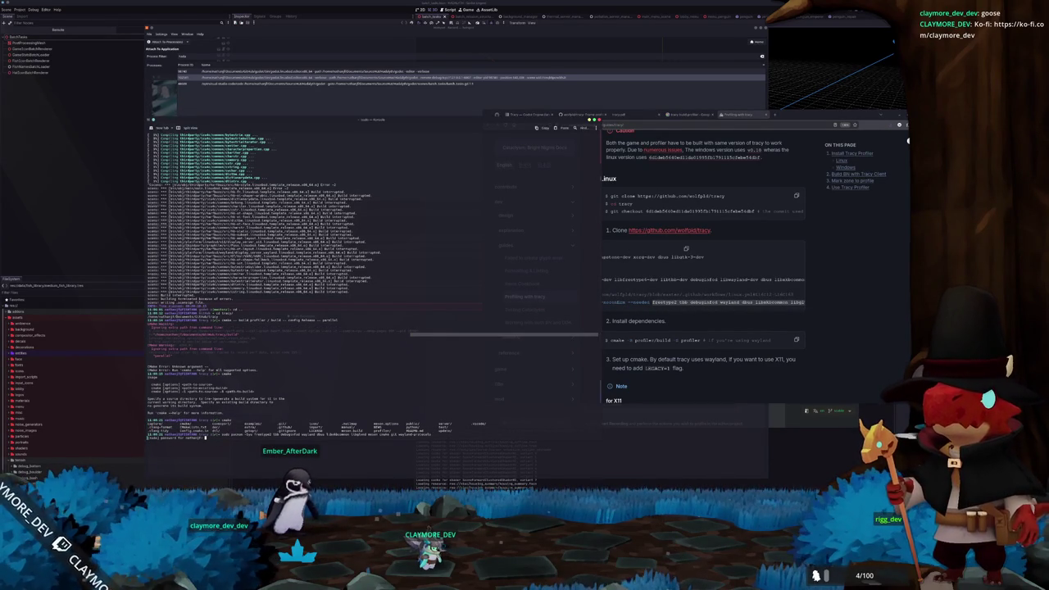
{"action": "key", "text": "Return"}
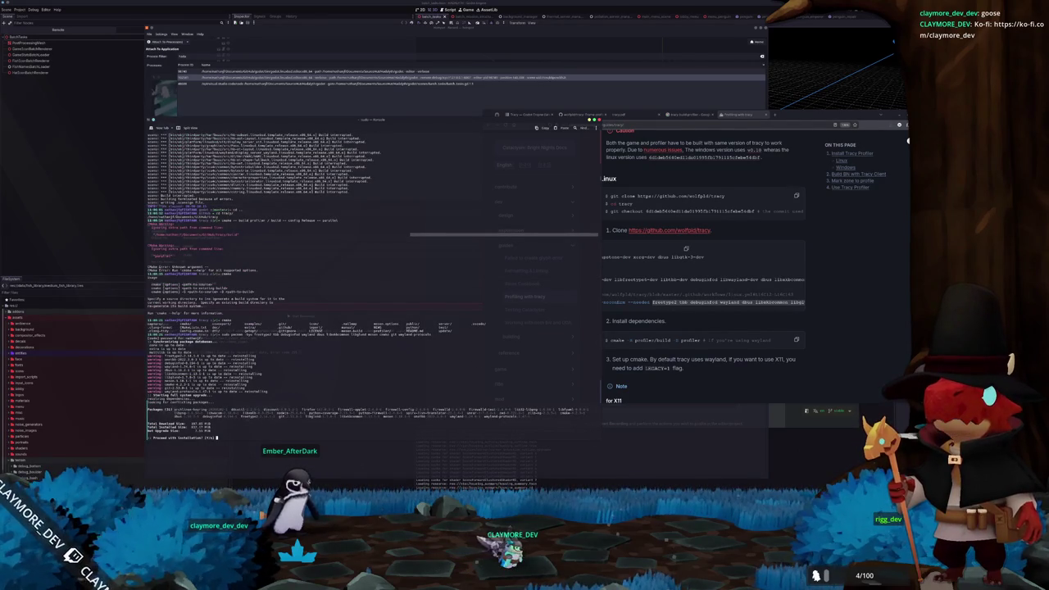
{"action": "key", "text": "ctrl+c"}
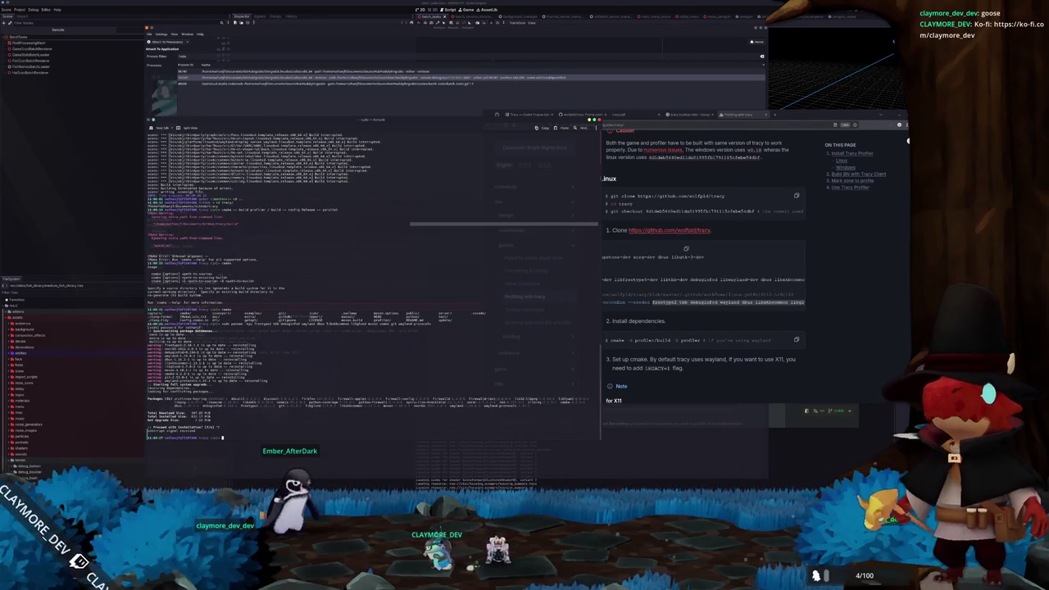
Copy the guide's cmake configure command and paste it into Konsole.
{"action": "left_click", "coordinate": [818, 349]}
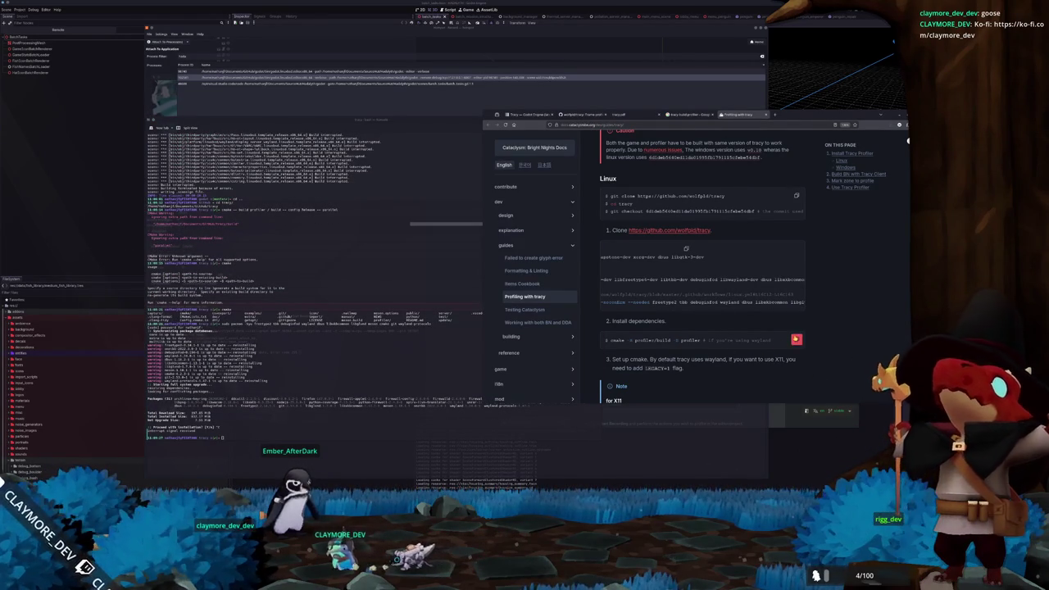
{"action": "left_click", "coordinate": [795, 339]}
{"action": "left_click", "coordinate": [377, 338]}
{"action": "key", "text": "ctrl+shift+v"}
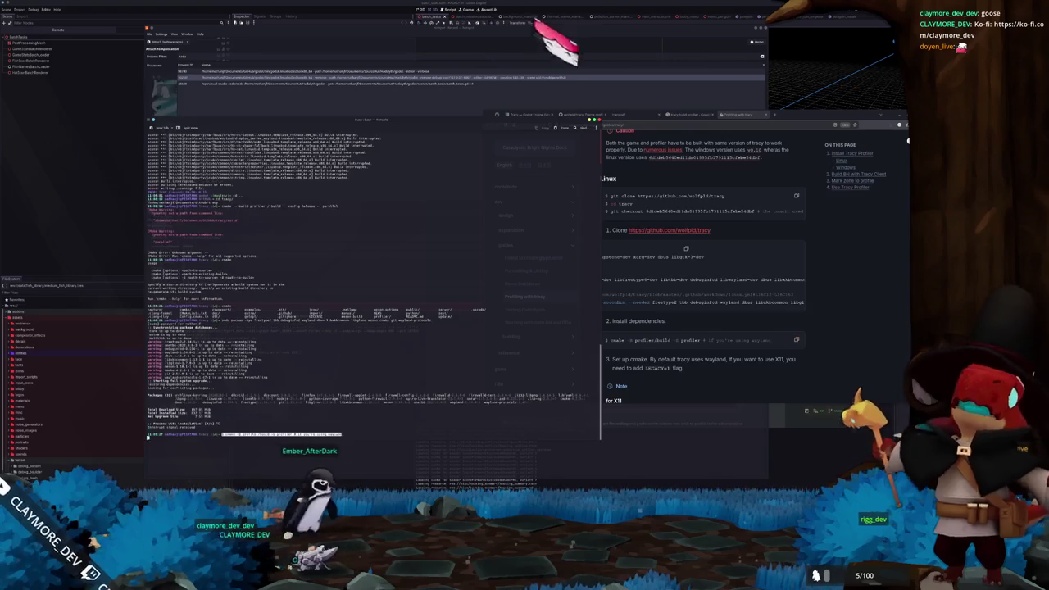
Rerun the cmake configure for profiler/build with -DLEGACY=1 added and the trailing comment removed.
{"action": "key", "text": "Return"}
{"action": "key", "text": "Up"}
{"action": "key", "text": "Left"}
{"action": "key", "text": "Left"}
{"action": "key", "text": "Left"}
{"action": "type", "text": "-DLEGACY=1"}
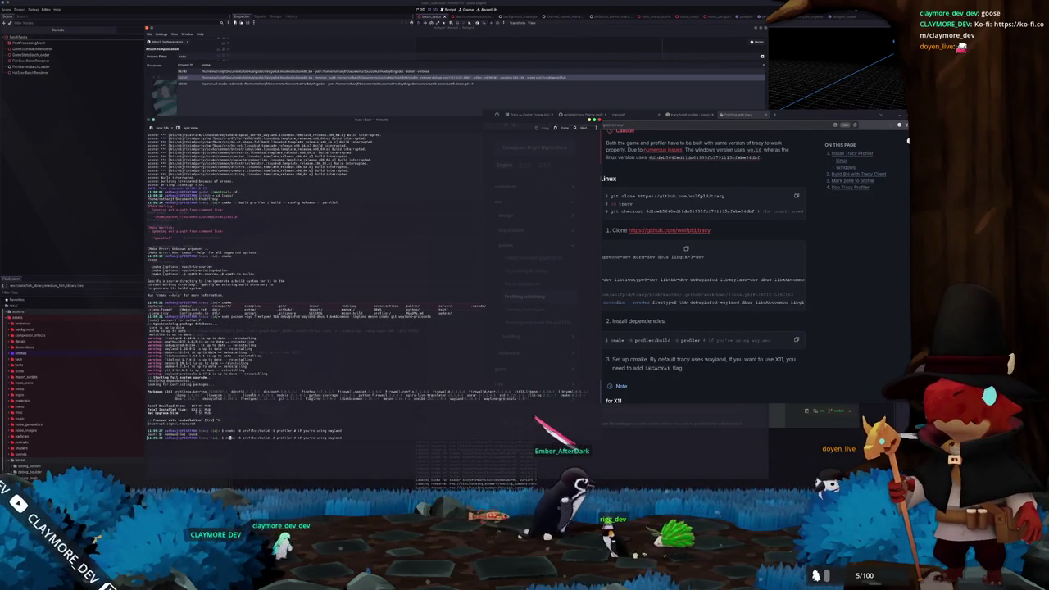
{"action": "key", "text": "Left"}
{"action": "key", "text": "Left"}
{"action": "key", "text": "Left"}
{"action": "key", "text": "BackSpace"}
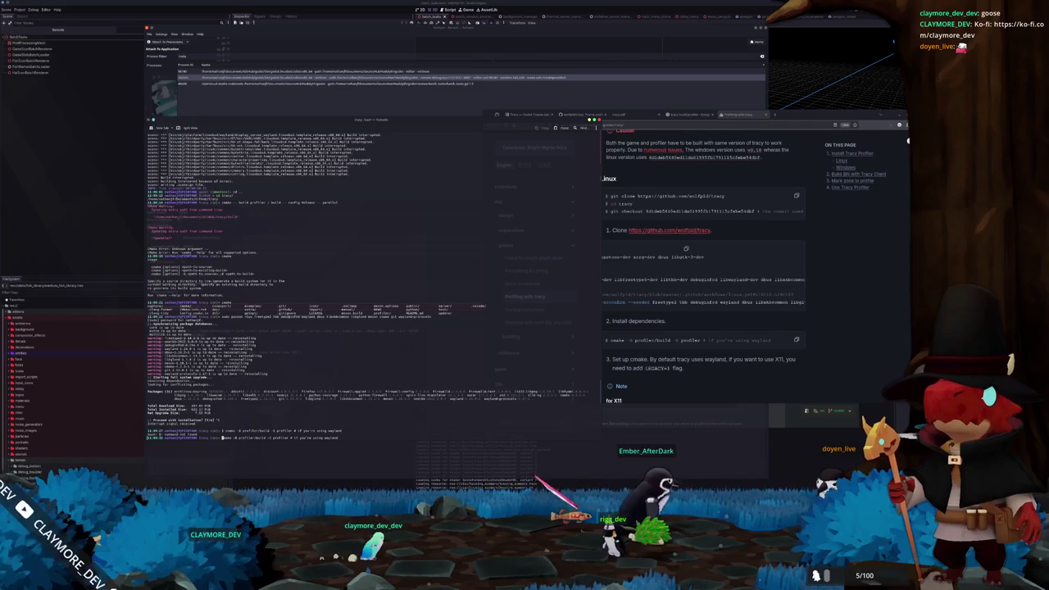
{"action": "key", "text": "Return"}
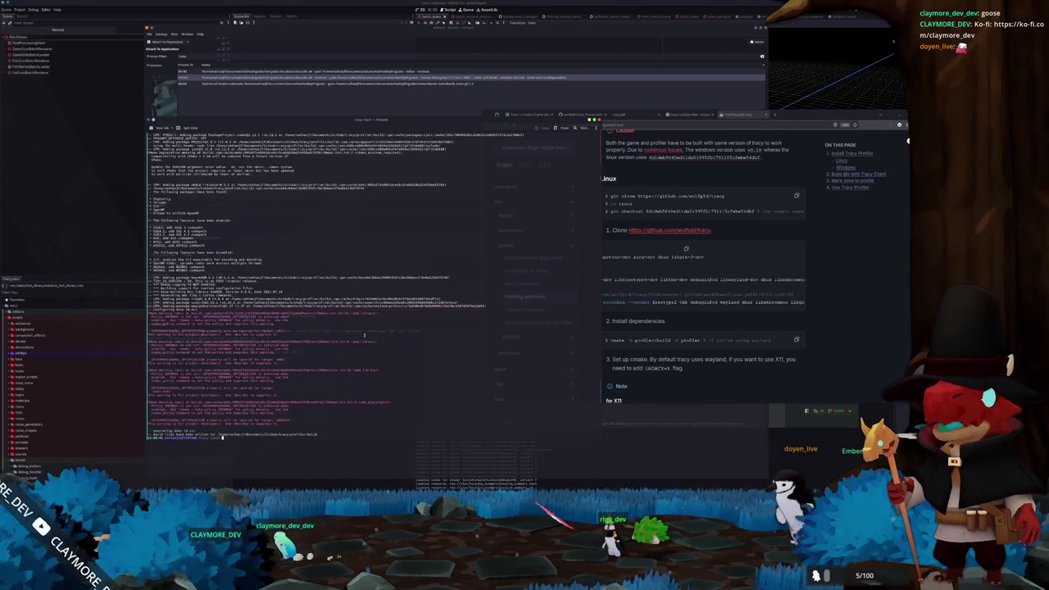
{"action": "scroll", "coordinate": [835, 312], "scroll_direction": "down", "scroll_amount": 3}
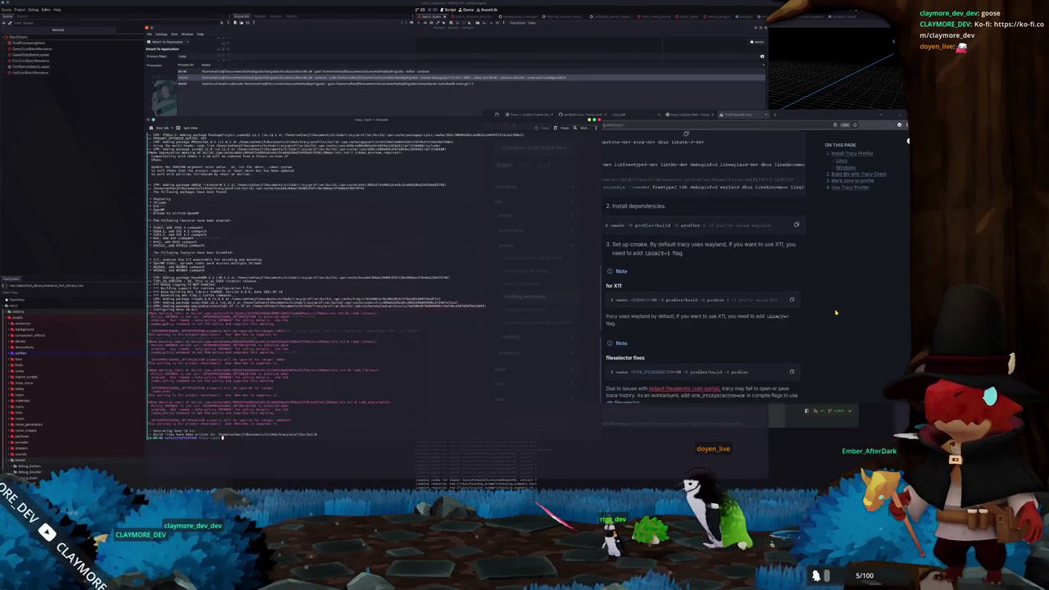
Copy the guide's Release cmake --build command and run it in Konsole.
{"action": "scroll", "coordinate": [823, 279], "scroll_direction": "up", "scroll_amount": 1}
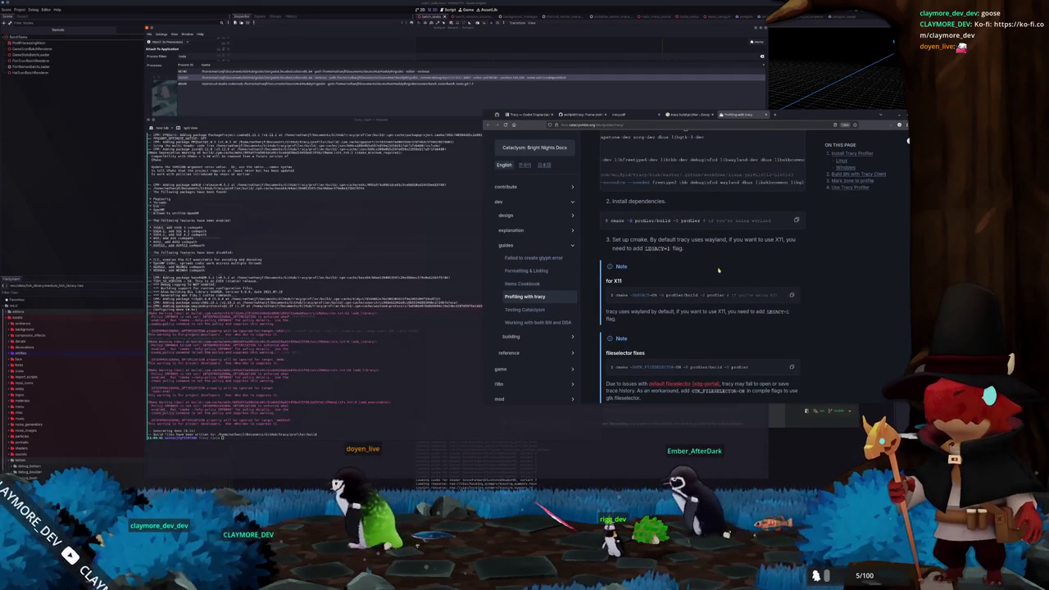
{"action": "scroll", "coordinate": [721, 268], "scroll_direction": "down", "scroll_amount": 4}
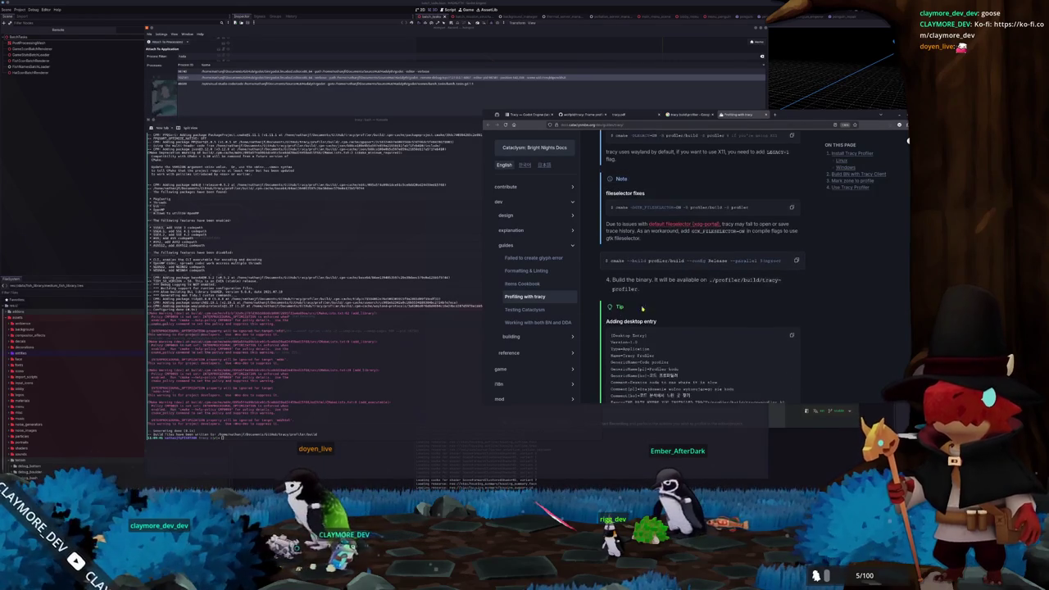
{"action": "left_click", "coordinate": [792, 260]}
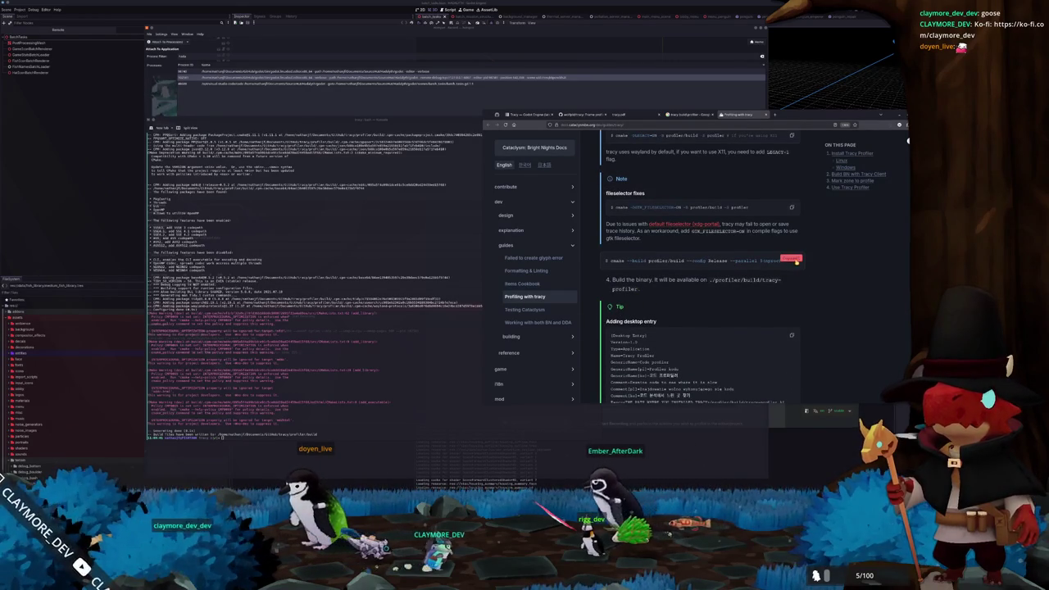
{"action": "left_click", "coordinate": [222, 437]}
{"action": "key", "text": "ctrl+shift+v"}
{"action": "key", "text": "Return"}
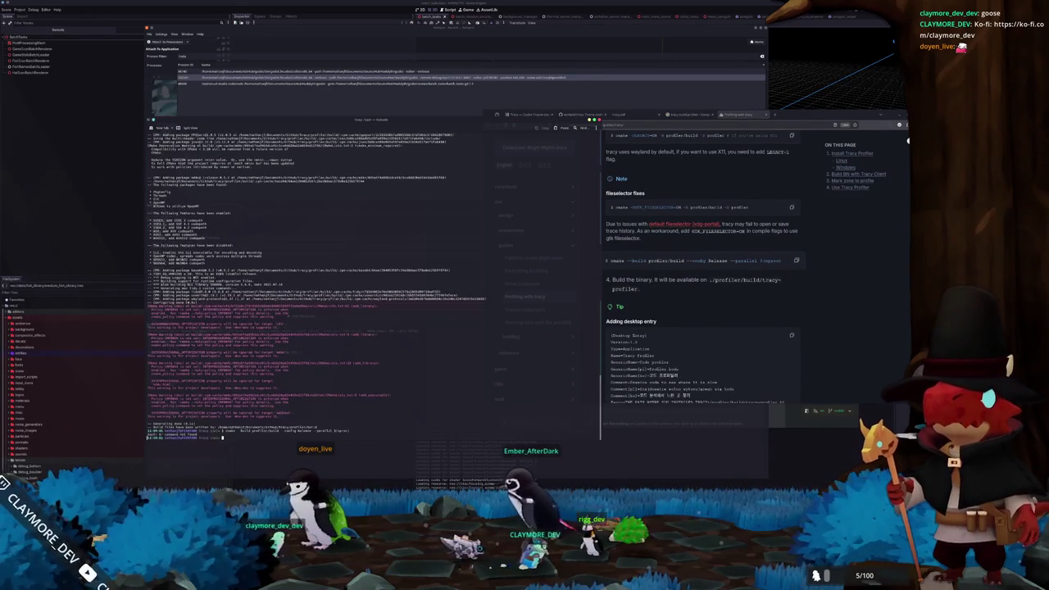
Strip the stray '$ ' prefix from the recalled command and rerun the parallel Release build.
{"action": "key", "text": "Up"}
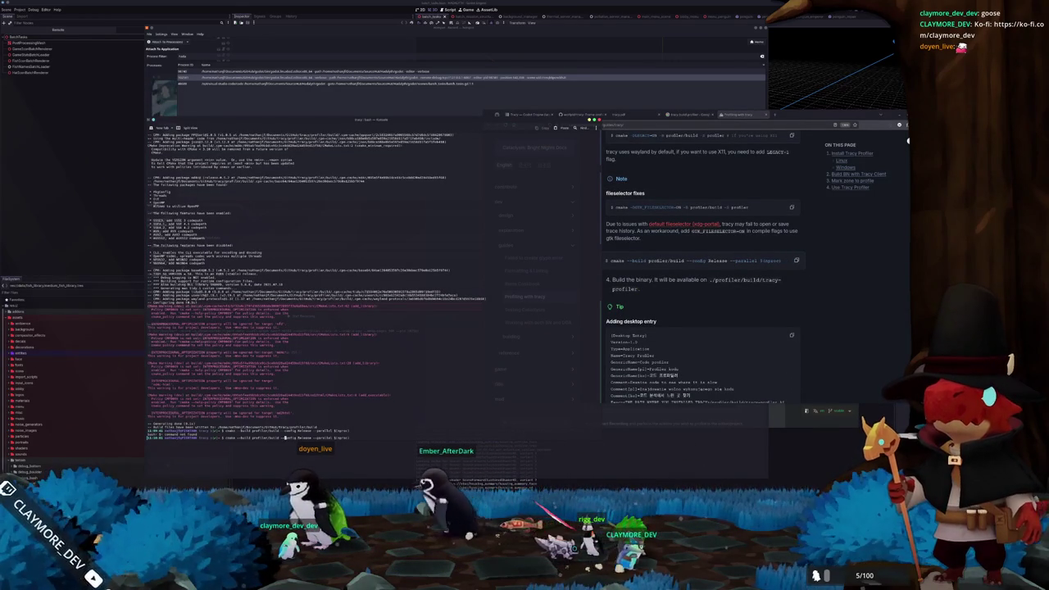
{"action": "key", "text": "Home"}
{"action": "key", "text": "Delete"}
{"action": "key", "text": "Delete"}
{"action": "key", "text": "Return"}
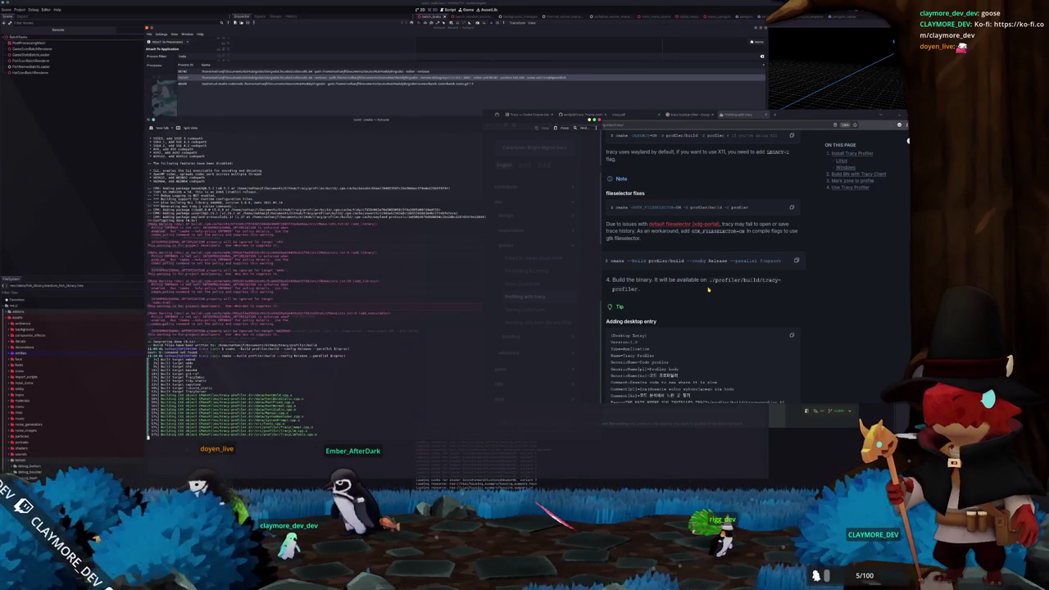
{"action": "scroll", "coordinate": [708, 289], "scroll_direction": "down", "scroll_amount": 3}
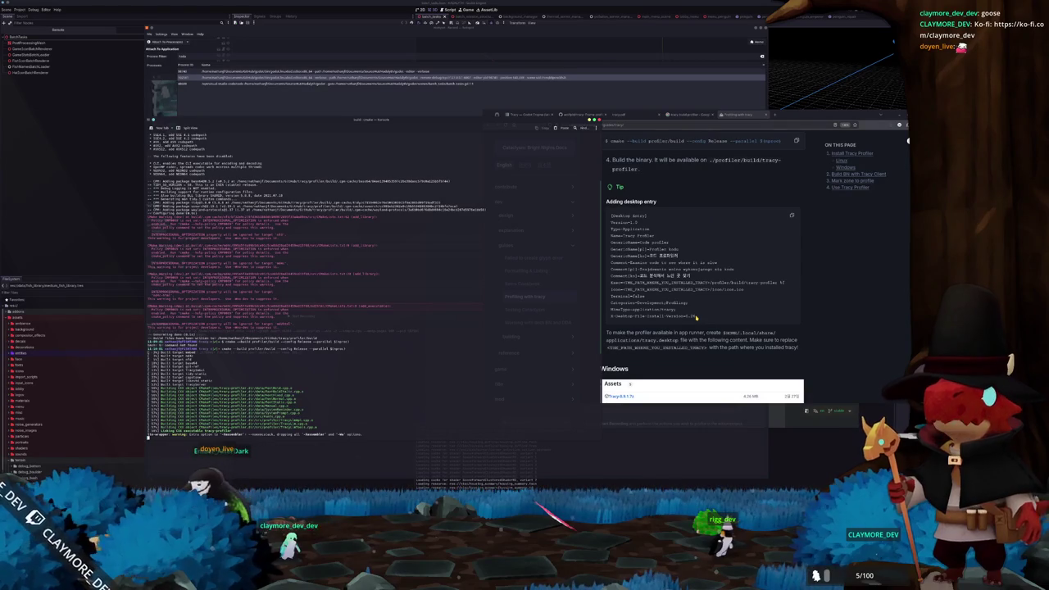
Review the 'How to use CMake' build instructions in the Tracy manual PDF.
{"action": "scroll", "coordinate": [695, 316], "scroll_direction": "down", "scroll_amount": 5}
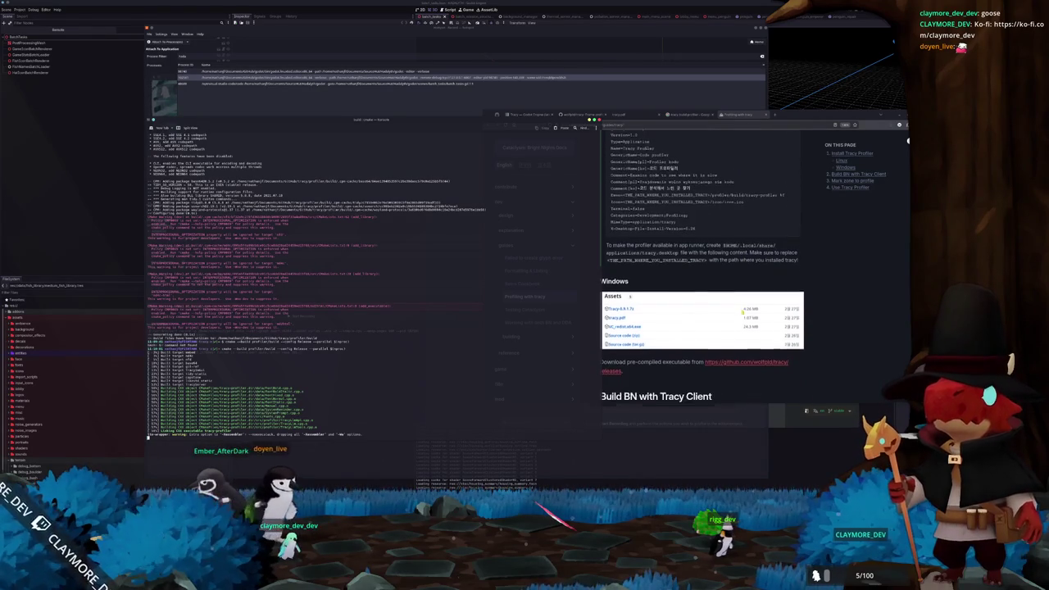
{"action": "scroll", "coordinate": [690, 347], "scroll_direction": "down", "scroll_amount": 2}
{"action": "scroll", "coordinate": [727, 354], "scroll_direction": "up", "scroll_amount": 10}
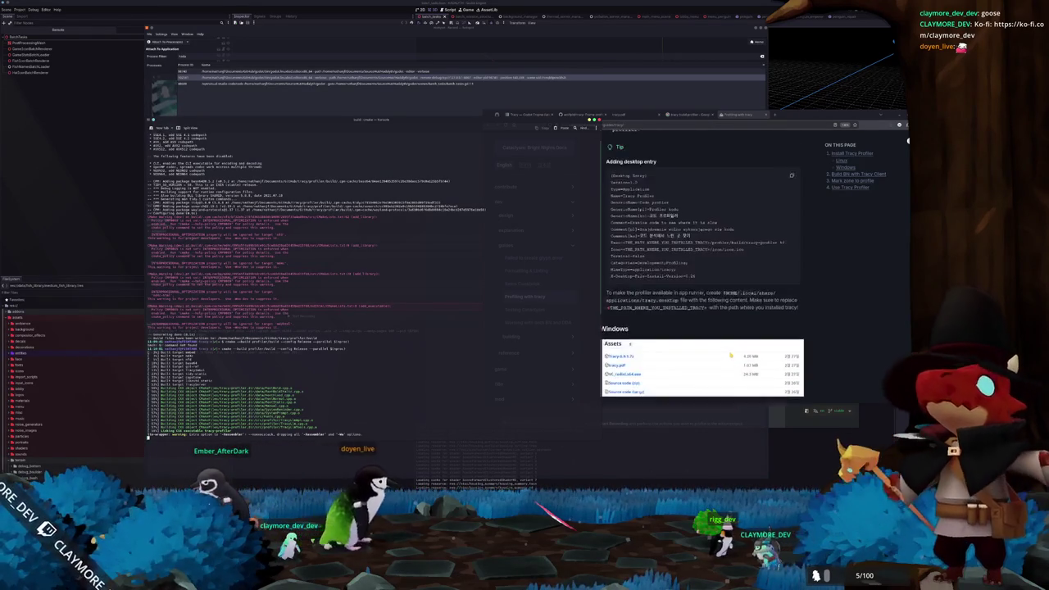
{"action": "left_click", "coordinate": [690, 115]}
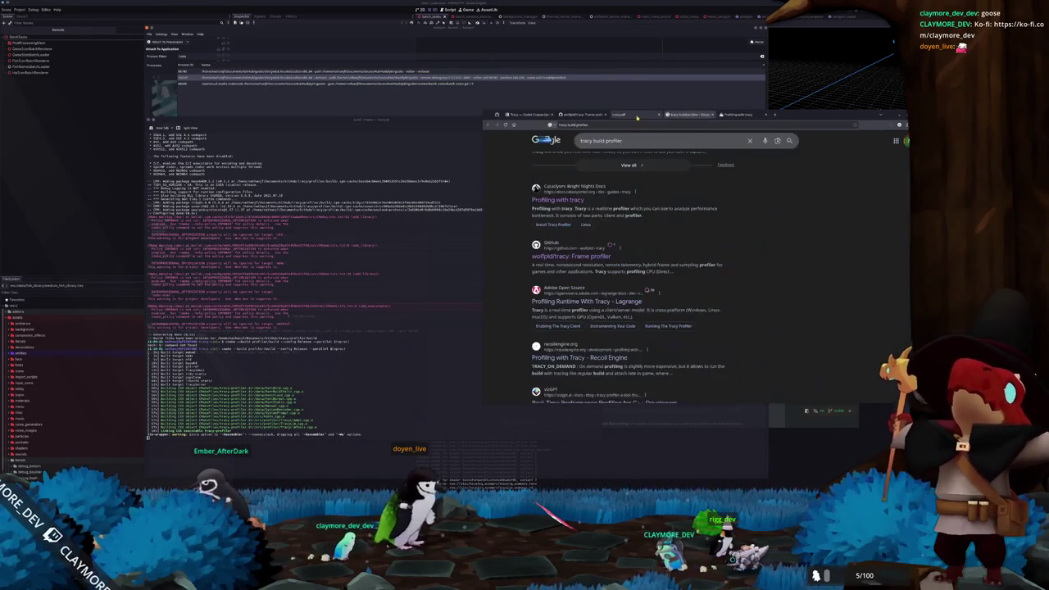
{"action": "left_click", "coordinate": [623, 115]}
{"action": "scroll", "coordinate": [589, 306], "scroll_direction": "down", "scroll_amount": 5}
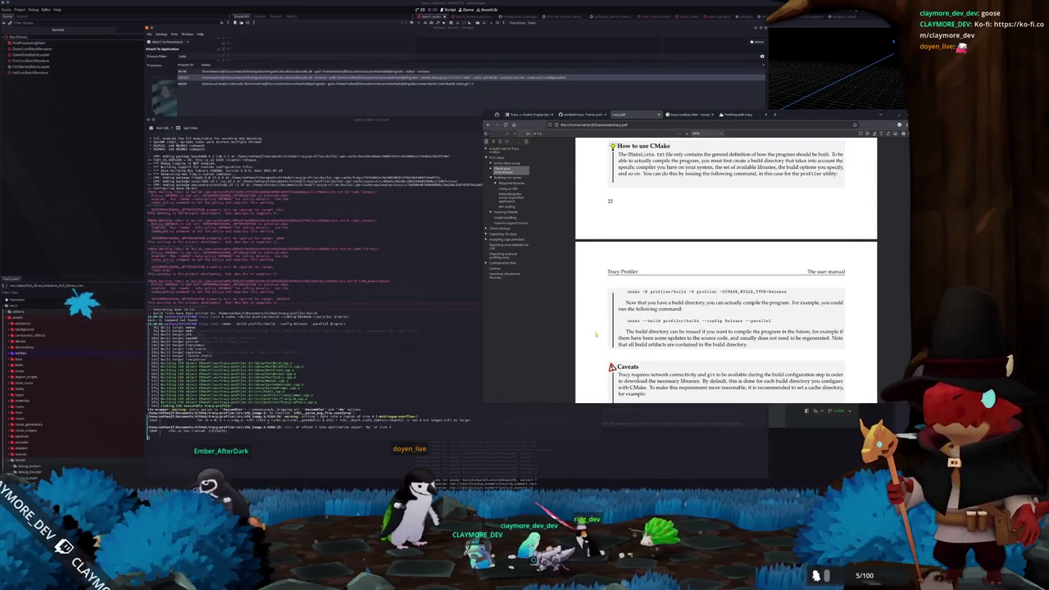
{"action": "scroll", "coordinate": [595, 335], "scroll_direction": "up", "scroll_amount": 3}
Bring up the Tracy GitHub repository page and start a cd into the godot folder.
{"action": "left_click", "coordinate": [577, 116]}
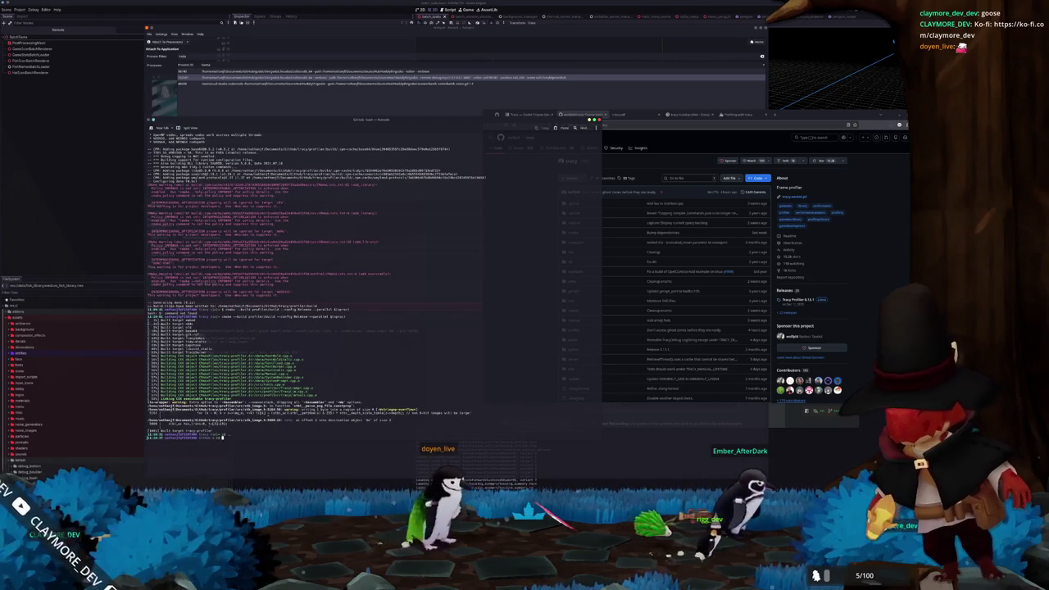
{"action": "type", "text": "cd ../../god"}
{"action": "key", "text": "Tab"}
{"action": "key", "text": "Tab"}
Rerun the scons target=template_release profiler=tracy build and inspect the error it ends with.
{"action": "key", "text": "Up"}
{"action": "key", "text": "Up"}
{"action": "key", "text": "Up"}
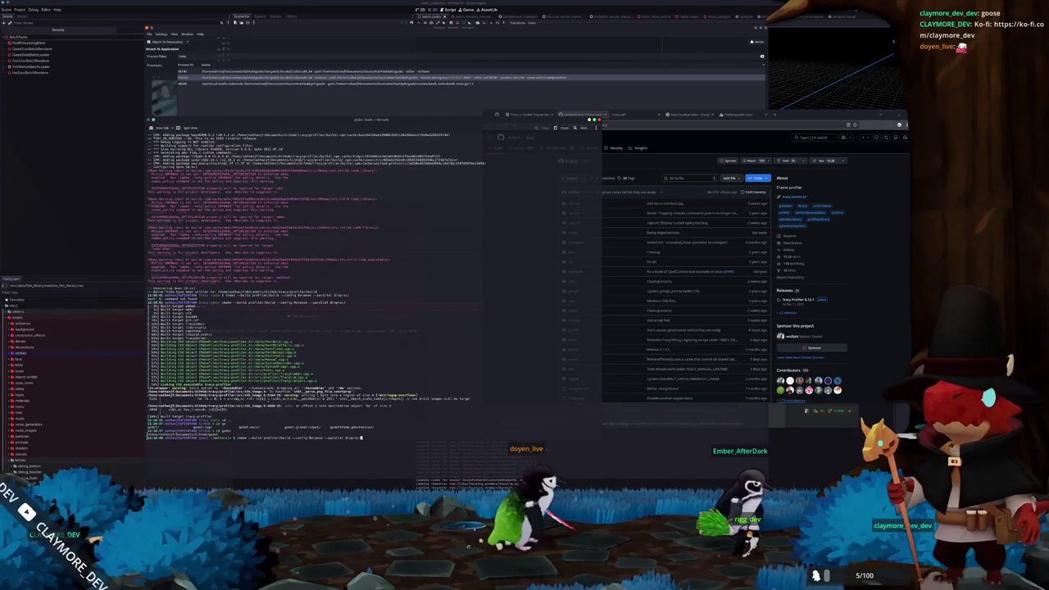
{"action": "key", "text": "Up"}
{"action": "key", "text": "Up"}
{"action": "key", "text": "Up"}
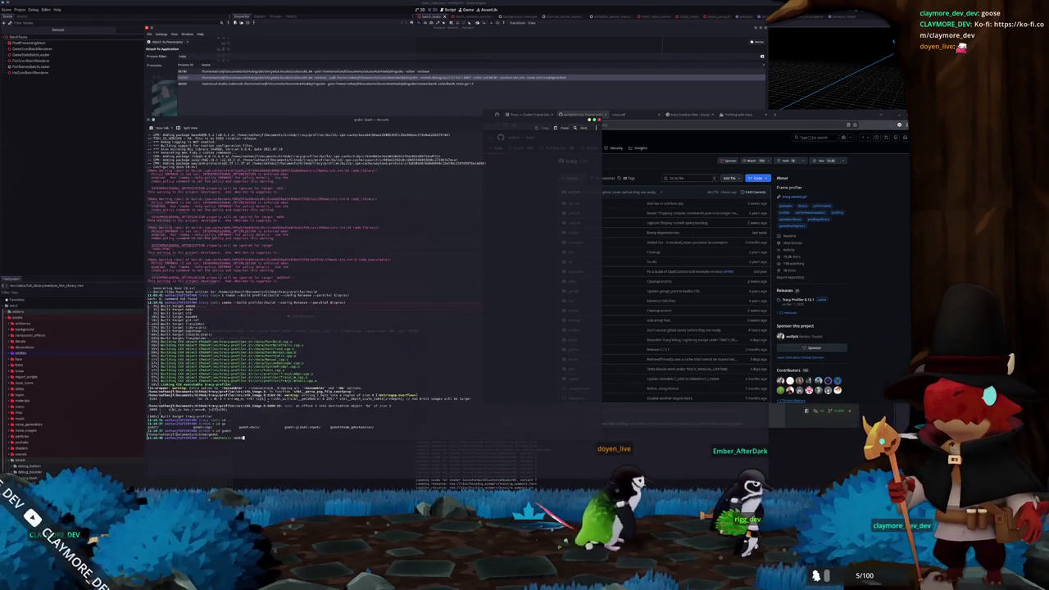
{"action": "key", "text": "Up"}
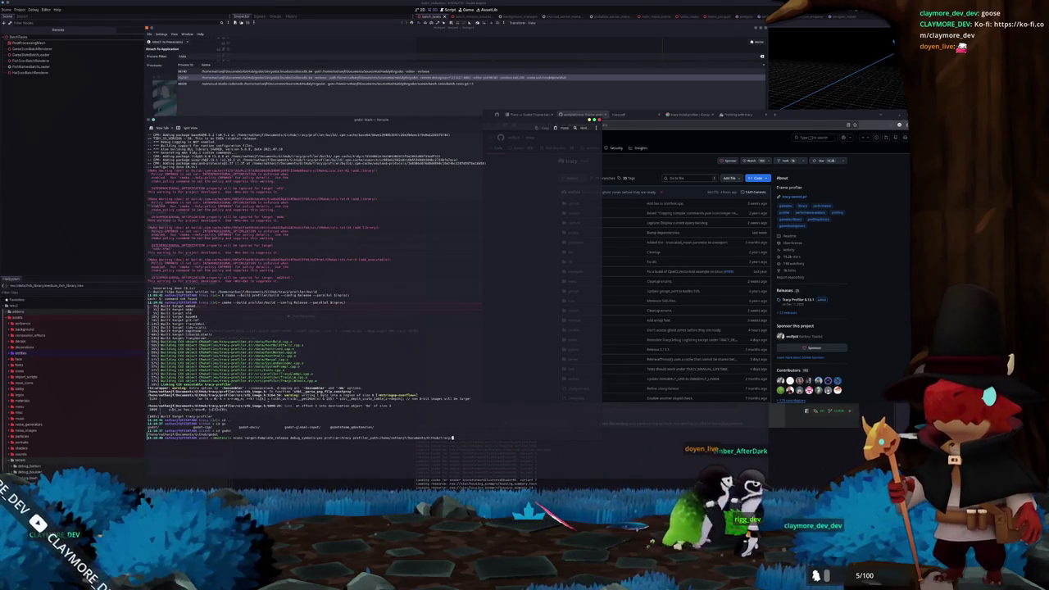
{"action": "key", "text": "Return"}
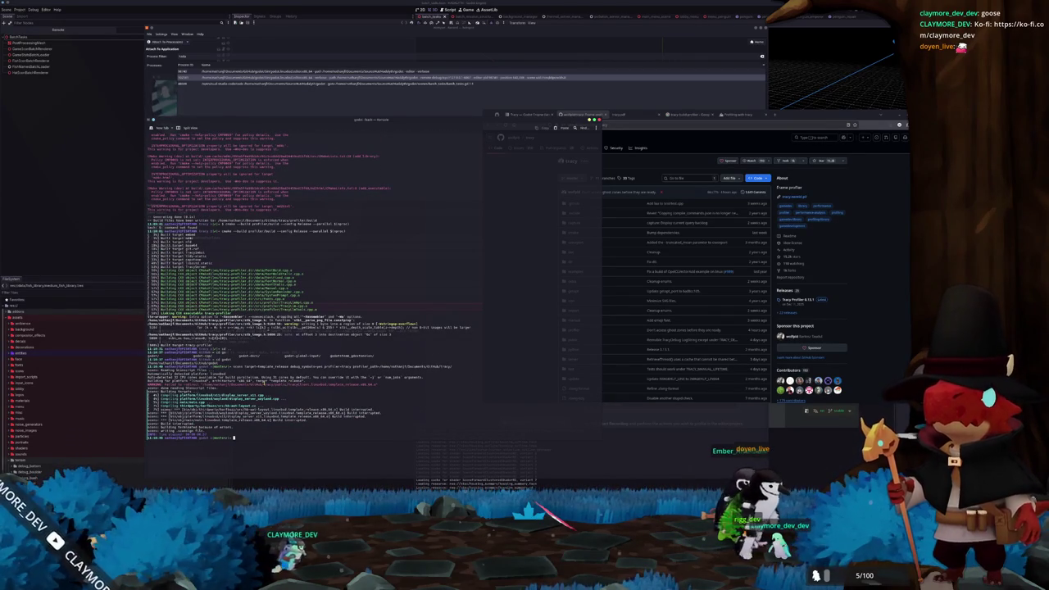
{"action": "mouse_move", "coordinate": [328, 384]}
{"action": "left_mouse_down"}
{"action": "mouse_move", "coordinate": [148, 384]}
{"action": "mouse_move", "coordinate": [378, 383]}
{"action": "left_mouse_up"}
{"action": "left_click", "coordinate": [391, 383]}
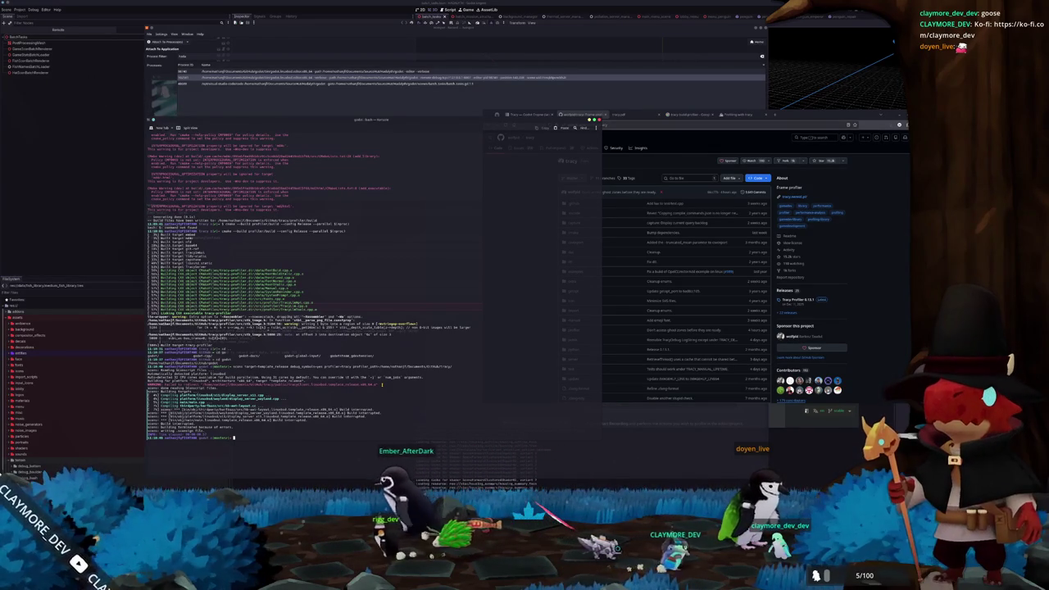
Move up to the Github folder and list the Tracy public source folder.
{"action": "type", "text": ".."}
{"action": "key", "text": "Return"}
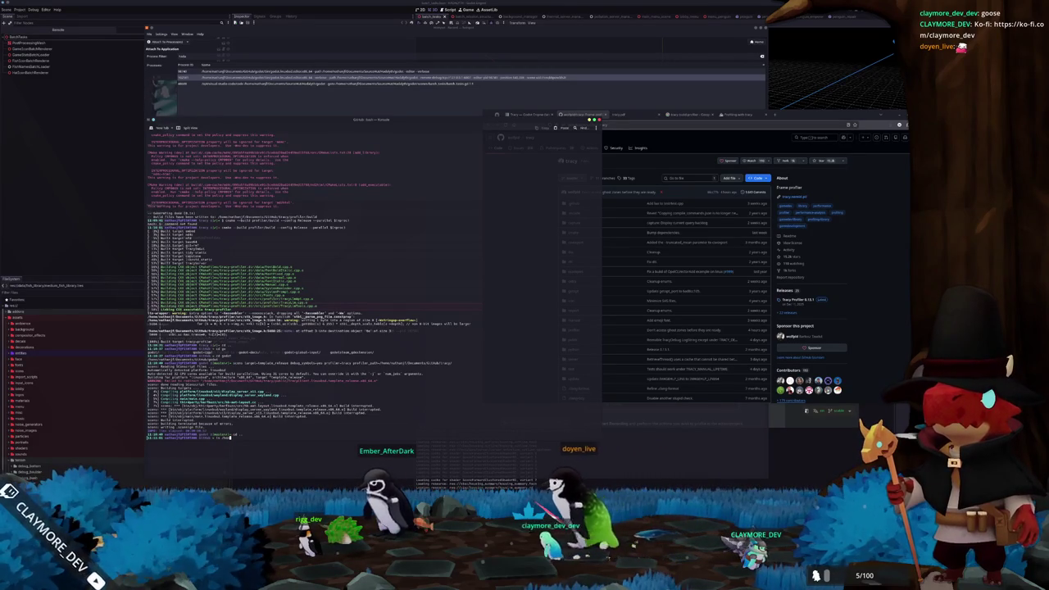
{"action": "type", "text": "/nath"}
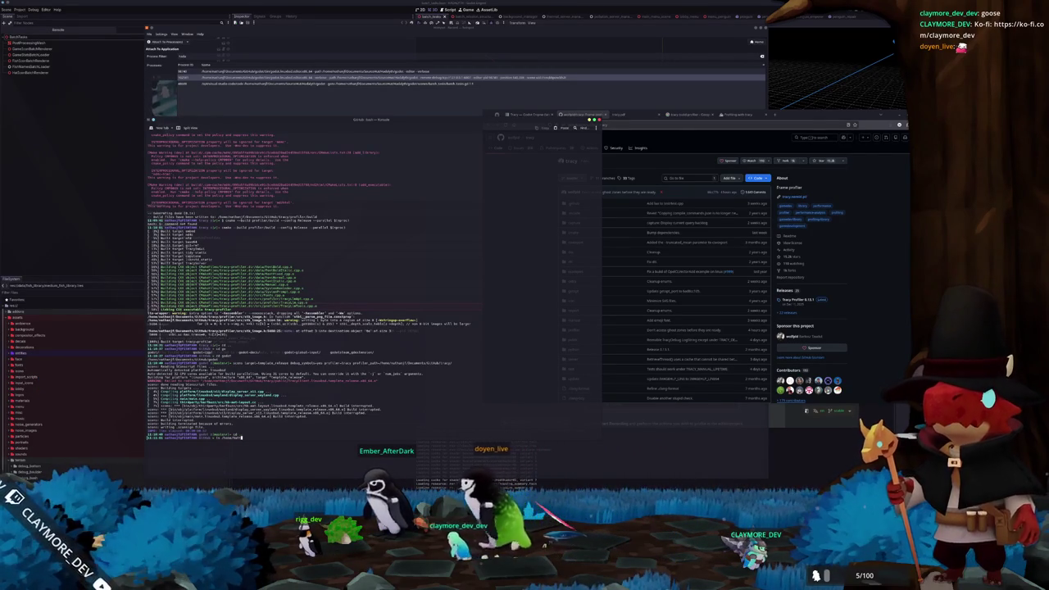
{"action": "type", "text": "an/Documents/GitHub/tracy/profiler/"}
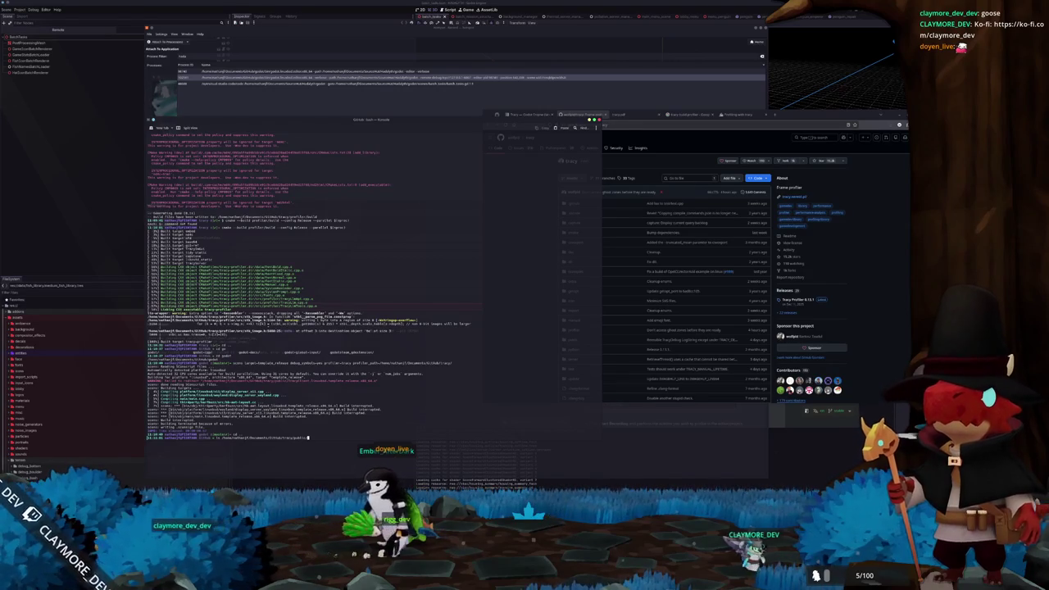
{"action": "type", "text": "c/"}
{"action": "key", "text": "Return"}
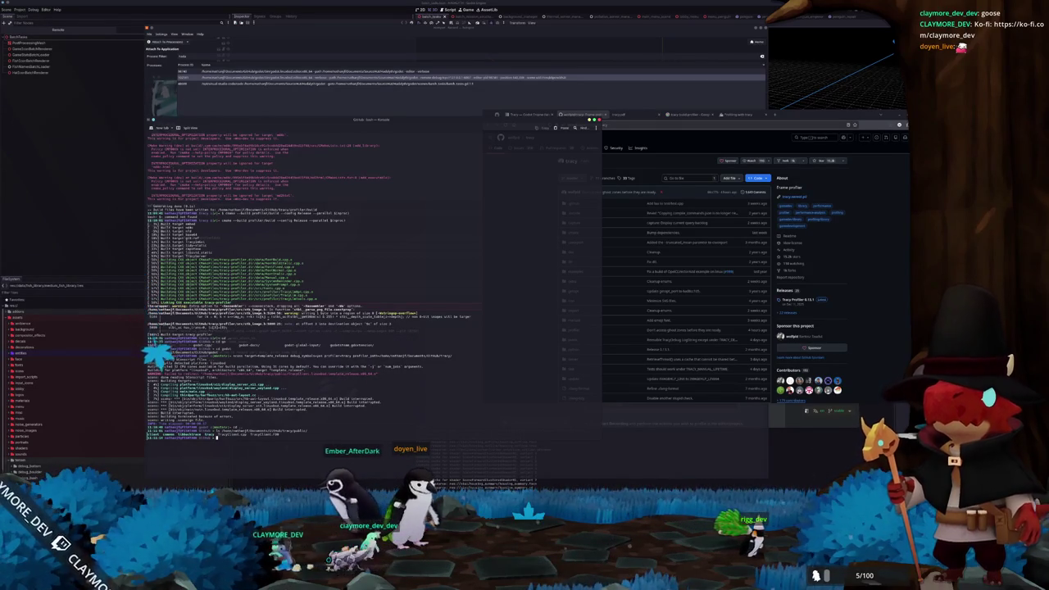
Retry the scons profiler=tracy build here, which finds no SConstruct, and recall it.
{"action": "key", "text": "Up"}
{"action": "key", "text": "Up"}
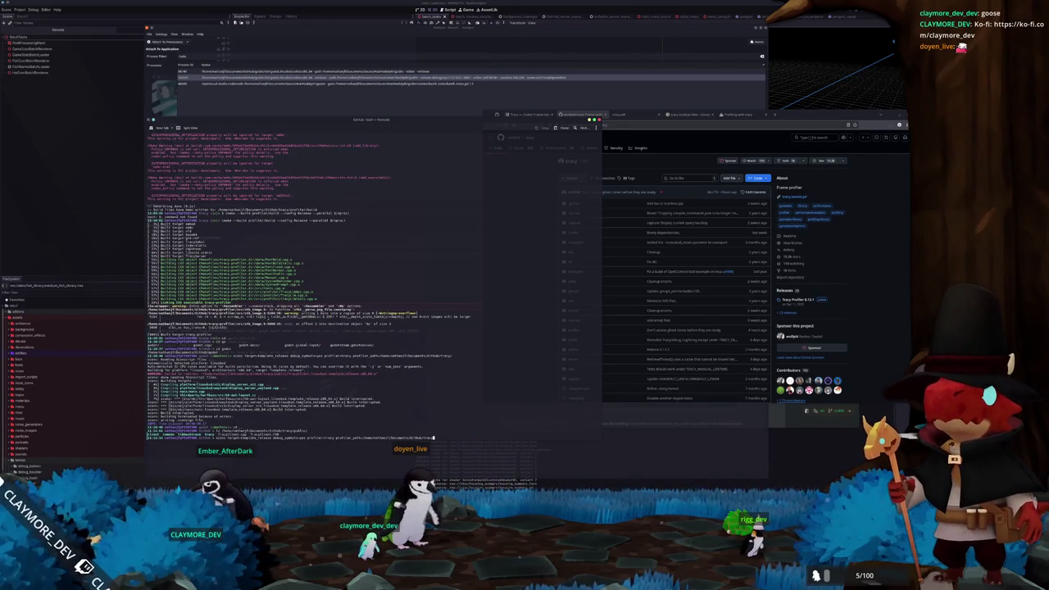
{"action": "key", "text": "Return"}
{"action": "key", "text": "Up"}
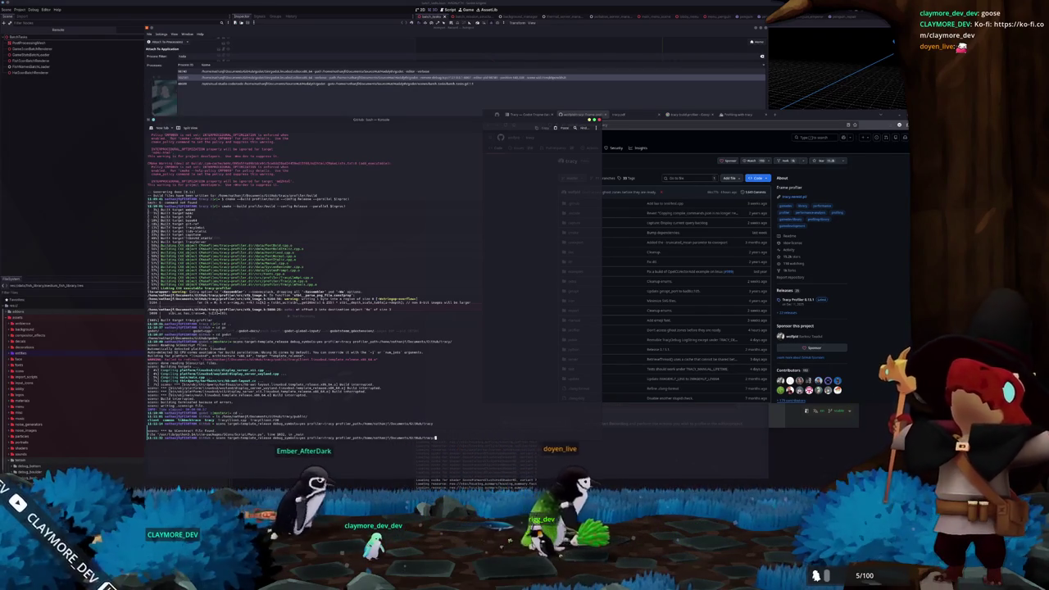
Read the Godot docs Tracy page sections on building Godot with Tracy and the Tracy server.
{"action": "left_click", "coordinate": [672, 115]}
{"action": "left_click", "coordinate": [619, 115]}
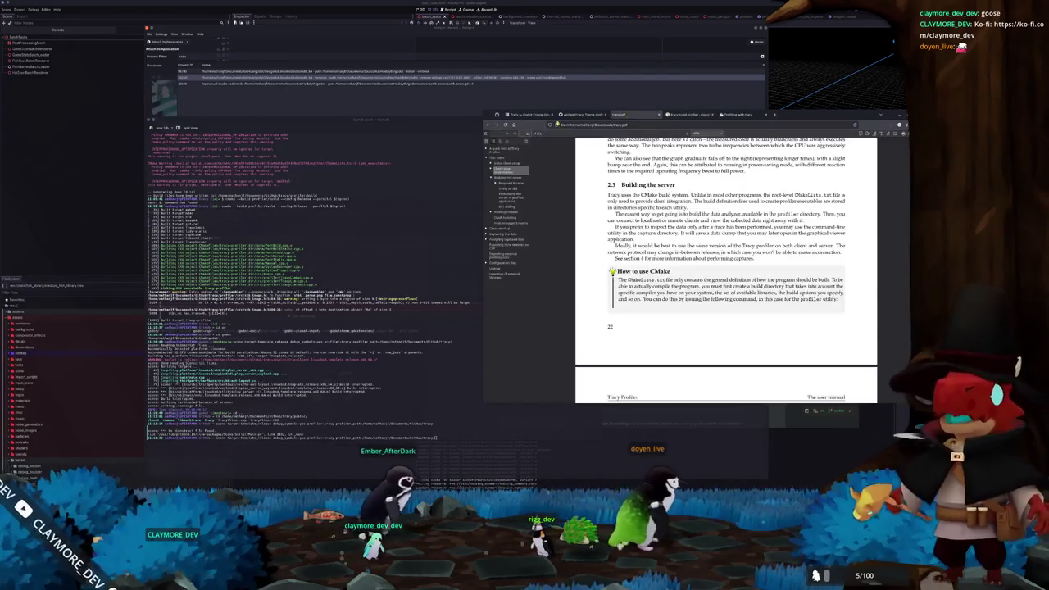
{"action": "left_click", "coordinate": [521, 115]}
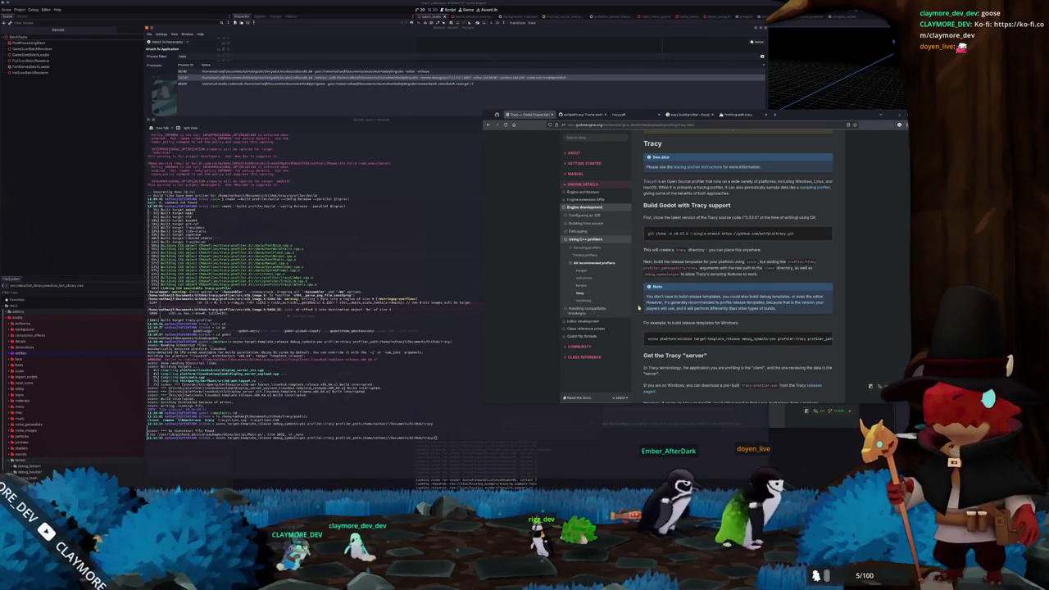
{"action": "scroll", "coordinate": [639, 305], "scroll_direction": "down", "scroll_amount": 2}
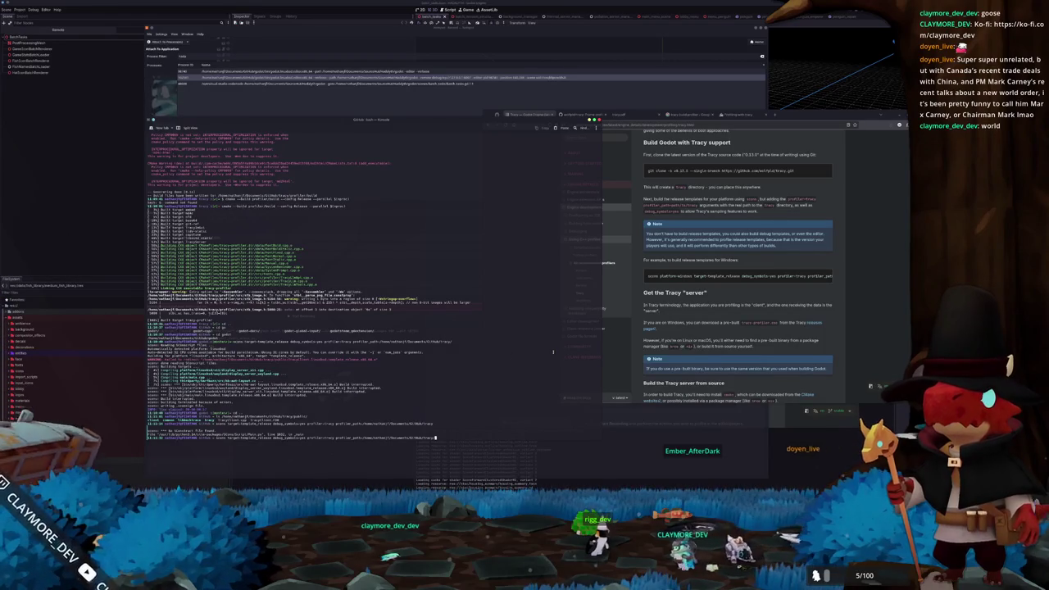
{"action": "left_click", "coordinate": [648, 337]}
{"action": "scroll", "coordinate": [649, 337], "scroll_direction": "down", "scroll_amount": 2}
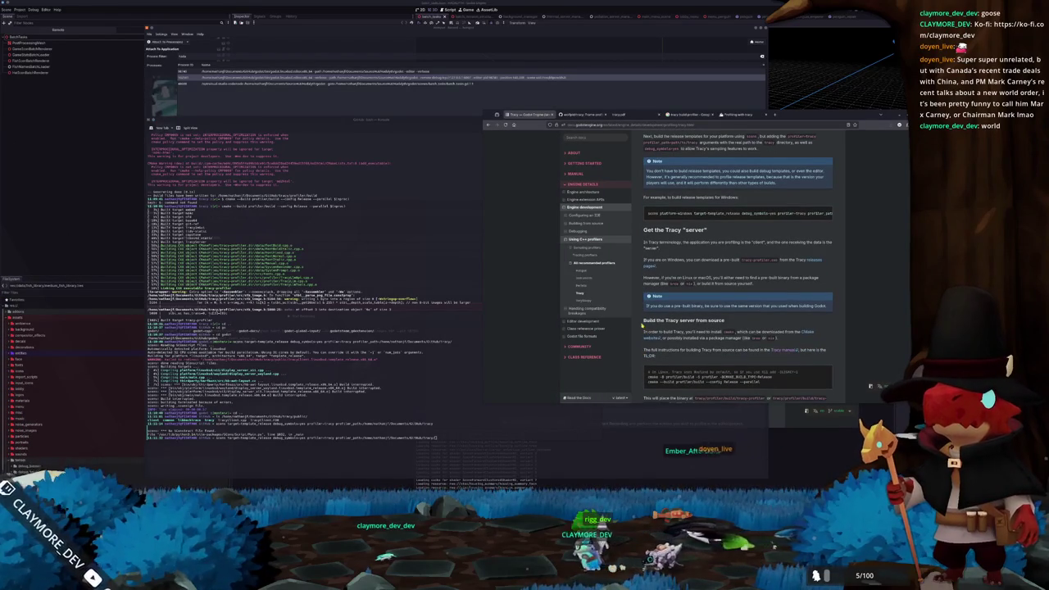
{"action": "scroll", "coordinate": [641, 324], "scroll_direction": "down", "scroll_amount": 1}
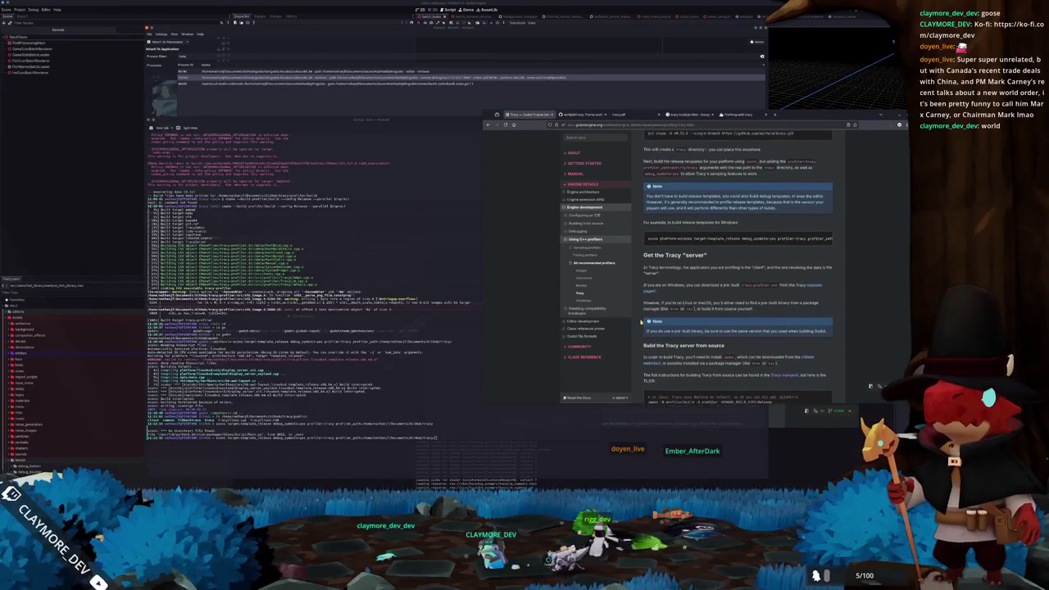
{"action": "scroll", "coordinate": [642, 322], "scroll_direction": "down", "scroll_amount": 1}
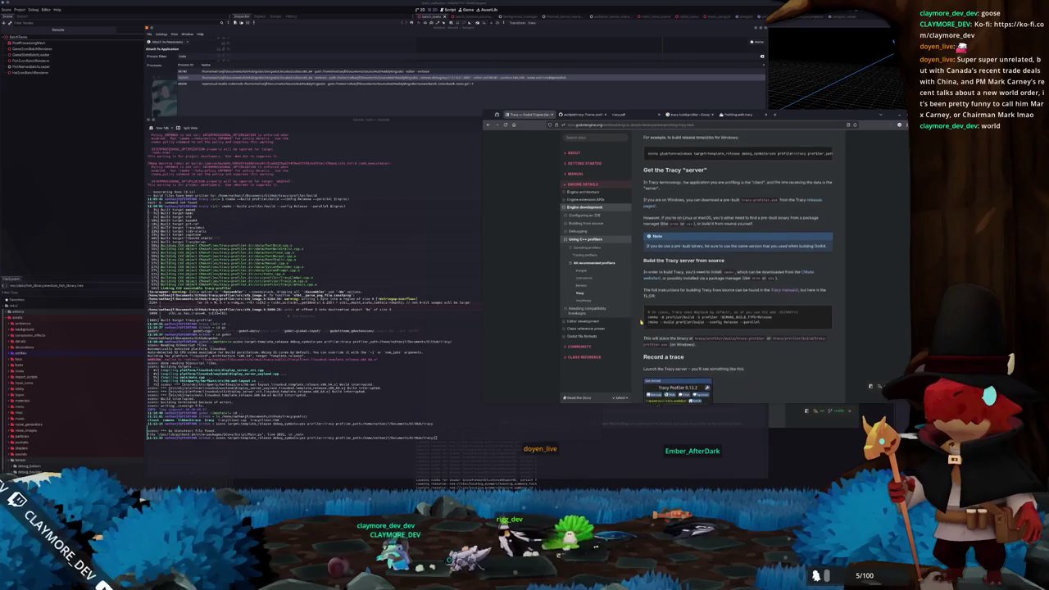
{"action": "left_click", "coordinate": [366, 350]}
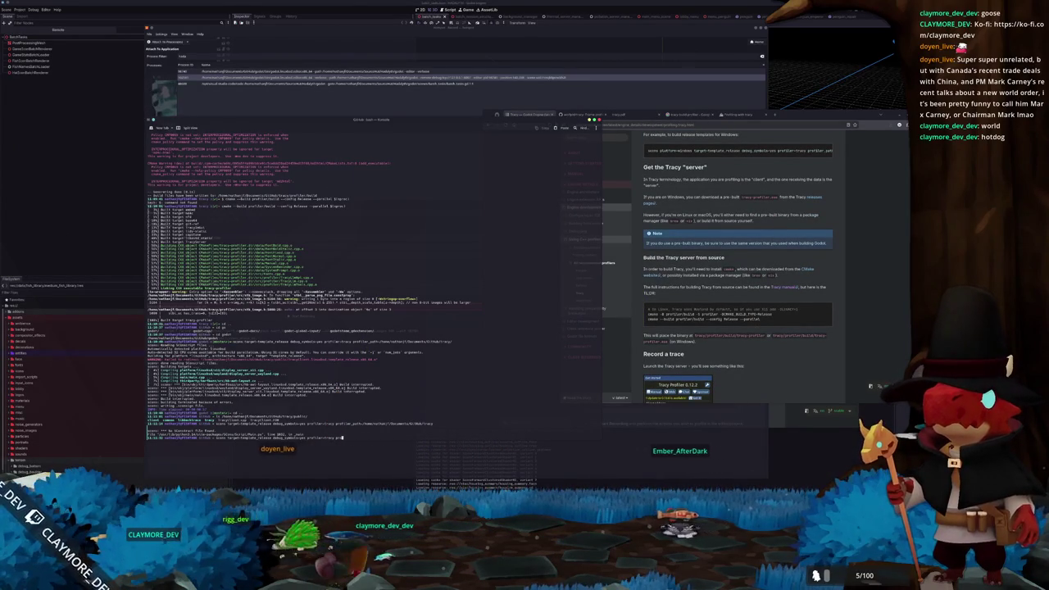
Rerun the Tracy scons build, then enter the godot source folder and pull the latest changes.
{"action": "key", "text": "BackSpace"}
{"action": "key", "text": "BackSpace"}
{"action": "key", "text": "BackSpace"}
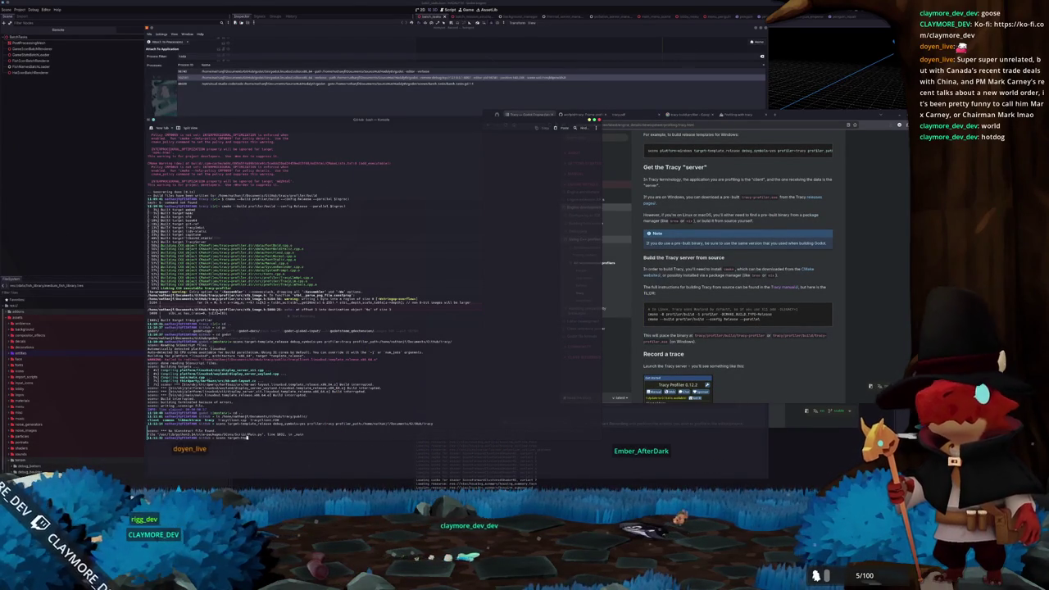
{"action": "key", "text": "Up"}
{"action": "key", "text": "Up"}
{"action": "key", "text": "Return"}
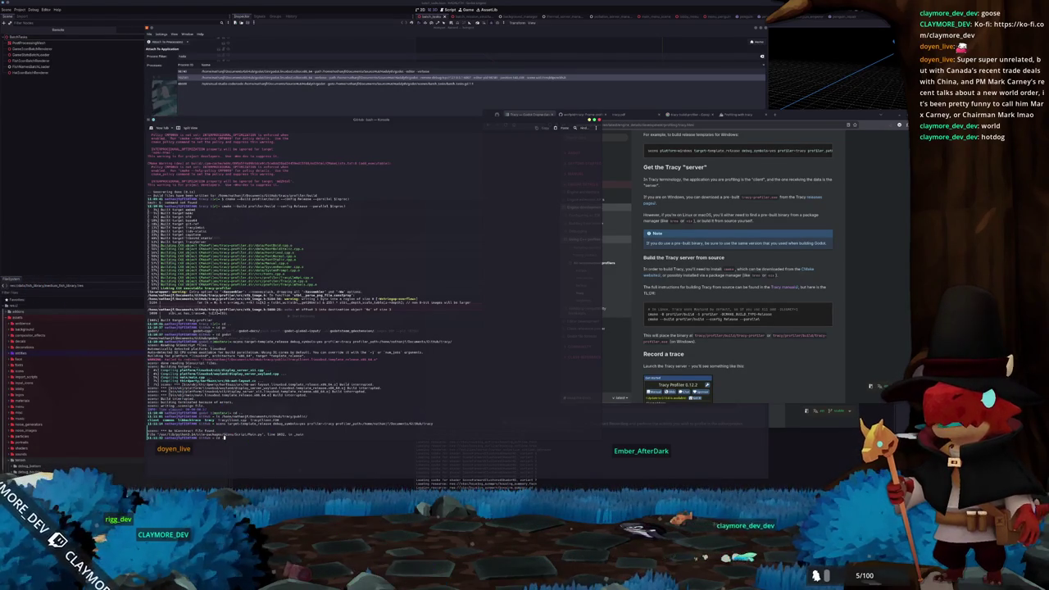
{"action": "key", "text": "Tab"}
{"action": "key", "text": "Tab"}
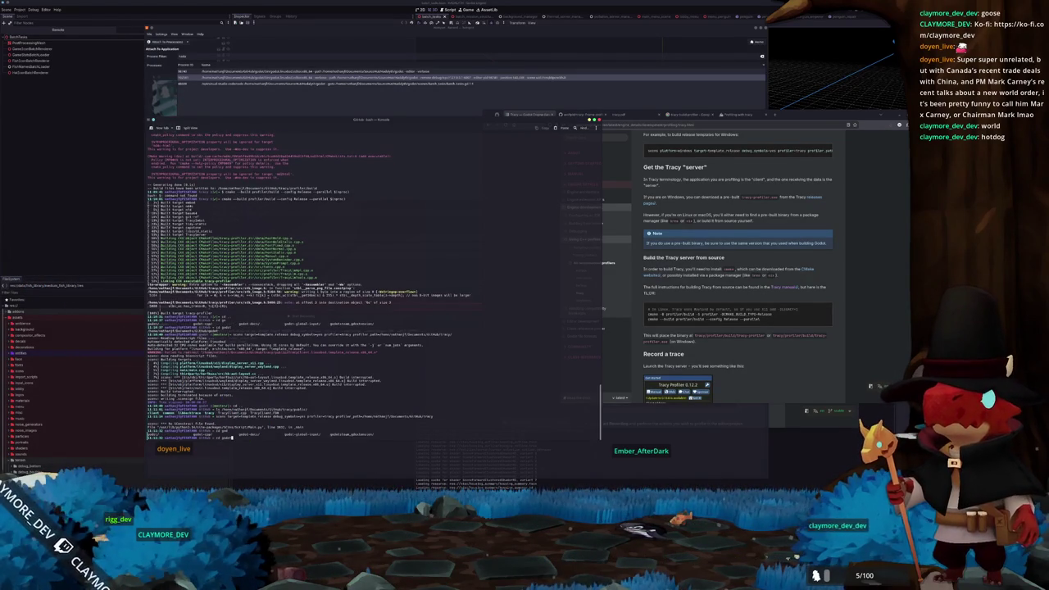
{"action": "key", "text": "Return"}
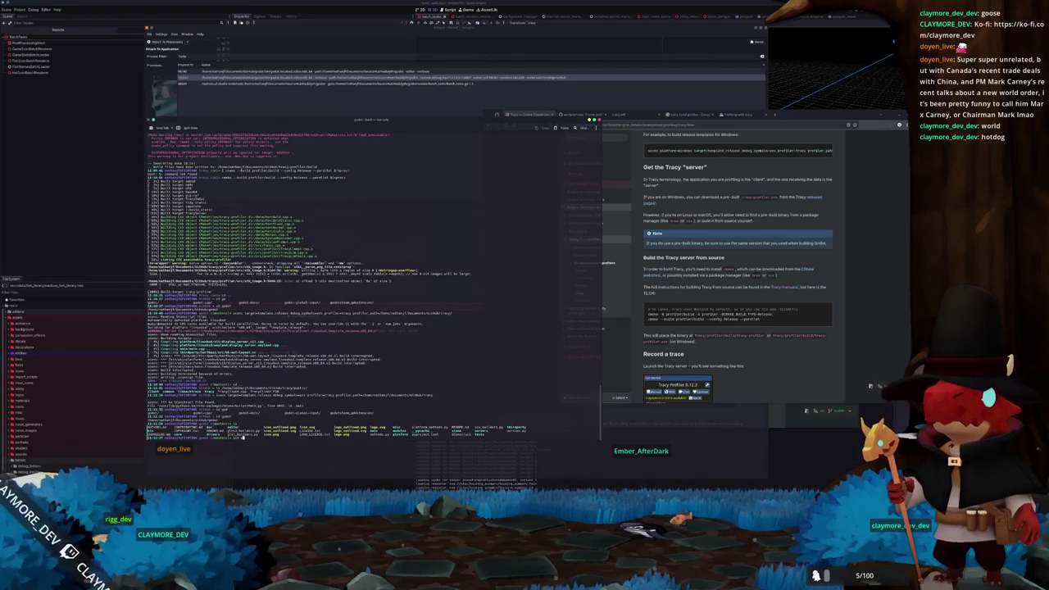
{"action": "type", "text": "l"}
{"action": "key", "text": "Return"}
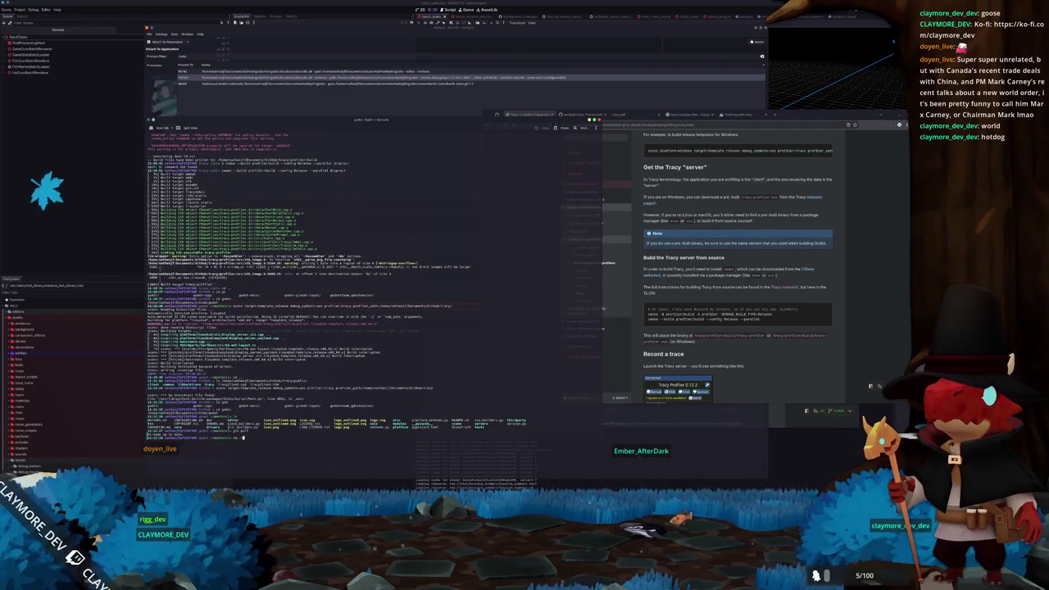
Force-delete the old bin build output folder with admin rights and list the godot folder.
{"action": "type", "text": "cd ~ && ls"}
{"action": "key", "text": "Return"}
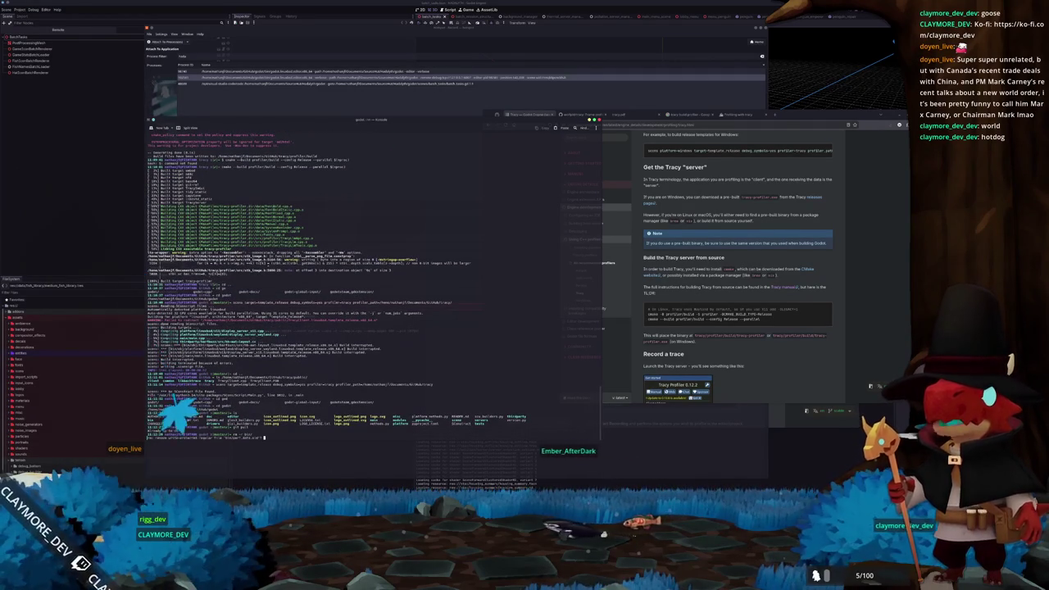
{"action": "type", "text": "y"}
{"action": "key", "text": "Return"}
{"action": "key", "text": "Return"}
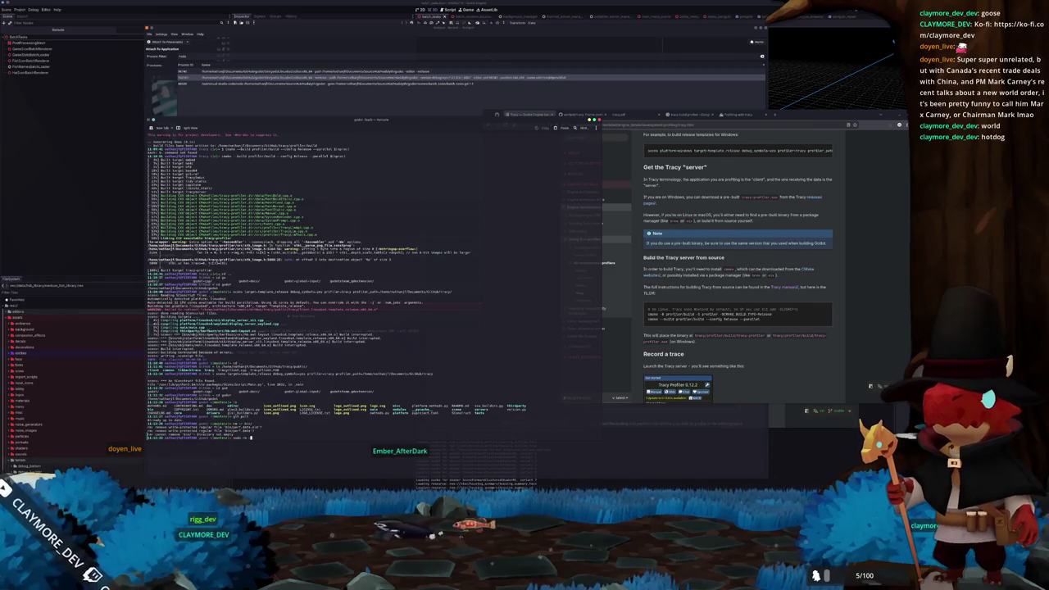
{"action": "key", "text": "Return"}
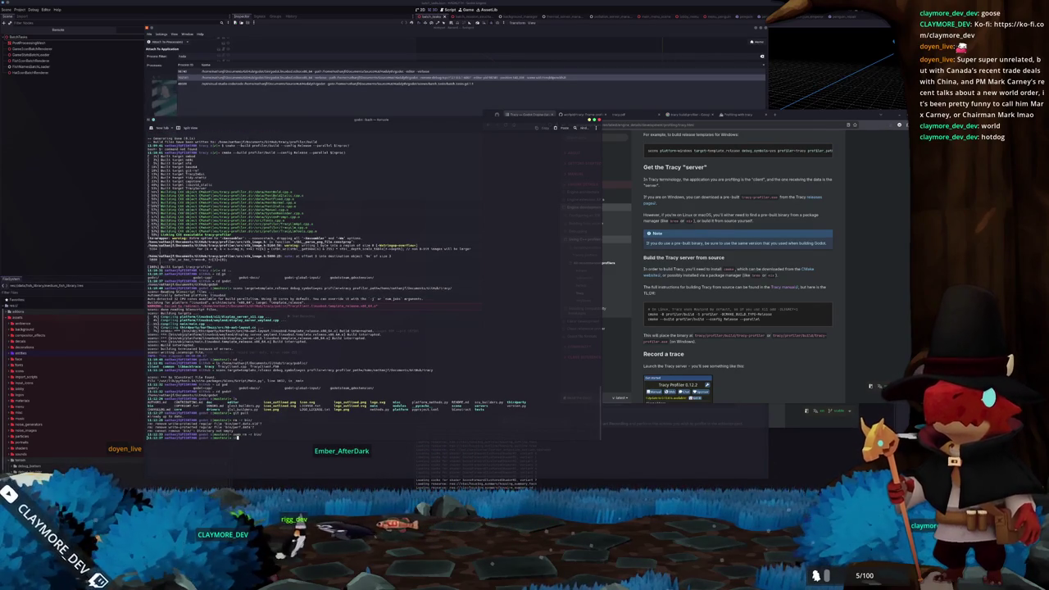
{"action": "type", "text": "ls"}
{"action": "key", "text": "Return"}
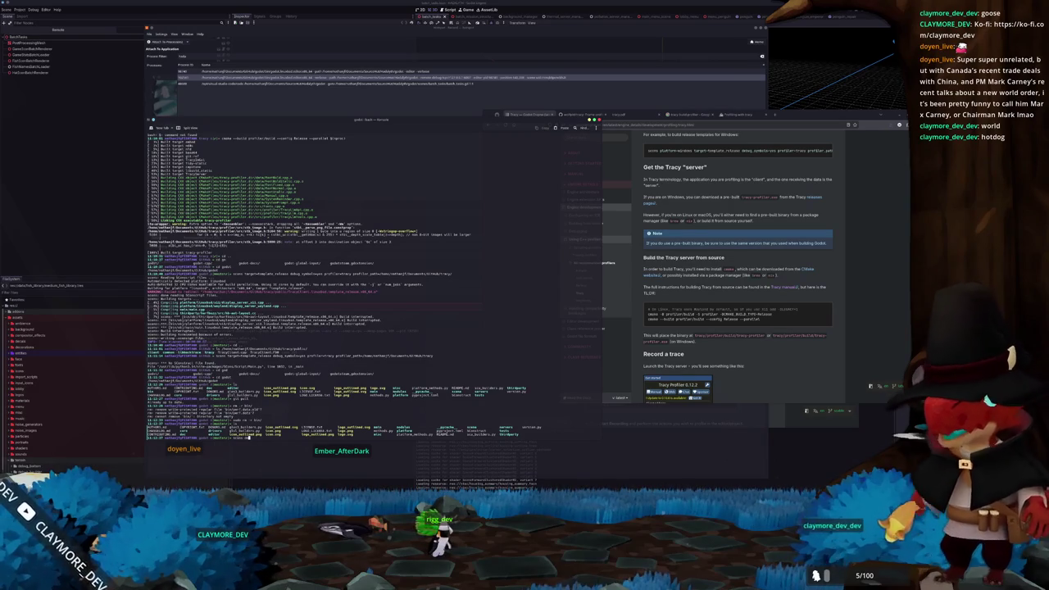
Start the Tracy-enabled Godot build with profiler_path set to ../tracy/.
{"action": "type", "text": "ns"}
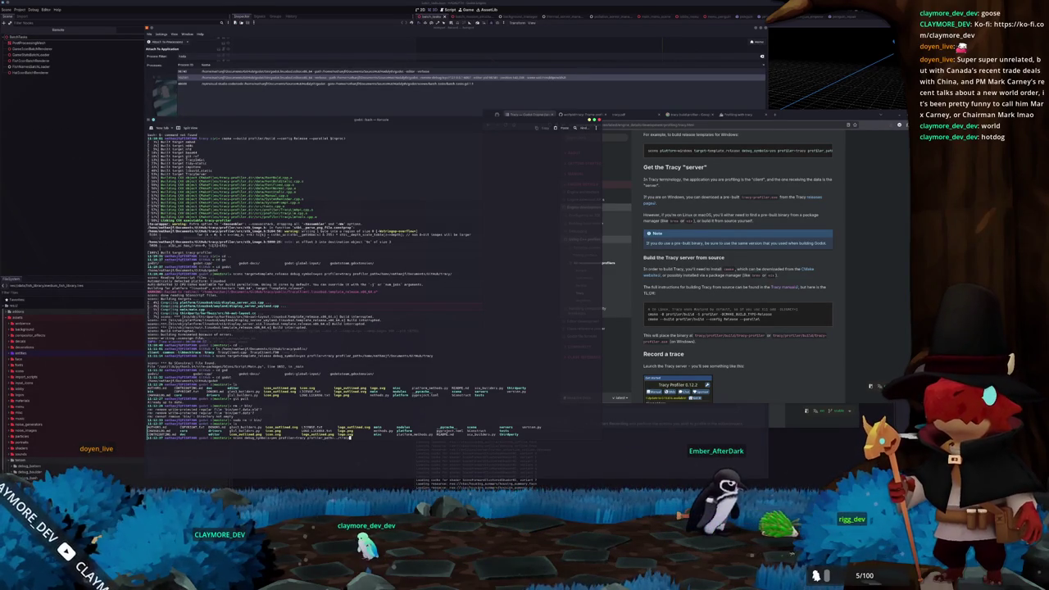
{"action": "key", "text": "Return"}
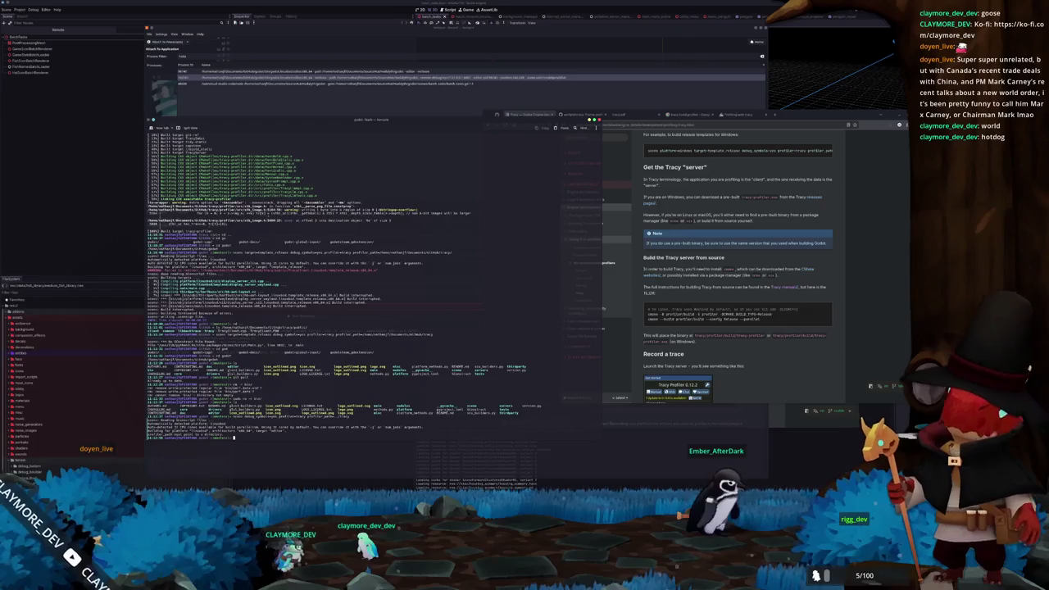
{"action": "key", "text": "Up"}
{"action": "key", "text": "Return"}
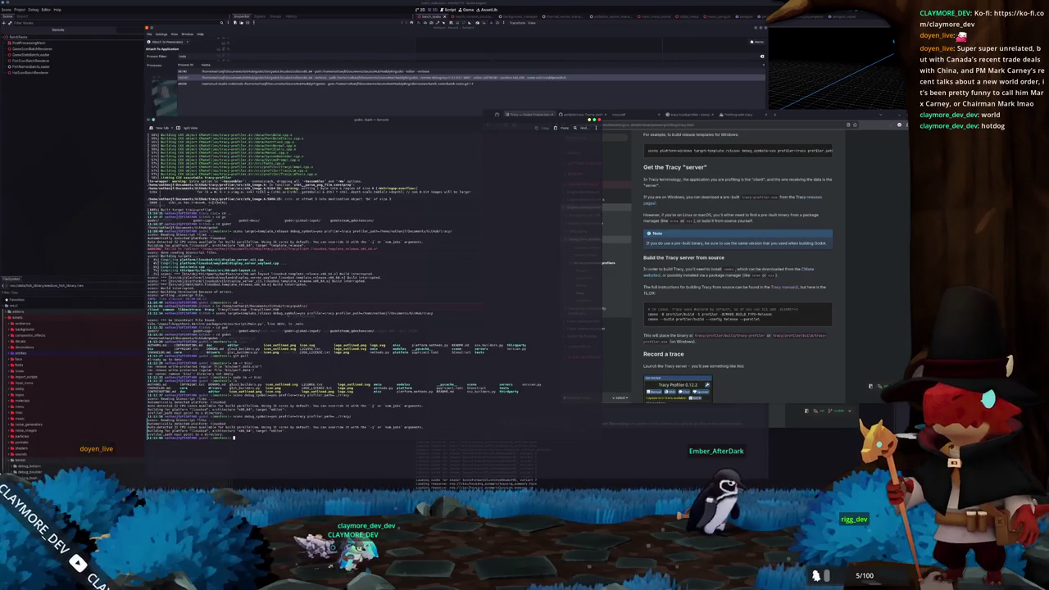
Rewrite profiler_path as an absolute path to the tracy folder and rerun the build.
{"action": "key", "text": "Up"}
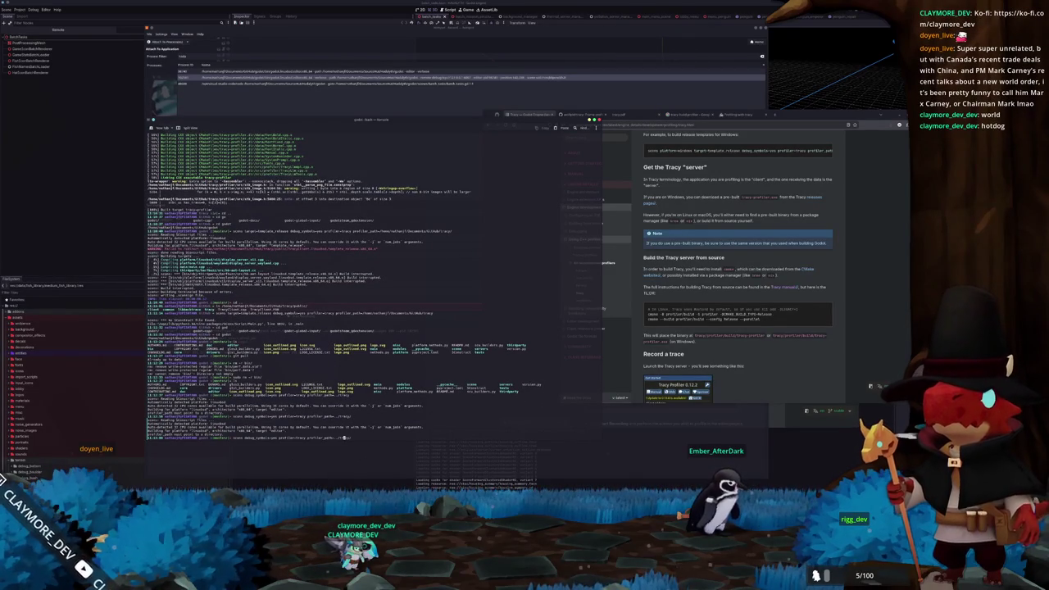
{"action": "key", "text": "Delete"}
{"action": "key", "text": "Delete"}
{"action": "type", "text": "~/Documents/tracy/"}
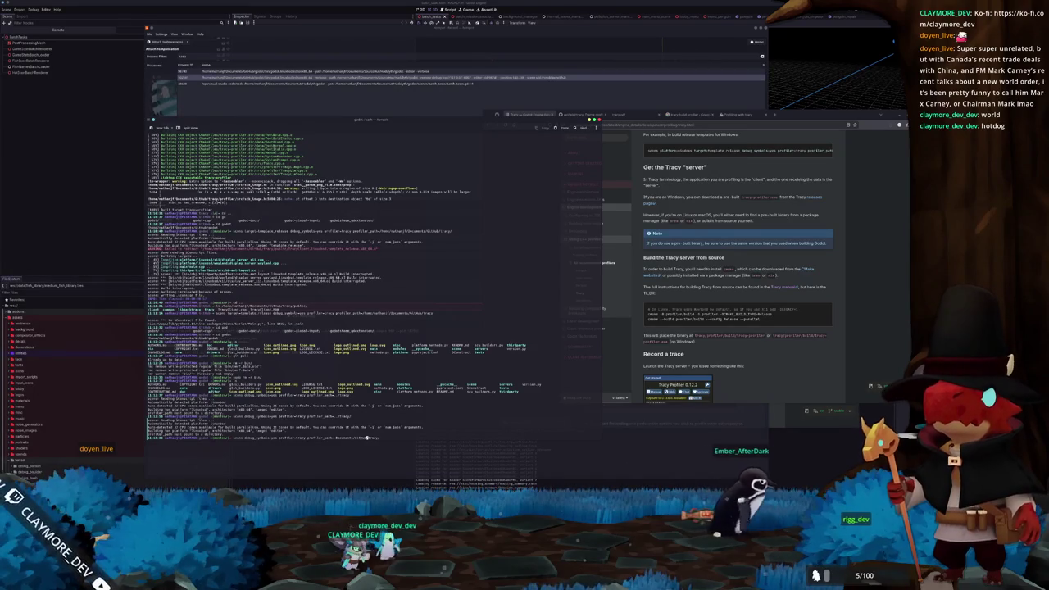
{"action": "key", "text": "Return"}
{"action": "key", "text": "Up"}
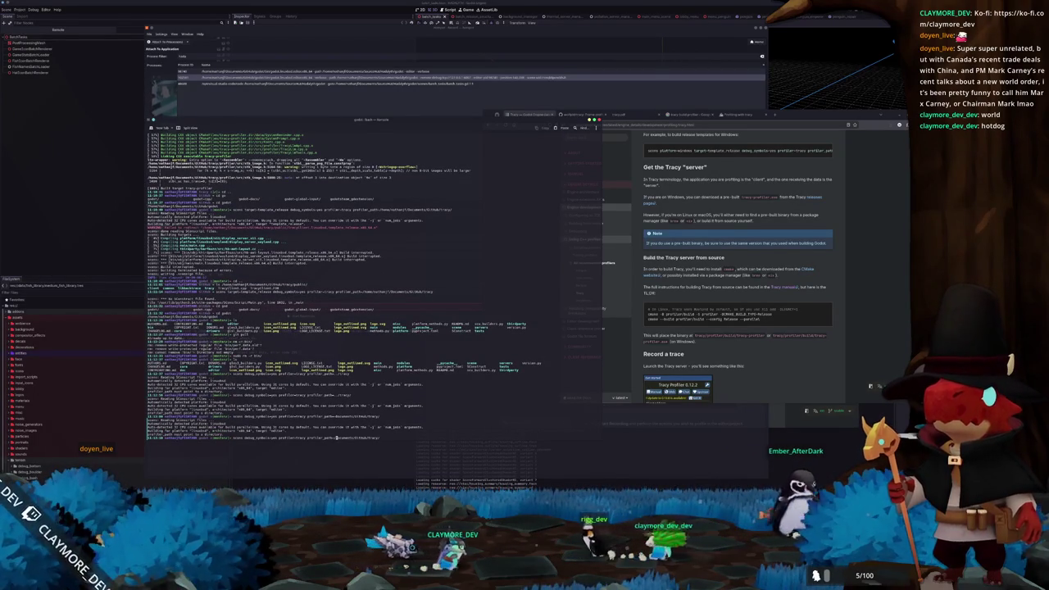
{"action": "type", "text": "na"}
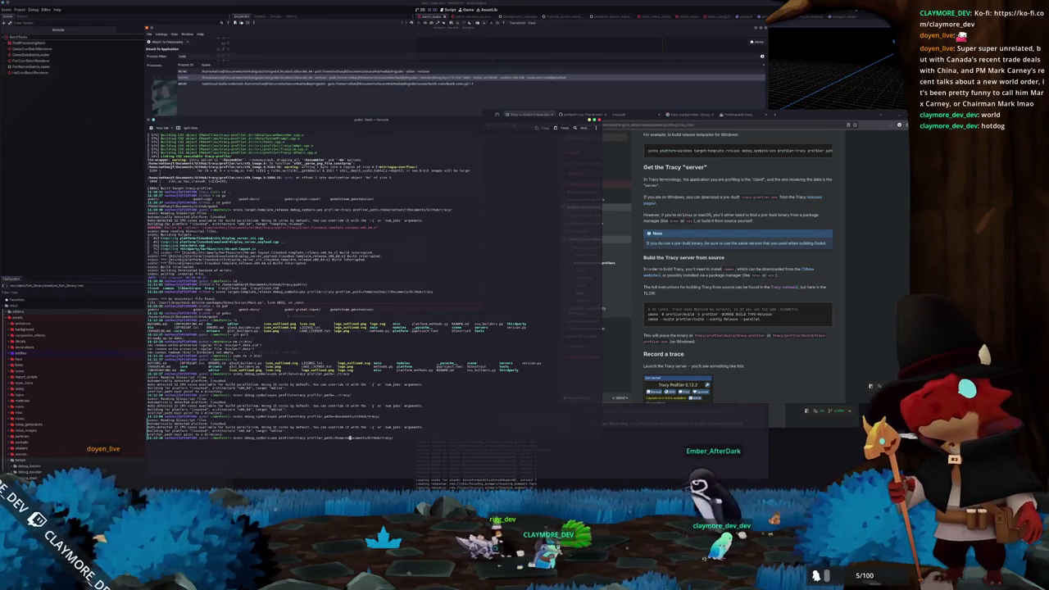
{"action": "type", "text": "n"}
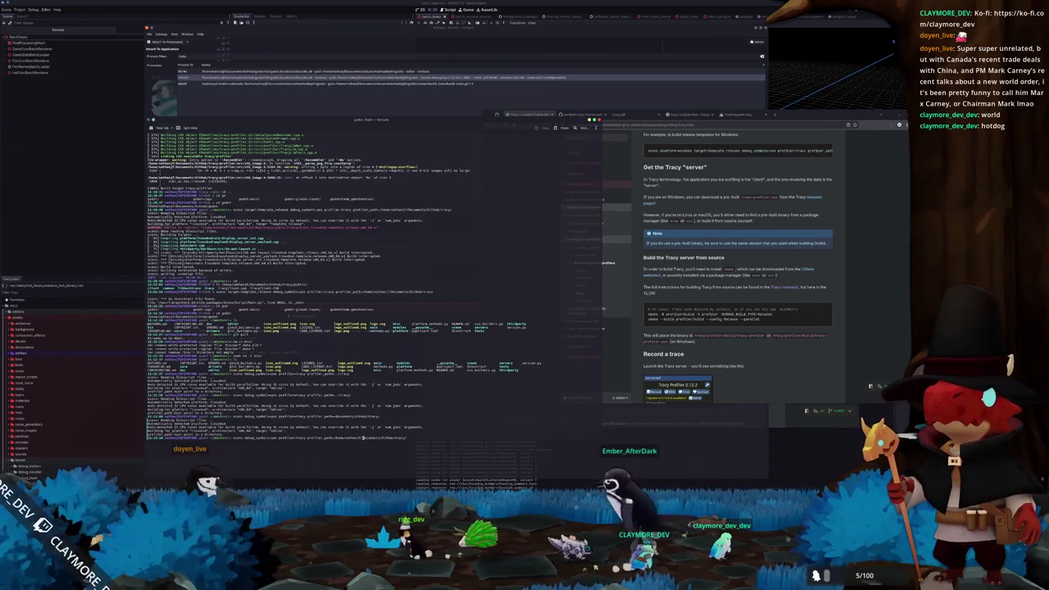
{"action": "key", "text": "Return"}
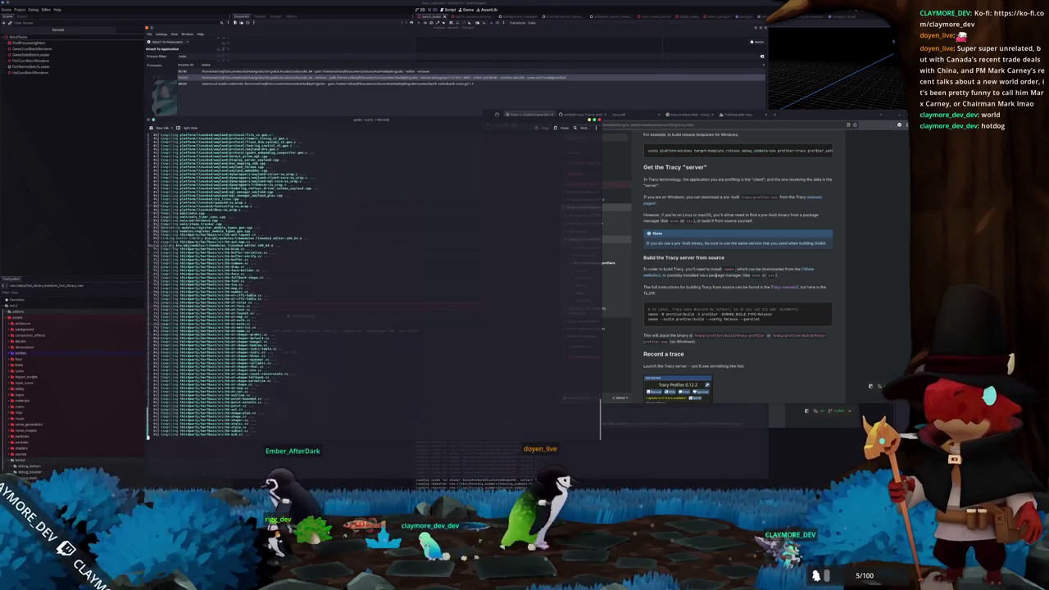
Scroll through the Godot docs Tracy page to read its build and tracing sections.
{"action": "scroll", "coordinate": [717, 276], "scroll_direction": "down", "scroll_amount": 2}
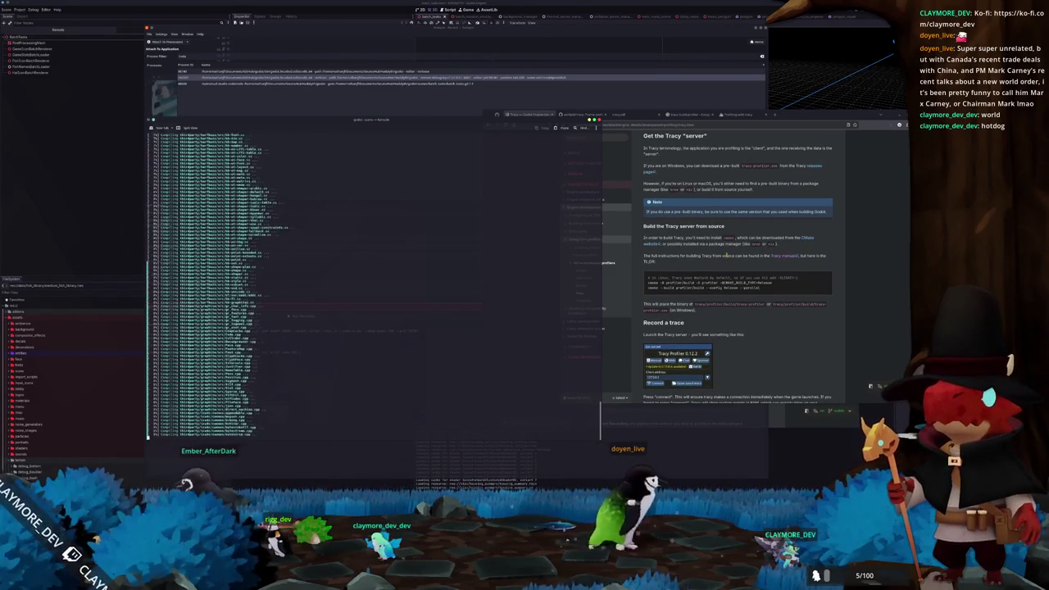
{"action": "scroll", "coordinate": [737, 262], "scroll_direction": "down", "scroll_amount": 3}
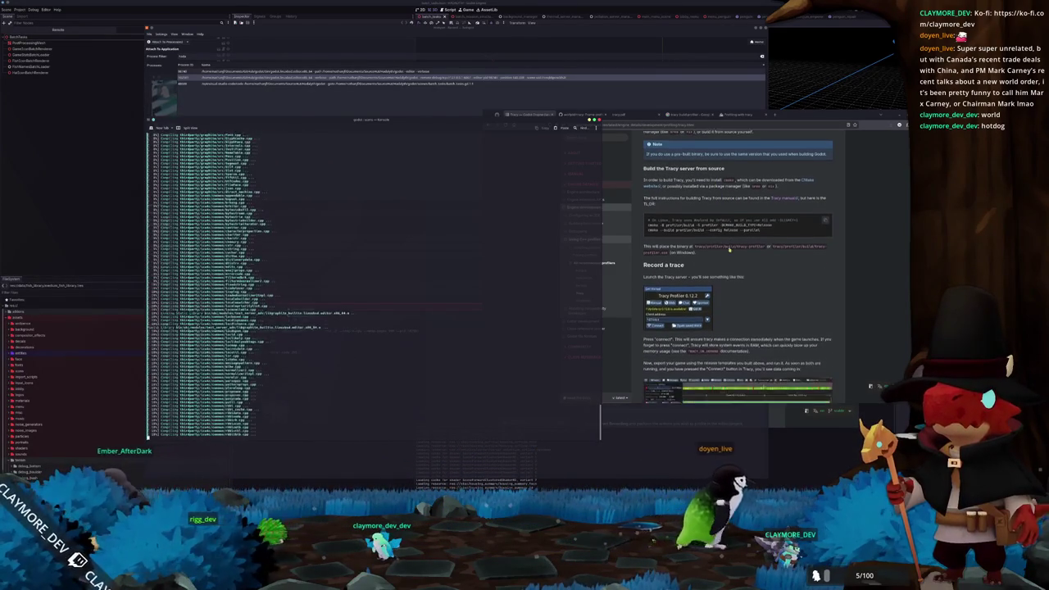
{"action": "scroll", "coordinate": [755, 250], "scroll_direction": "down", "scroll_amount": 1}
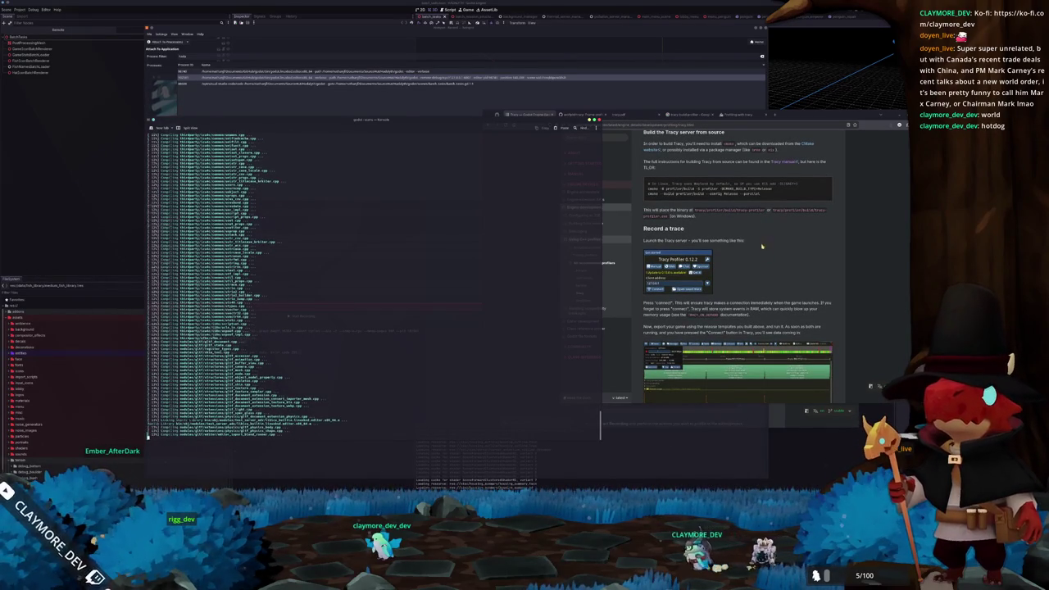
{"action": "scroll", "coordinate": [762, 248], "scroll_direction": "down", "scroll_amount": 1}
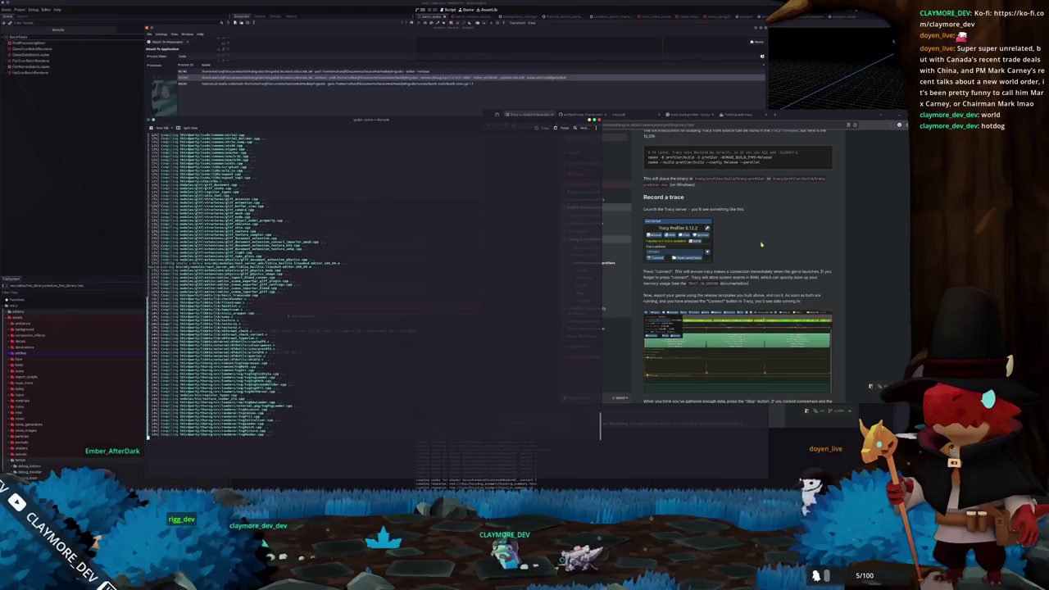
{"action": "scroll", "coordinate": [758, 254], "scroll_direction": "down", "scroll_amount": 6}
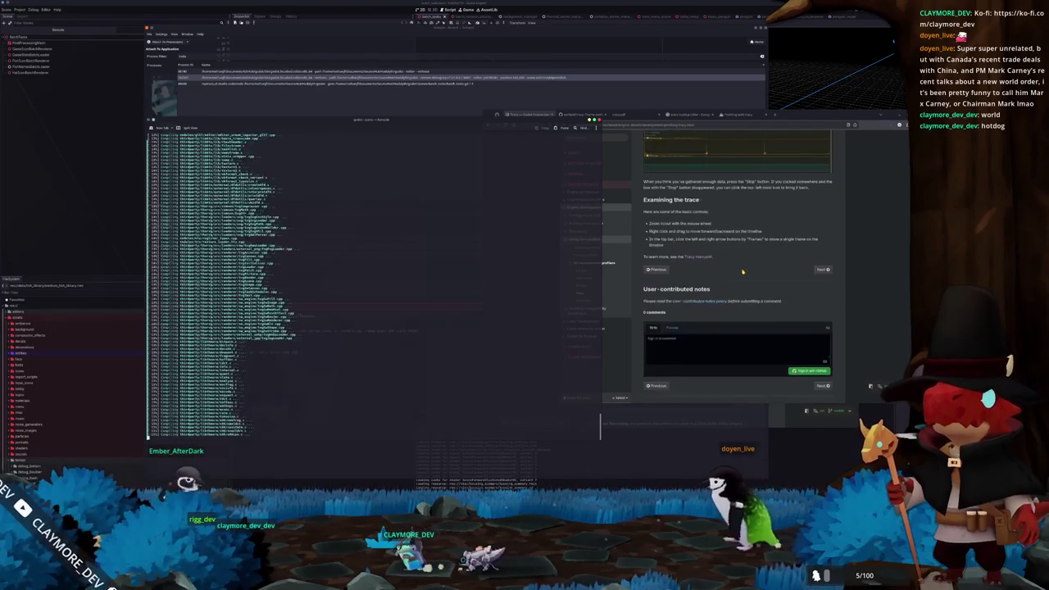
{"action": "scroll", "coordinate": [743, 271], "scroll_direction": "up", "scroll_amount": 7}
{"action": "scroll", "coordinate": [742, 271], "scroll_direction": "up", "scroll_amount": 3}
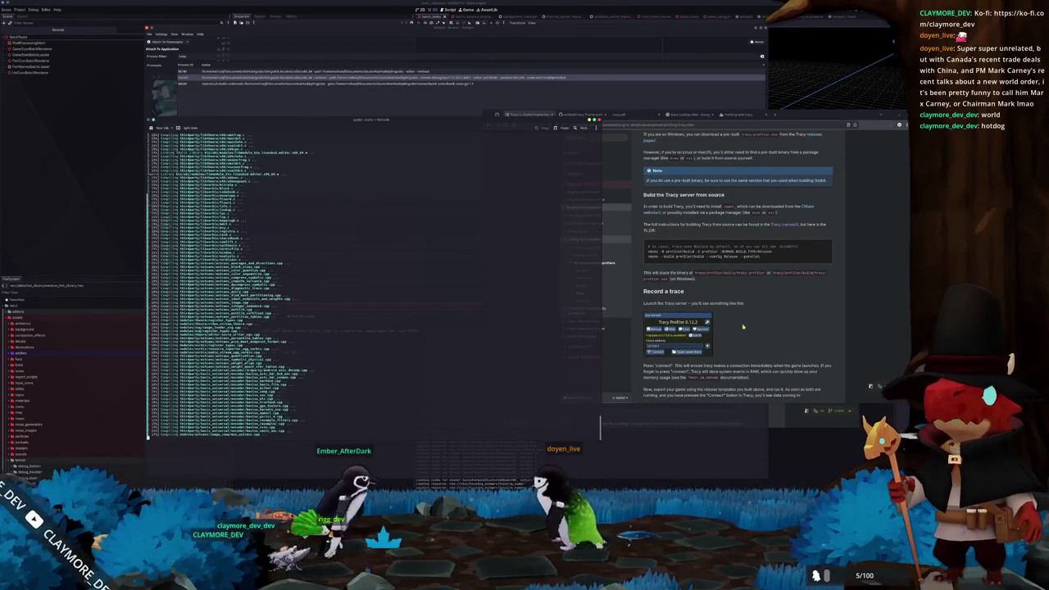
{"action": "scroll", "coordinate": [742, 327], "scroll_direction": "up", "scroll_amount": 1}
{"action": "scroll", "coordinate": [742, 326], "scroll_direction": "up", "scroll_amount": 1}
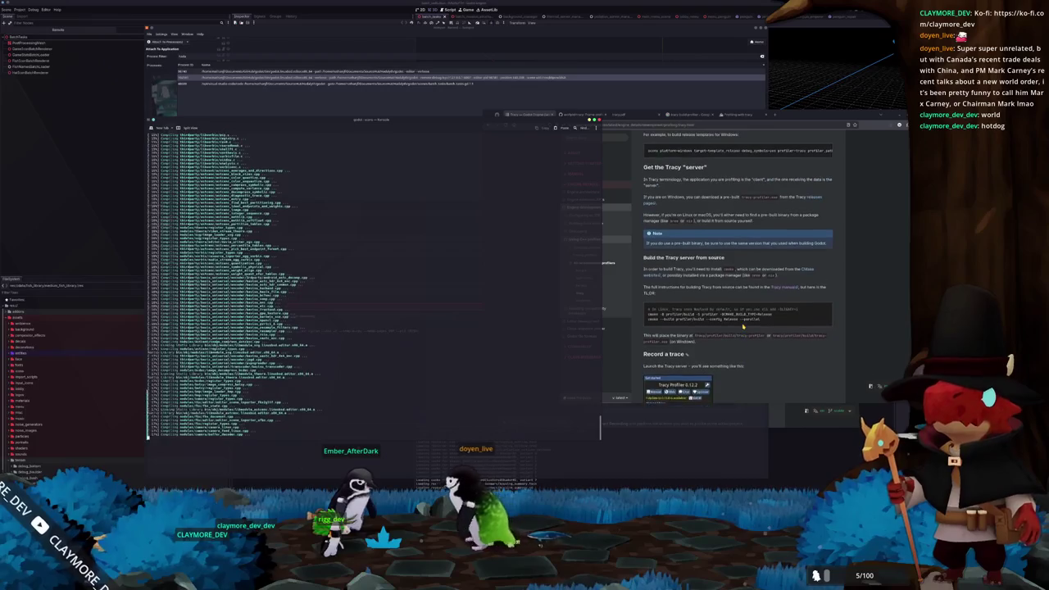
{"action": "scroll", "coordinate": [741, 335], "scroll_direction": "down", "scroll_amount": 2}
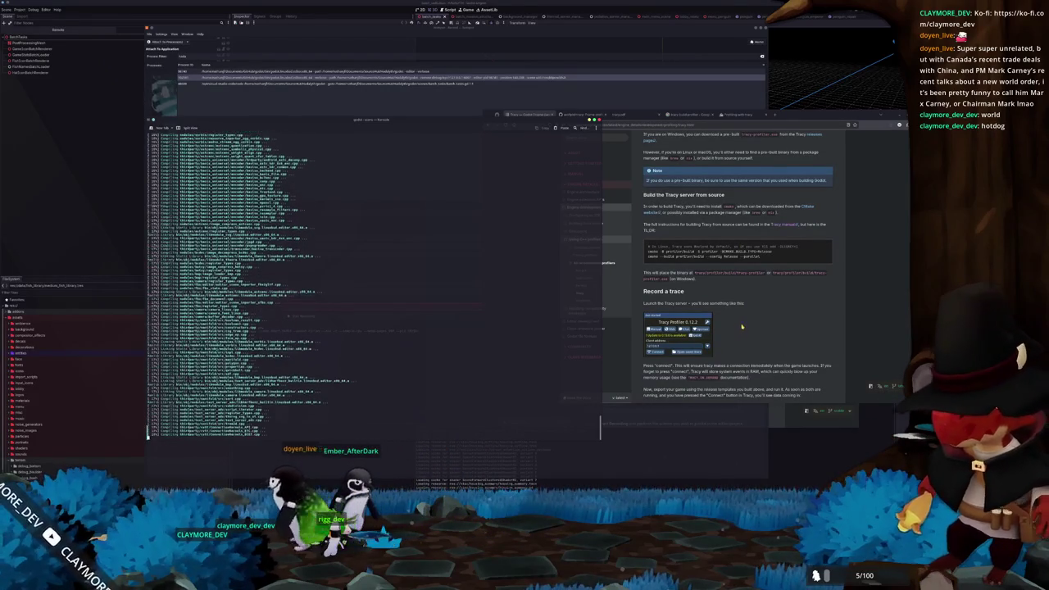
{"action": "scroll", "coordinate": [757, 325], "scroll_direction": "down", "scroll_amount": 2}
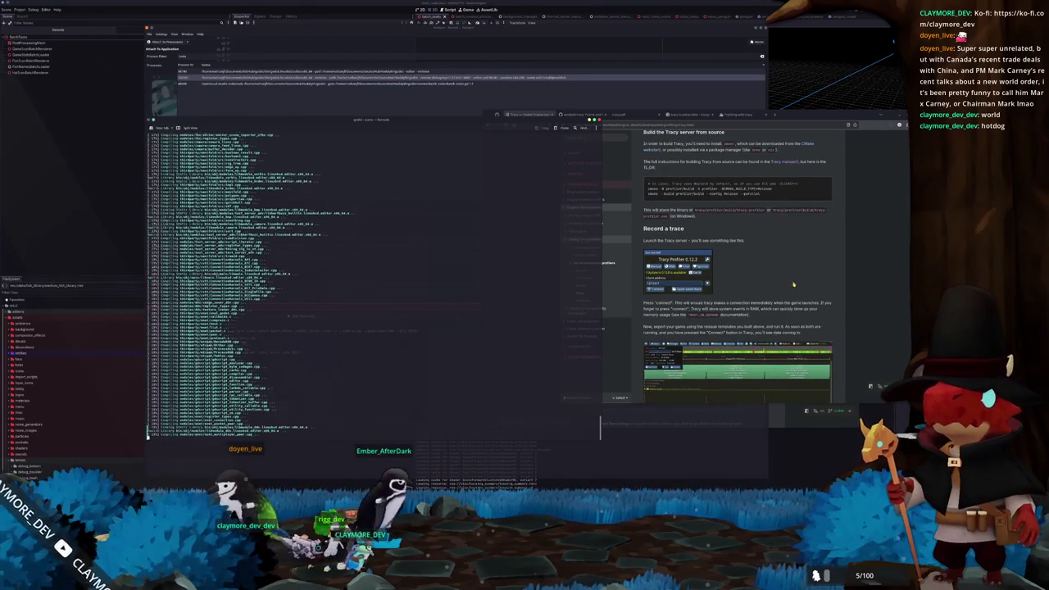
{"action": "scroll", "coordinate": [793, 285], "scroll_direction": "down", "scroll_amount": 1}
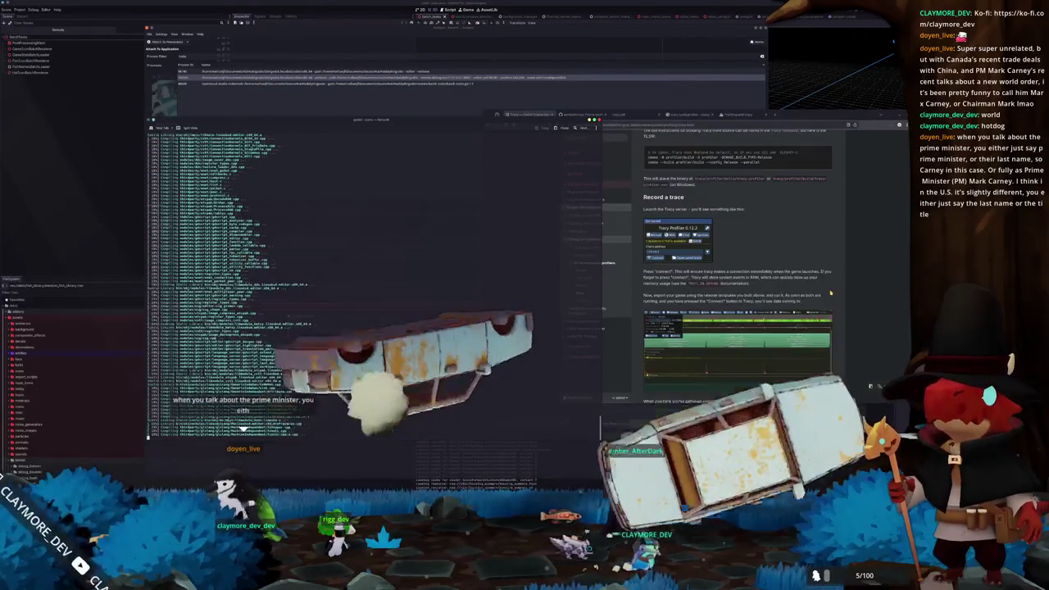
{"action": "scroll", "coordinate": [830, 293], "scroll_direction": "down", "scroll_amount": 2}
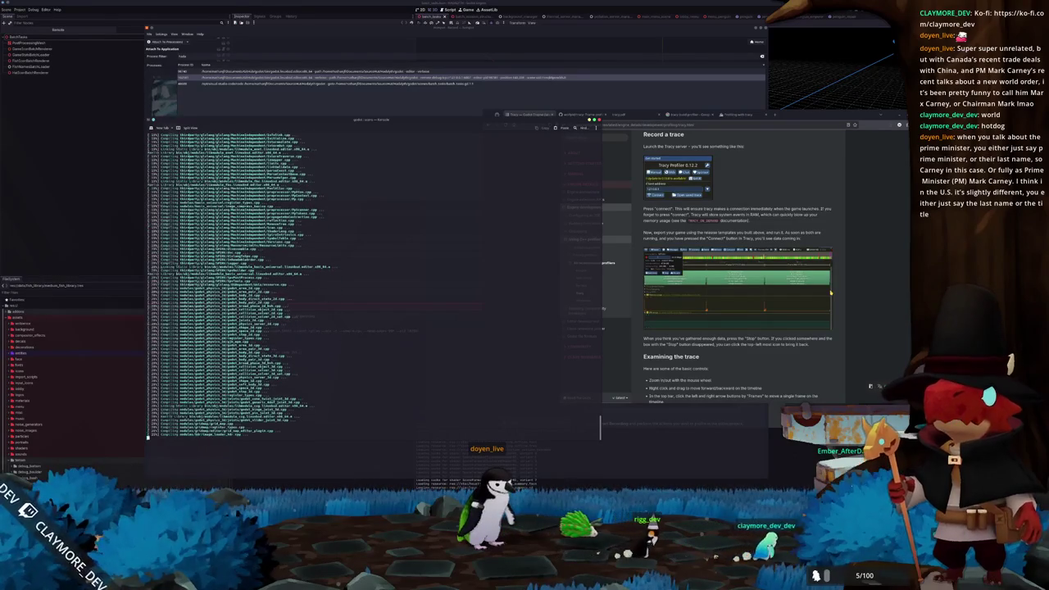
{"action": "scroll", "coordinate": [821, 337], "scroll_direction": "down", "scroll_amount": 2}
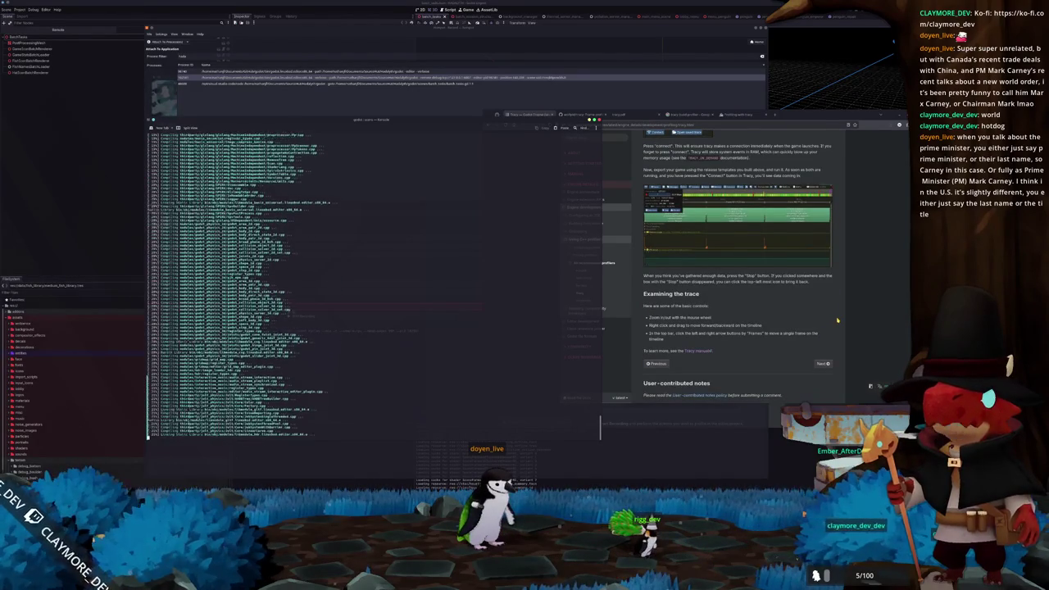
{"action": "scroll", "coordinate": [837, 321], "scroll_direction": "down", "scroll_amount": 3}
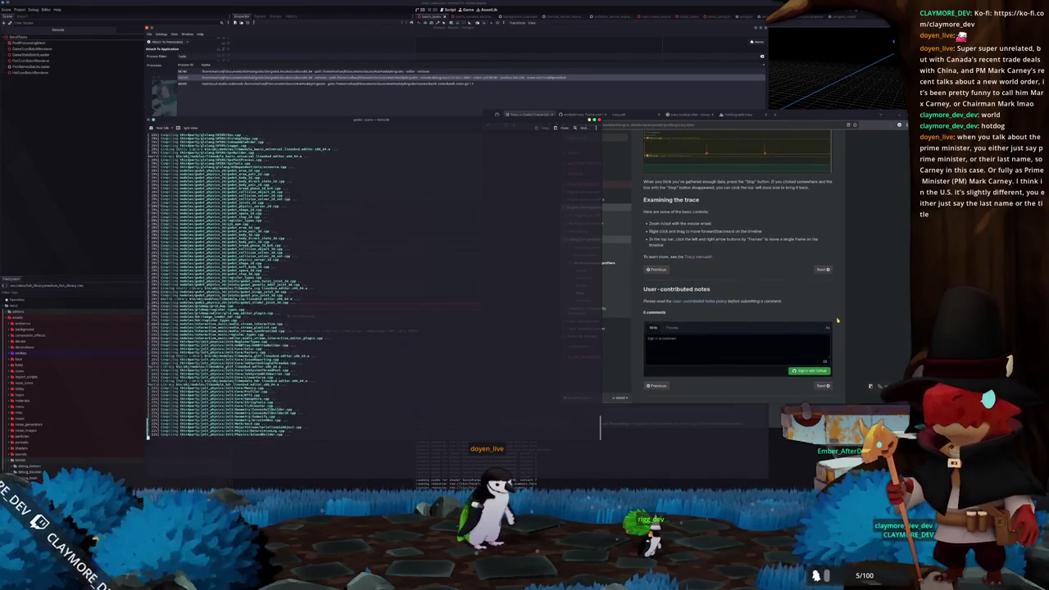
{"action": "scroll", "coordinate": [837, 320], "scroll_direction": "down", "scroll_amount": 1}
{"action": "scroll", "coordinate": [838, 321], "scroll_direction": "up", "scroll_amount": 10}
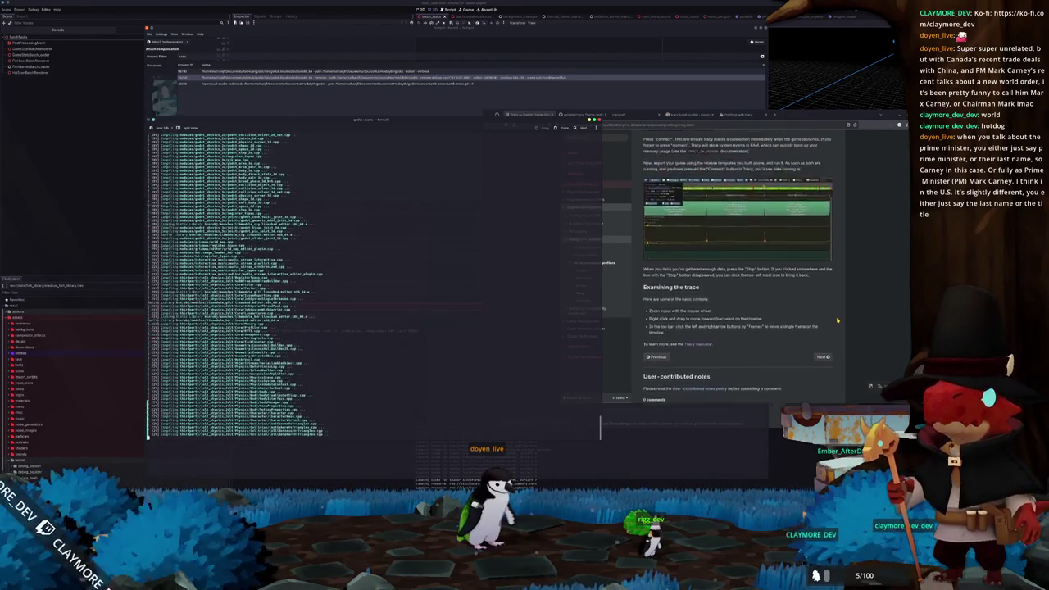
{"action": "scroll", "coordinate": [837, 320], "scroll_direction": "up", "scroll_amount": 8}
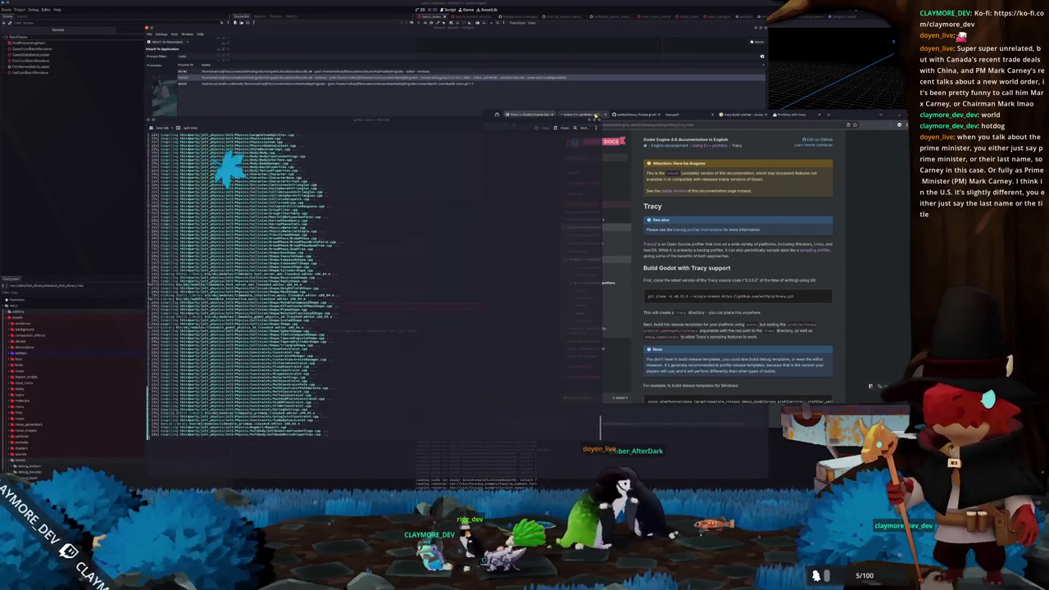
Return to the Using C++ profilers page, skim it, and bring the Godot editor forward.
{"action": "key", "text": "alt+Left"}
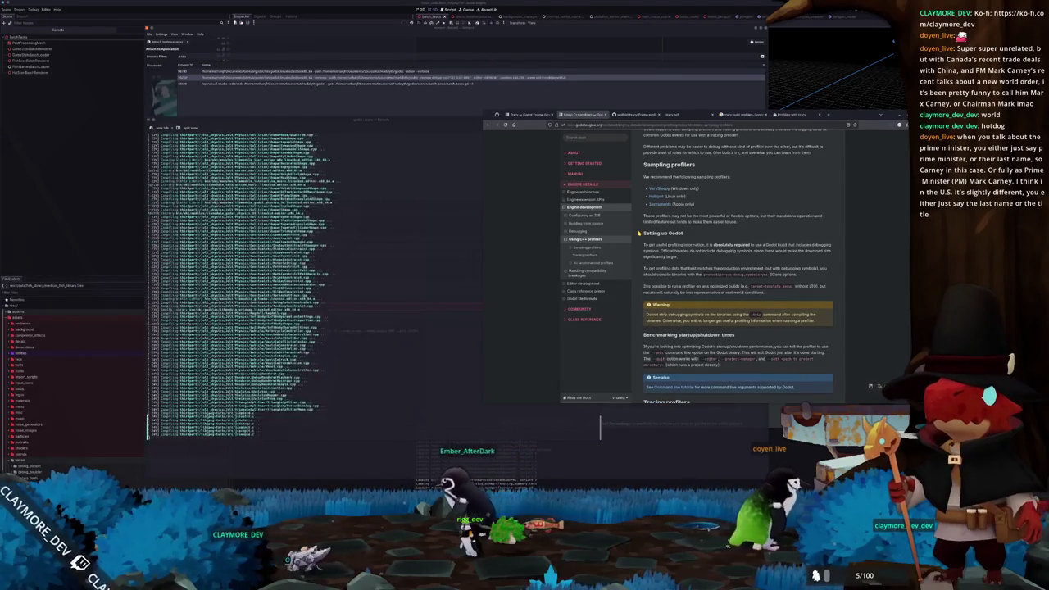
{"action": "scroll", "coordinate": [638, 234], "scroll_direction": "down", "scroll_amount": 1}
{"action": "scroll", "coordinate": [638, 234], "scroll_direction": "down", "scroll_amount": 2}
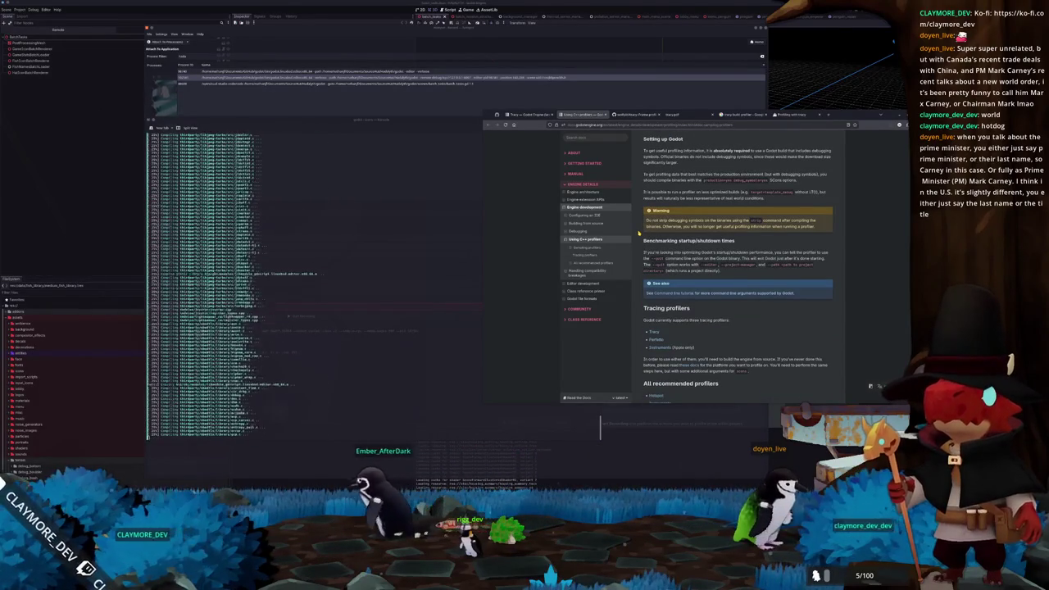
{"action": "scroll", "coordinate": [639, 268], "scroll_direction": "up", "scroll_amount": 2}
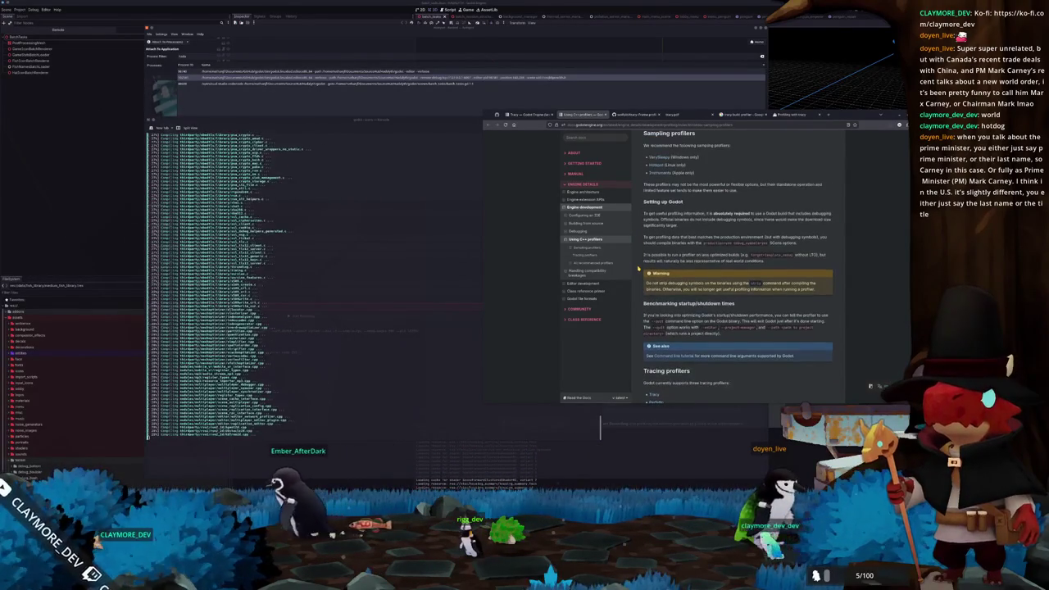
{"action": "scroll", "coordinate": [638, 268], "scroll_direction": "up", "scroll_amount": 2}
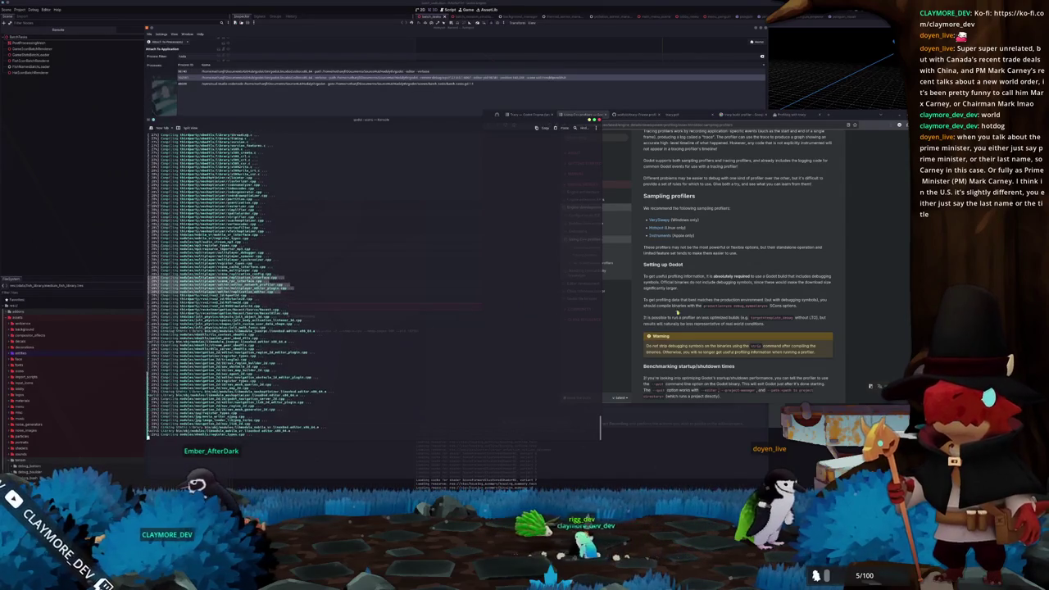
{"action": "scroll", "coordinate": [654, 312], "scroll_direction": "up", "scroll_amount": 3}
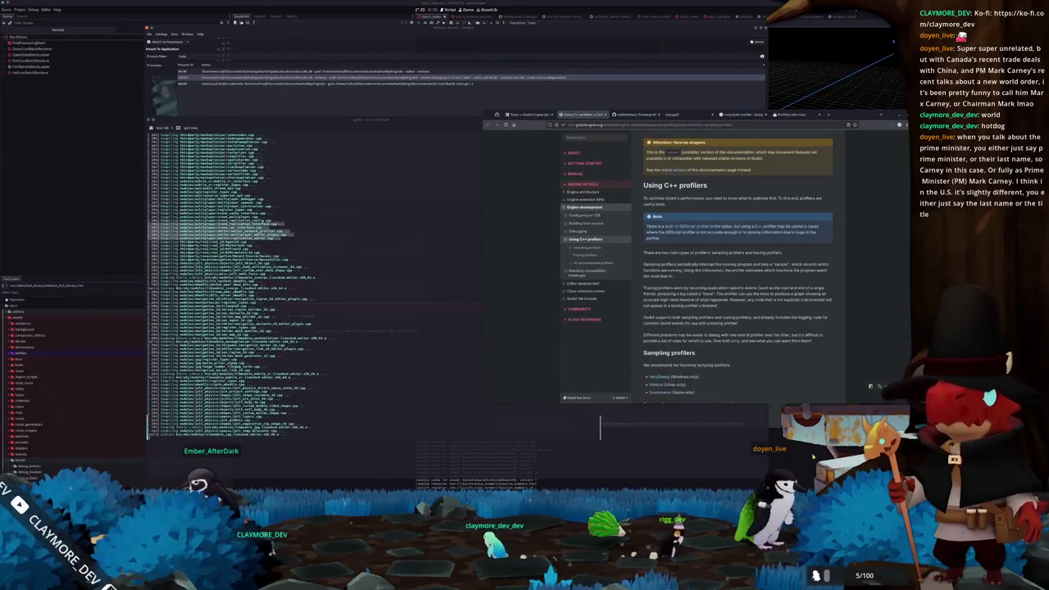
{"action": "left_click", "coordinate": [718, 423]}
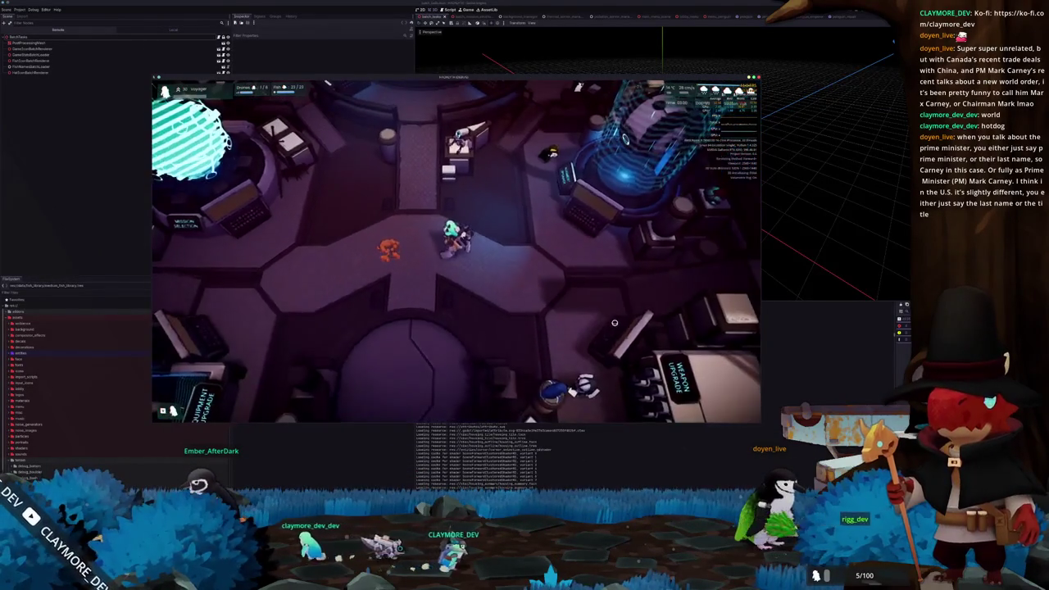
Open the game's Pause Menu and choose Quit To Desktop.
{"action": "key", "text": "Escape"}
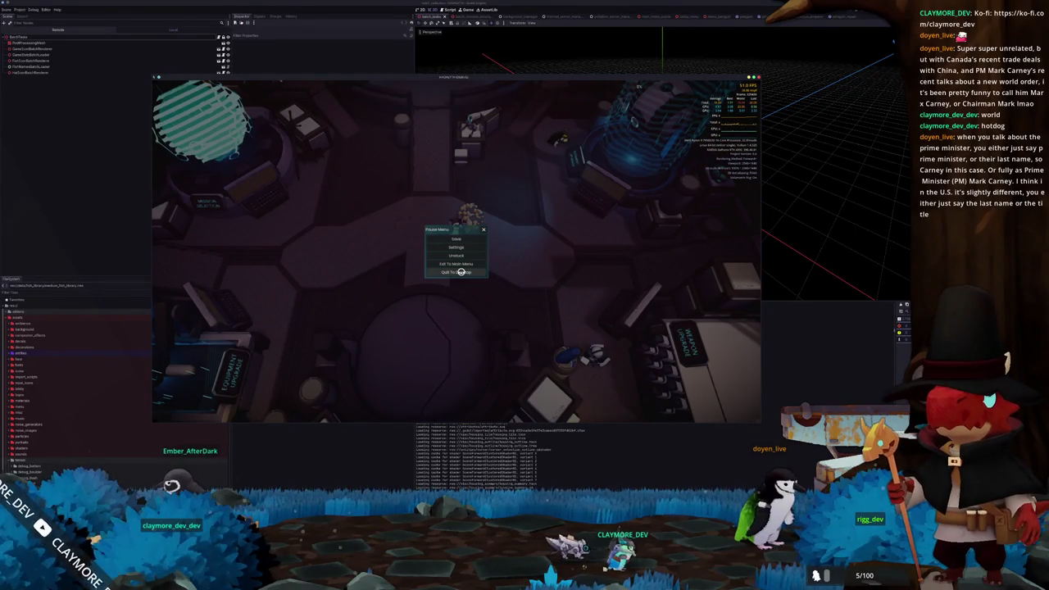
{"action": "left_click", "coordinate": [460, 271]}
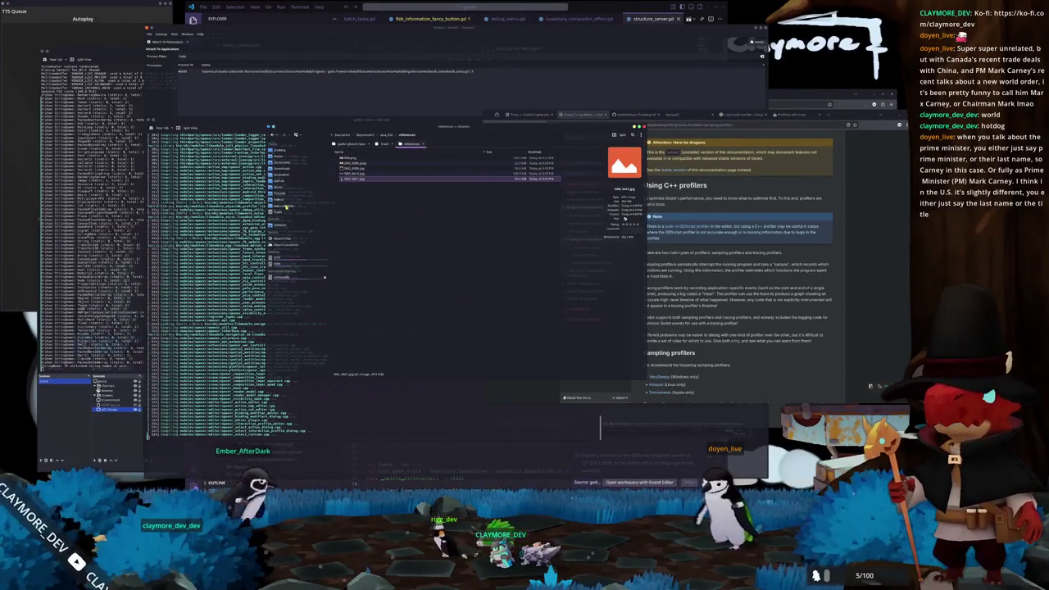
Delete the shader_cache and objectdb_snapshots items from the Godot user data folder.
{"action": "key", "text": "alt+Up"}
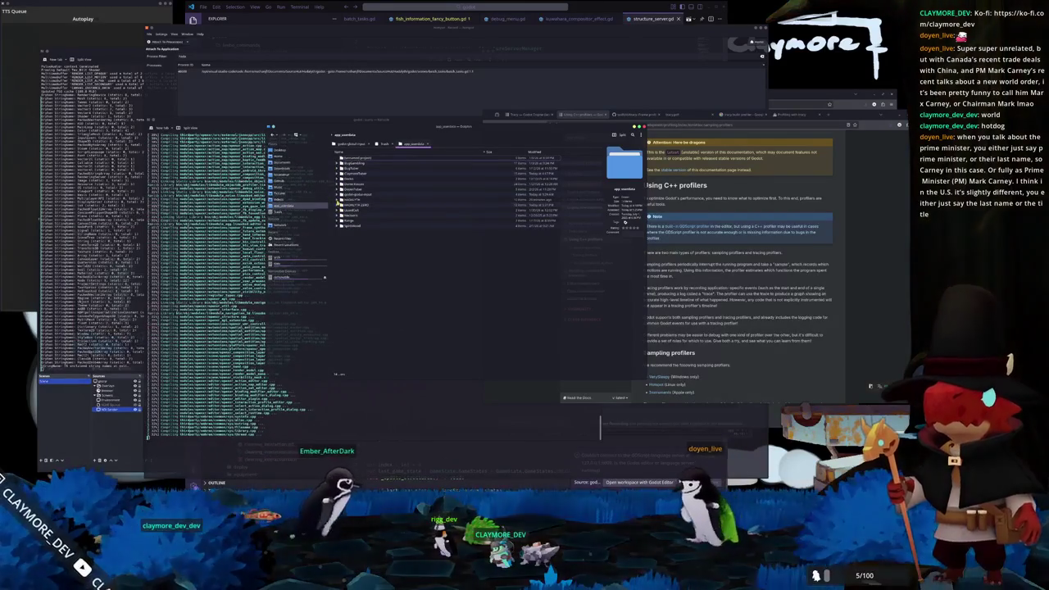
{"action": "key", "text": "Right"}
{"action": "key", "text": "Down"}
{"action": "key", "text": "Down"}
{"action": "key", "text": "Down"}
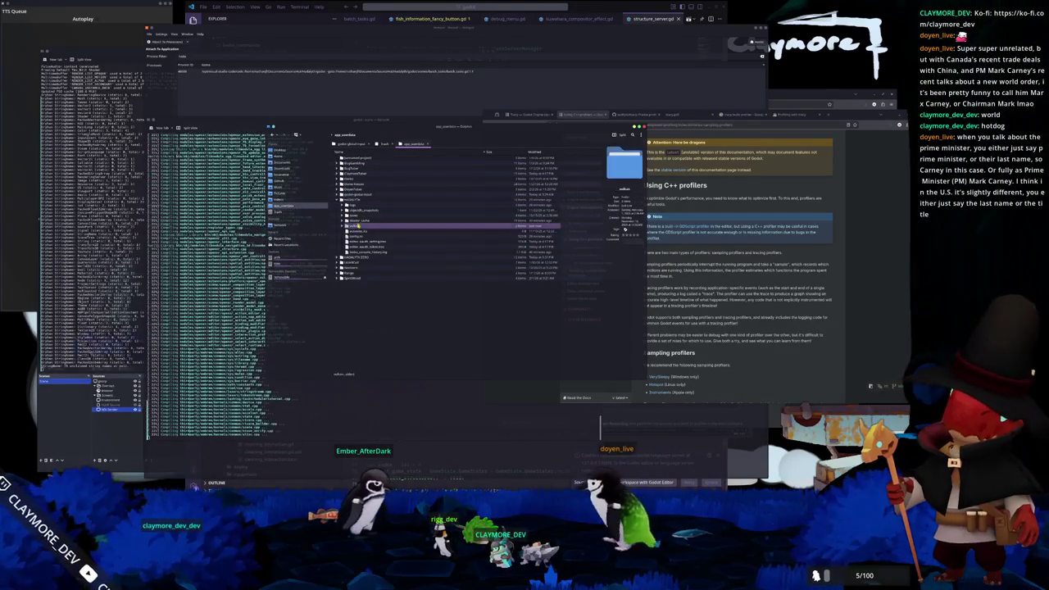
{"action": "key", "text": "shift+Up"}
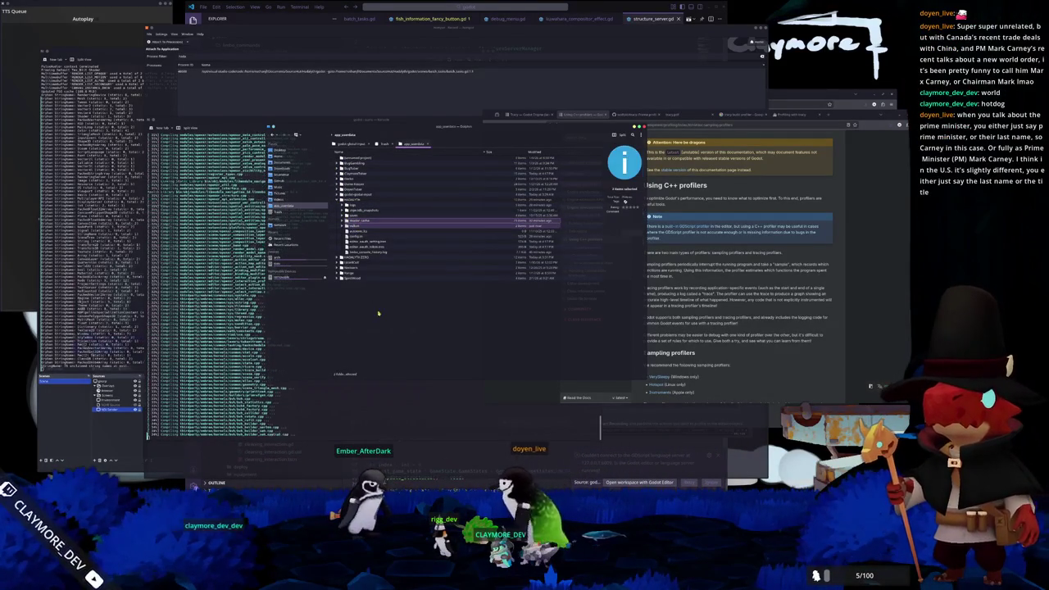
{"action": "key", "text": "Delete"}
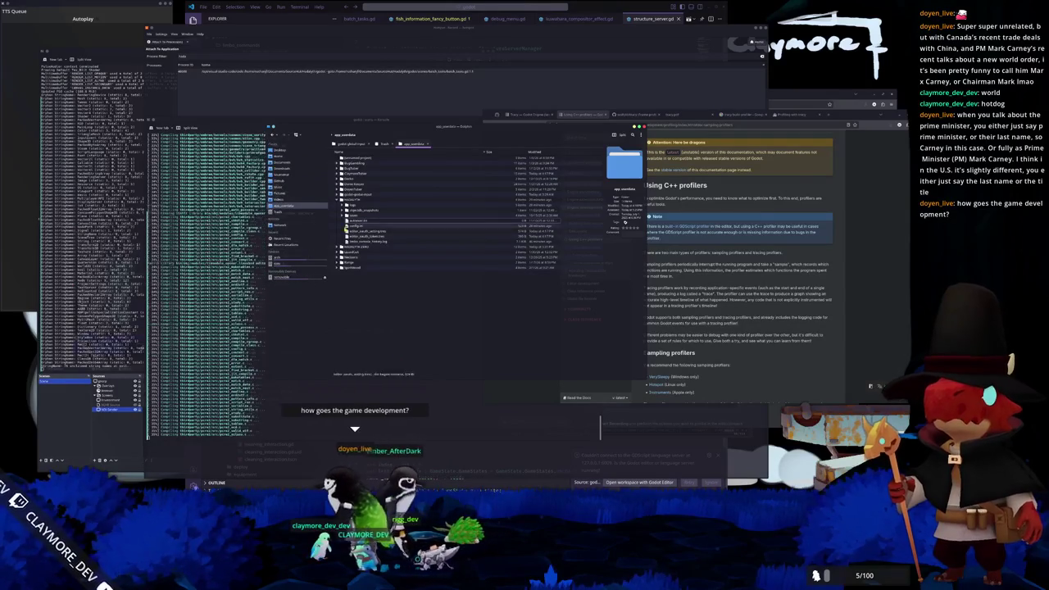
{"action": "left_click", "coordinate": [369, 210]}
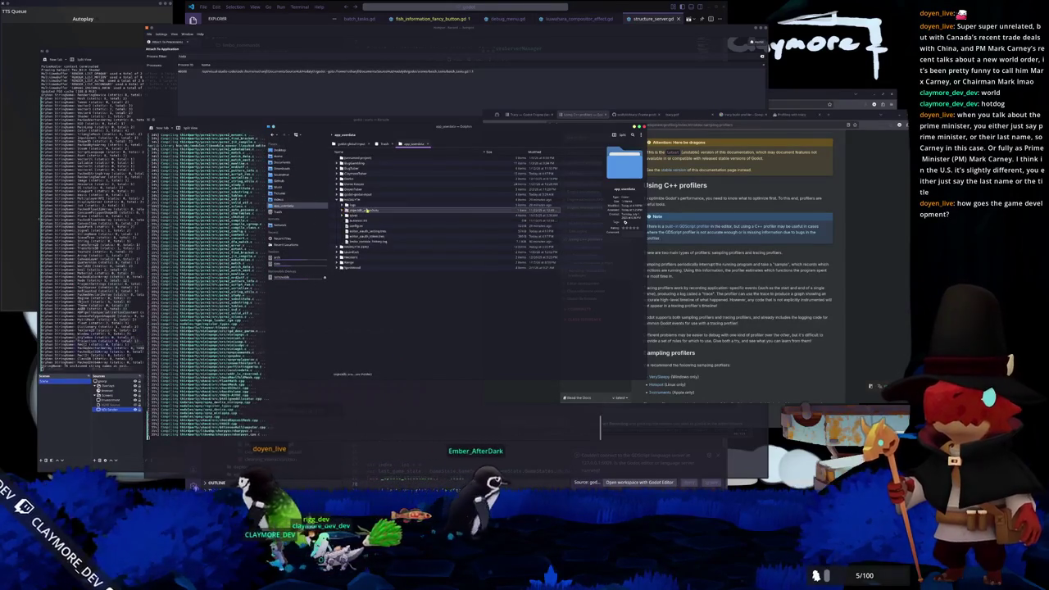
{"action": "key", "text": "Delete"}
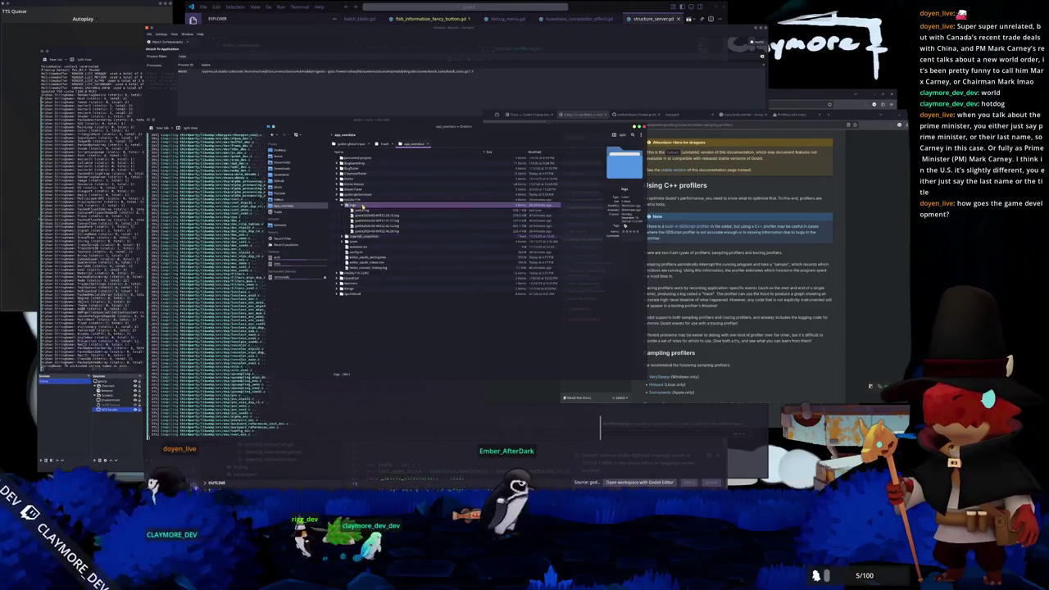
{"action": "left_click", "coordinate": [364, 207]}
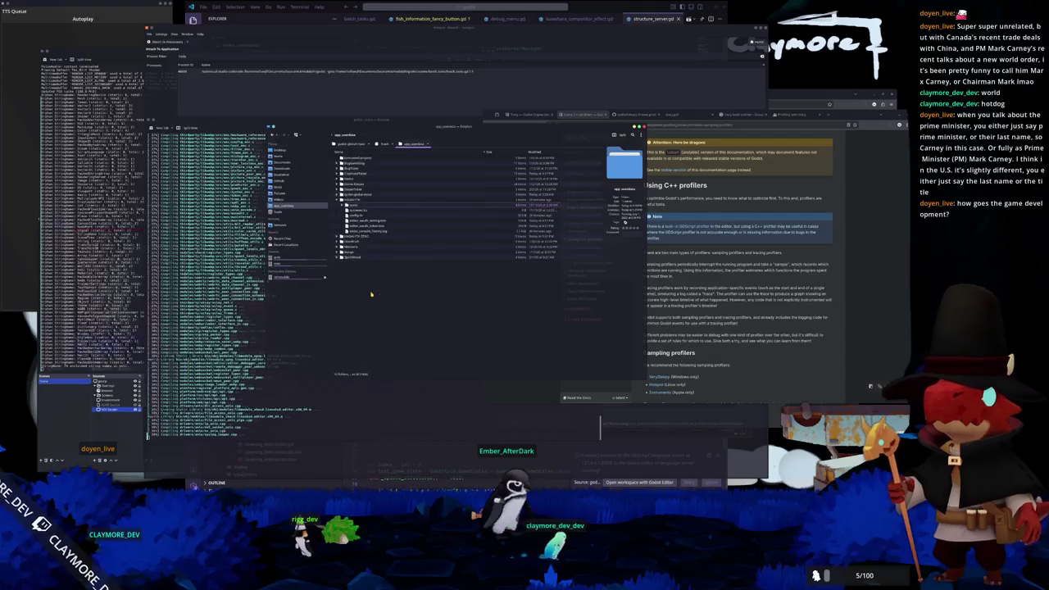
Delete the editor settings .tres file and check the remaining folder contents.
{"action": "left_click", "coordinate": [382, 221]}
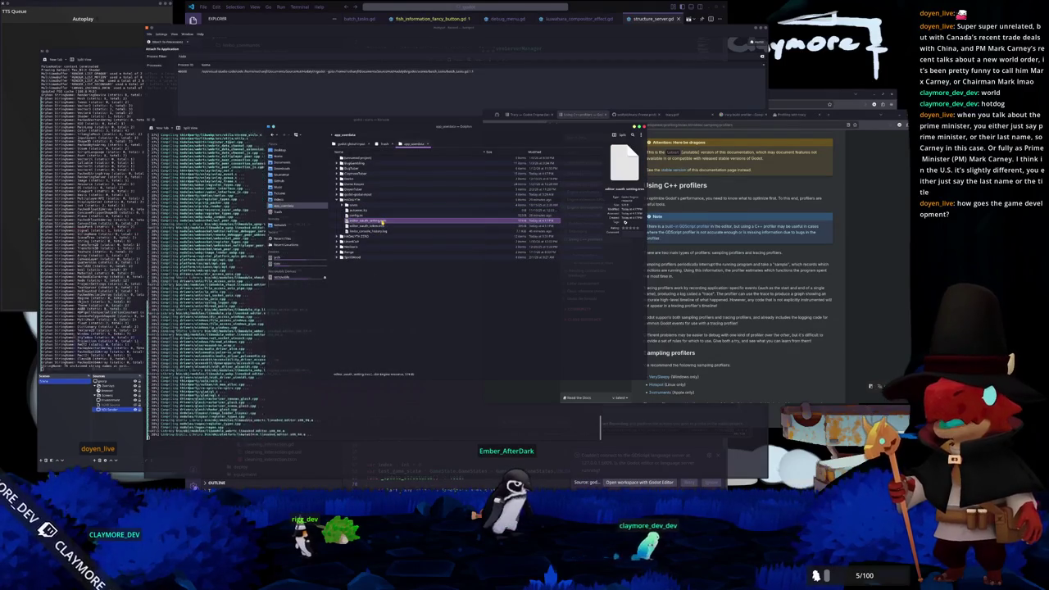
{"action": "key", "text": "Delete"}
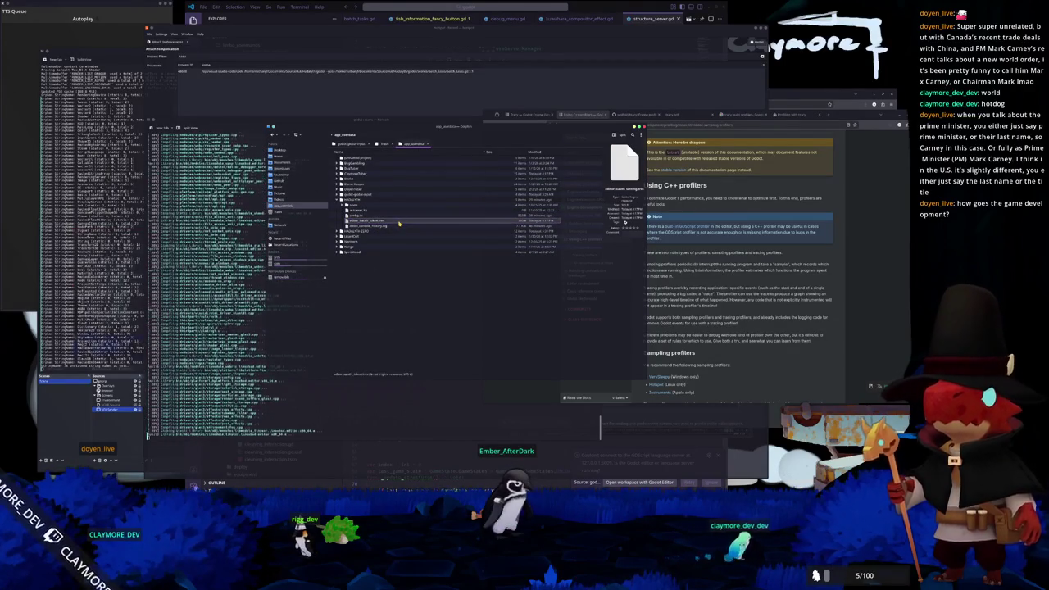
{"action": "key", "text": "Delete"}
{"action": "left_click", "coordinate": [369, 211]}
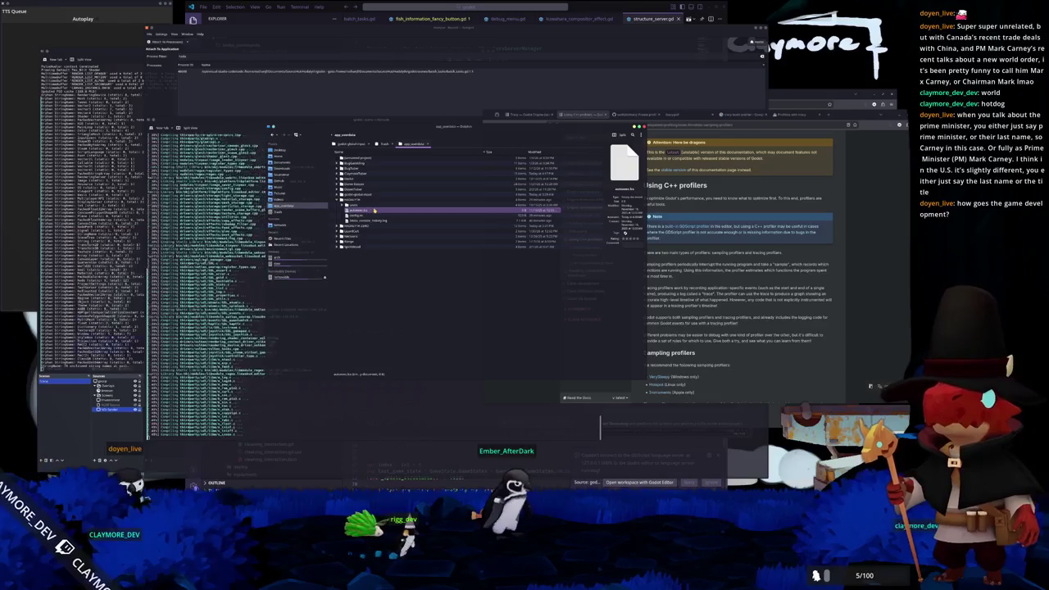
{"action": "left_click", "coordinate": [352, 251]}
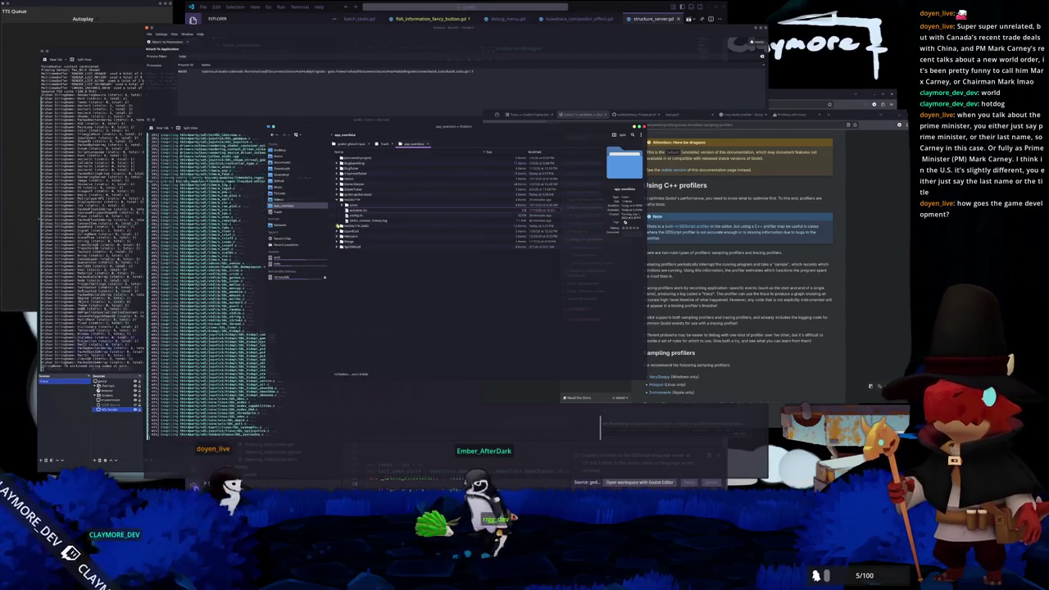
{"action": "left_click", "coordinate": [337, 226]}
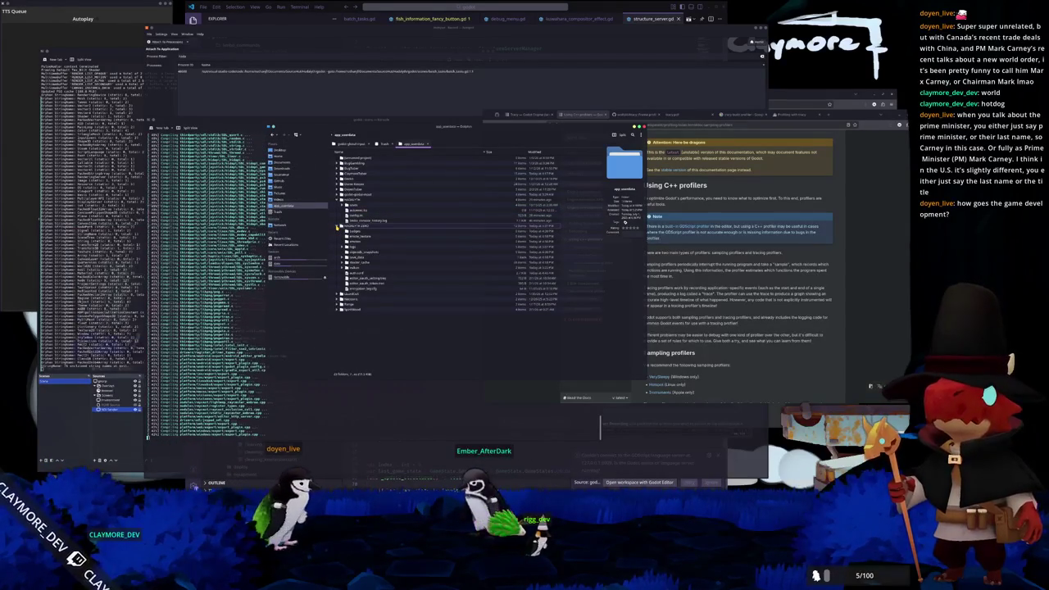
{"action": "left_click", "coordinate": [338, 226]}
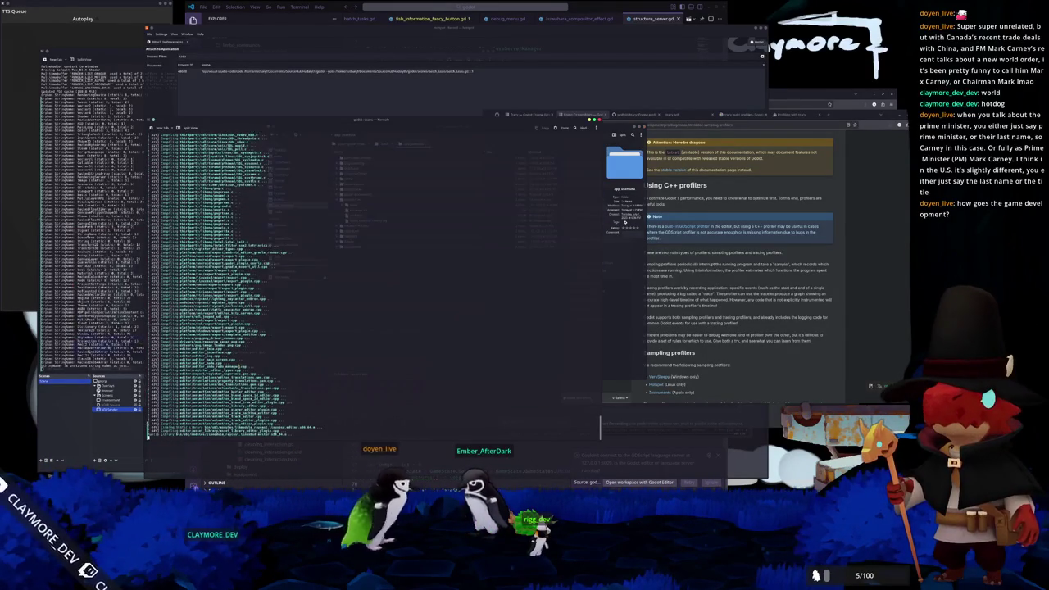
Interrupt the running engine compile in the terminal with Ctrl+C.
{"action": "left_click", "coordinate": [310, 309]}
{"action": "key", "text": "ctrl+c"}
{"action": "key", "text": "Return"}
{"action": "key", "text": "Return"}
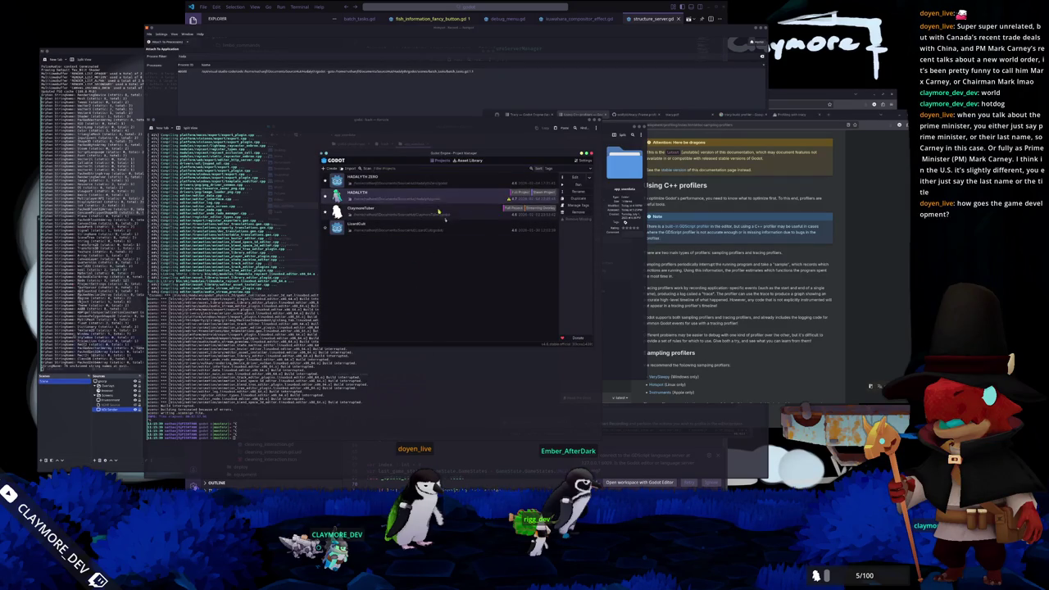
Select the ClaymoreTuber project, then set OBS's screen capture source to the game window.
{"action": "left_click", "coordinate": [478, 215]}
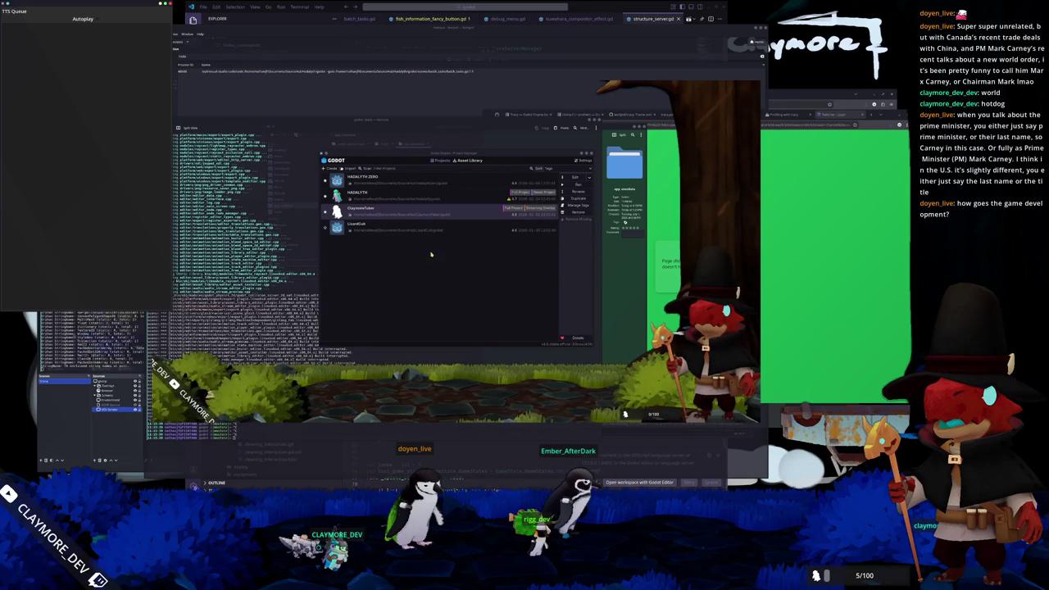
{"action": "key", "text": "alt+Tab"}
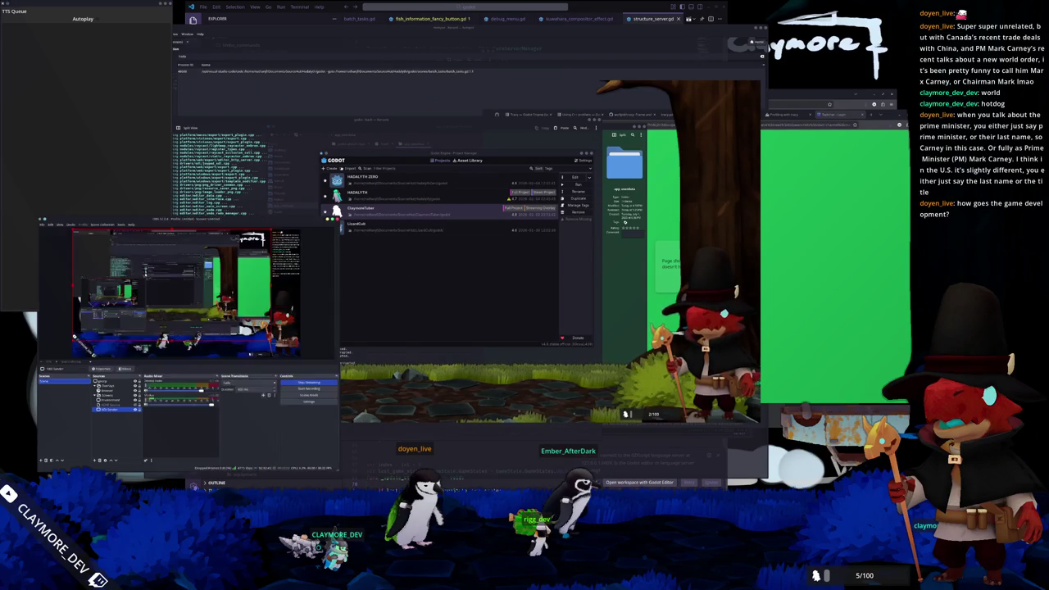
{"action": "key", "text": "alt+Tab"}
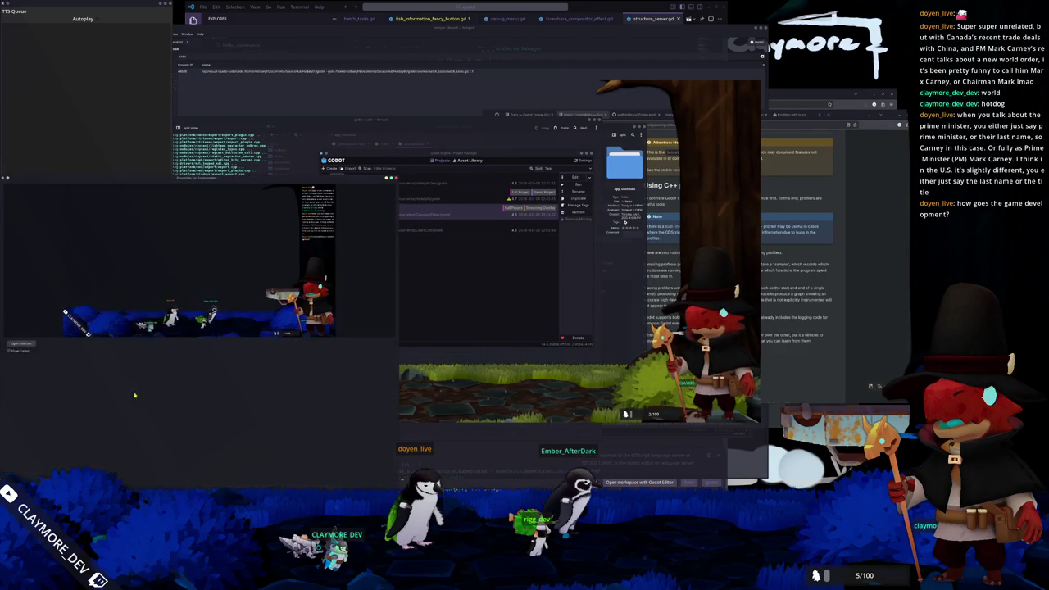
{"action": "left_click", "coordinate": [28, 346]}
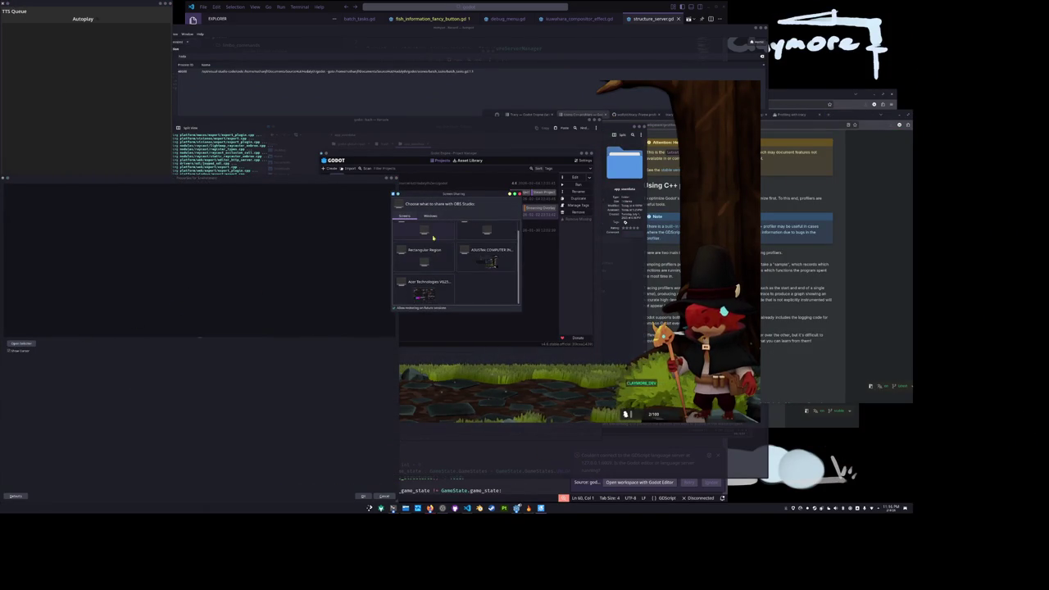
{"action": "double_click", "coordinate": [443, 245]}
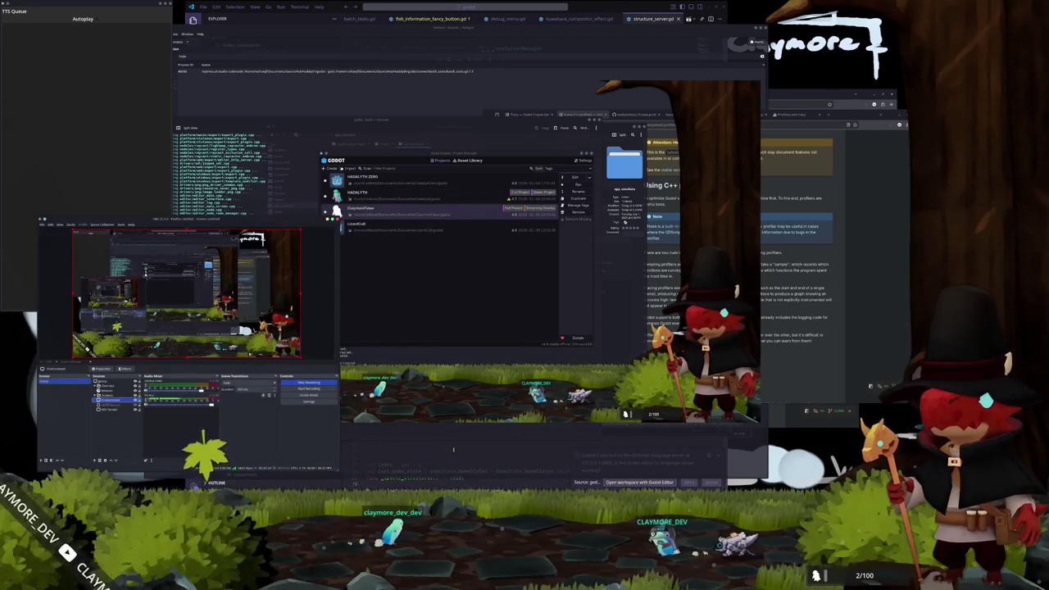
{"action": "left_click", "coordinate": [451, 449]}
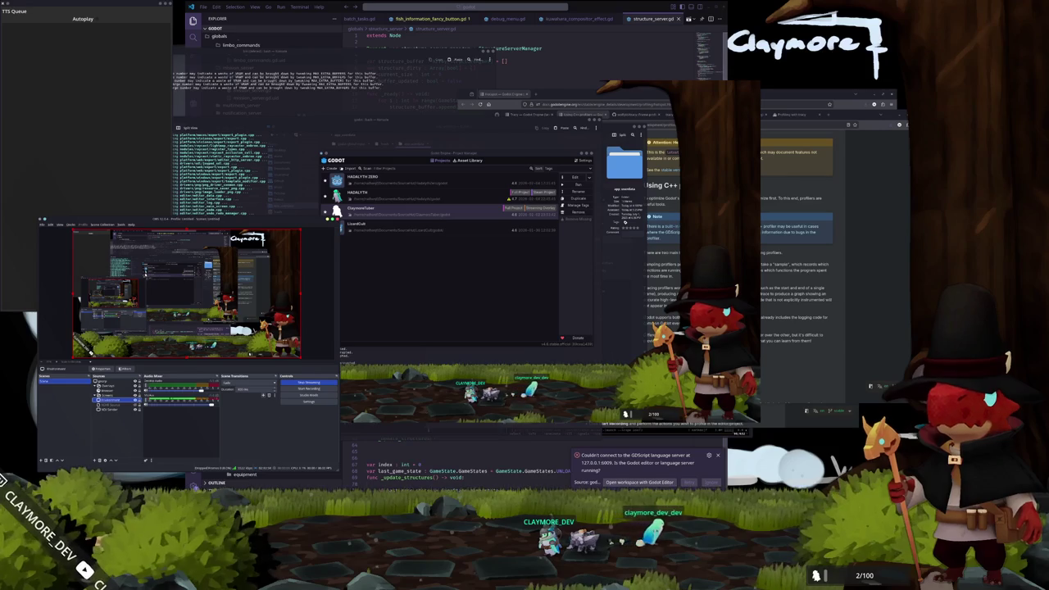
Open HADALYTH via Edit in verbose mode, cancelling the conversion prompt and confirming.
{"action": "key", "text": "alt+Tab"}
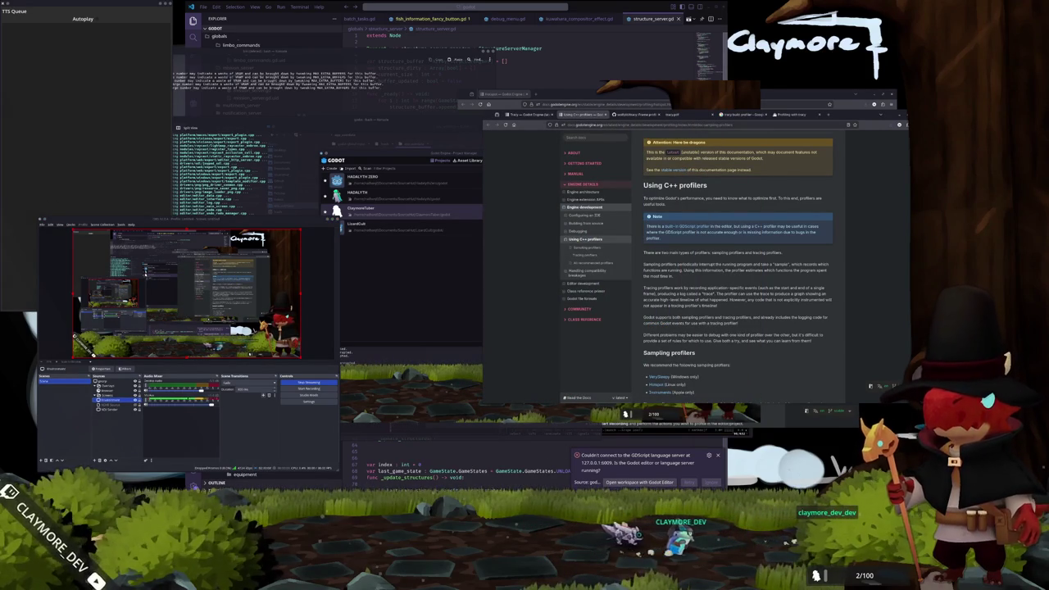
{"action": "left_click", "coordinate": [461, 195]}
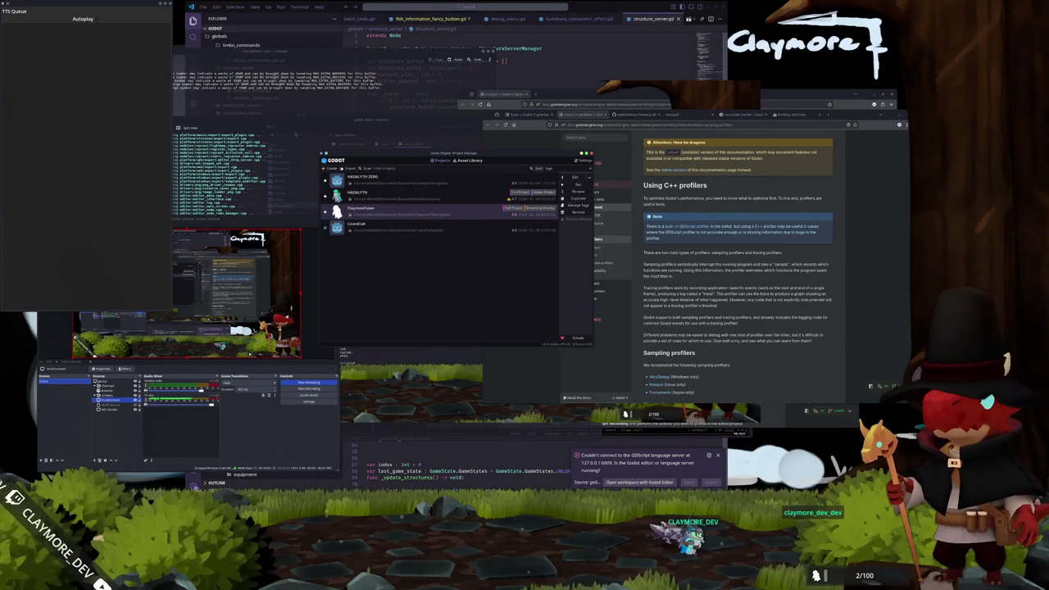
{"action": "double_click", "coordinate": [461, 194]}
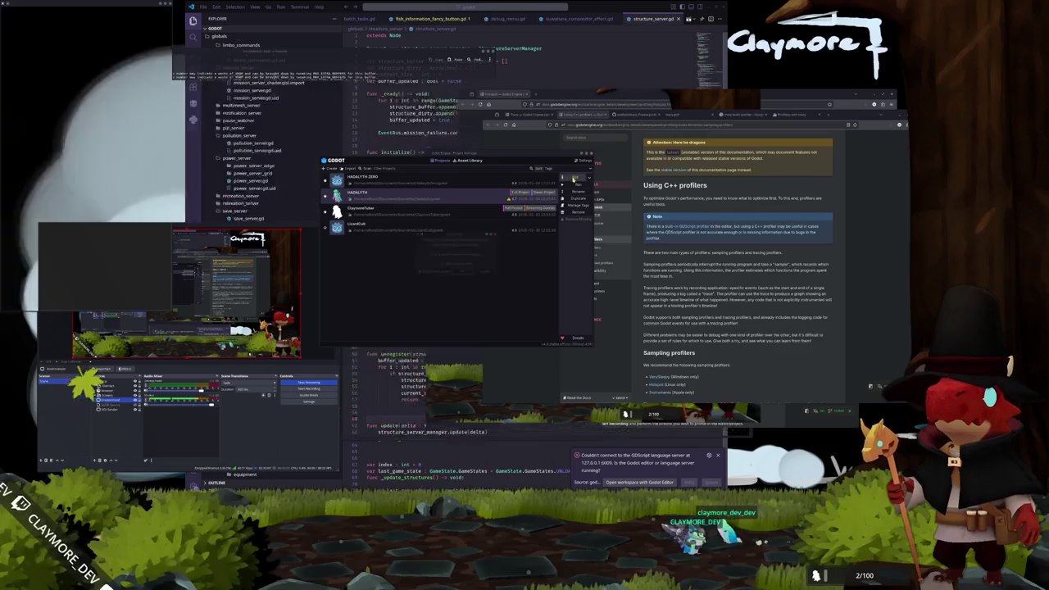
{"action": "left_click", "coordinate": [489, 275]}
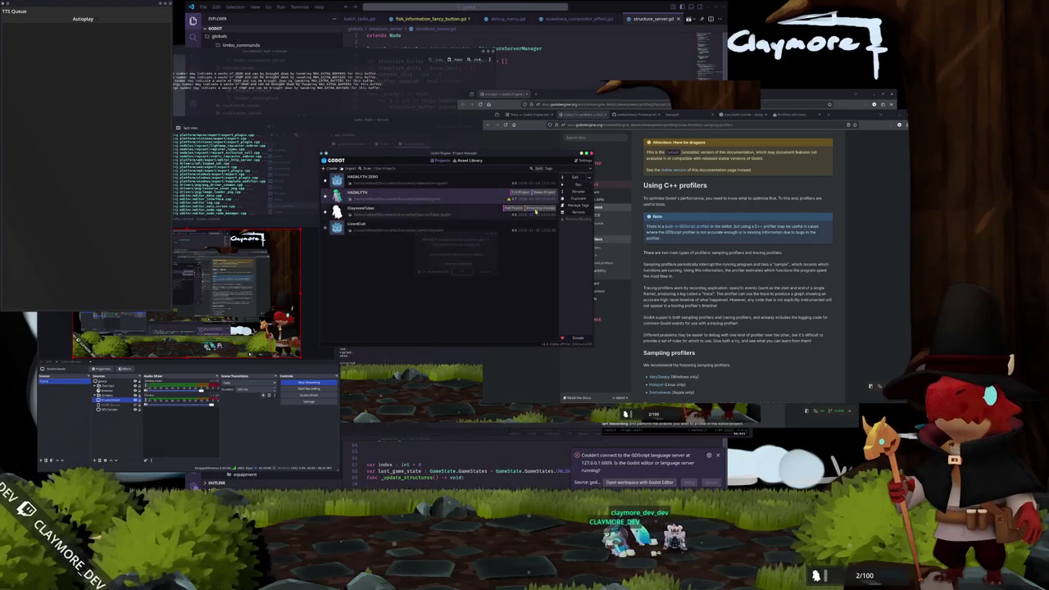
{"action": "left_click", "coordinate": [588, 178]}
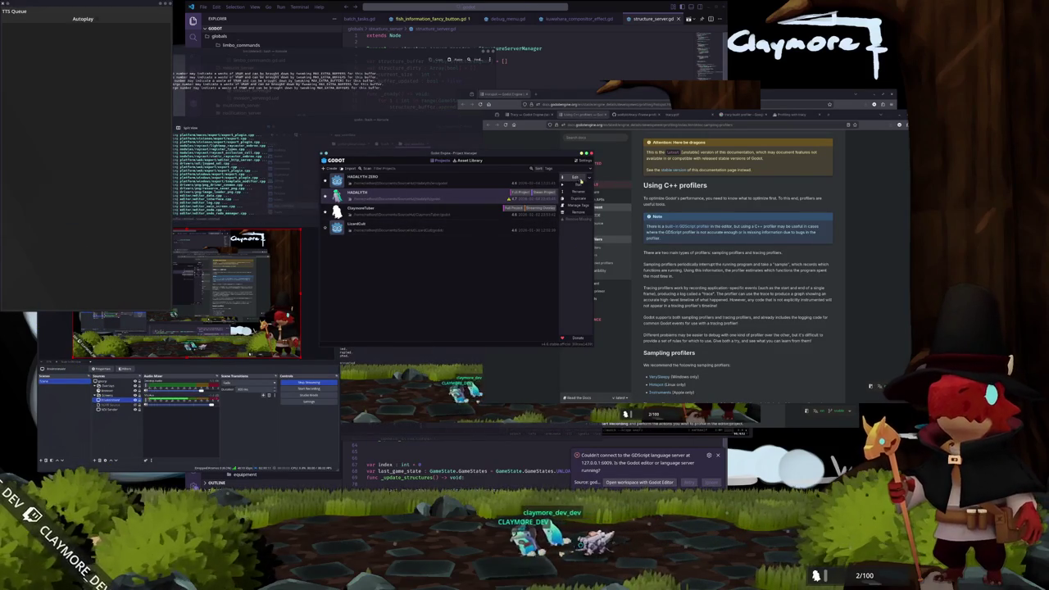
{"action": "left_click", "coordinate": [580, 188]}
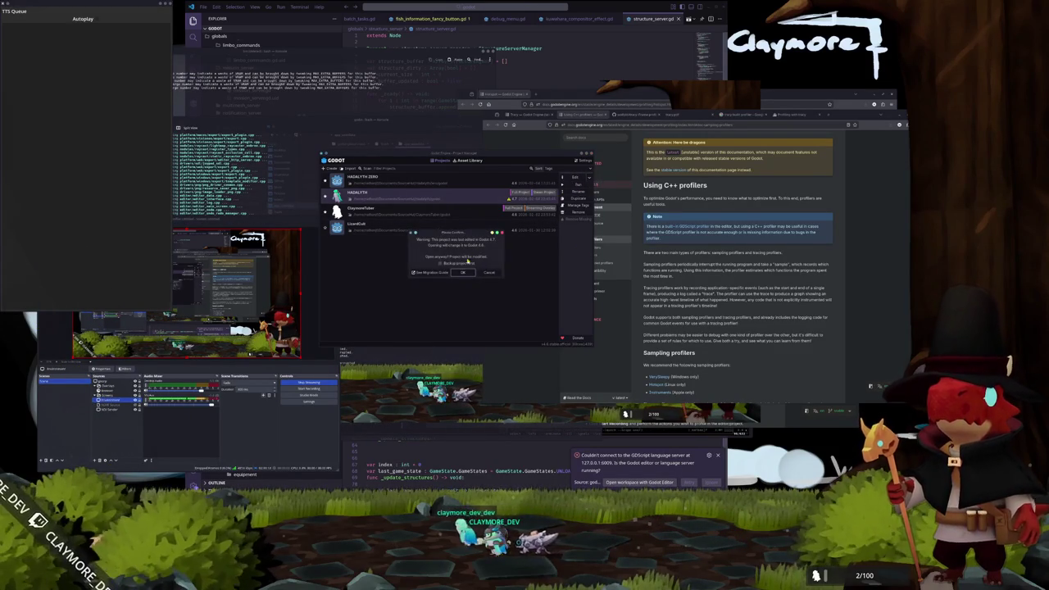
{"action": "left_click", "coordinate": [481, 278]}
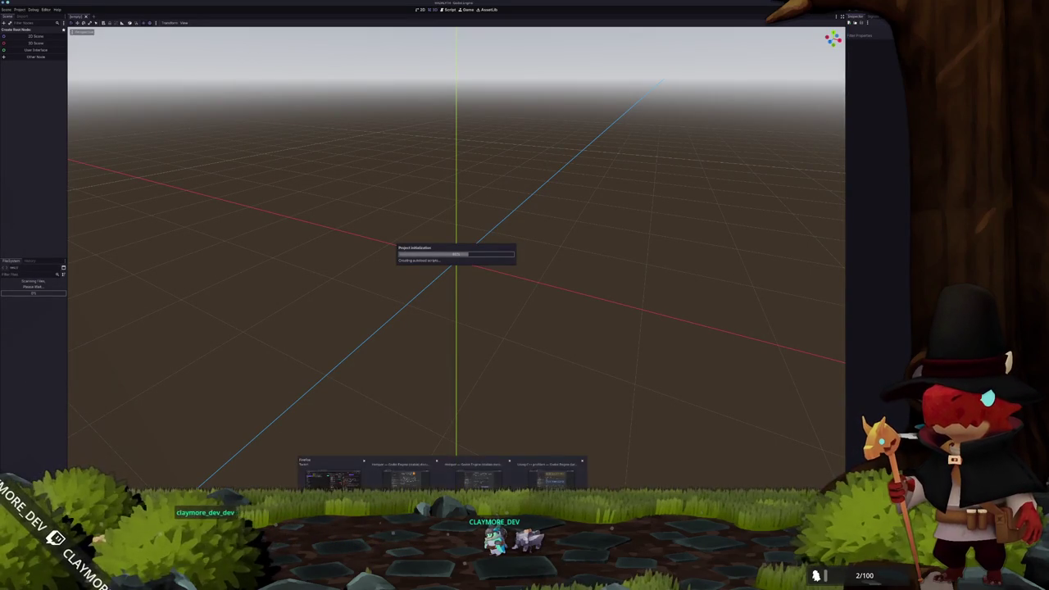
Read through the profilers documentation in the browser while the editor loads.
{"action": "left_click", "coordinate": [549, 476]}
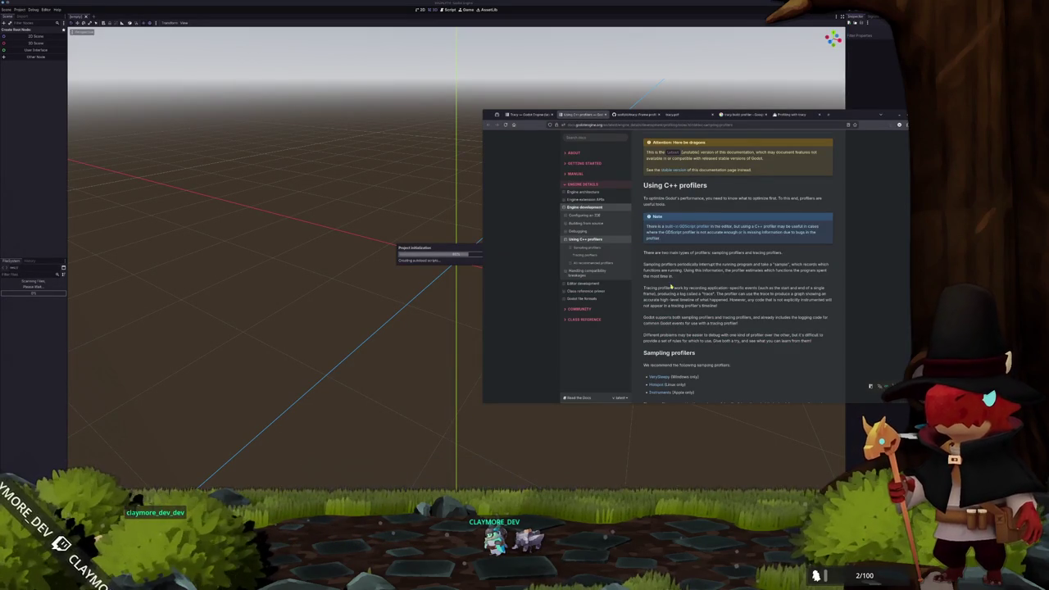
{"action": "scroll", "coordinate": [671, 286], "scroll_direction": "down", "scroll_amount": 5}
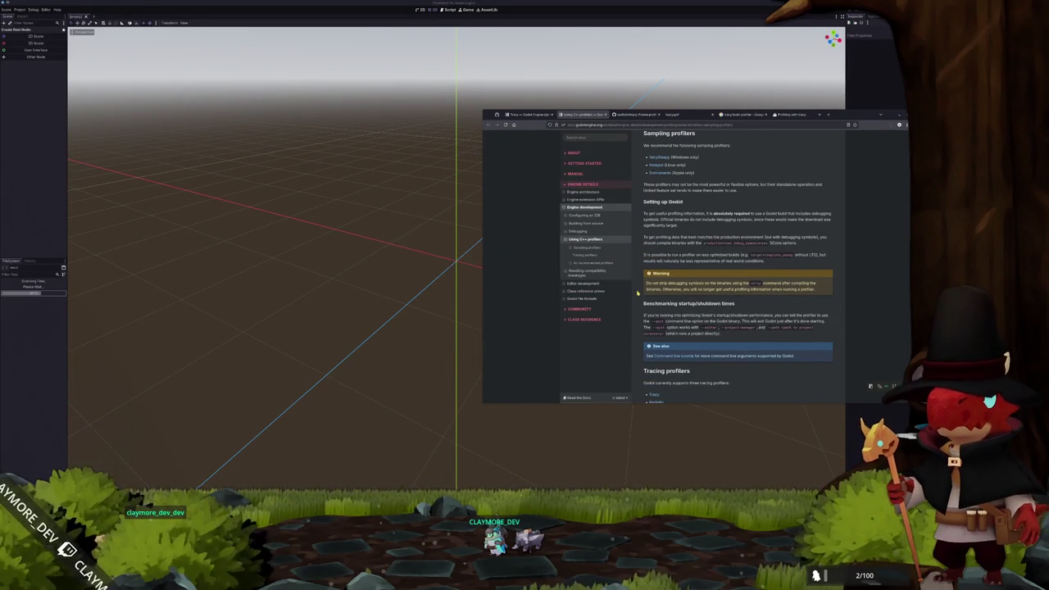
{"action": "scroll", "coordinate": [637, 292], "scroll_direction": "down", "scroll_amount": 2}
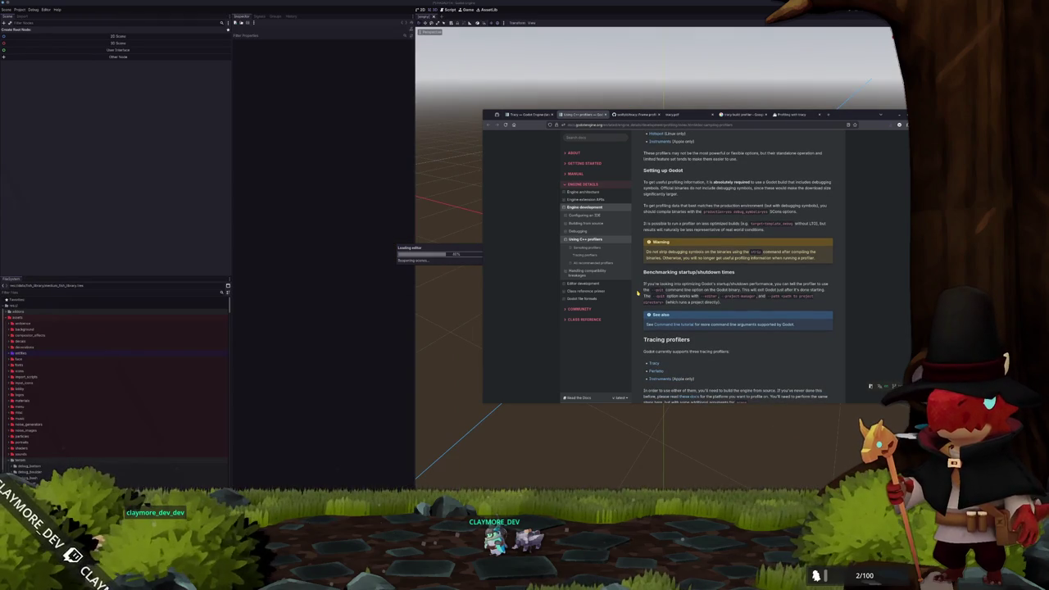
{"action": "scroll", "coordinate": [637, 292], "scroll_direction": "down", "scroll_amount": 3}
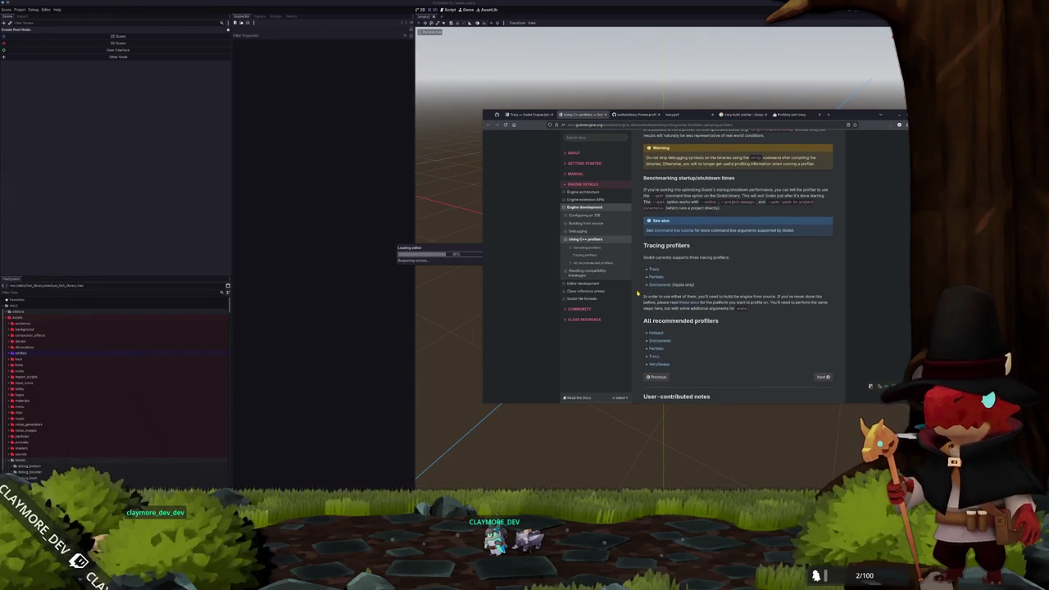
{"action": "scroll", "coordinate": [637, 293], "scroll_direction": "down", "scroll_amount": 1}
Check the Hotspot profiler page, then save the BatchTasks scene with Ctrl+S.
{"action": "left_click", "coordinate": [655, 301]}
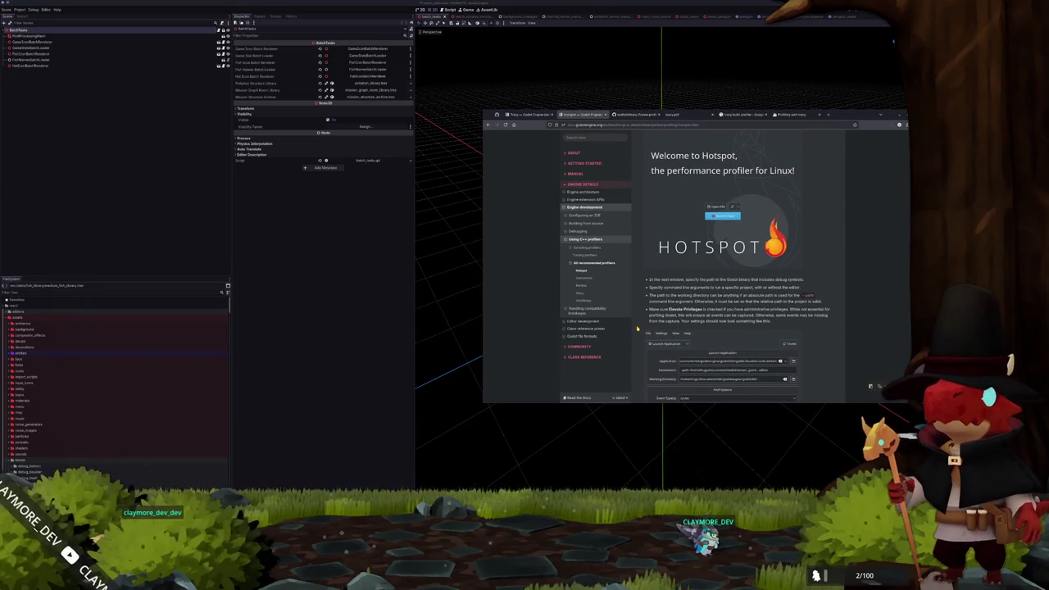
{"action": "scroll", "coordinate": [637, 327], "scroll_direction": "up", "scroll_amount": 3}
{"action": "scroll", "coordinate": [637, 328], "scroll_direction": "down", "scroll_amount": 3}
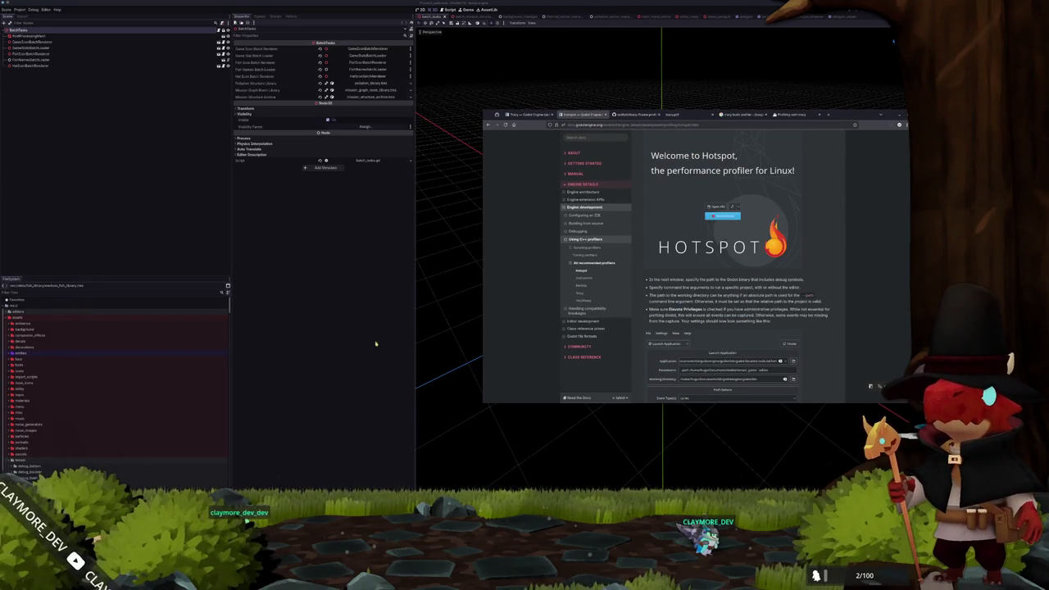
{"action": "key", "text": "ctrl+s"}
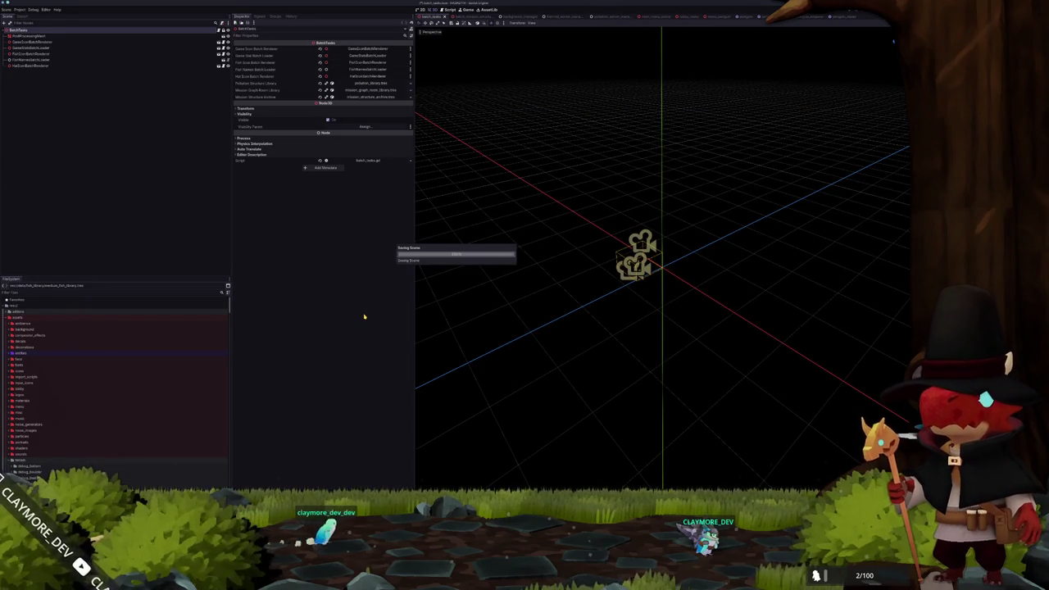
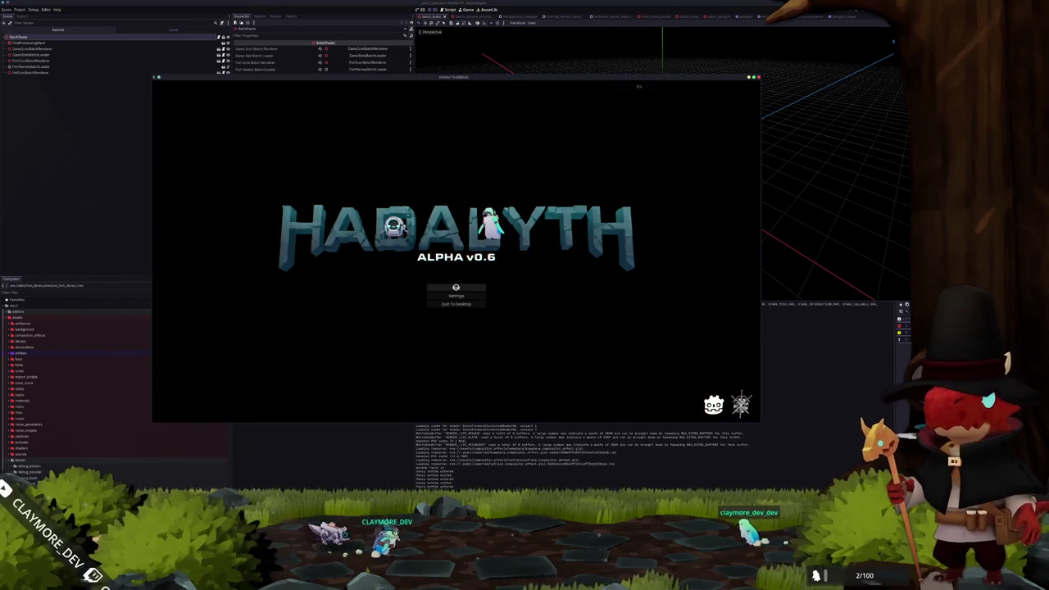
Turn on the F3 performance stats overlay, load save slot 1 (Voyager), and pause the game.
{"action": "key", "text": "F3"}
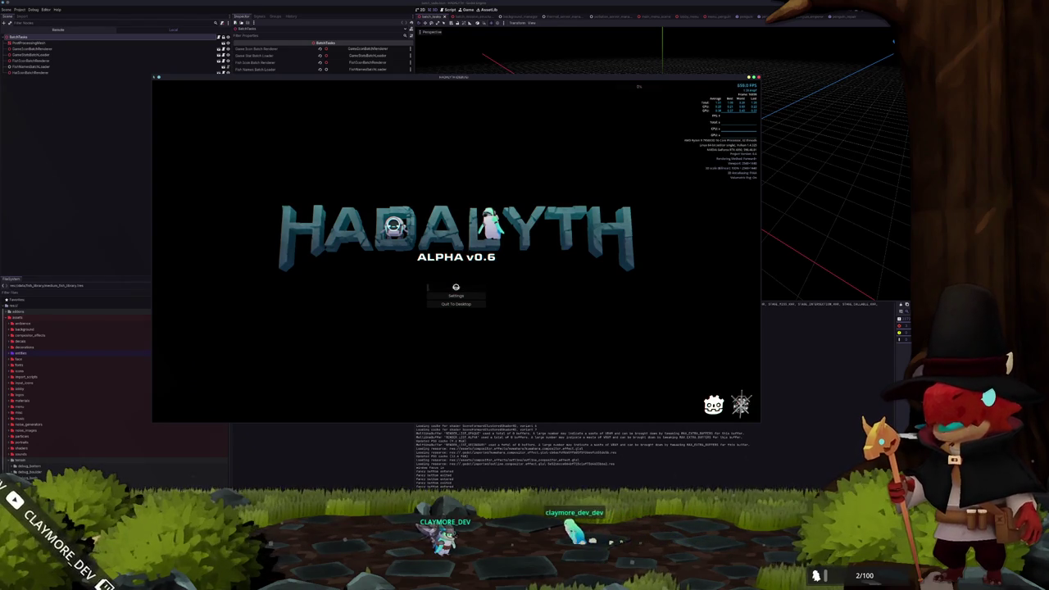
{"action": "left_click", "coordinate": [456, 287]}
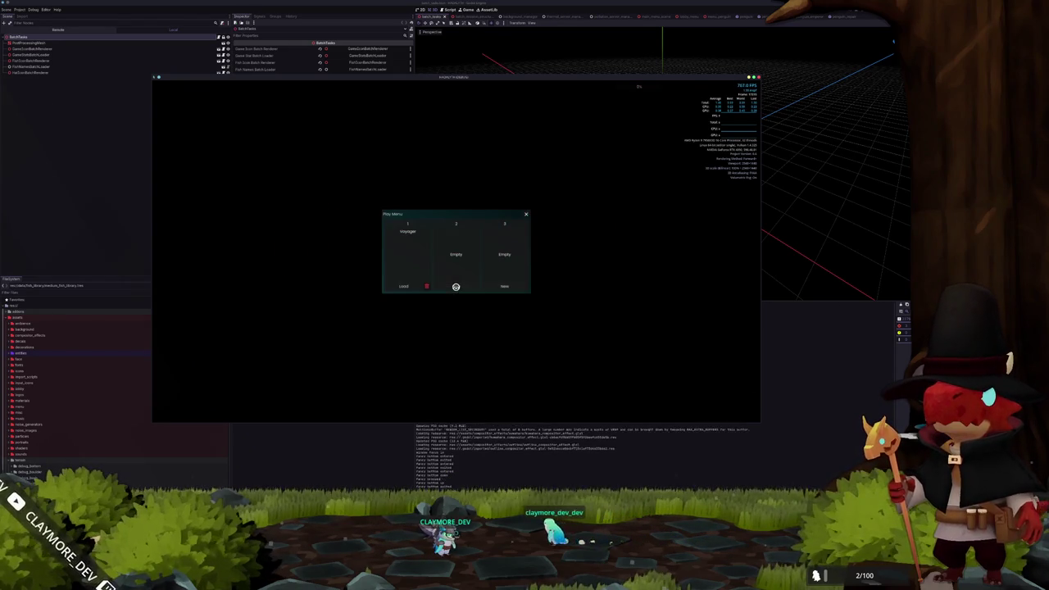
{"action": "left_click", "coordinate": [408, 286]}
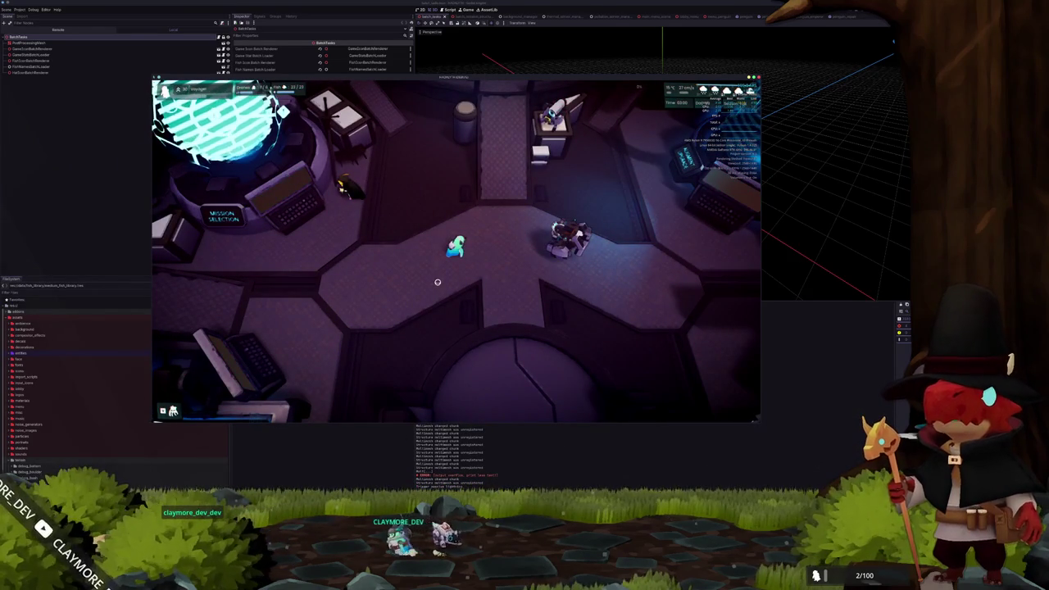
{"action": "key", "text": "Escape"}
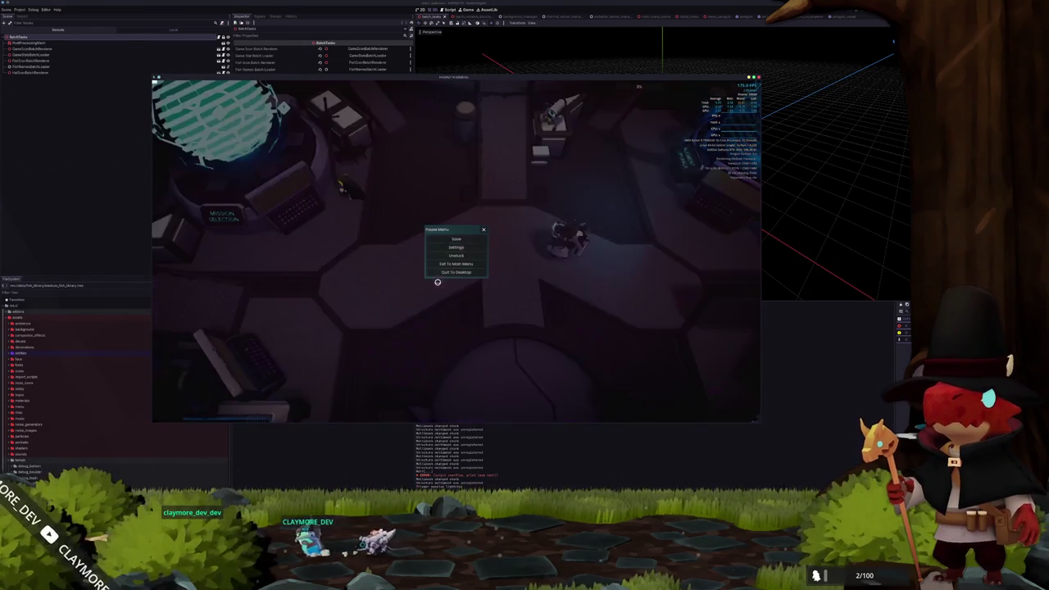
Open the game's Settings and browse the Display, Graphics and Gameplay tabs.
{"action": "left_click", "coordinate": [453, 248]}
{"action": "left_click", "coordinate": [388, 141]}
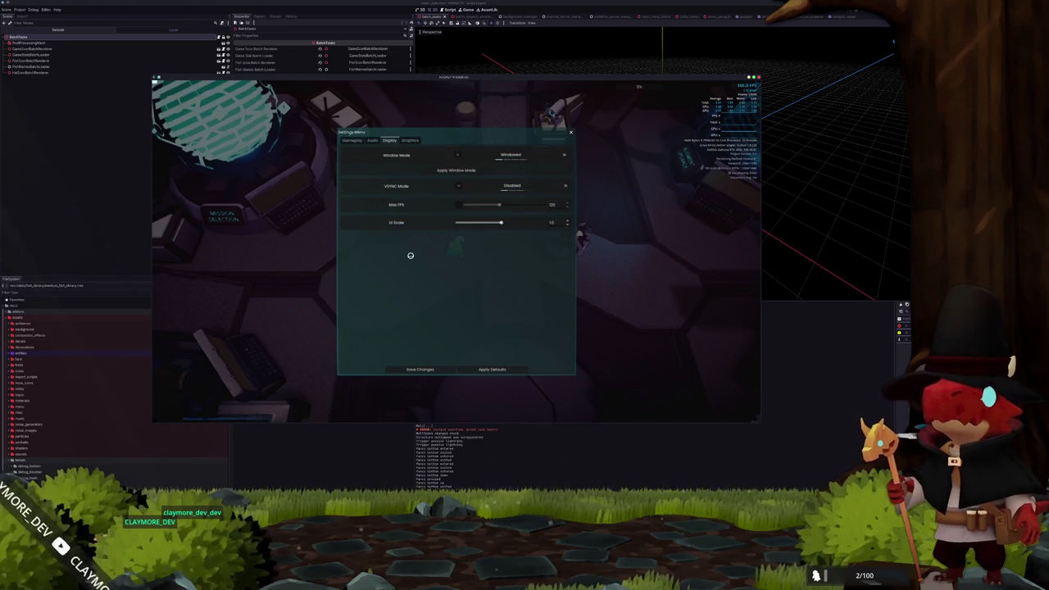
{"action": "left_click", "coordinate": [407, 141]}
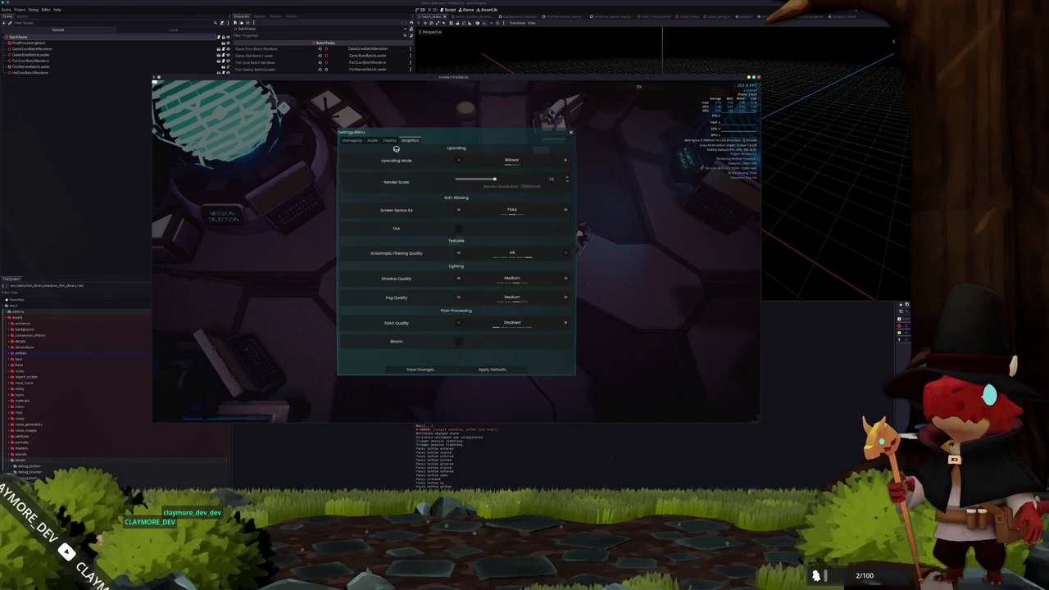
{"action": "left_click", "coordinate": [390, 141]}
{"action": "left_click", "coordinate": [407, 140]}
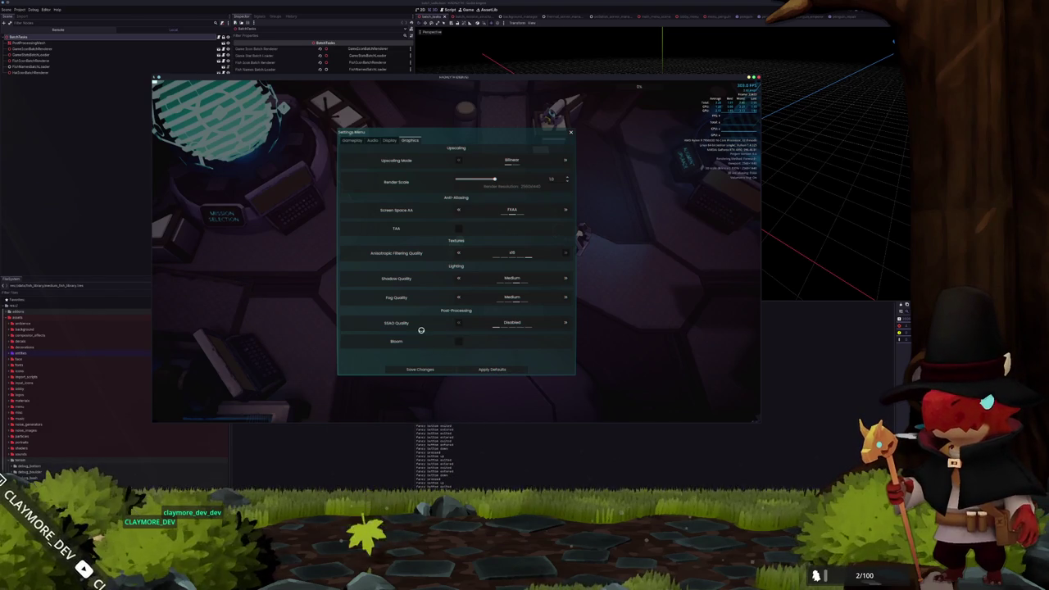
{"action": "left_click", "coordinate": [352, 140]}
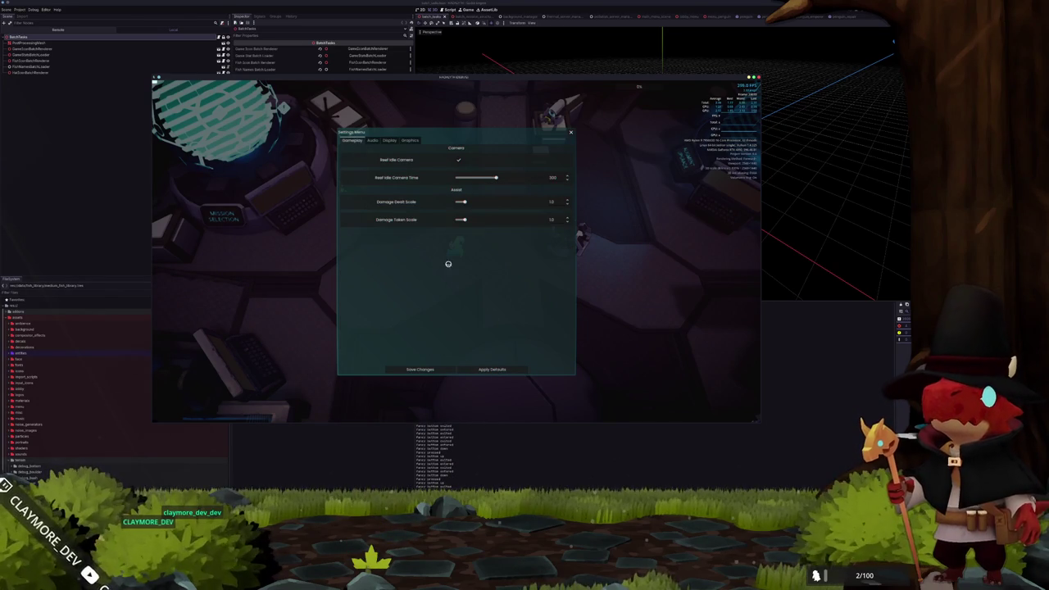
Close the settings, pause the game again, and quit to the desktop.
{"action": "key", "text": "Escape"}
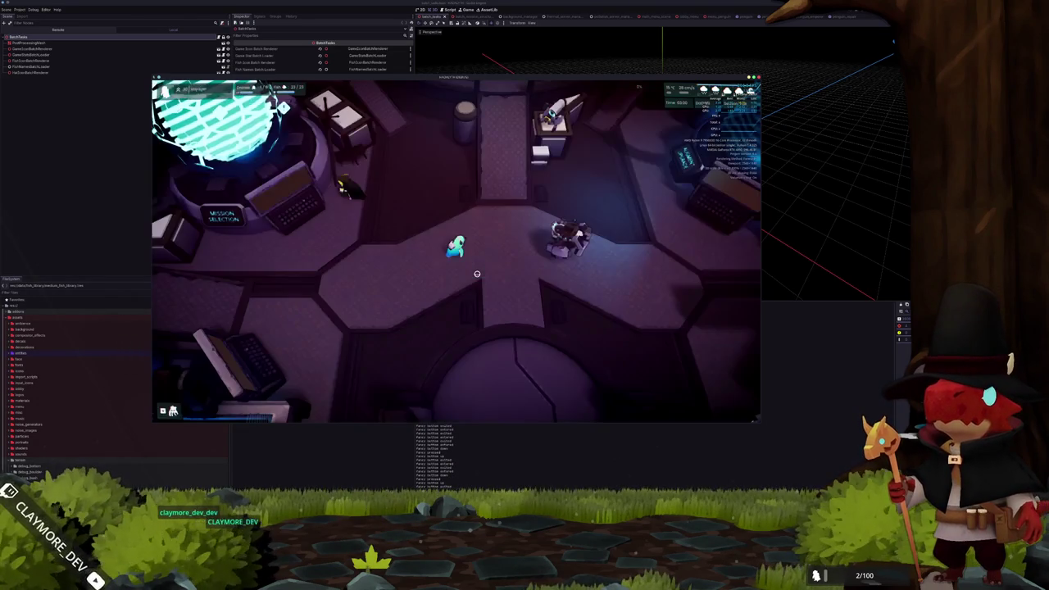
{"action": "key", "text": "Escape"}
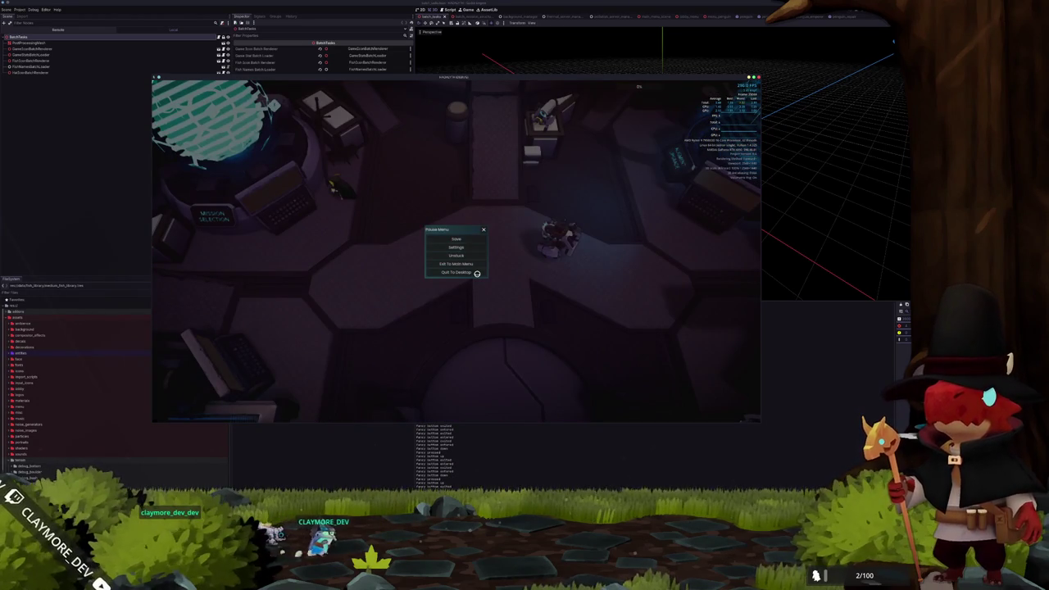
{"action": "key", "text": "Escape"}
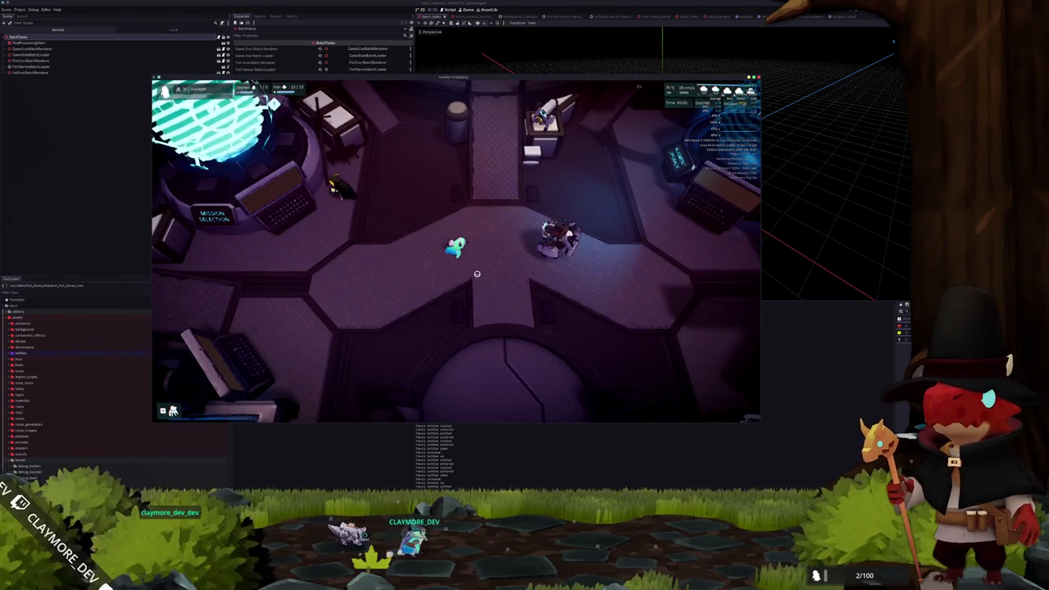
{"action": "key", "text": "Escape"}
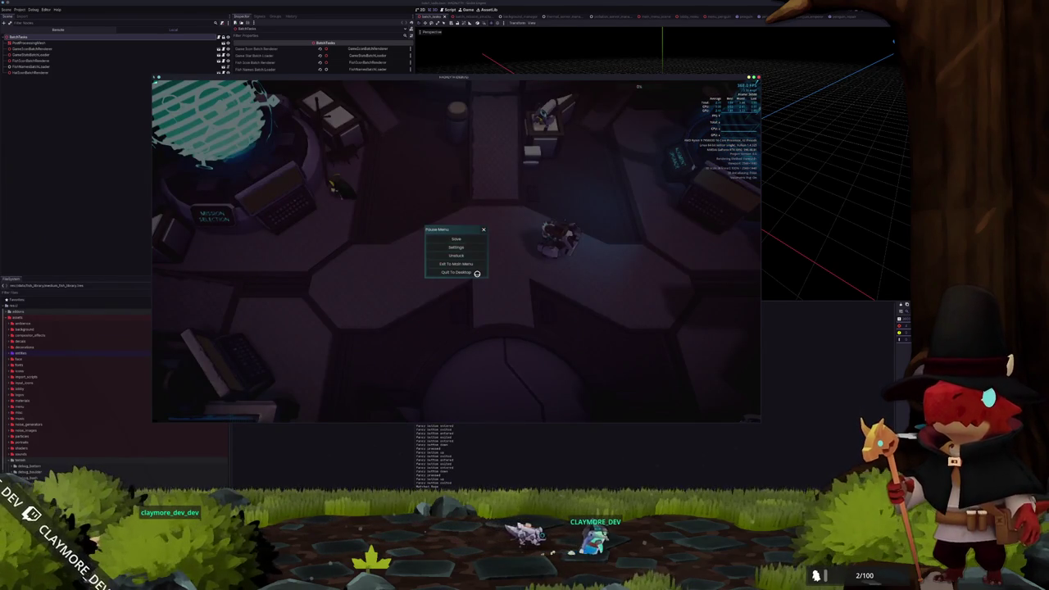
{"action": "left_click", "coordinate": [476, 272]}
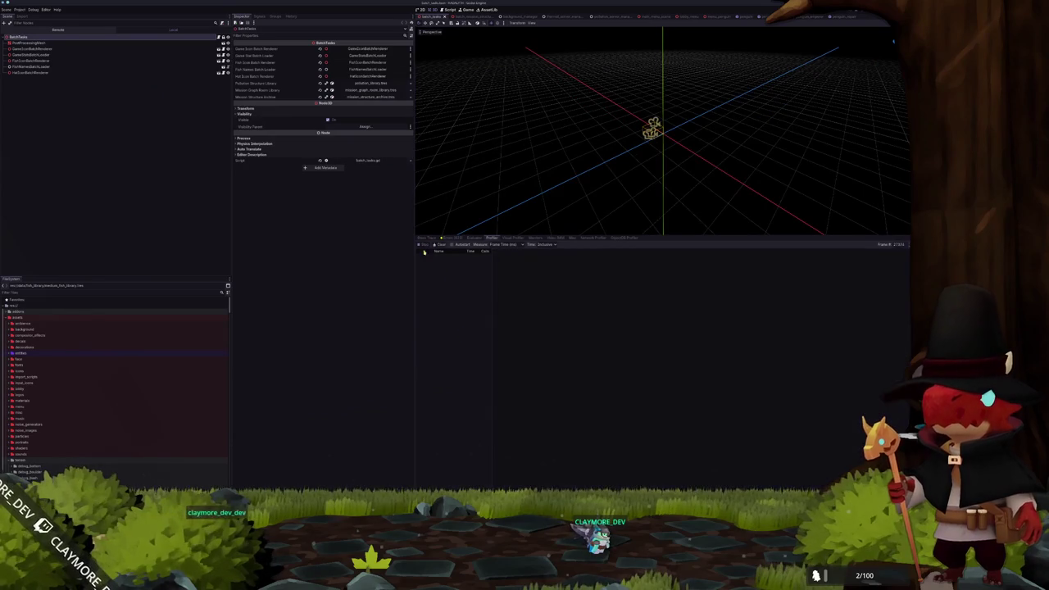
Set the profiler measure to Average Time, close the game, and widen the function name column.
{"action": "left_click", "coordinate": [516, 244]}
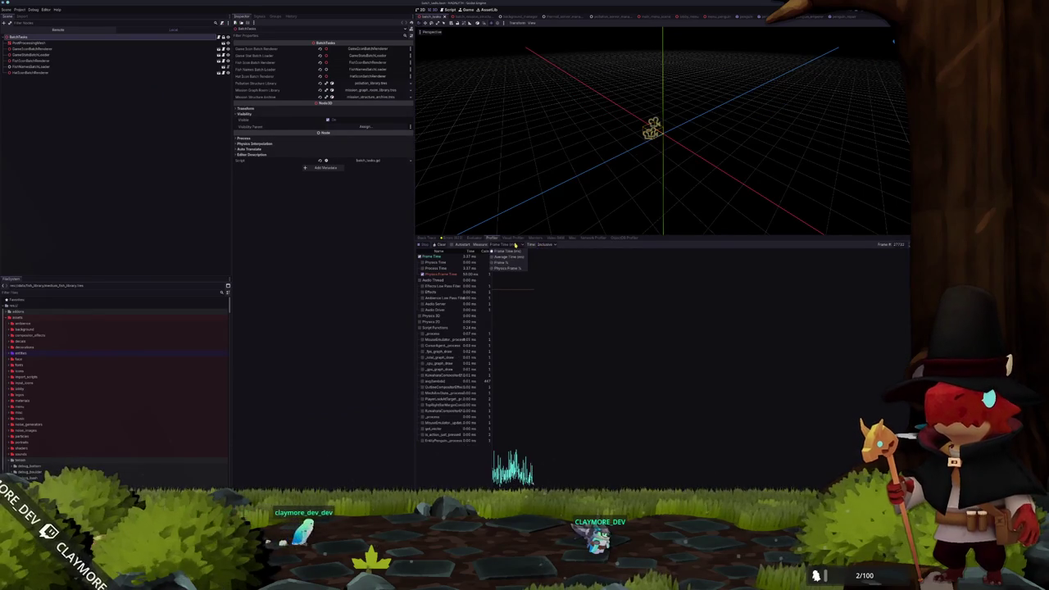
{"action": "left_click", "coordinate": [512, 257]}
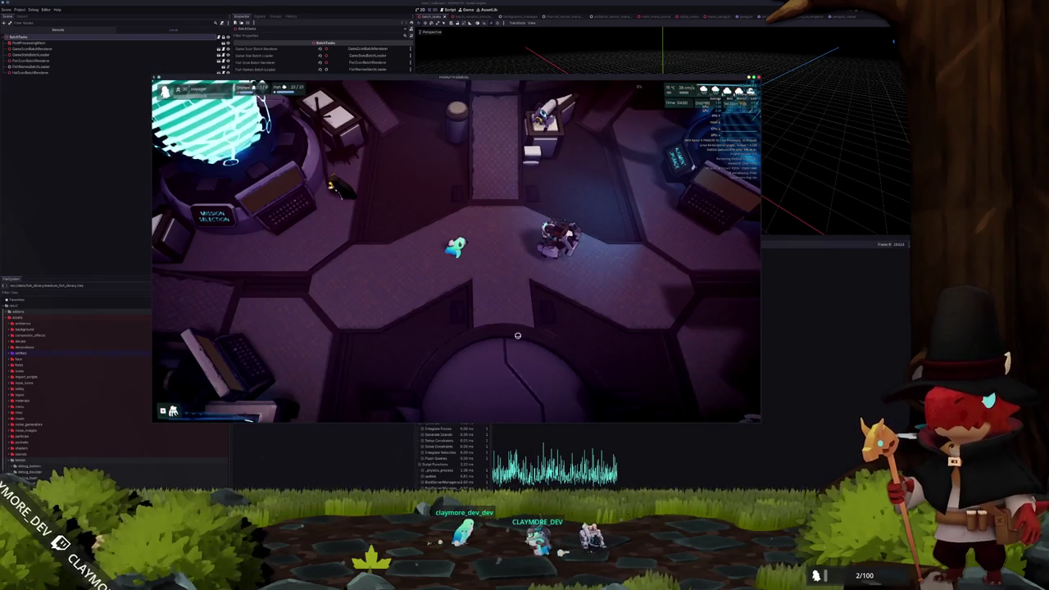
{"action": "key", "text": "F8"}
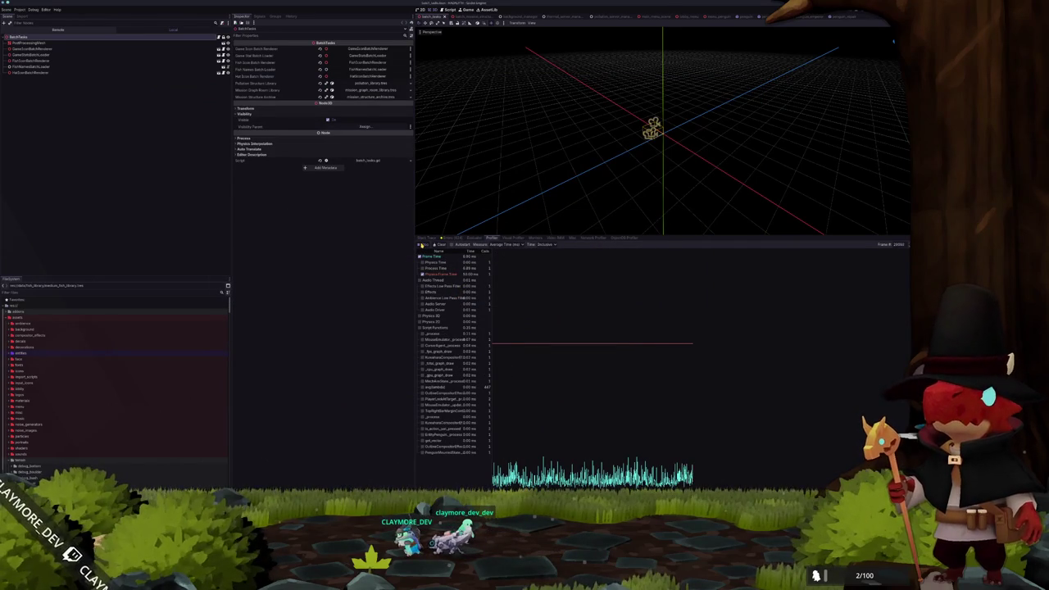
{"action": "scroll", "coordinate": [487, 283], "scroll_direction": "down", "scroll_amount": 3}
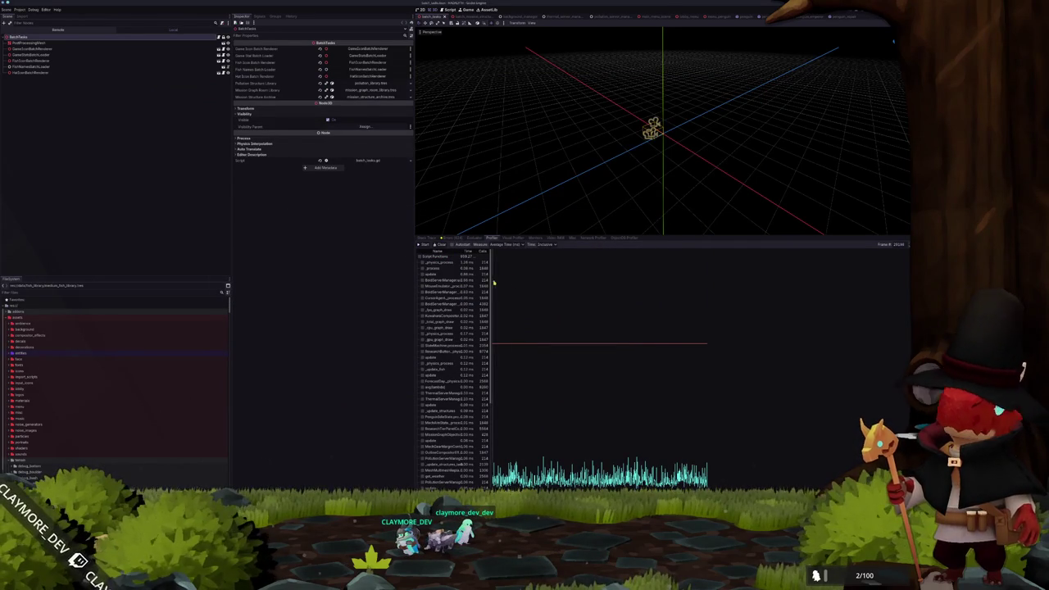
{"action": "mouse_move", "coordinate": [492, 282]}
{"action": "left_mouse_down"}
{"action": "mouse_move", "coordinate": [647, 270]}
{"action": "mouse_move", "coordinate": [623, 267]}
{"action": "left_mouse_up"}
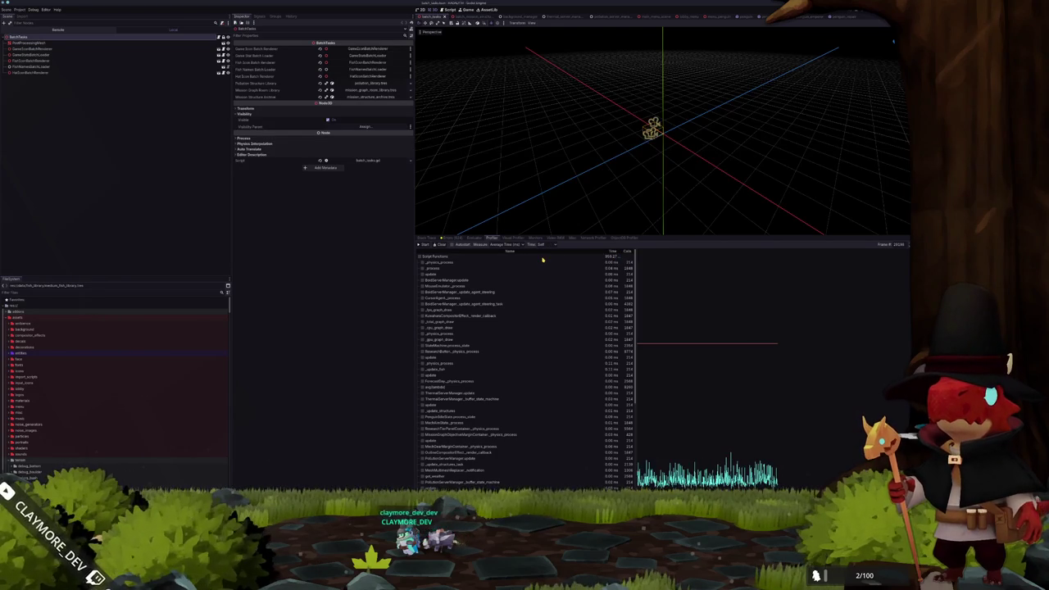
Plot Script Functions on the profiler graph and count time as Inclusive.
{"action": "left_click", "coordinate": [592, 258]}
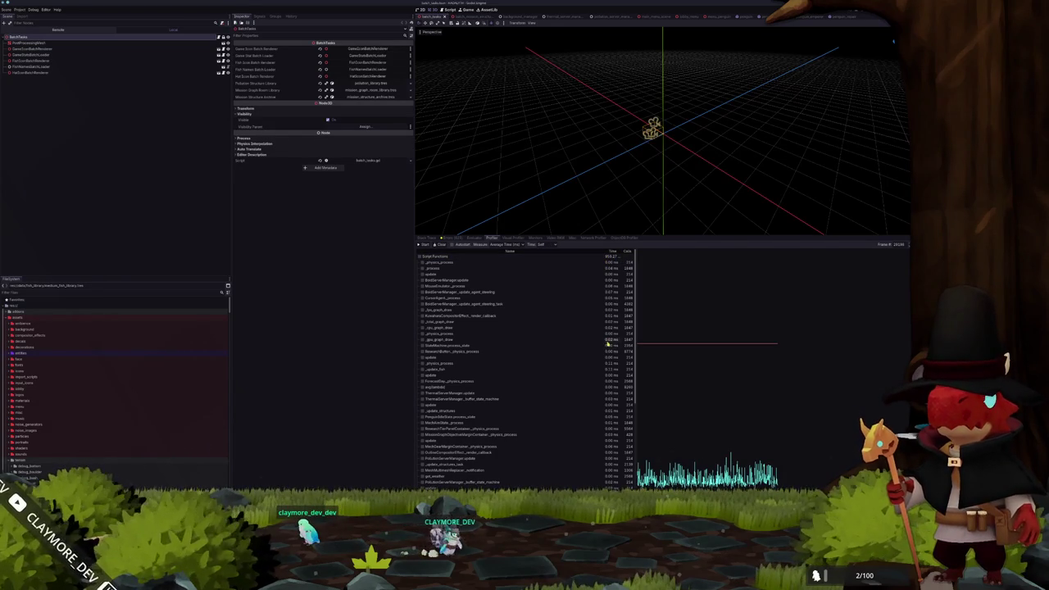
{"action": "scroll", "coordinate": [610, 334], "scroll_direction": "down", "scroll_amount": 2}
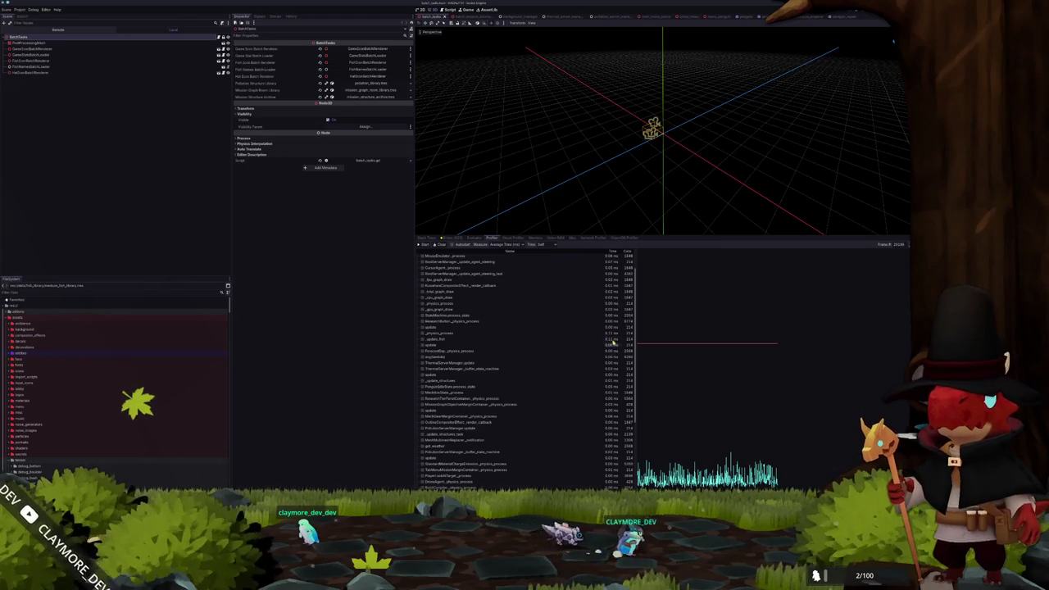
{"action": "scroll", "coordinate": [613, 414], "scroll_direction": "down", "scroll_amount": 4}
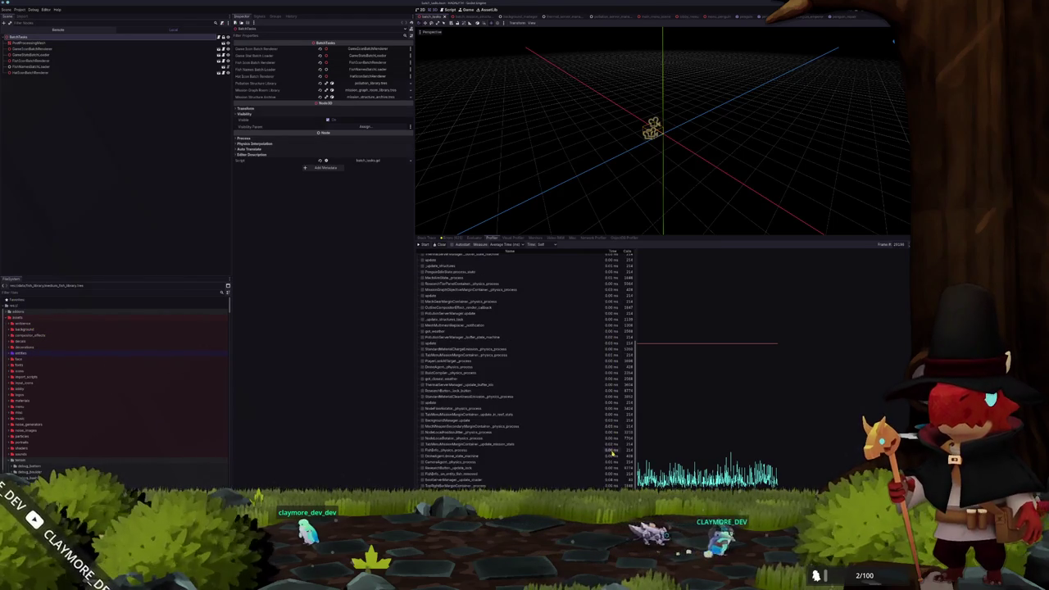
{"action": "scroll", "coordinate": [611, 449], "scroll_direction": "up", "scroll_amount": 5}
{"action": "left_click", "coordinate": [543, 245]}
{"action": "left_click", "coordinate": [546, 253]}
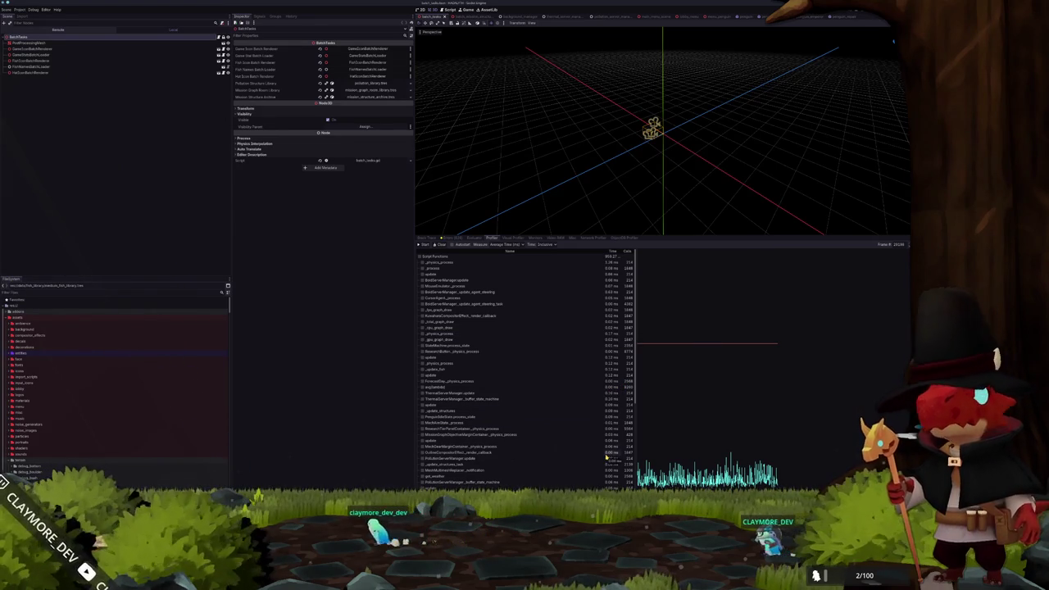
{"action": "scroll", "coordinate": [607, 457], "scroll_direction": "down", "scroll_amount": 3}
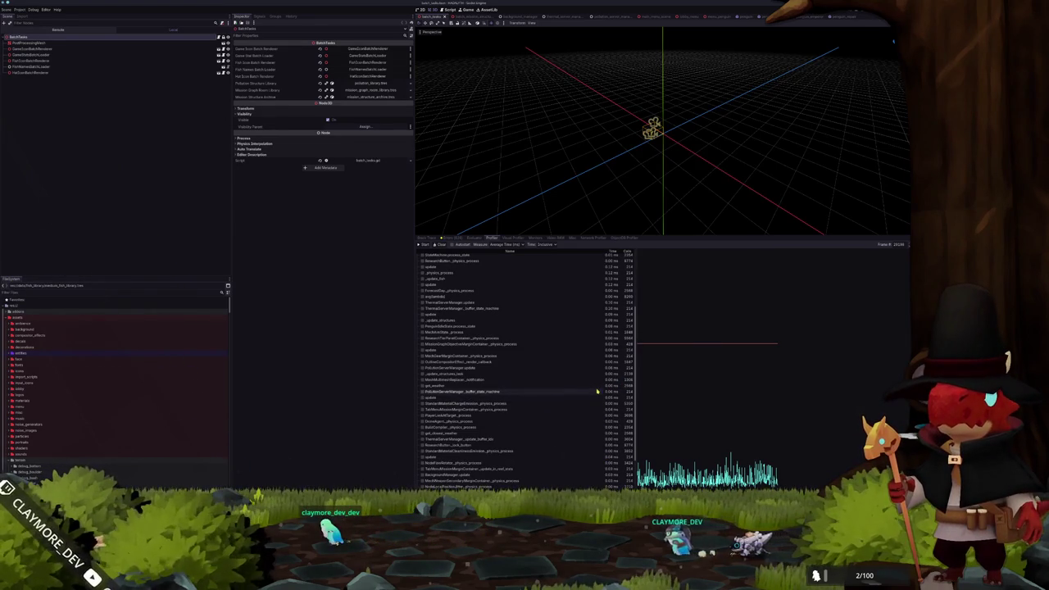
{"action": "scroll", "coordinate": [595, 434], "scroll_direction": "down", "scroll_amount": 2}
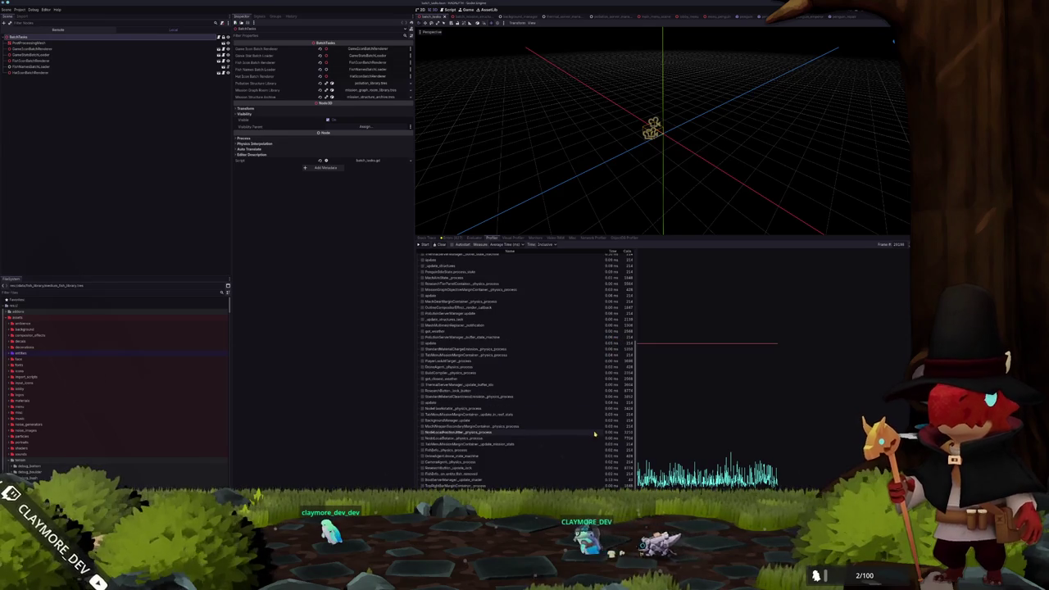
{"action": "scroll", "coordinate": [593, 431], "scroll_direction": "up", "scroll_amount": 5}
Keep Average Time, inspect an earlier frame, then start the Visual Profiler recording.
{"action": "left_click", "coordinate": [508, 244]}
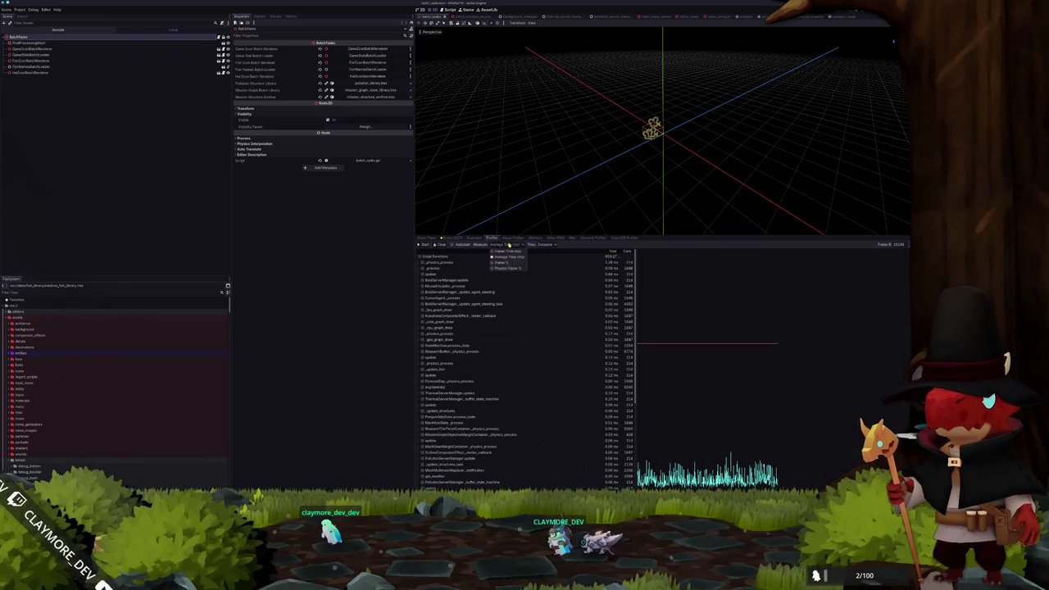
{"action": "left_click", "coordinate": [506, 256]}
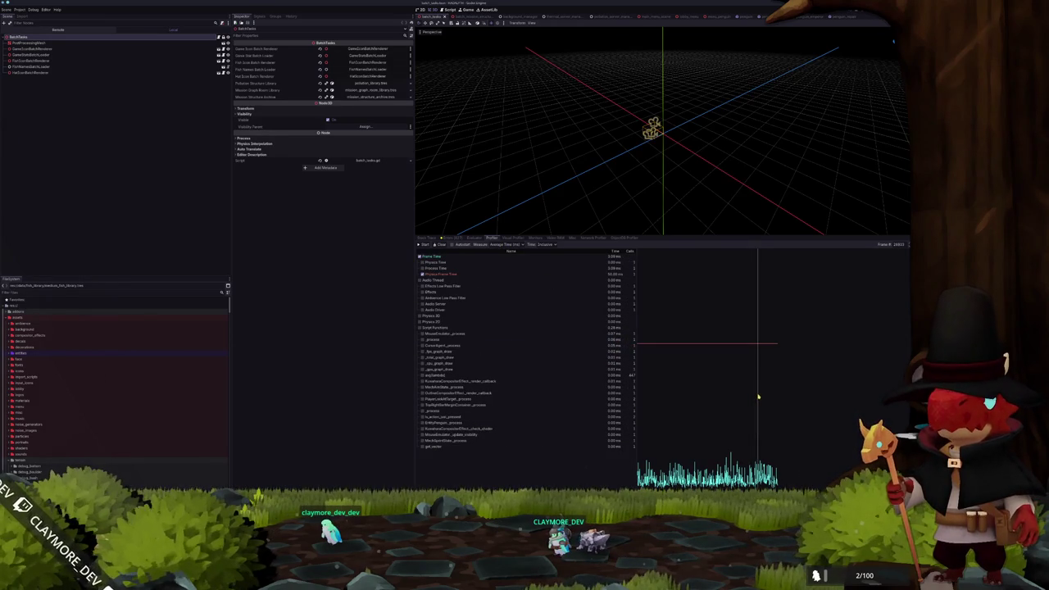
{"action": "left_click_drag", "start_coordinate": [762, 400], "coordinate": [732, 402]}
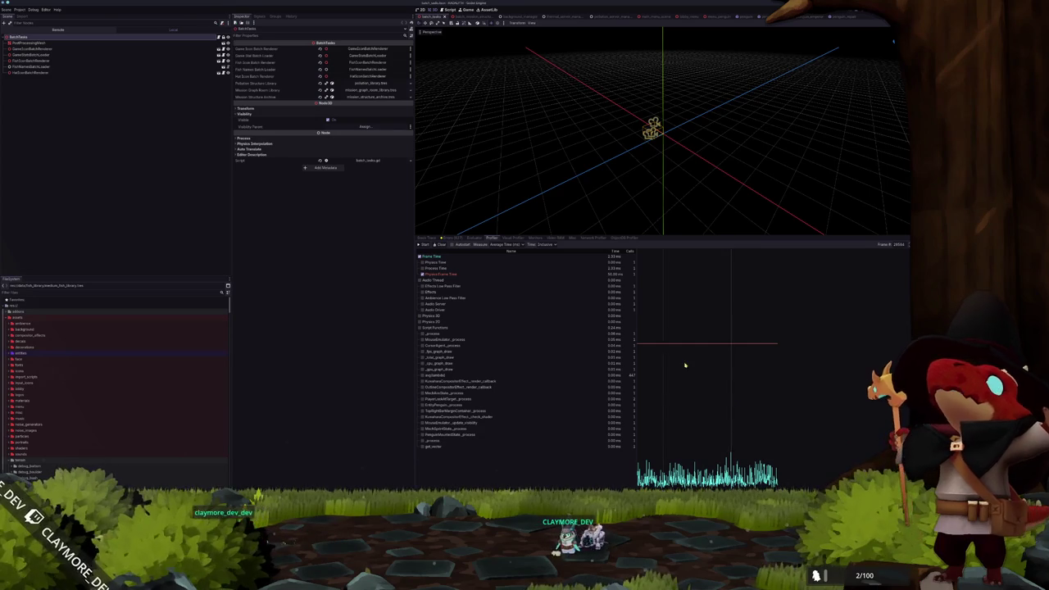
{"action": "left_click", "coordinate": [510, 237]}
{"action": "left_click", "coordinate": [423, 245]}
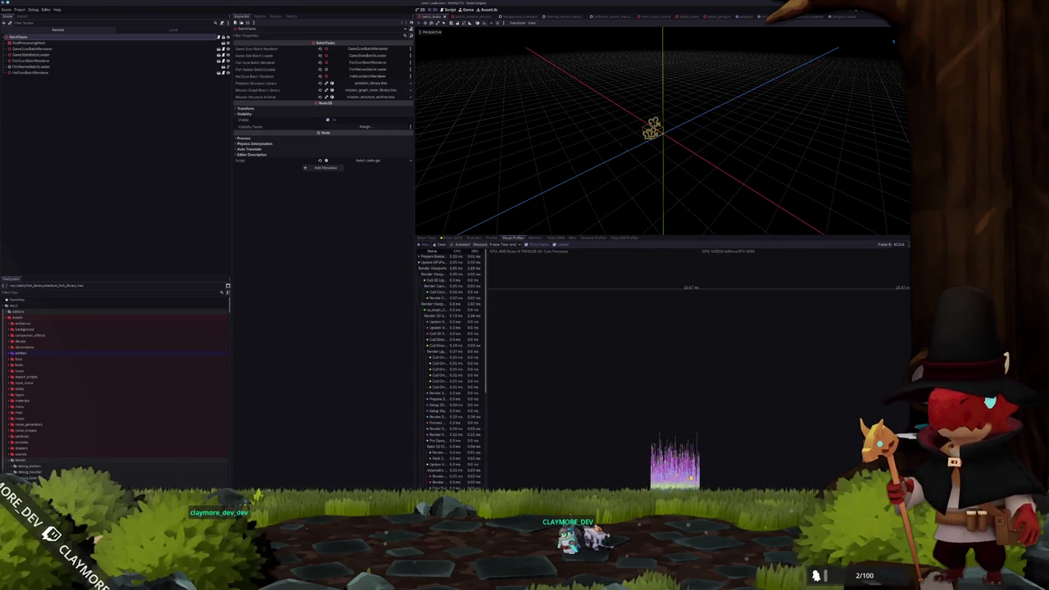
Widen the Visual Profiler timing list, scroll up to Prepare Render Frame, and switch to VS Code.
{"action": "scroll", "coordinate": [450, 361], "scroll_direction": "down", "scroll_amount": 5}
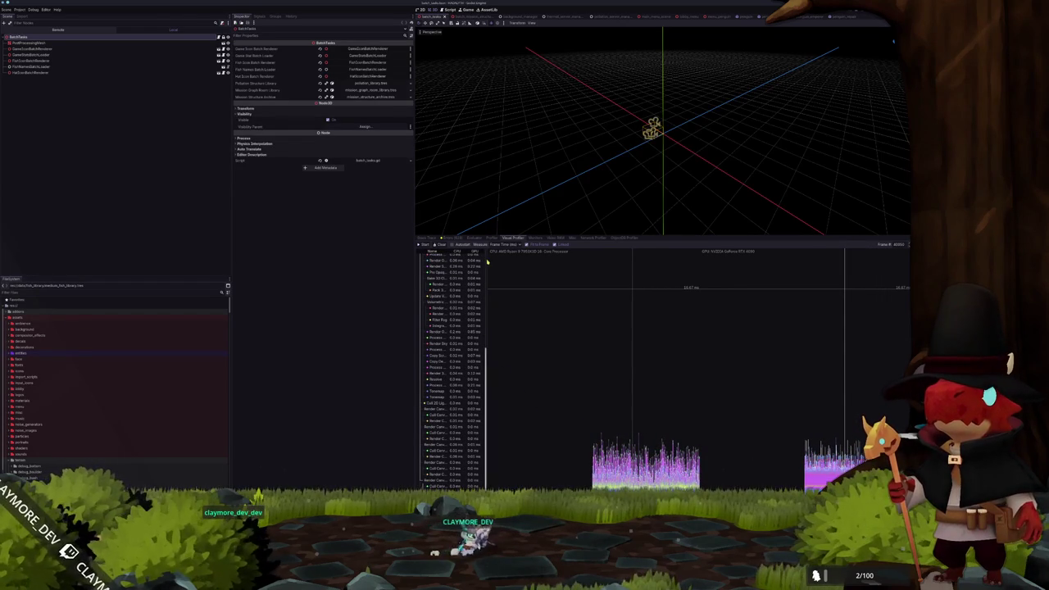
{"action": "left_click_drag", "start_coordinate": [486, 260], "coordinate": [590, 264]}
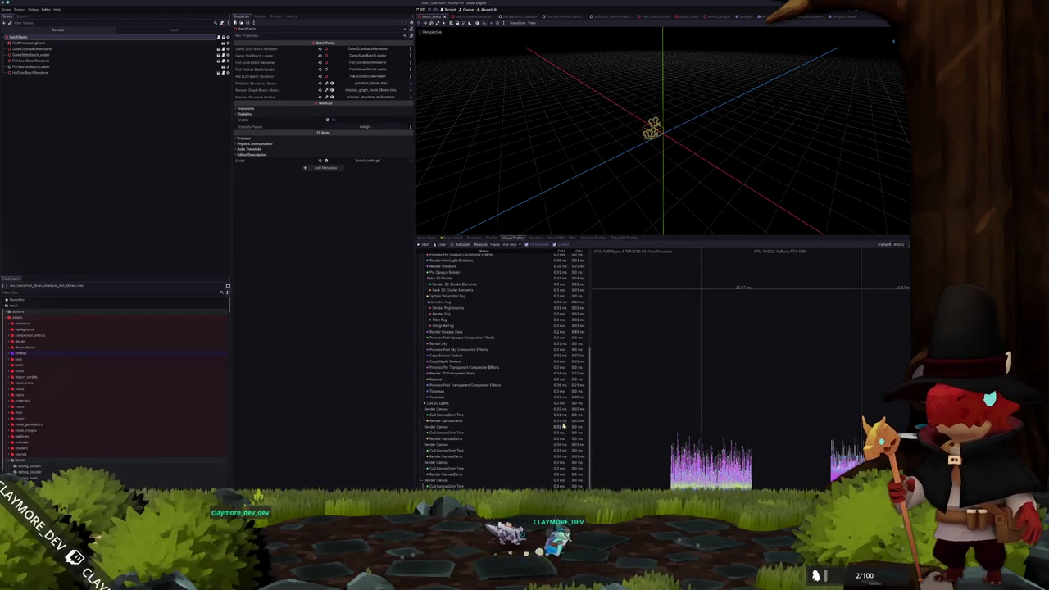
{"action": "scroll", "coordinate": [561, 470], "scroll_direction": "down", "scroll_amount": 1}
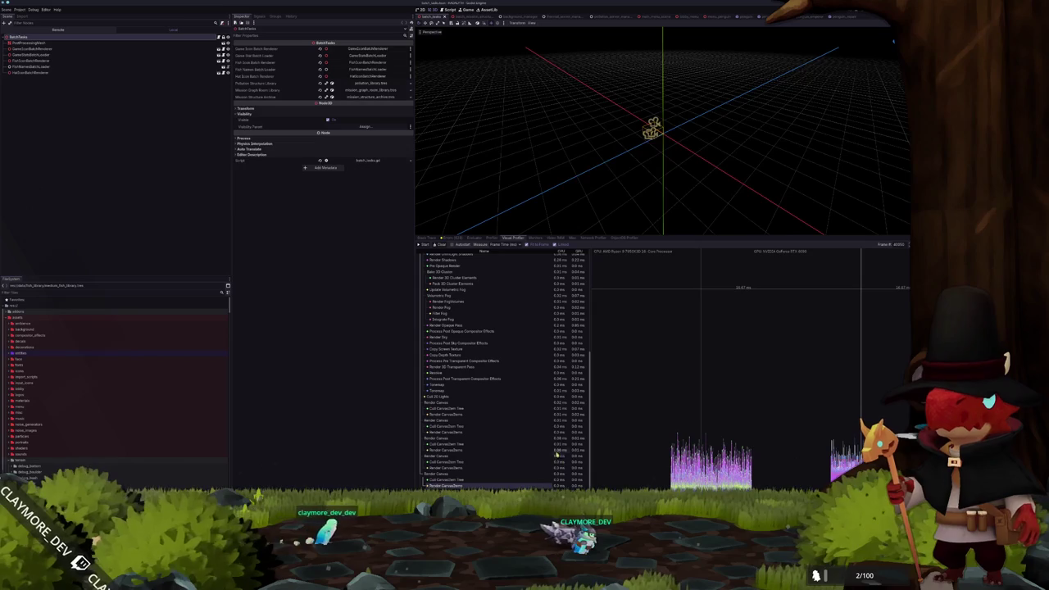
{"action": "scroll", "coordinate": [557, 438], "scroll_direction": "up", "scroll_amount": 2}
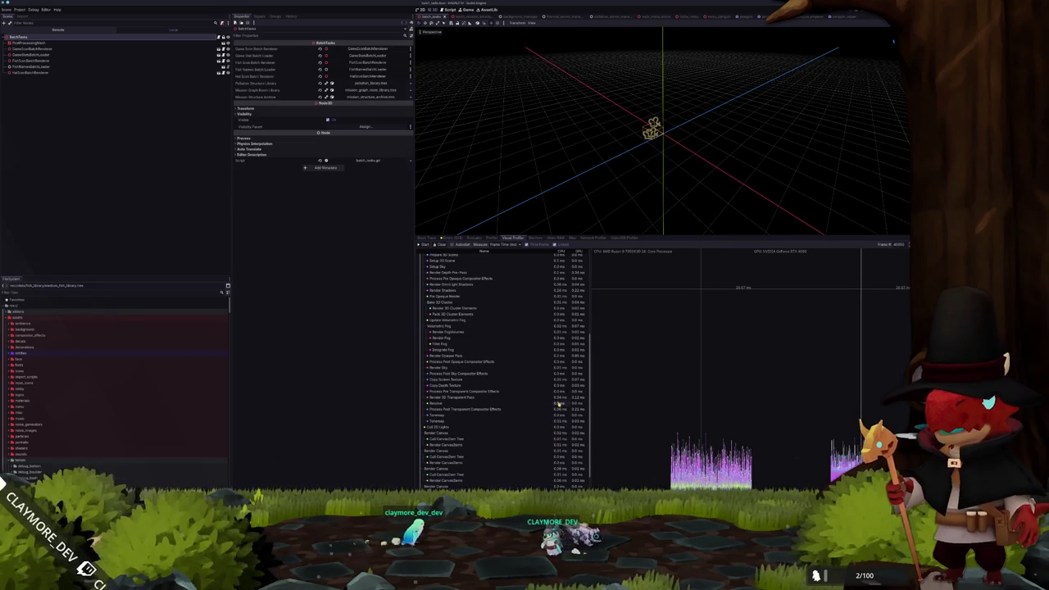
{"action": "scroll", "coordinate": [558, 403], "scroll_direction": "up", "scroll_amount": 3}
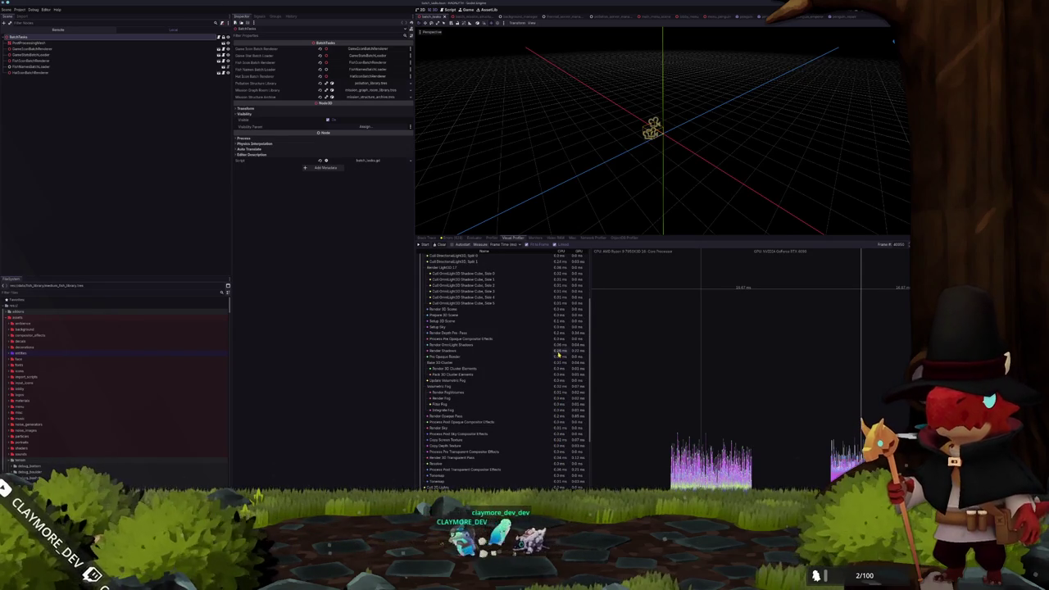
{"action": "scroll", "coordinate": [559, 353], "scroll_direction": "up", "scroll_amount": 4}
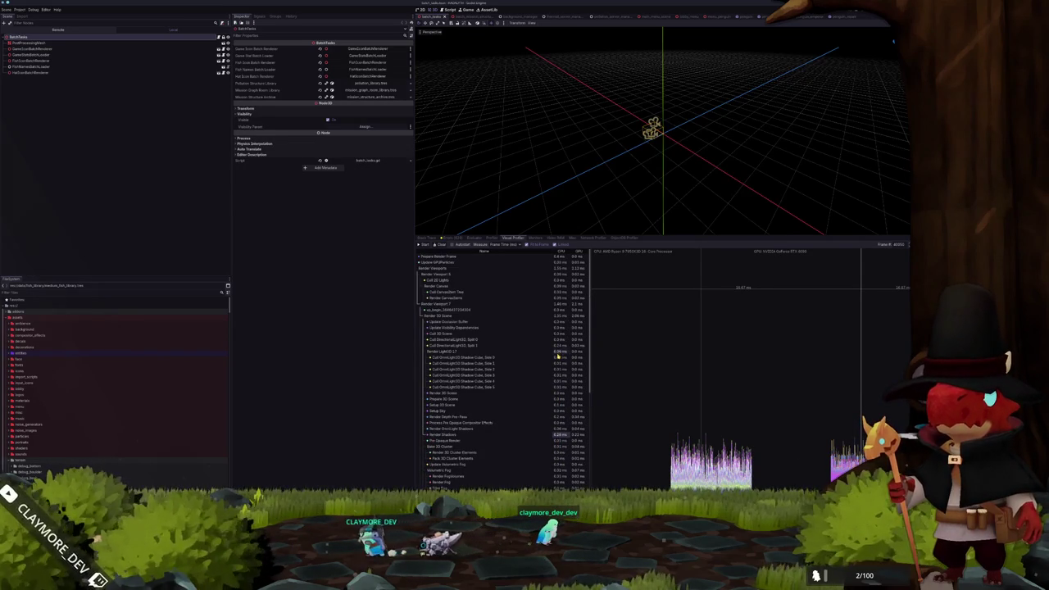
{"action": "key", "text": "alt+Tab"}
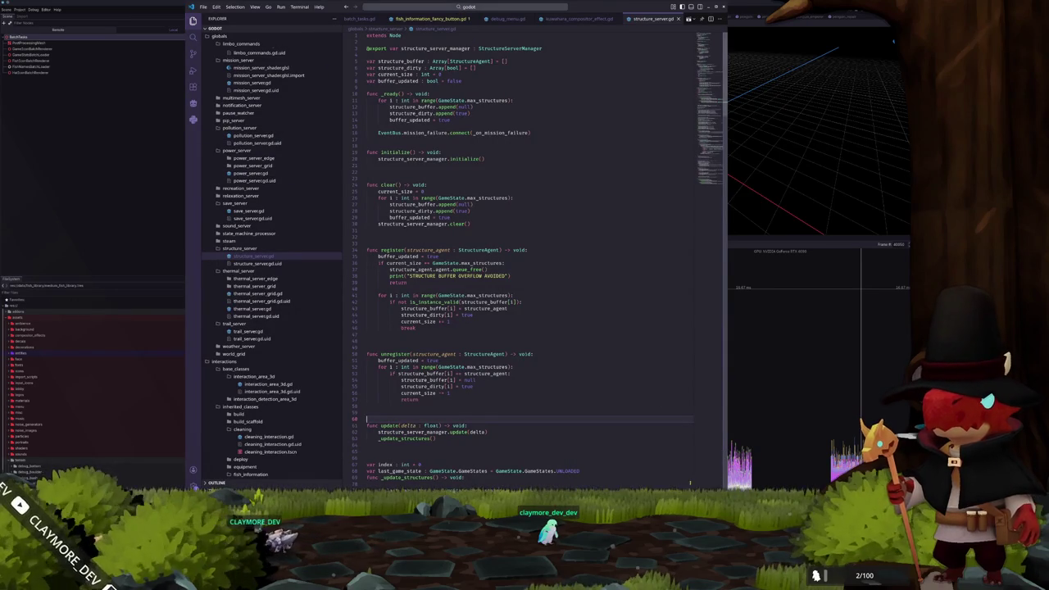
Open game_state.gd via file search and snap VS Code to the left half of the screen.
{"action": "left_click", "coordinate": [483, 8]}
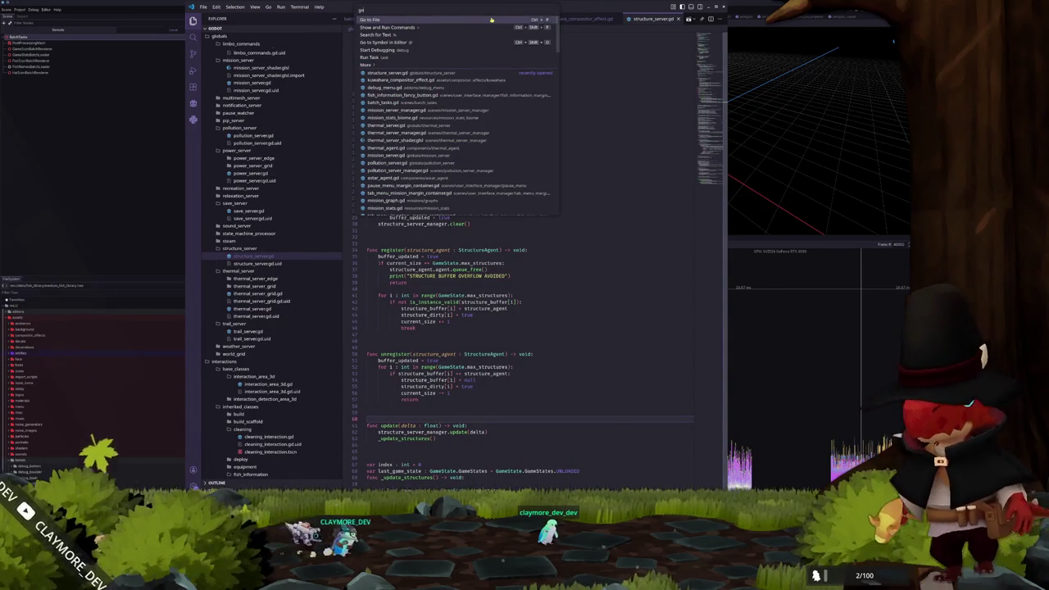
{"action": "type", "text": "game_state"}
{"action": "key", "text": "Return"}
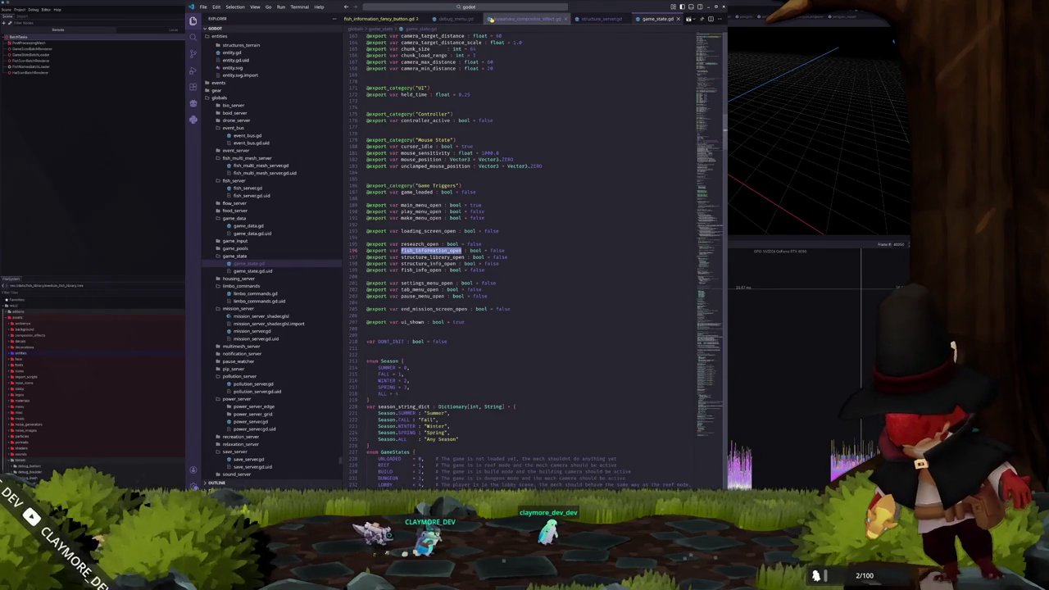
{"action": "scroll", "coordinate": [370, 345], "scroll_direction": "down", "scroll_amount": 20}
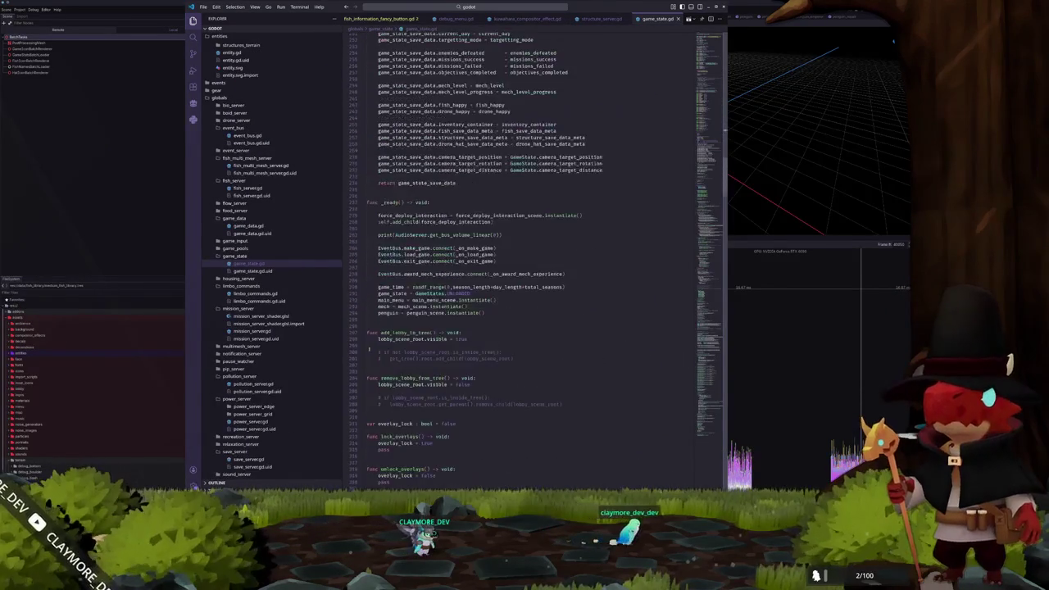
{"action": "scroll", "coordinate": [371, 345], "scroll_direction": "down", "scroll_amount": 20}
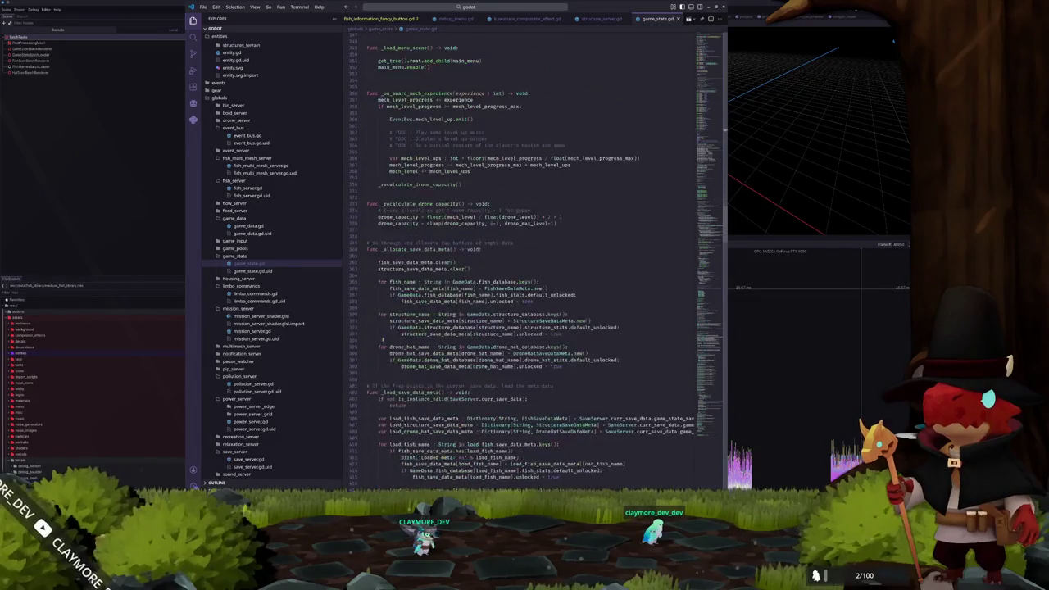
{"action": "scroll", "coordinate": [379, 336], "scroll_direction": "down", "scroll_amount": 20}
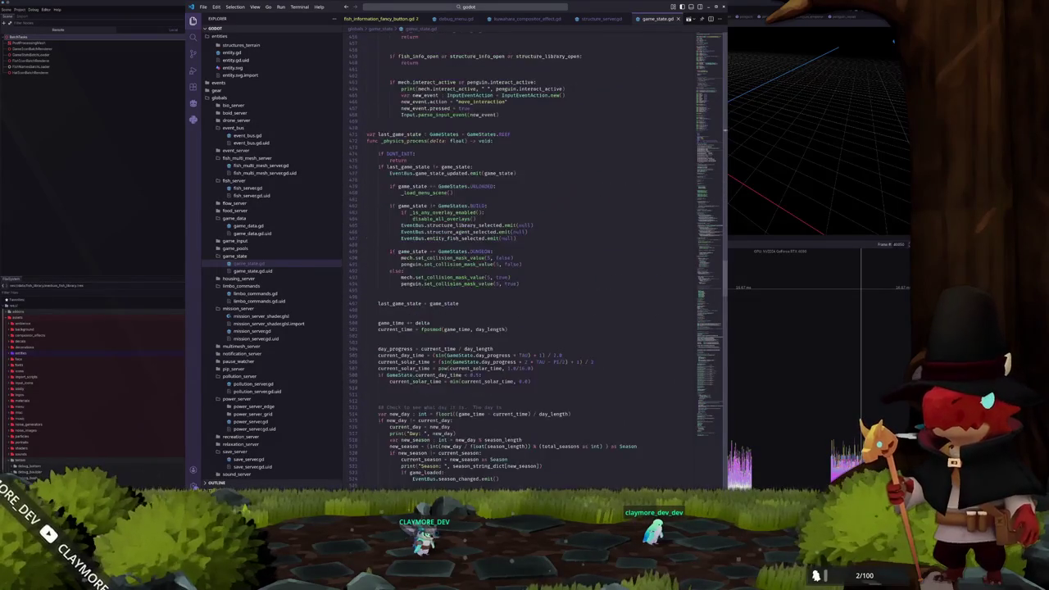
{"action": "mouse_move", "coordinate": [379, 75]}
{"action": "left_mouse_down"}
{"action": "mouse_move", "coordinate": [626, 120]}
{"action": "mouse_move", "coordinate": [519, 150]}
{"action": "left_mouse_up"}
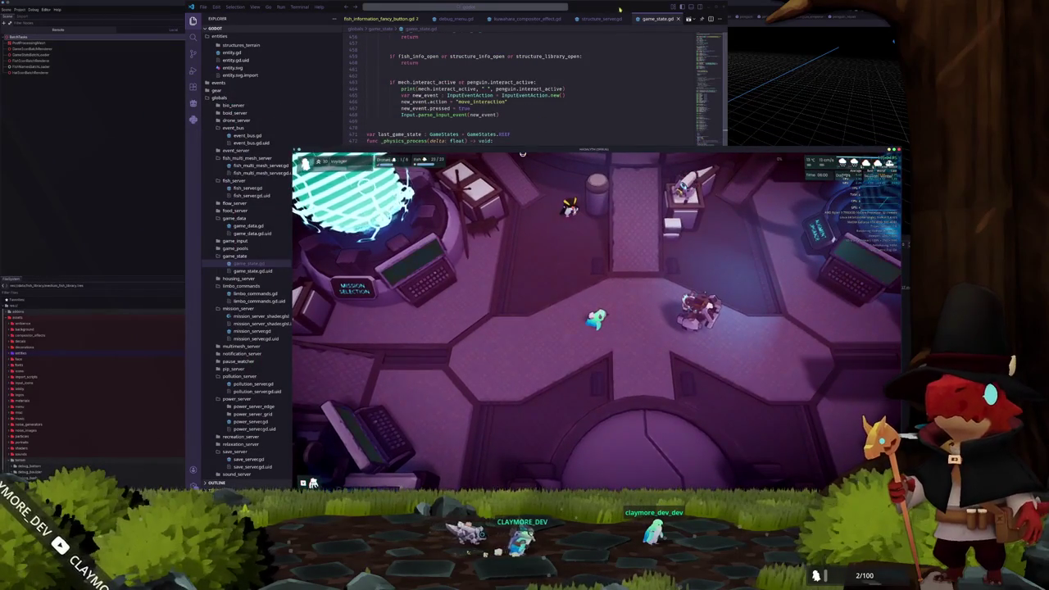
{"action": "key", "text": "super+Left"}
{"action": "scroll", "coordinate": [344, 246], "scroll_direction": "down", "scroll_amount": 18}
Comment out the server update calls on lines 545–558 and add 'pass' under if game_loaded:.
{"action": "double_click", "coordinate": [218, 247]}
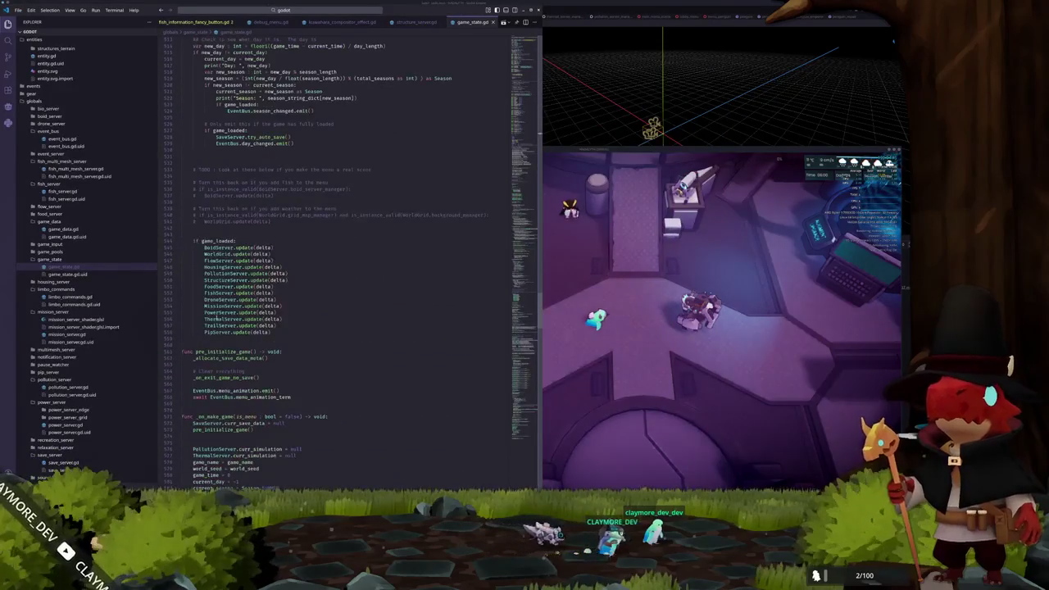
{"action": "key", "text": "Home"}
{"action": "key", "text": "Home"}
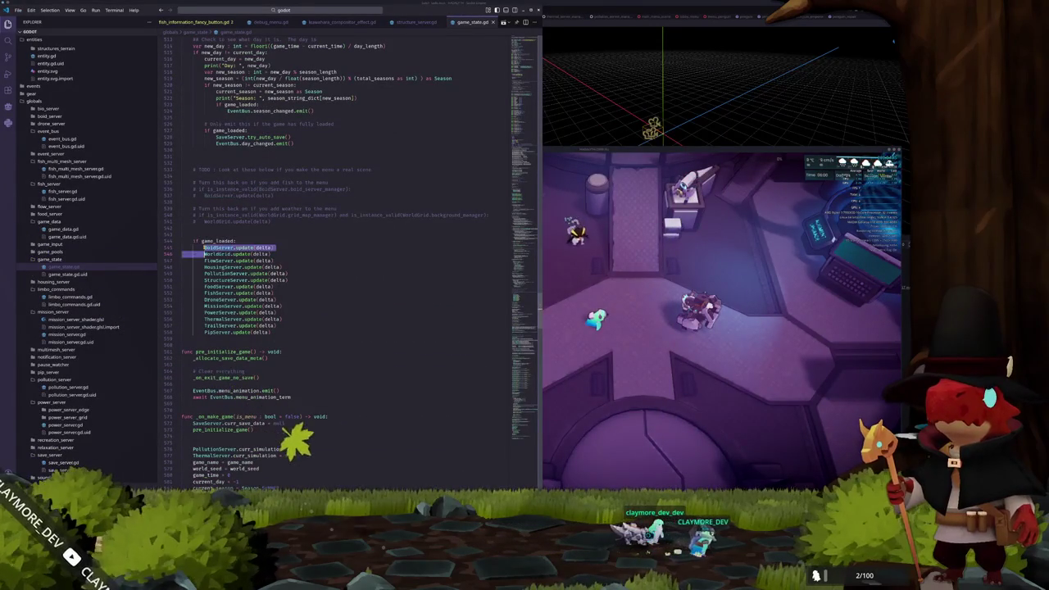
{"action": "key", "text": "shift+Down"}
{"action": "key", "text": "shift+Down"}
{"action": "key", "text": "shift+Down"}
{"action": "key", "text": "ctrl+period"}
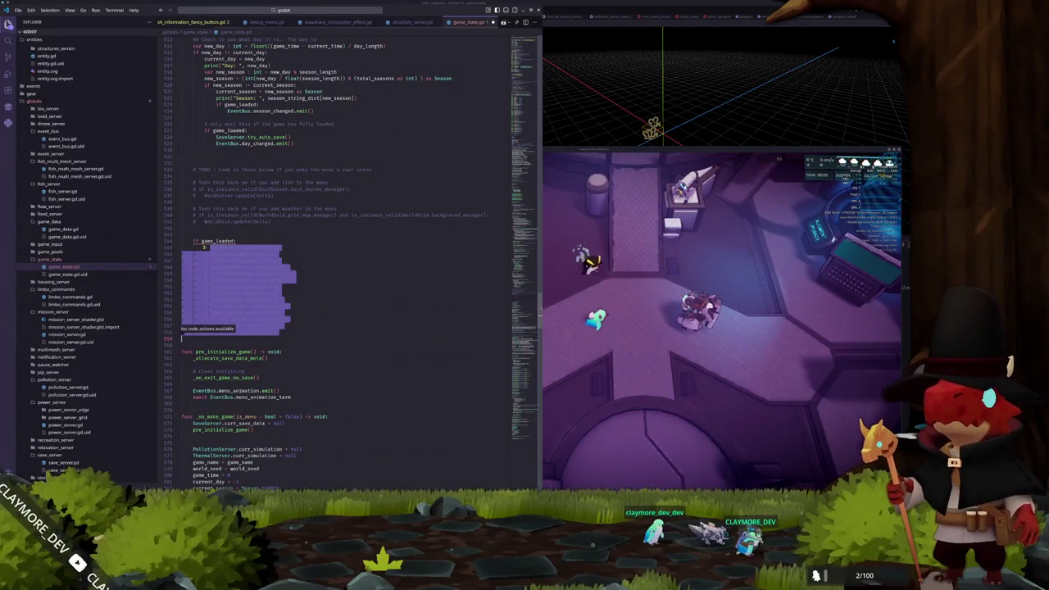
{"action": "key", "text": "Escape"}
{"action": "left_click", "coordinate": [236, 240]}
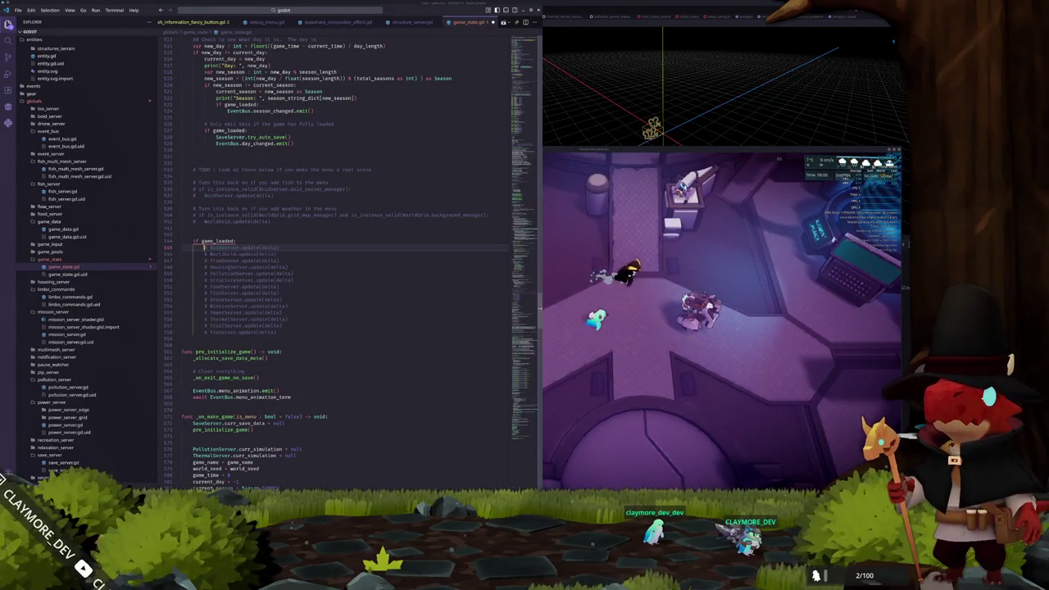
{"action": "key", "text": "Return"}
{"action": "type", "text": "pass"}
{"action": "key", "text": "Down"}
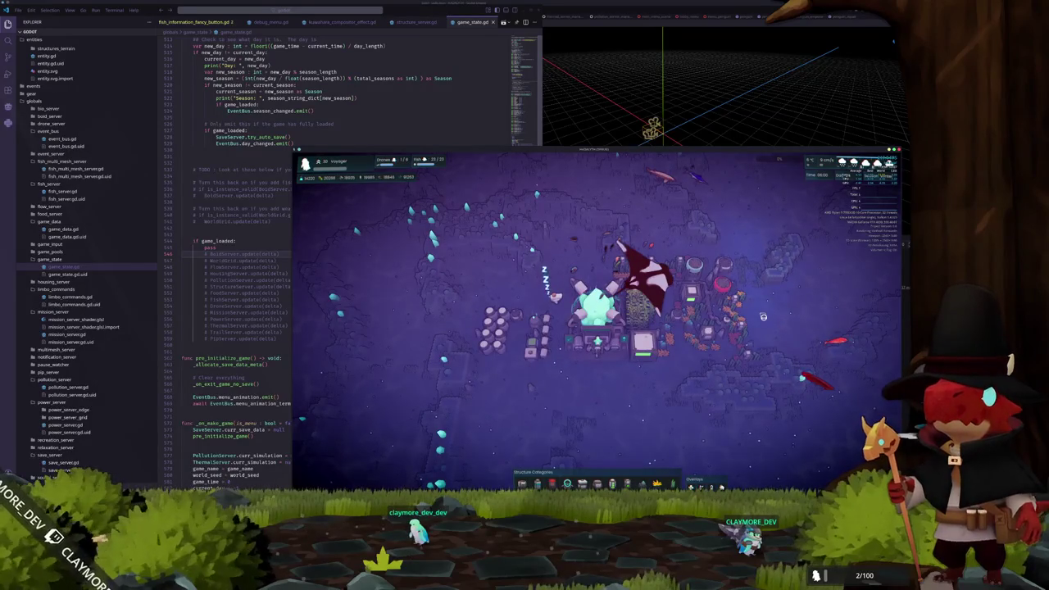
Pause, resume and re-pause the game with Escape, then return to the Godot editor.
{"action": "key", "text": "Escape"}
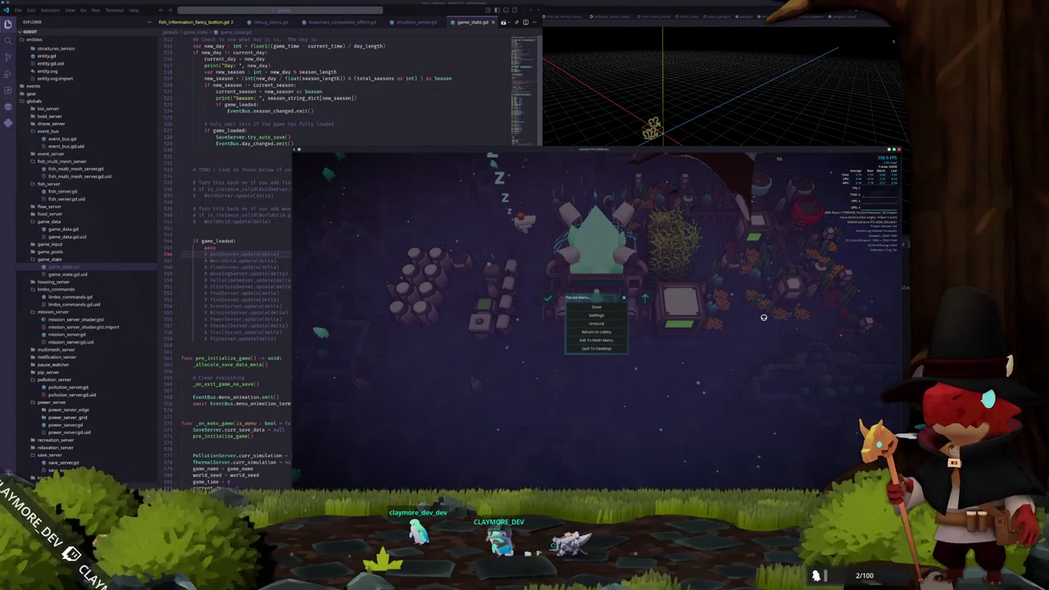
{"action": "key", "text": "Escape"}
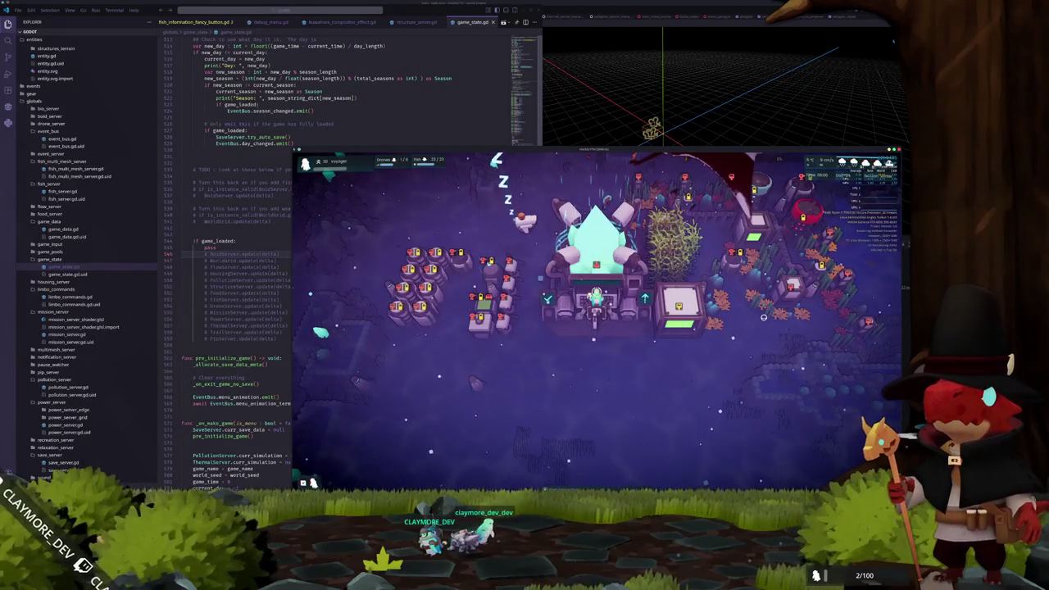
{"action": "key", "text": "Escape"}
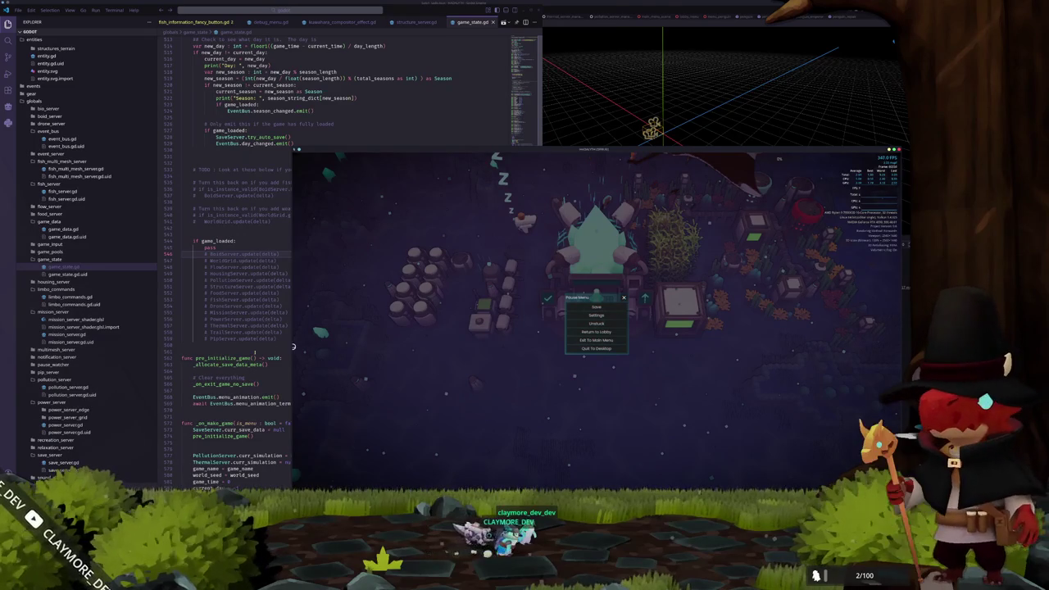
{"action": "left_click", "coordinate": [615, 130]}
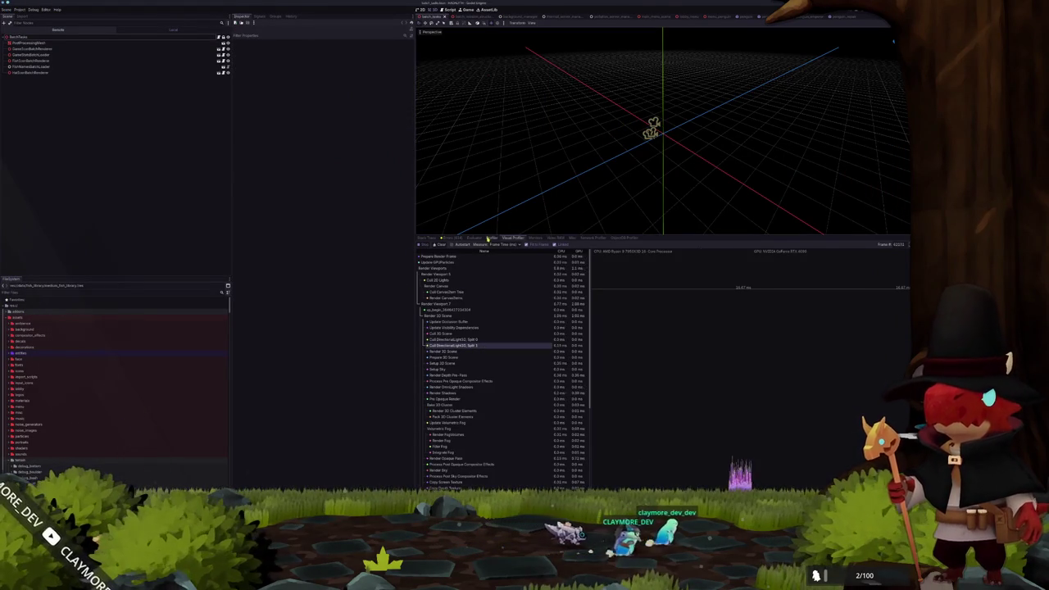
Check Render Depth Pre-Pass timings in the Visual Profiler and unpause the game.
{"action": "left_click", "coordinate": [489, 238]}
{"action": "left_click", "coordinate": [508, 238]}
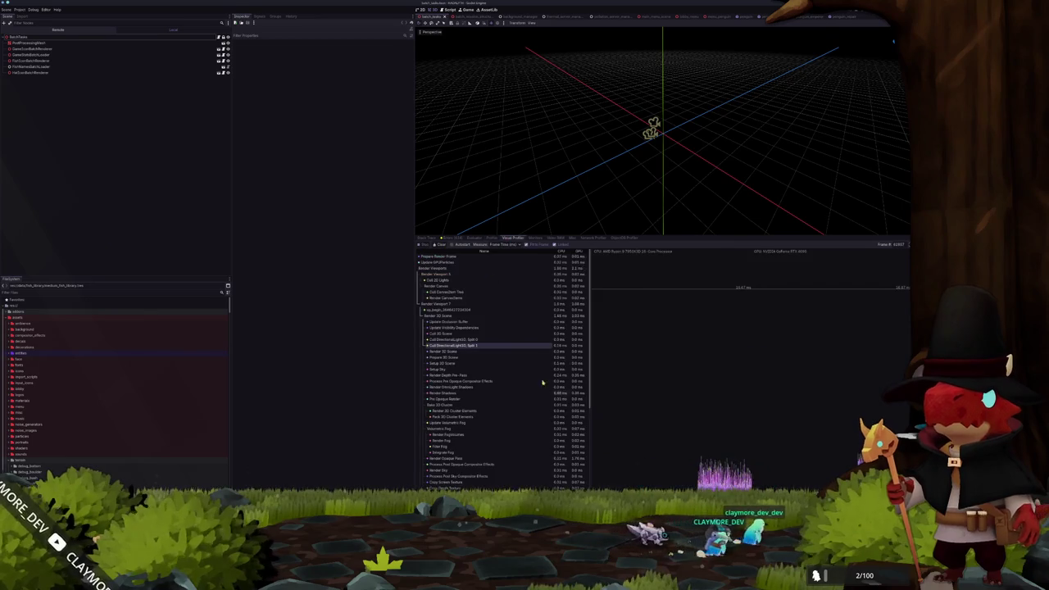
{"action": "left_click", "coordinate": [449, 374]}
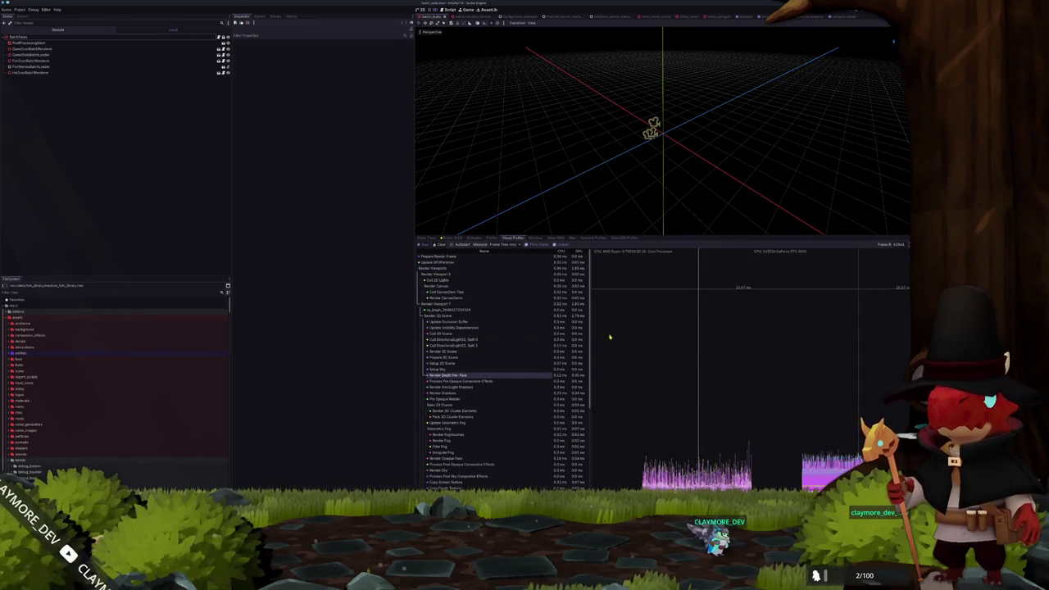
{"action": "key", "text": "alt+Tab"}
{"action": "key", "text": "Escape"}
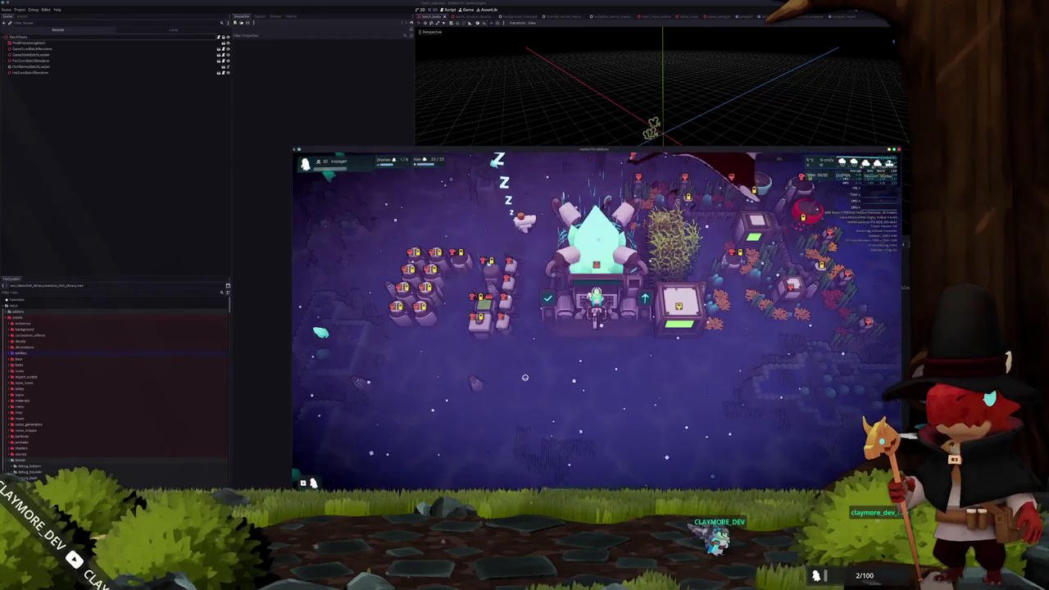
{"action": "key", "text": "alt+Tab"}
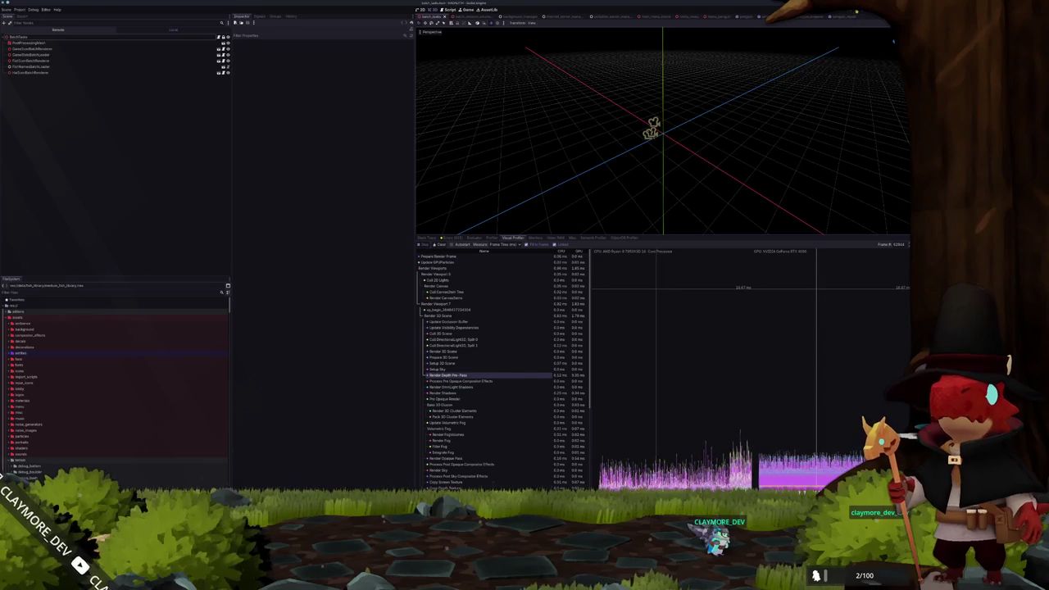
Compare Prepare Render Frame, Render Shadows, Depth Pre-Pass and Update GPUParticles timings with Fit to Frame enabled.
{"action": "left_click", "coordinate": [483, 257]}
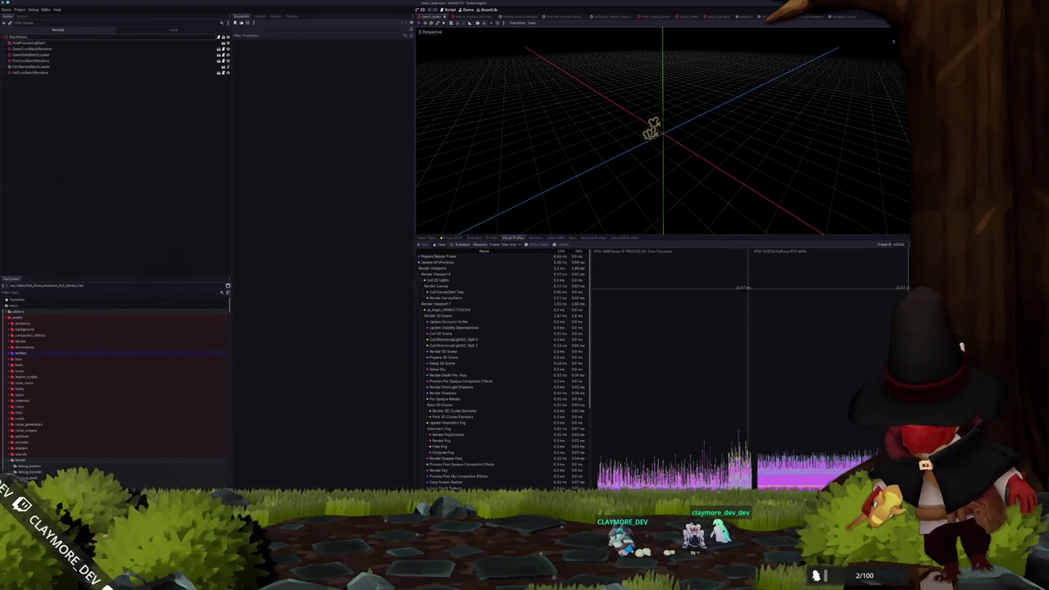
{"action": "left_click", "coordinate": [442, 392]}
{"action": "left_click", "coordinate": [446, 374]}
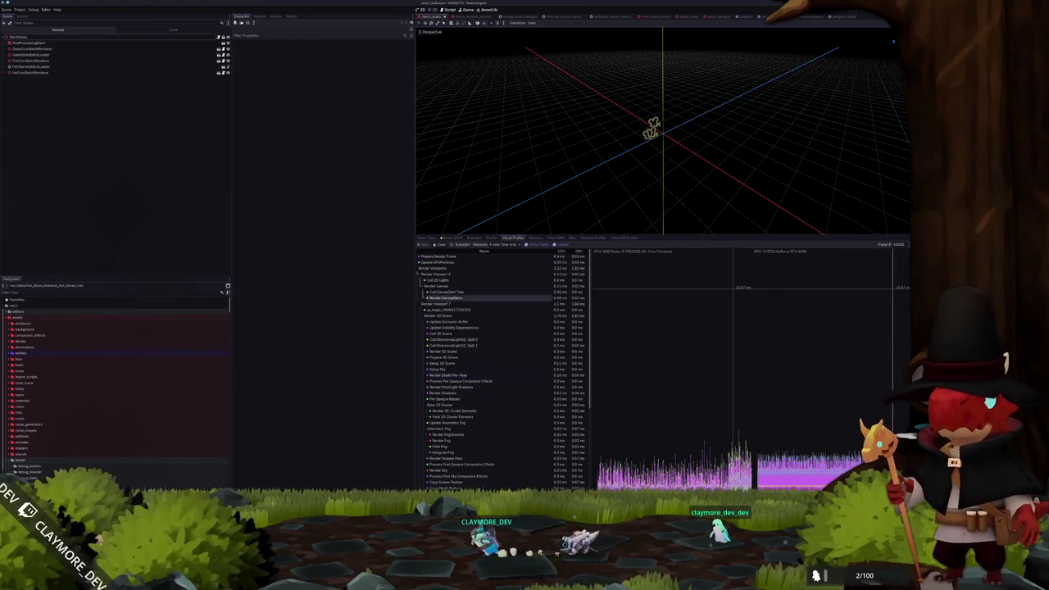
{"action": "left_click", "coordinate": [442, 262]}
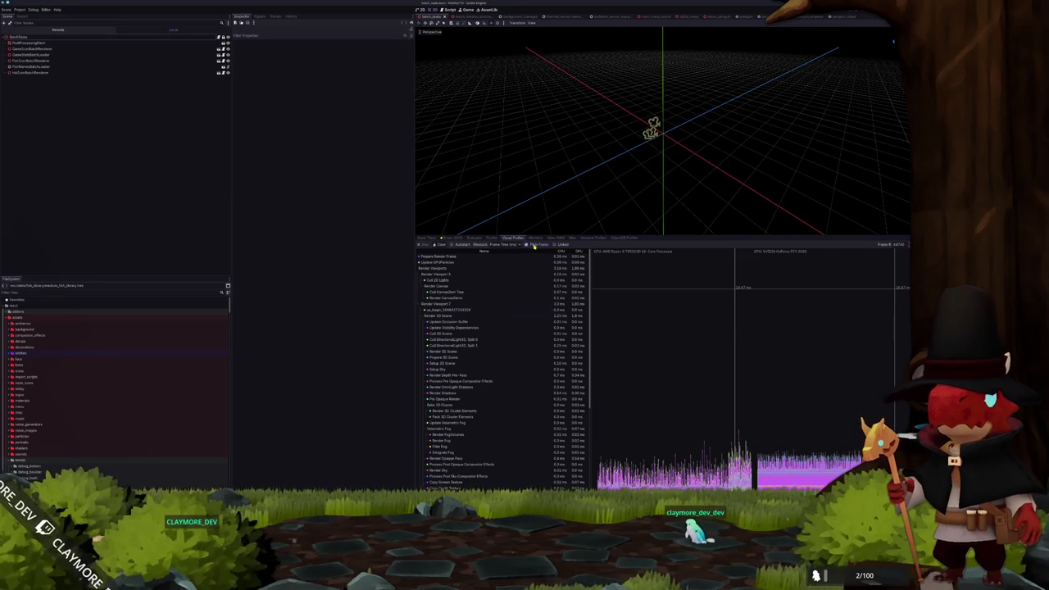
{"action": "left_click", "coordinate": [533, 245]}
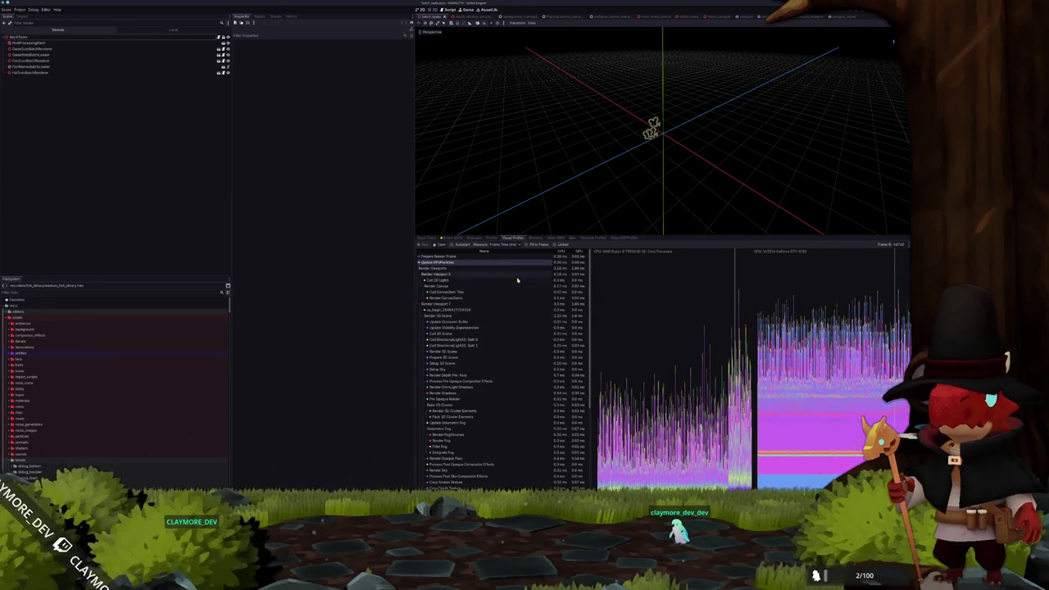
{"action": "left_click", "coordinate": [562, 260]}
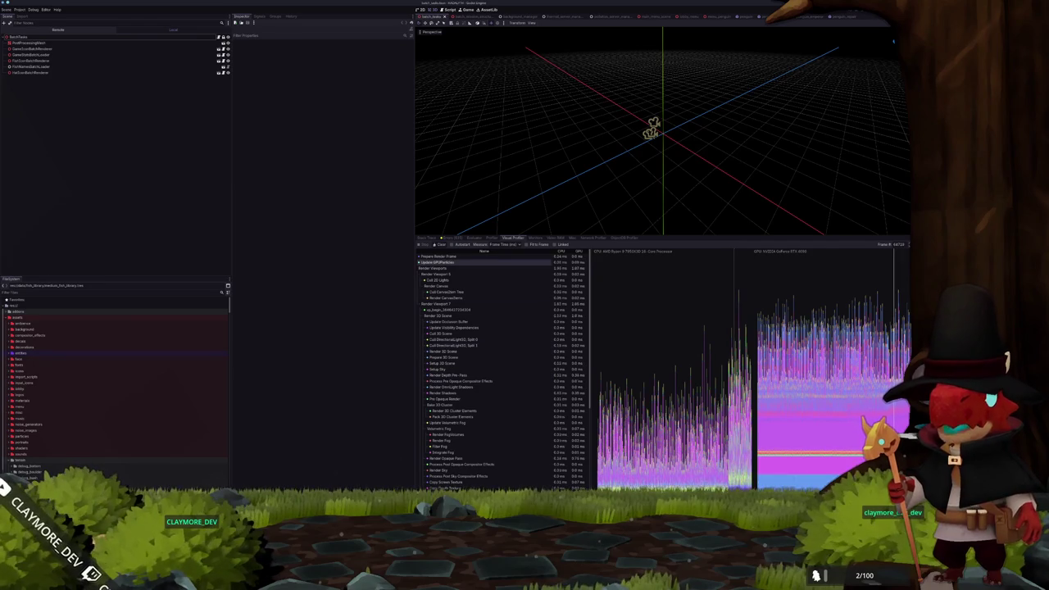
Compare Render Opaque Pass and Render Shadows timings, then inspect an earlier profiled frame.
{"action": "left_click", "coordinate": [482, 458]}
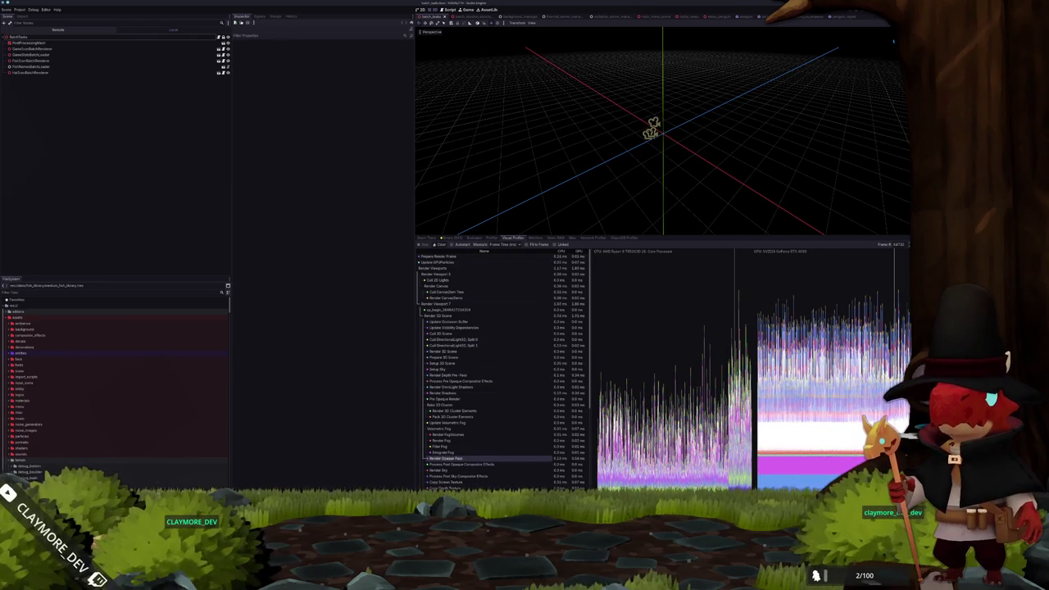
{"action": "left_click", "coordinate": [447, 392]}
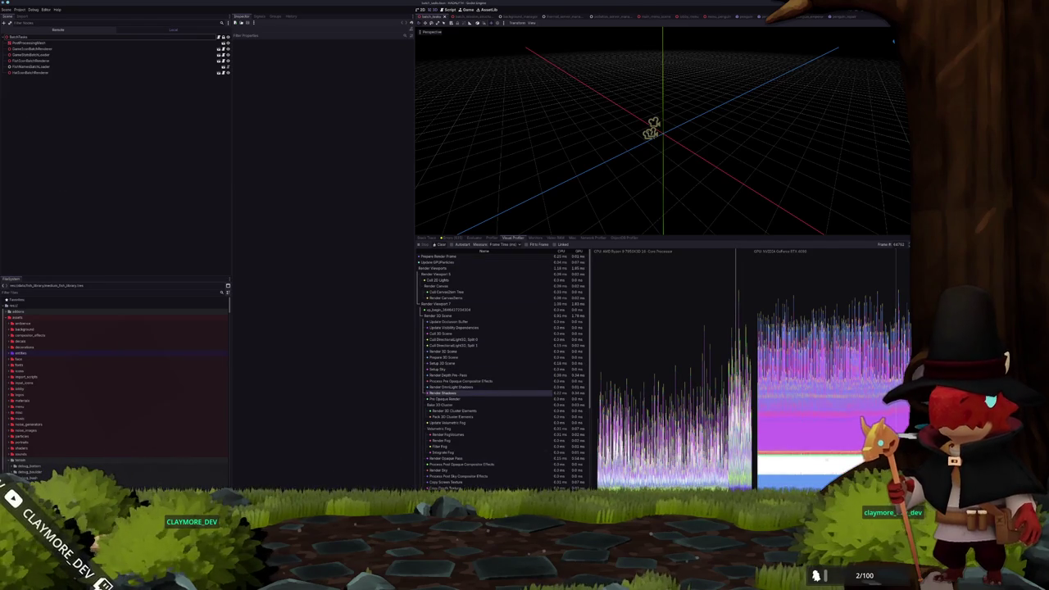
{"action": "left_click", "coordinate": [446, 457]}
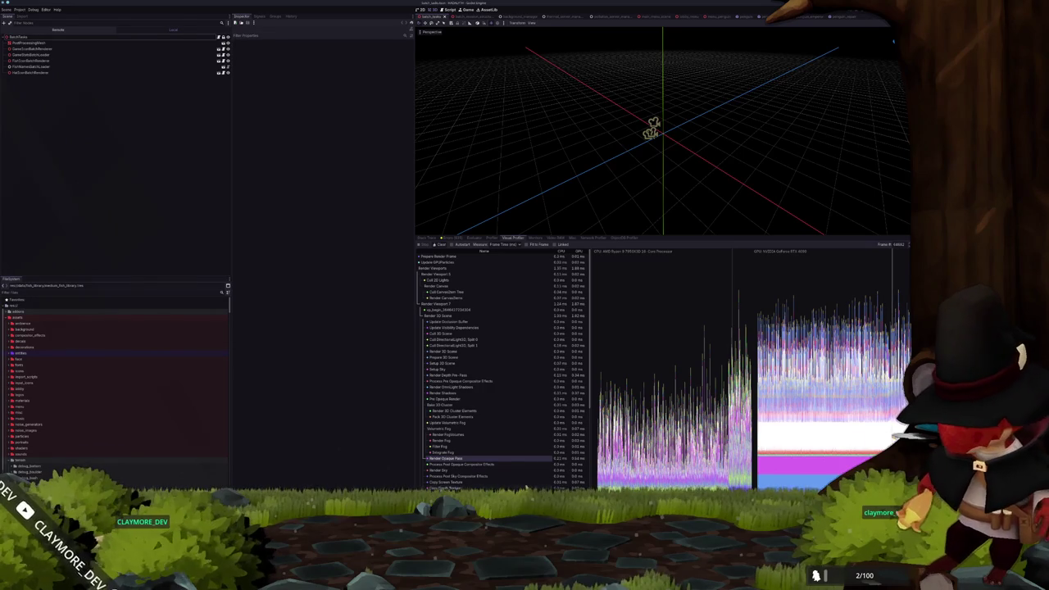
{"action": "left_click_drag", "start_coordinate": [731, 369], "coordinate": [649, 368]}
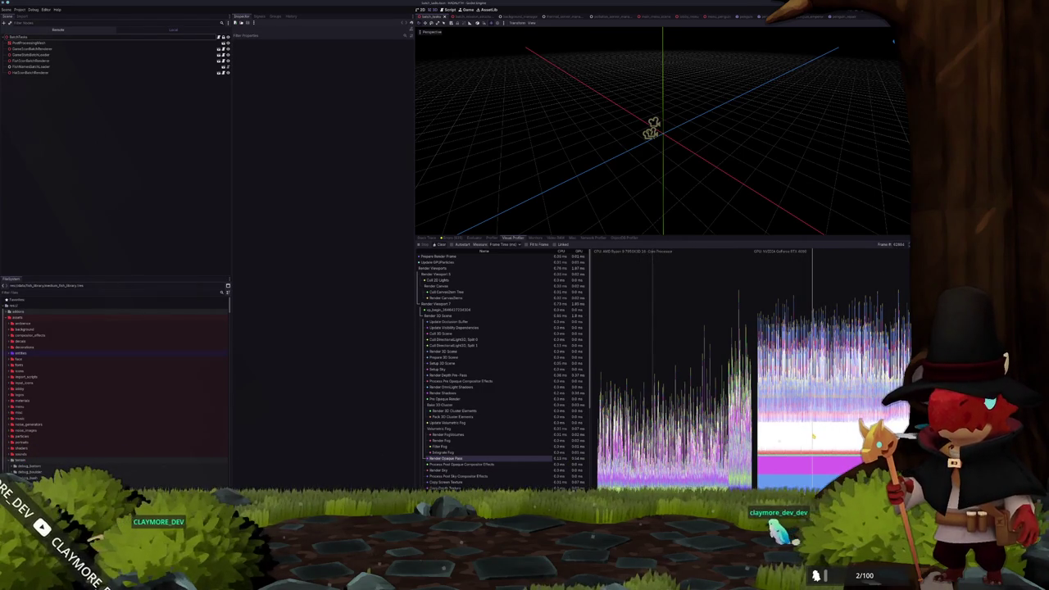
Glance at the streaming software, then open the debugger's Monitors panel.
{"action": "key", "text": "alt+Tab"}
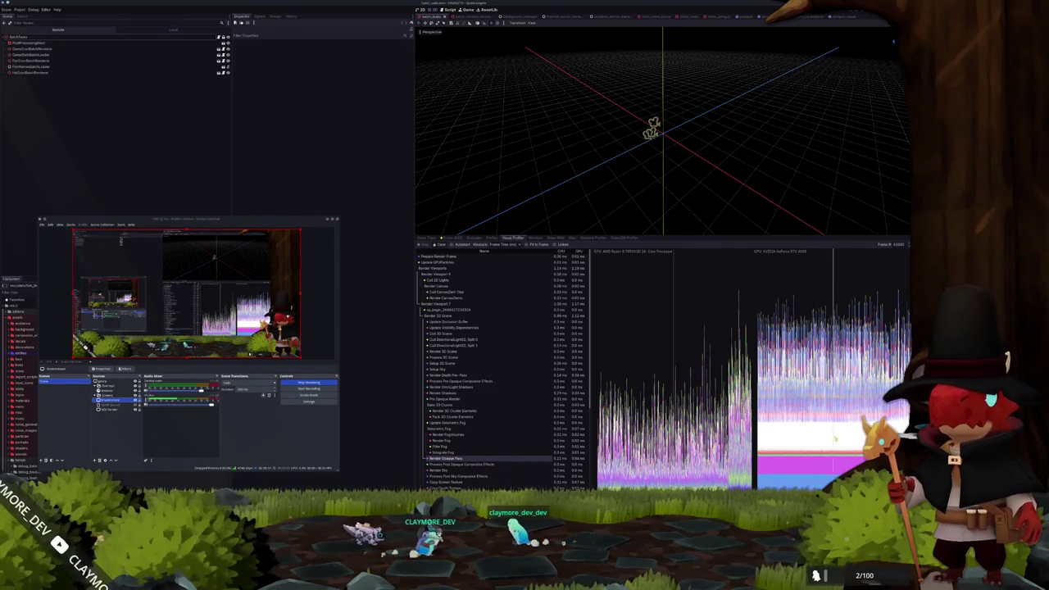
{"action": "key", "text": "alt+Tab"}
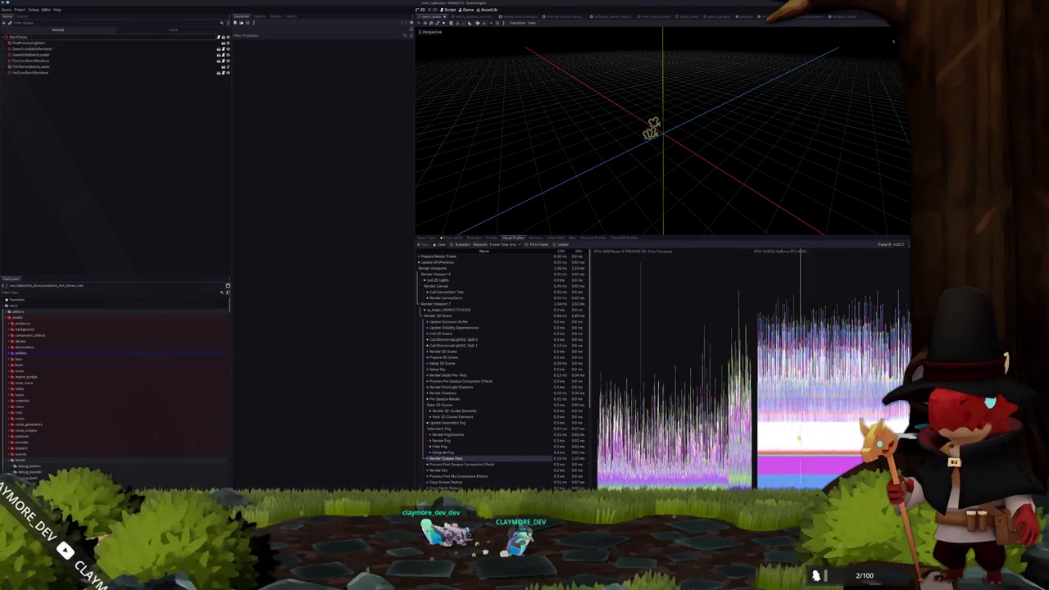
{"action": "scroll", "coordinate": [521, 457], "scroll_direction": "down", "scroll_amount": 2}
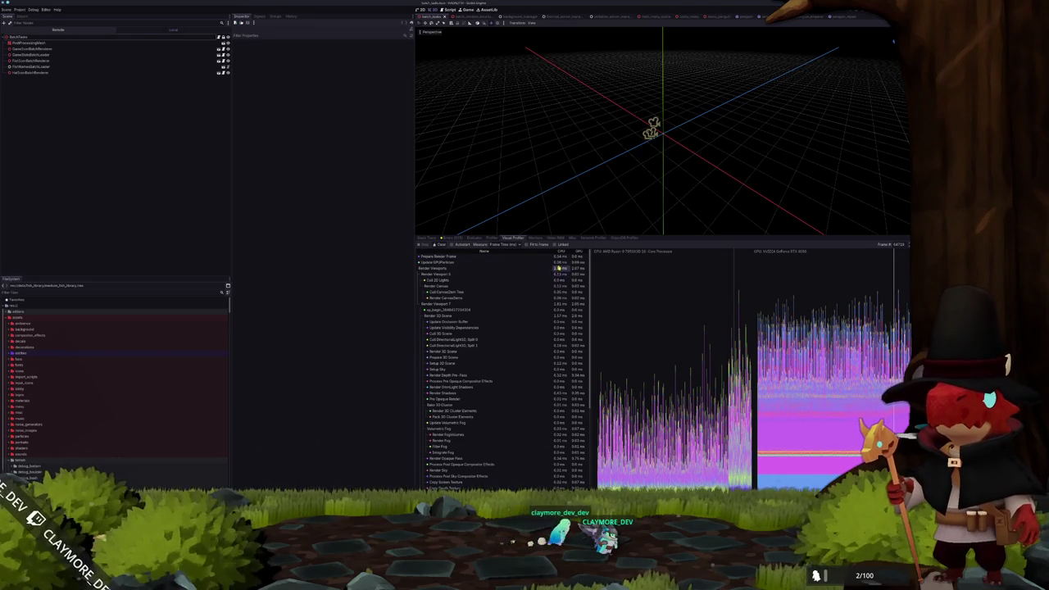
{"action": "left_click", "coordinate": [537, 238]}
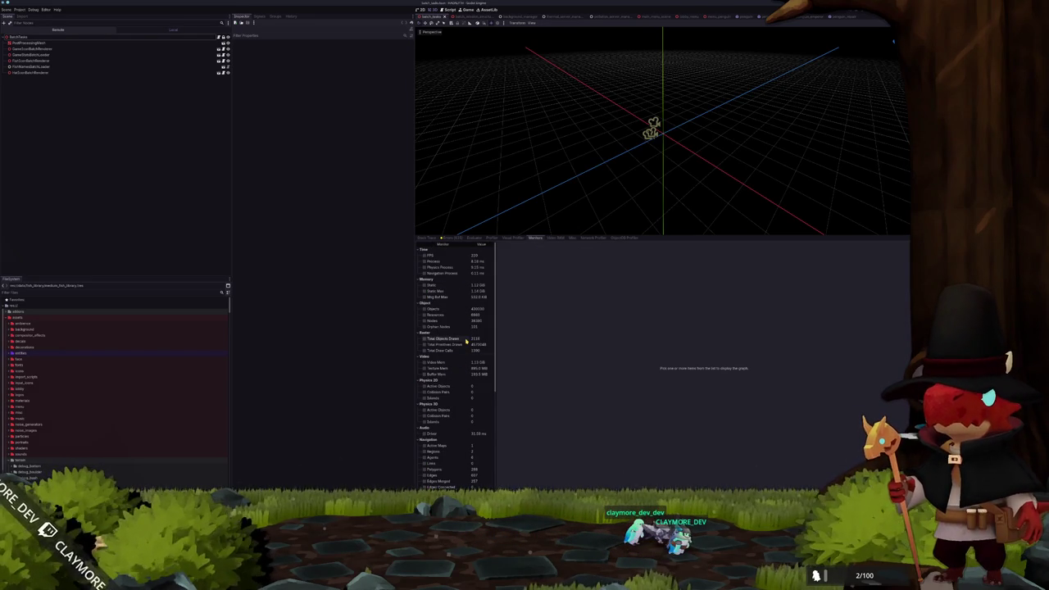
Pan the game camera up and left with W/A, then restart the game.
{"action": "key", "text": "alt+Tab"}
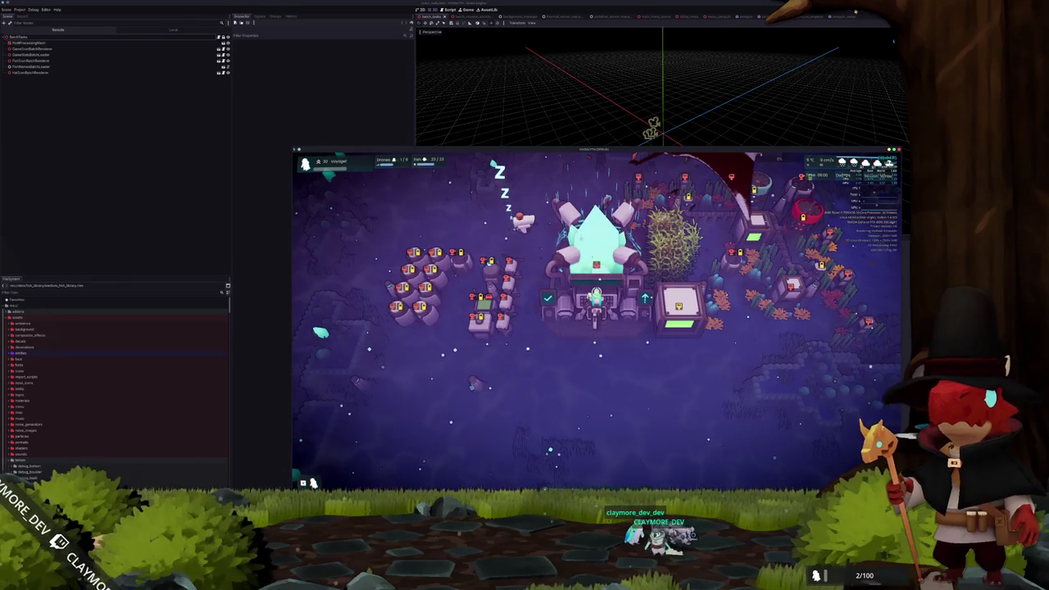
{"action": "scroll", "coordinate": [677, 392], "scroll_direction": "down", "scroll_amount": 3}
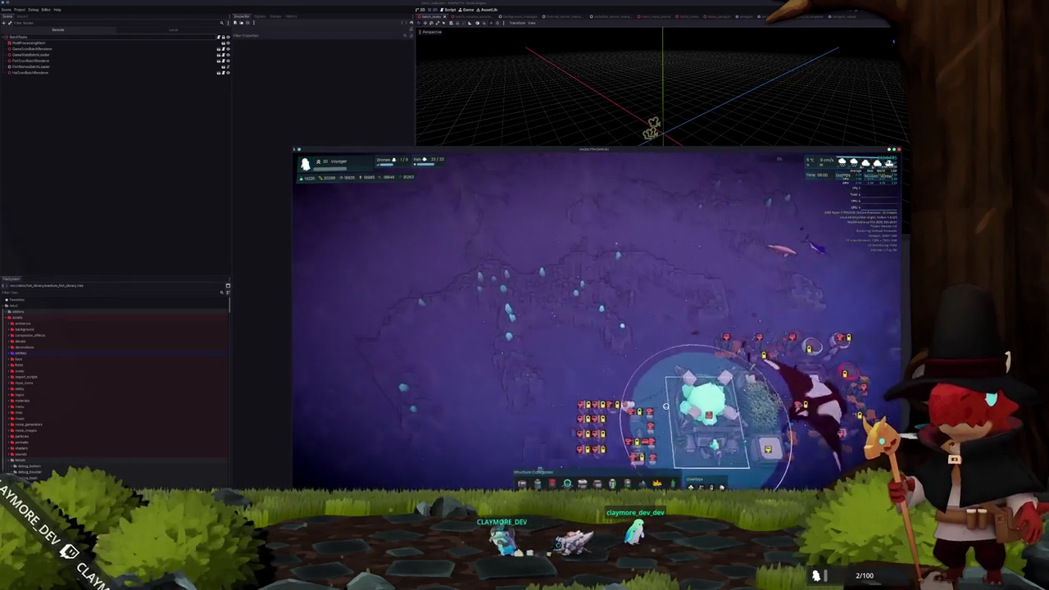
{"action": "key", "text": "w"}
{"action": "key", "text": "a"}
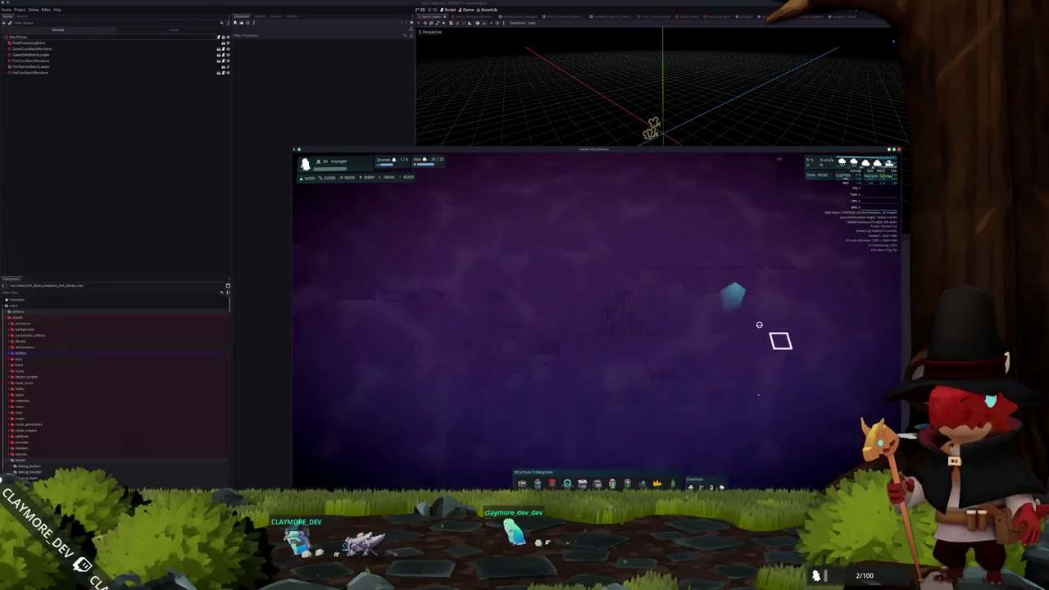
{"action": "scroll", "coordinate": [759, 325], "scroll_direction": "down", "scroll_amount": 3}
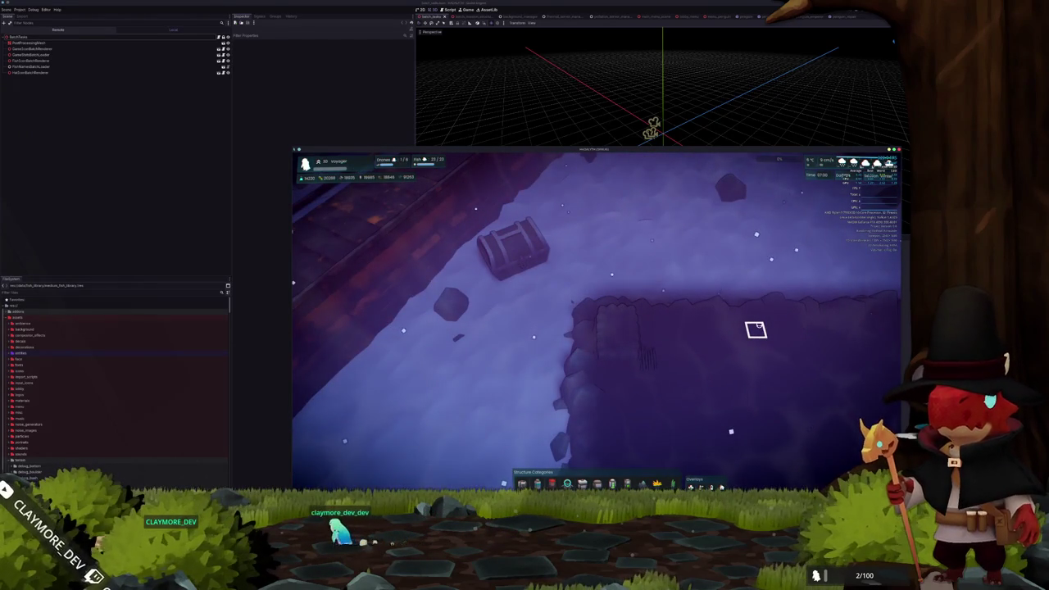
{"action": "key", "text": "F8"}
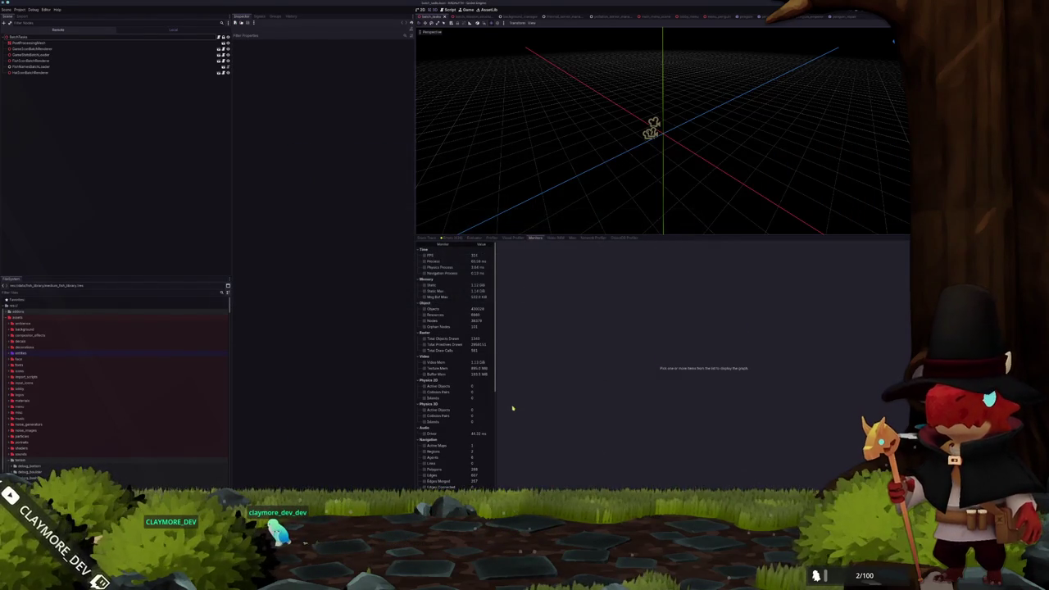
{"action": "key", "text": "F5"}
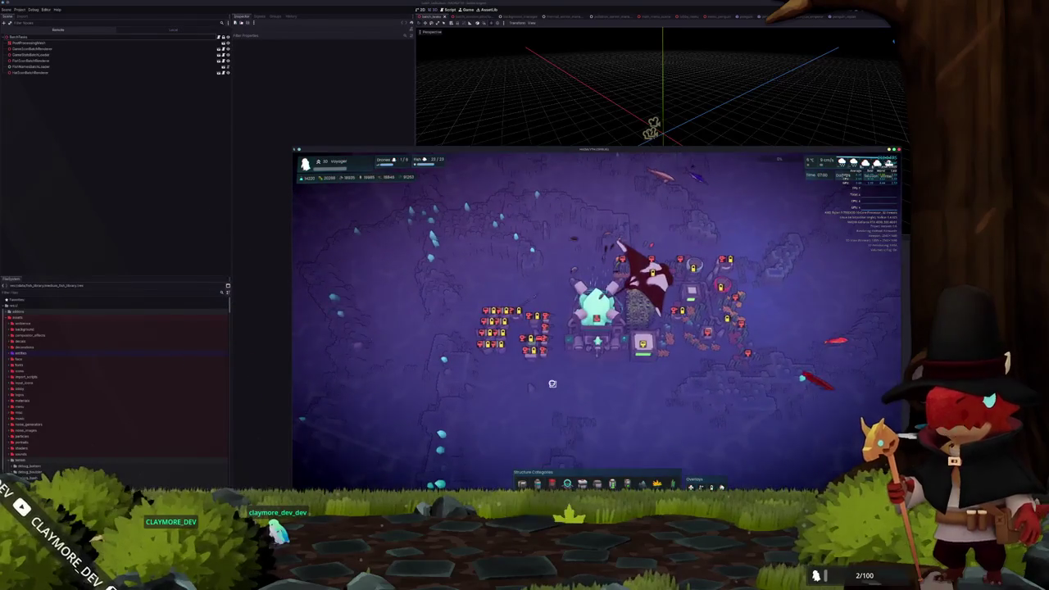
Graph the Total Draw Calls monitor and read its value at one moment.
{"action": "key", "text": "F8"}
{"action": "left_click", "coordinate": [455, 351]}
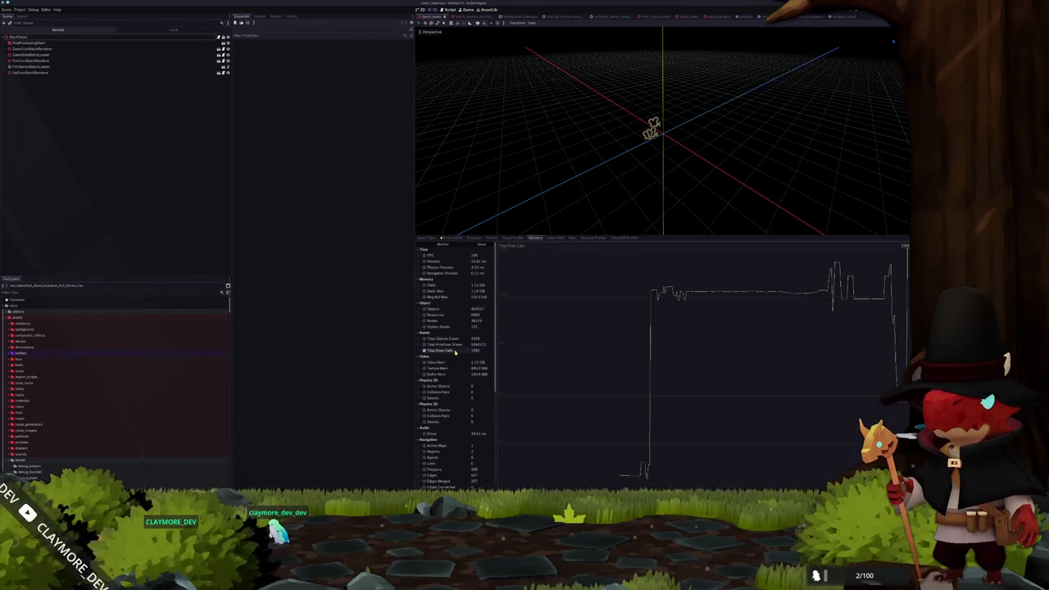
{"action": "left_click", "coordinate": [767, 295]}
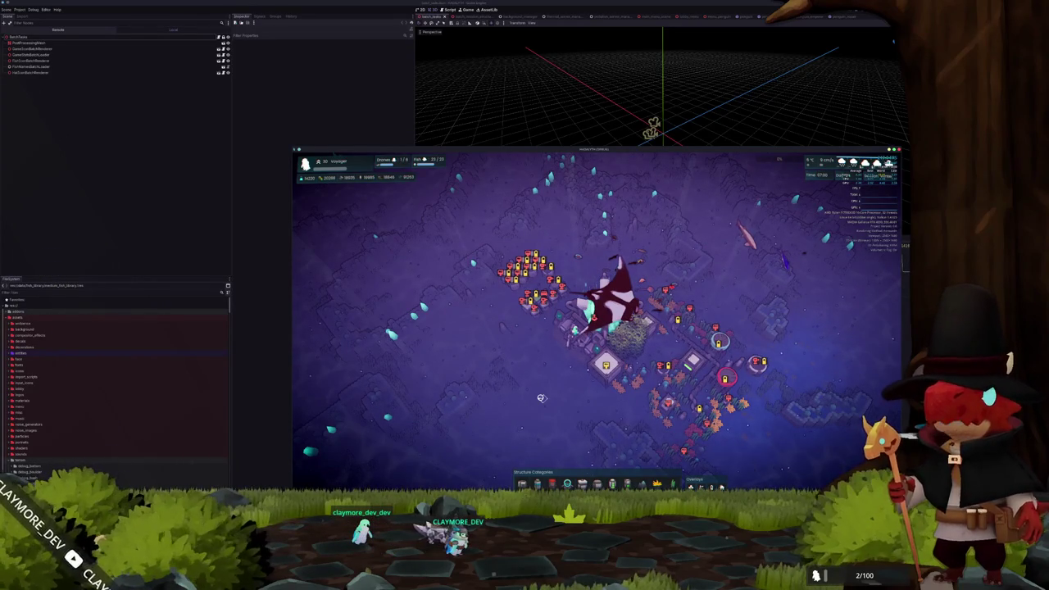
{"action": "key", "text": "super"}
Start Nsight Graphics and set up a Graphics Capture of the game executable with Automatically Connect off.
{"action": "type", "text": "re"}
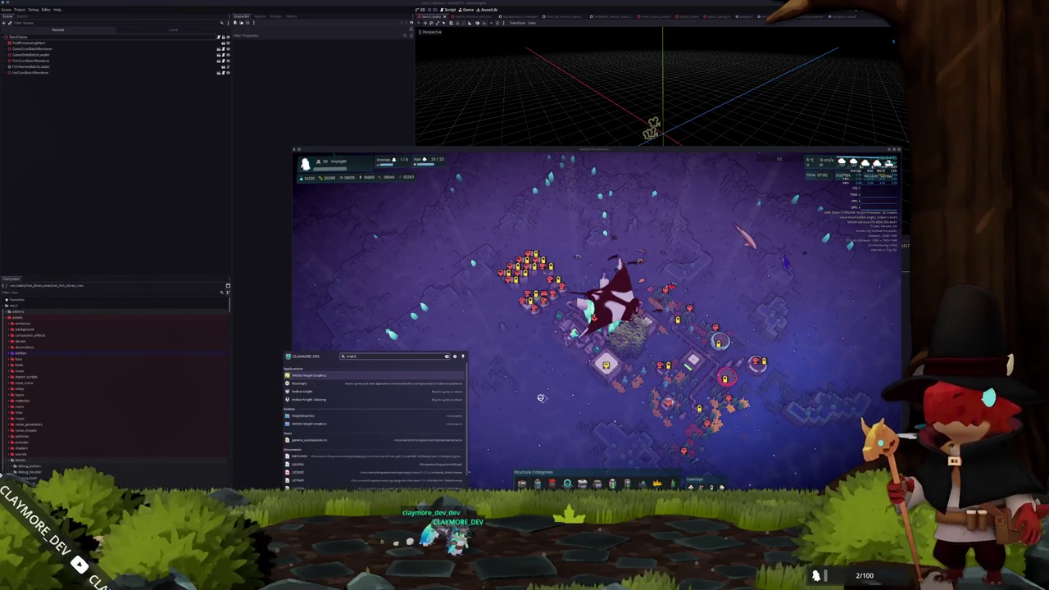
{"action": "key", "text": "Return"}
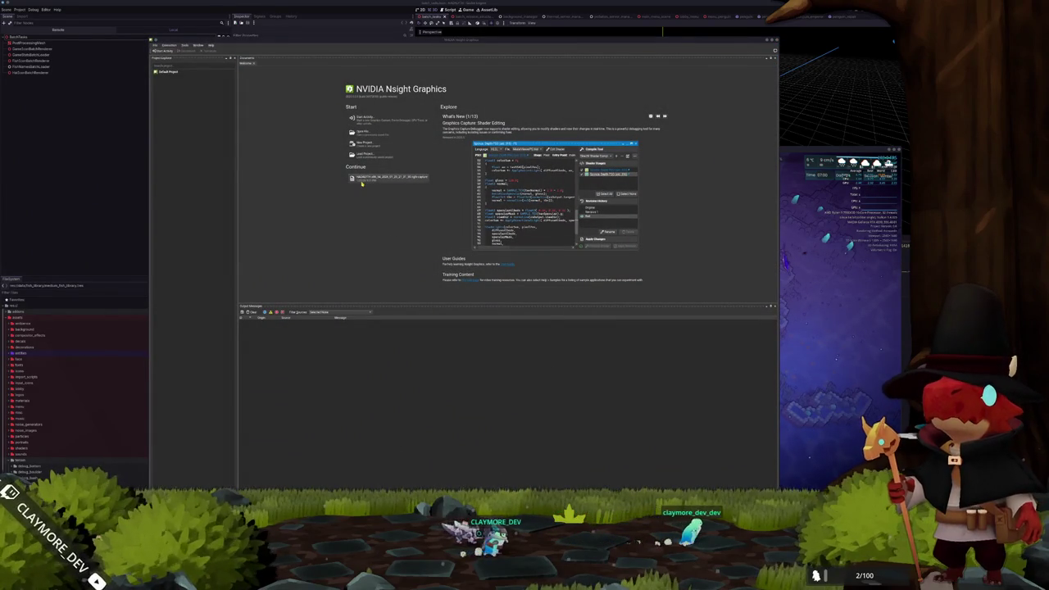
{"action": "left_click", "coordinate": [352, 177]}
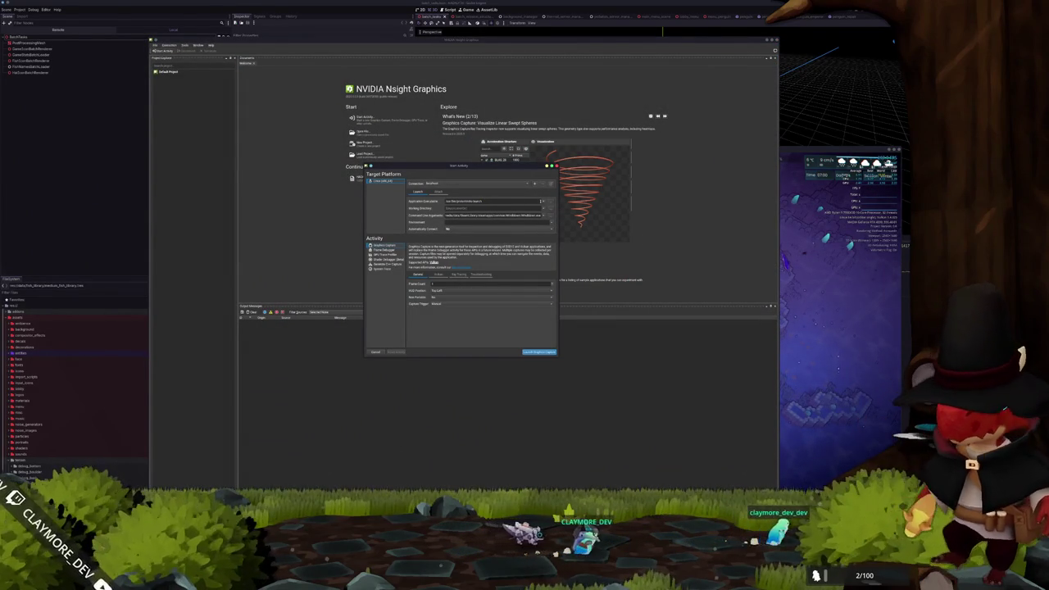
{"action": "left_click", "coordinate": [540, 201]}
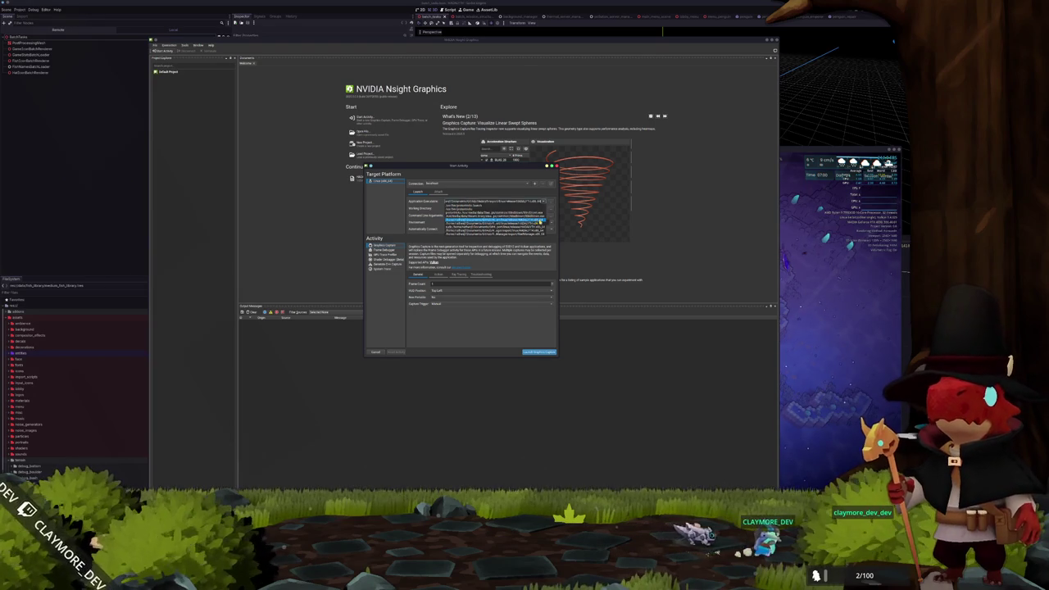
{"action": "left_click", "coordinate": [540, 221]}
{"action": "left_click", "coordinate": [458, 229]}
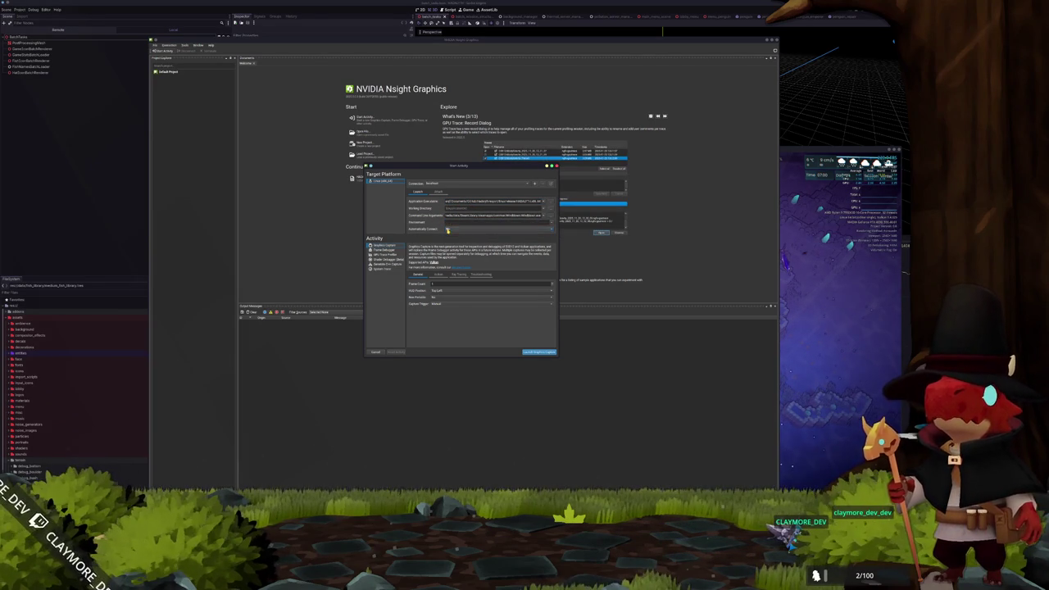
{"action": "left_click", "coordinate": [460, 230]}
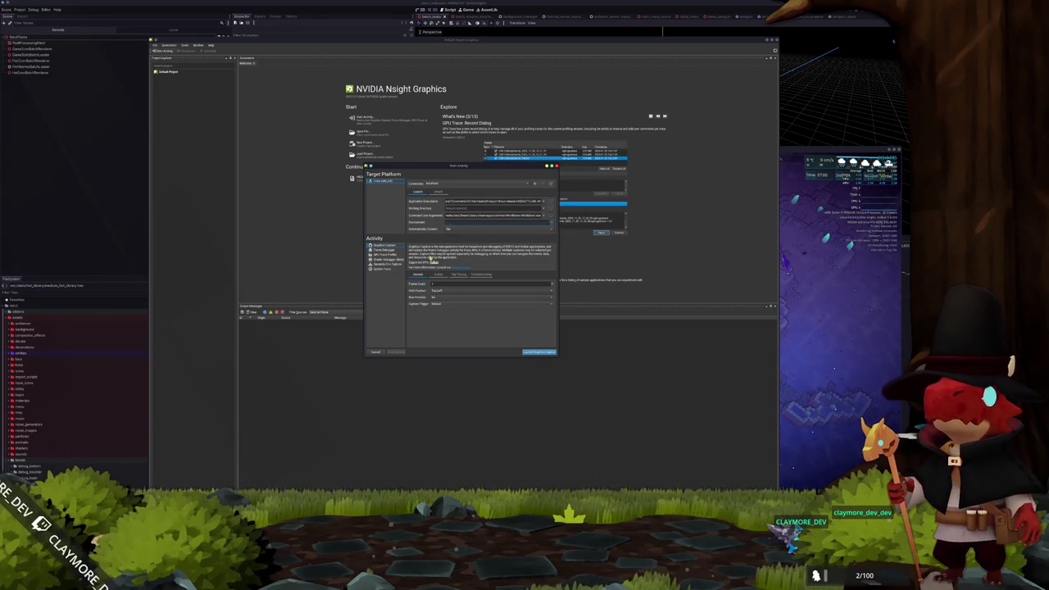
{"action": "left_click", "coordinate": [539, 352]}
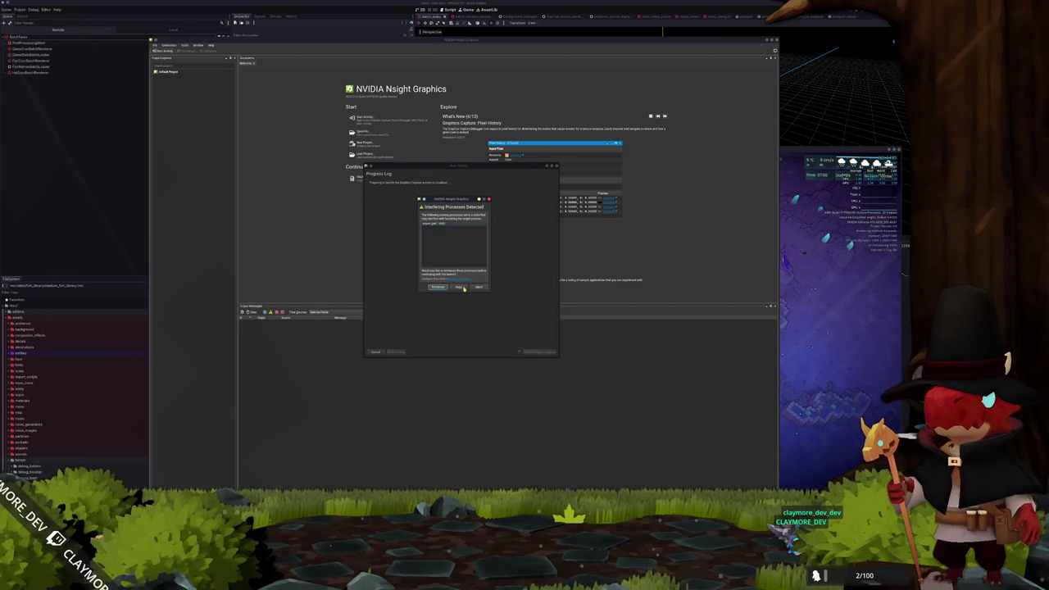
{"action": "left_click", "coordinate": [478, 286]}
{"action": "left_click", "coordinate": [376, 352]}
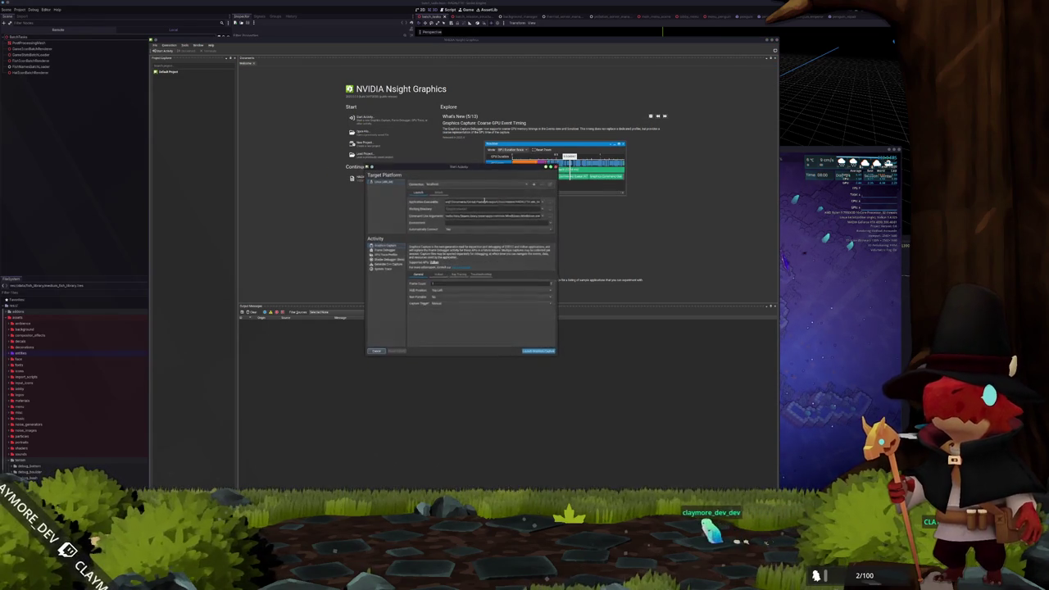
Replace the command-line arguments with '-', relaunch ignoring interfering processes, and pause the game.
{"action": "triple_click", "coordinate": [537, 215]}
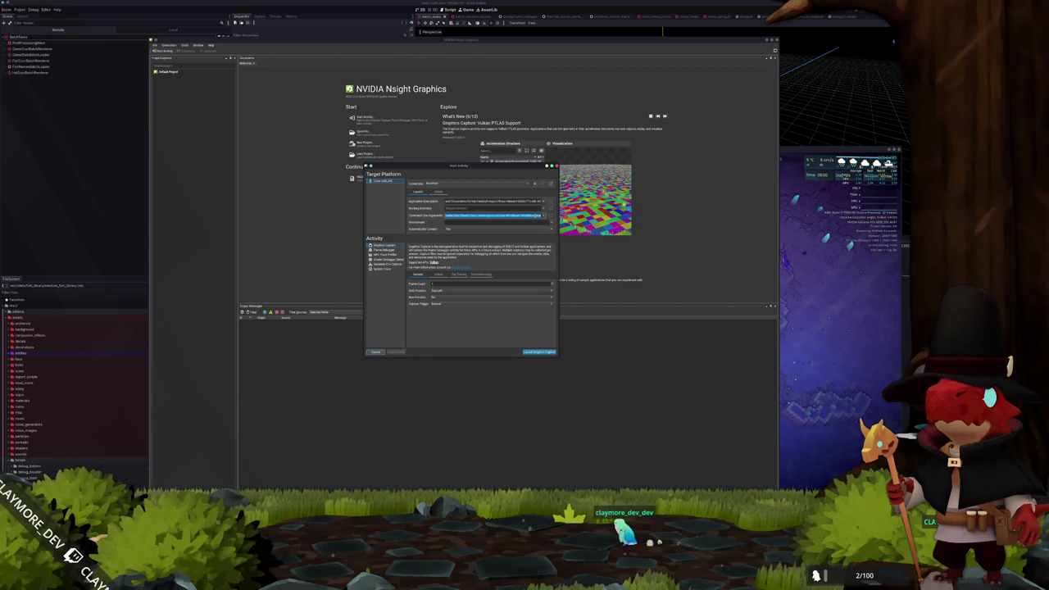
{"action": "key", "text": "BackSpace"}
{"action": "type", "text": "-"}
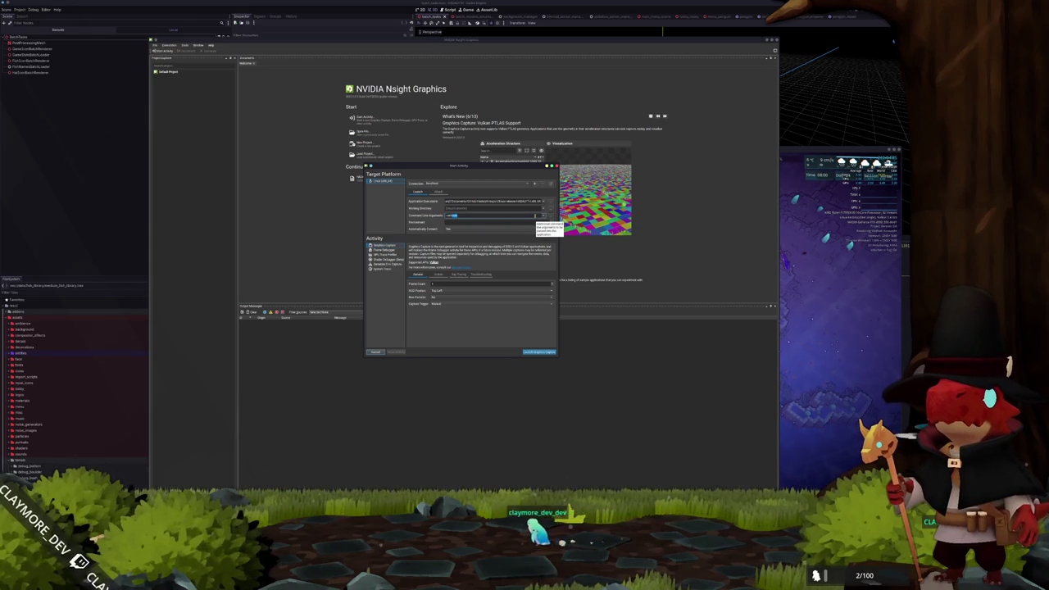
{"action": "left_click", "coordinate": [537, 352]}
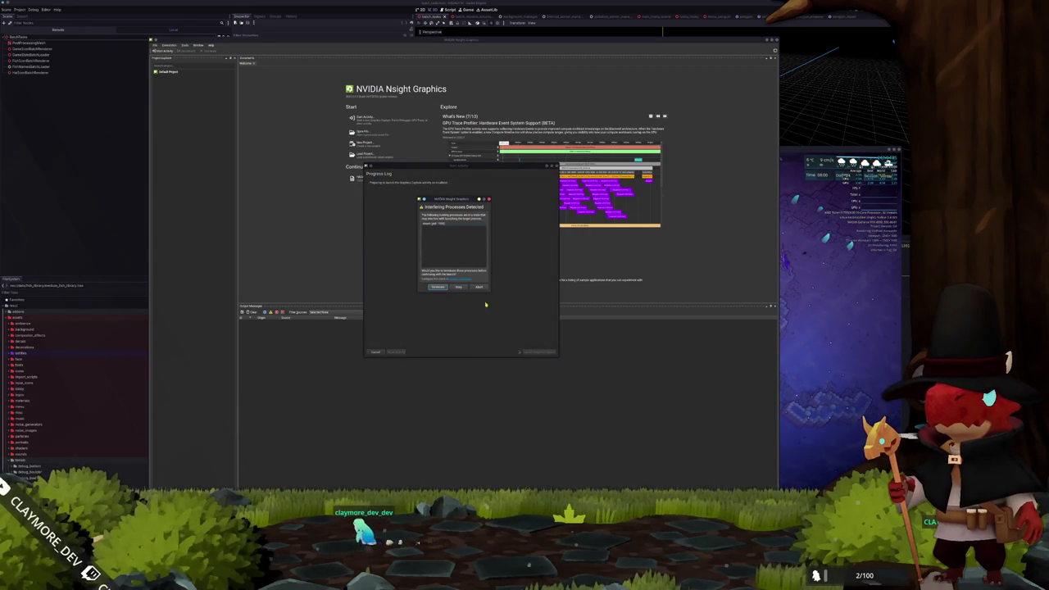
{"action": "left_click", "coordinate": [458, 288]}
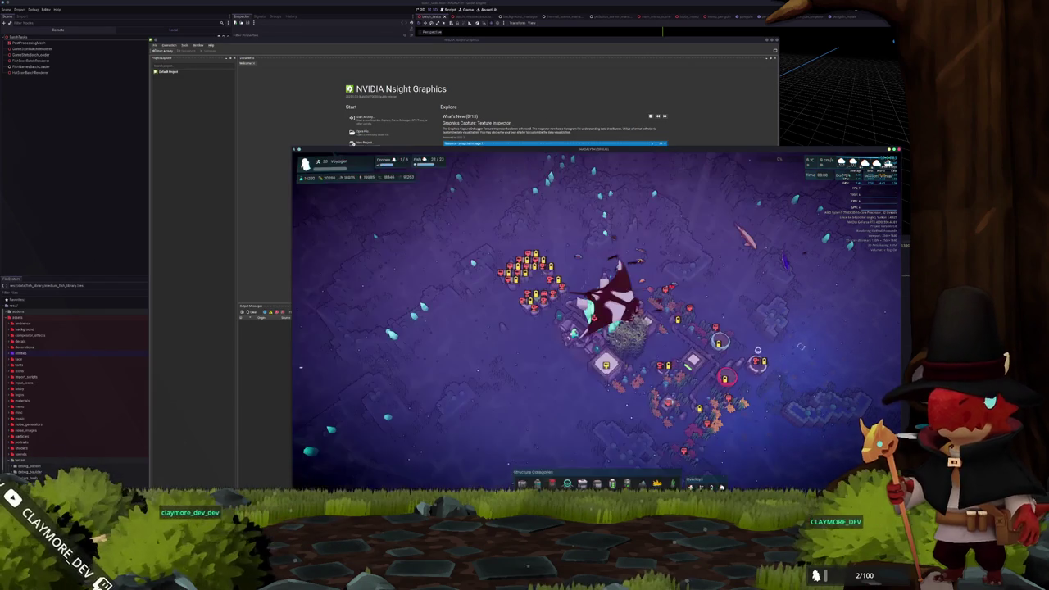
{"action": "key", "text": "Escape"}
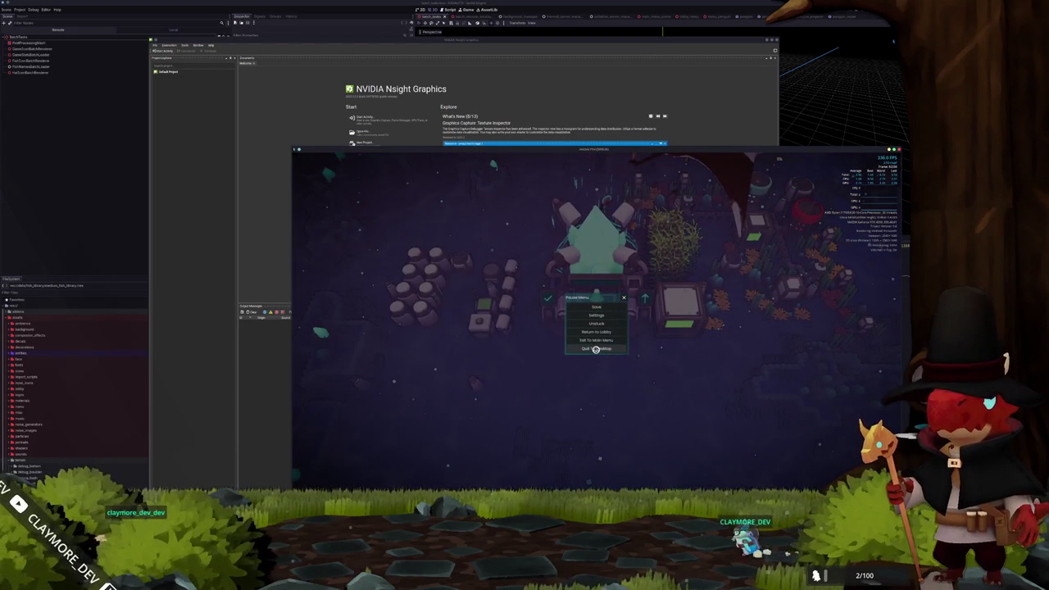
Quit the game and uncomment the server update calls in game_state.gd.
{"action": "left_click", "coordinate": [596, 349]}
{"action": "key", "text": "alt+Tab"}
{"action": "mouse_move", "coordinate": [285, 332]}
{"action": "left_mouse_down"}
{"action": "mouse_move", "coordinate": [182, 321]}
{"action": "mouse_move", "coordinate": [182, 244]}
{"action": "mouse_move", "coordinate": [182, 254]}
{"action": "left_mouse_up"}
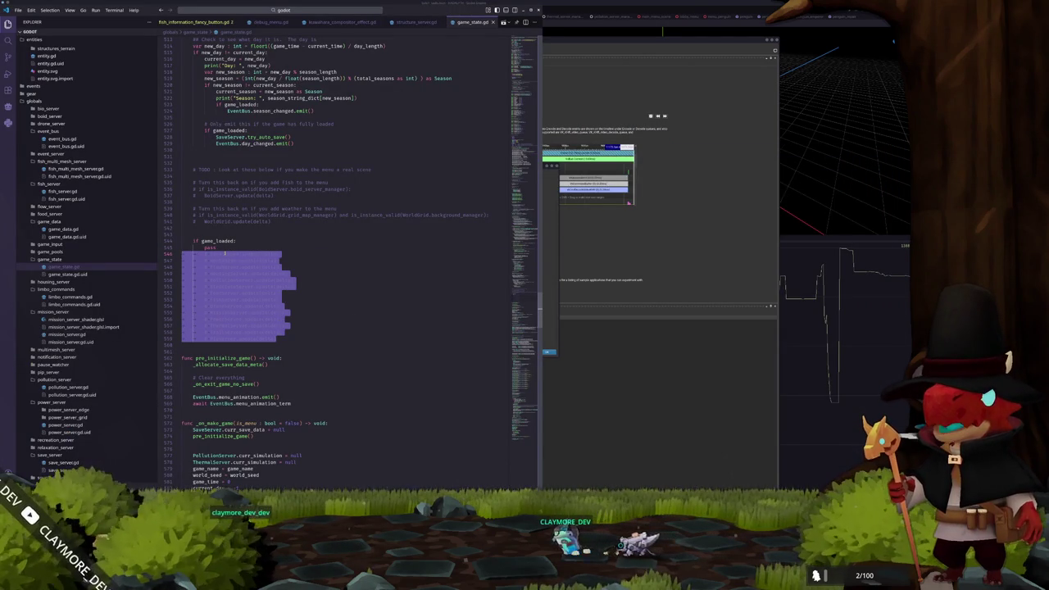
{"action": "key", "text": "ctrl+slash"}
{"action": "key", "text": "Up"}
{"action": "key", "text": "ctrl+shift+k"}
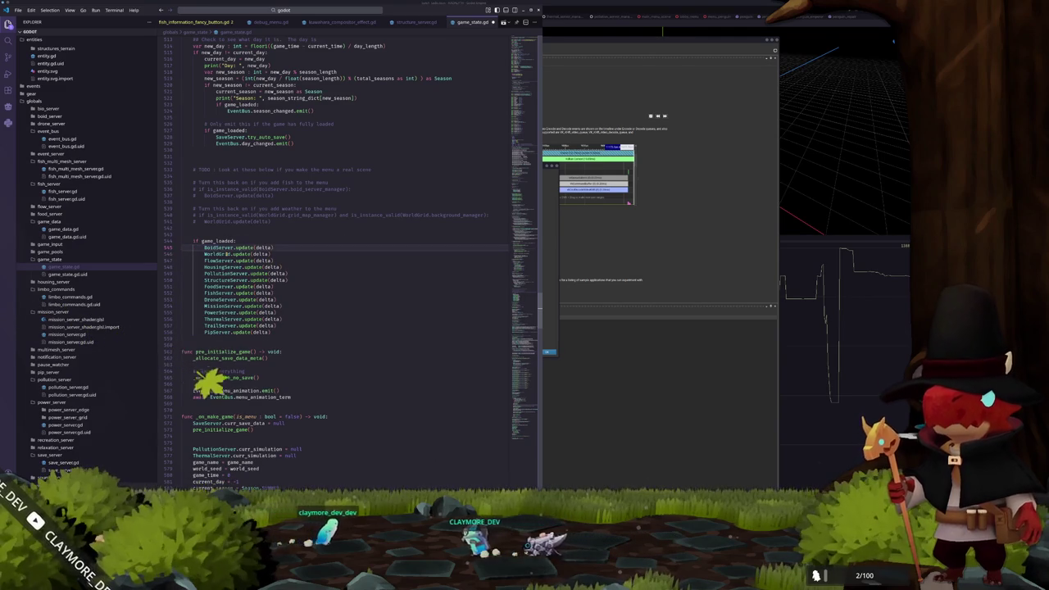
Relaunch Habalyth with graphics capture from Nsight, past the interfering-processes warning, and open its Play menu.
{"action": "left_click", "coordinate": [544, 351]}
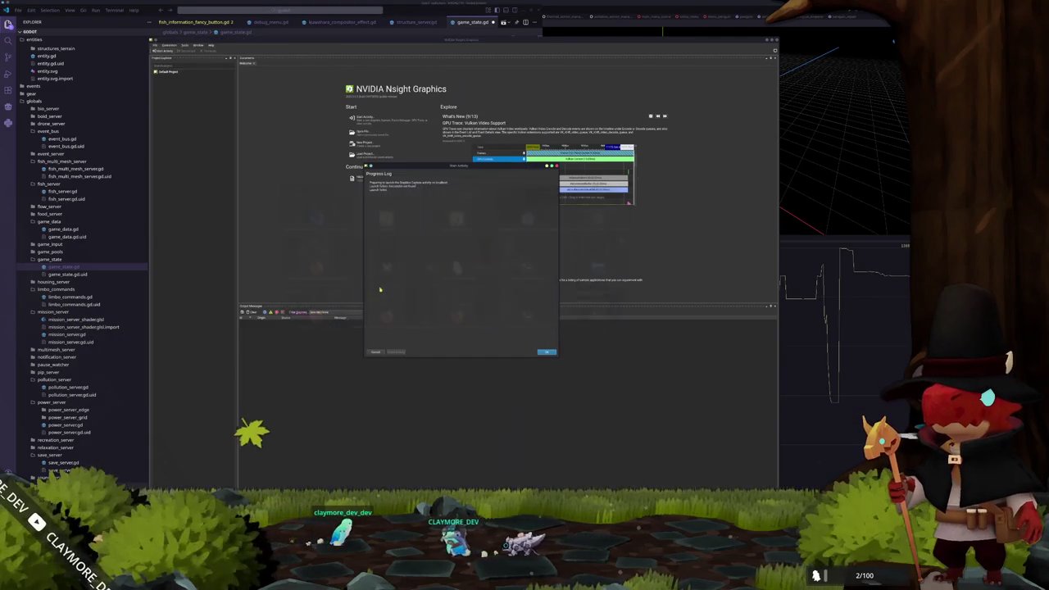
{"action": "left_click", "coordinate": [546, 352]}
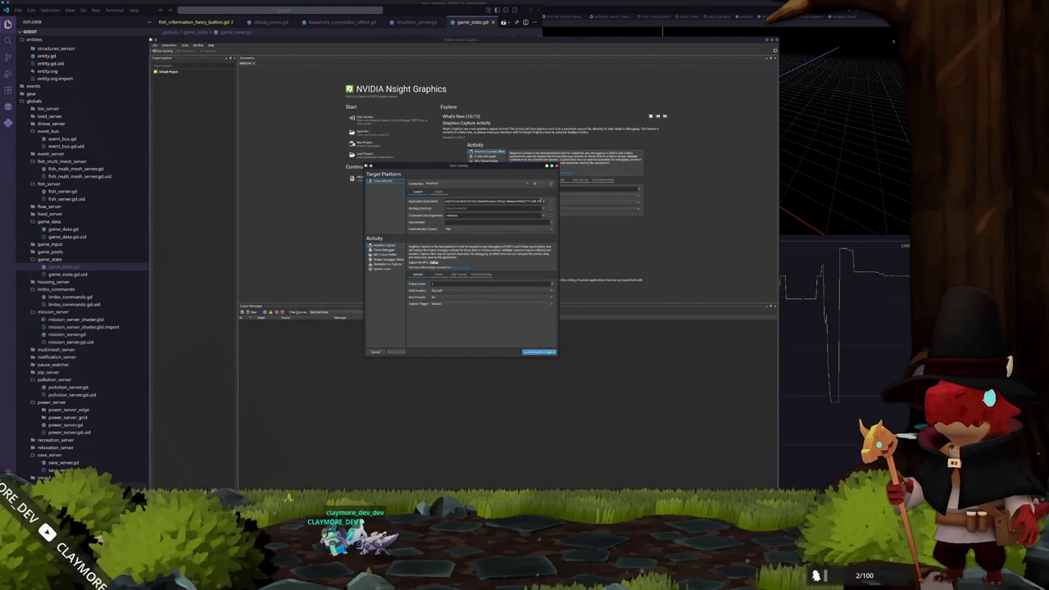
{"action": "double_click", "coordinate": [472, 201]}
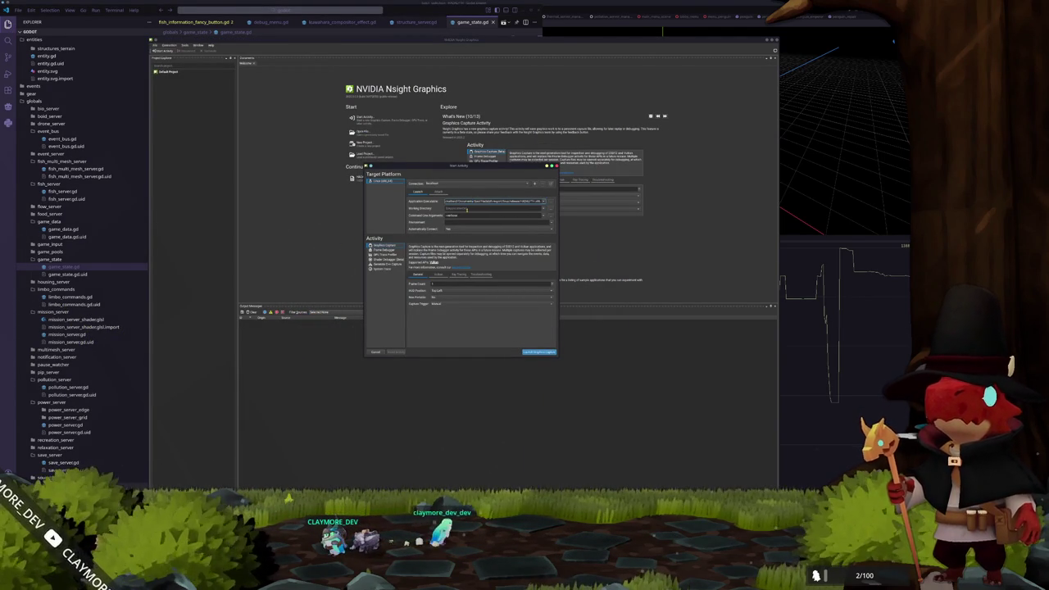
{"action": "left_click", "coordinate": [545, 352]}
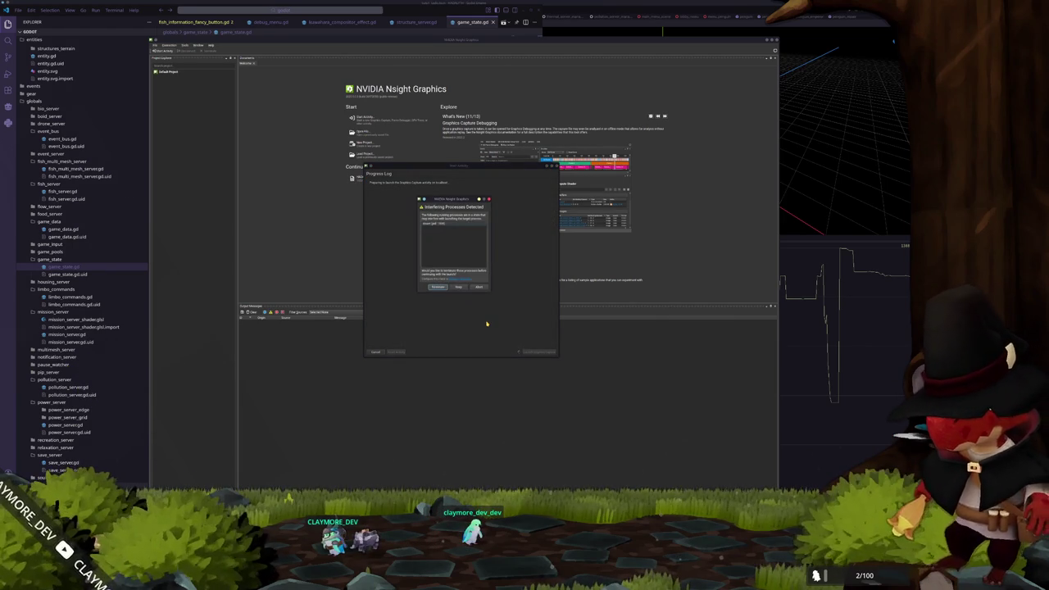
{"action": "left_click", "coordinate": [456, 287]}
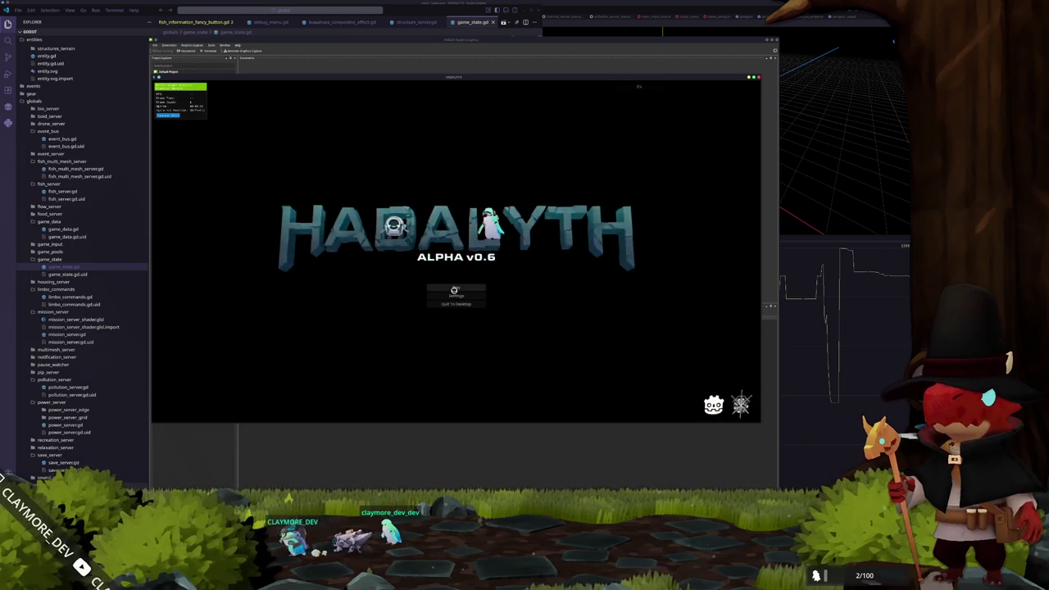
{"action": "left_click", "coordinate": [450, 288]}
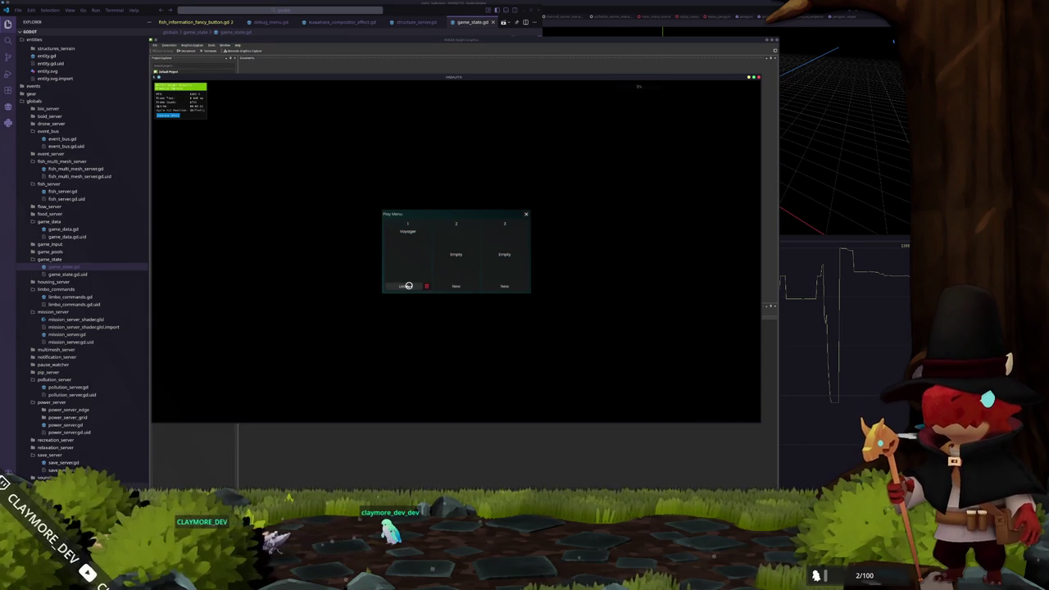
Load save slot 1, walk the player onto the circular platform, and capture a frame with F11.
{"action": "left_click", "coordinate": [408, 285]}
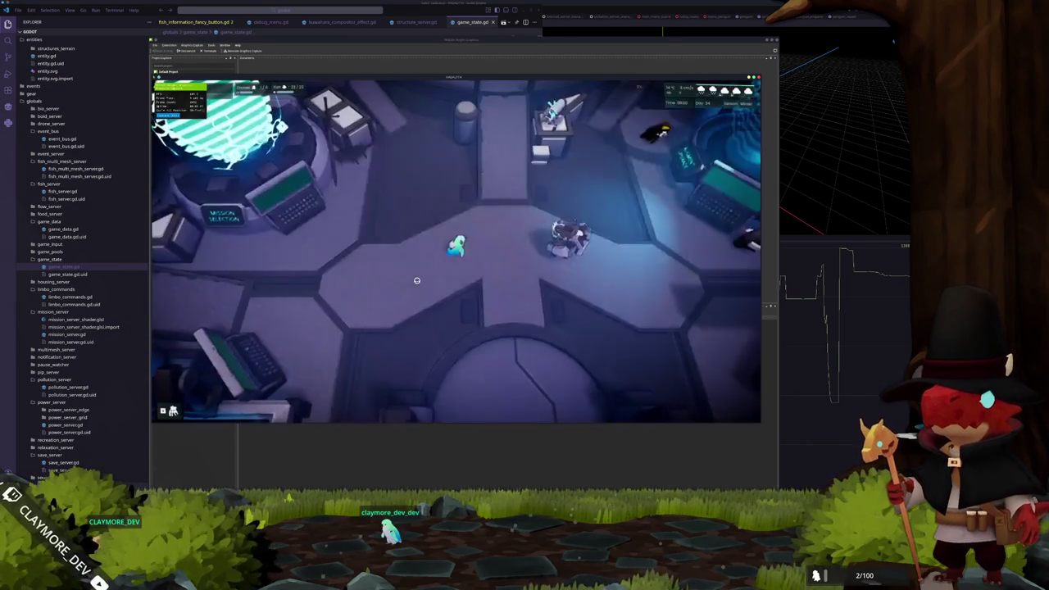
{"action": "key", "text": "s"}
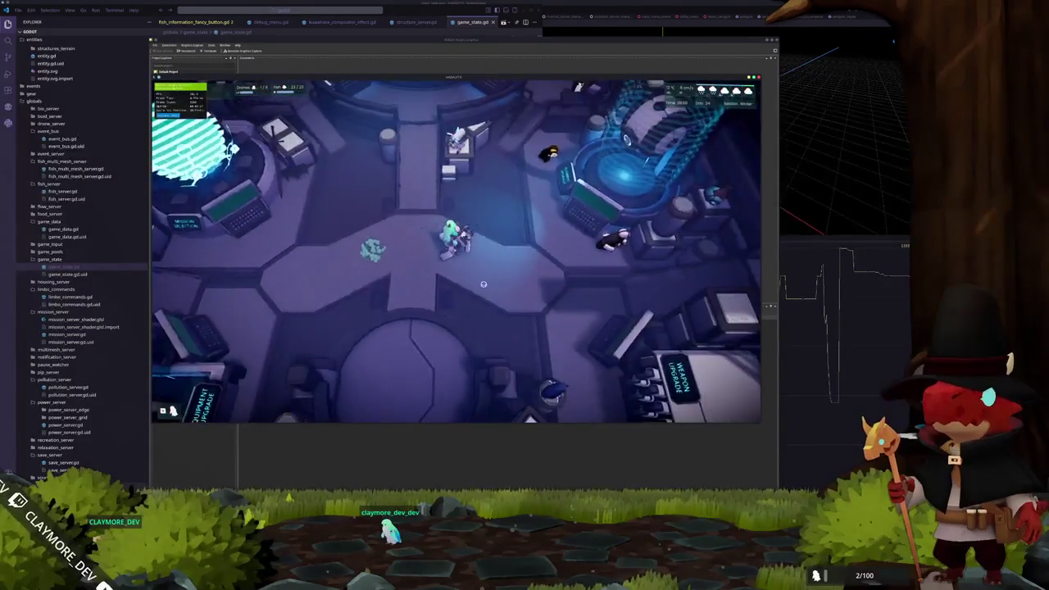
{"action": "key", "text": "s"}
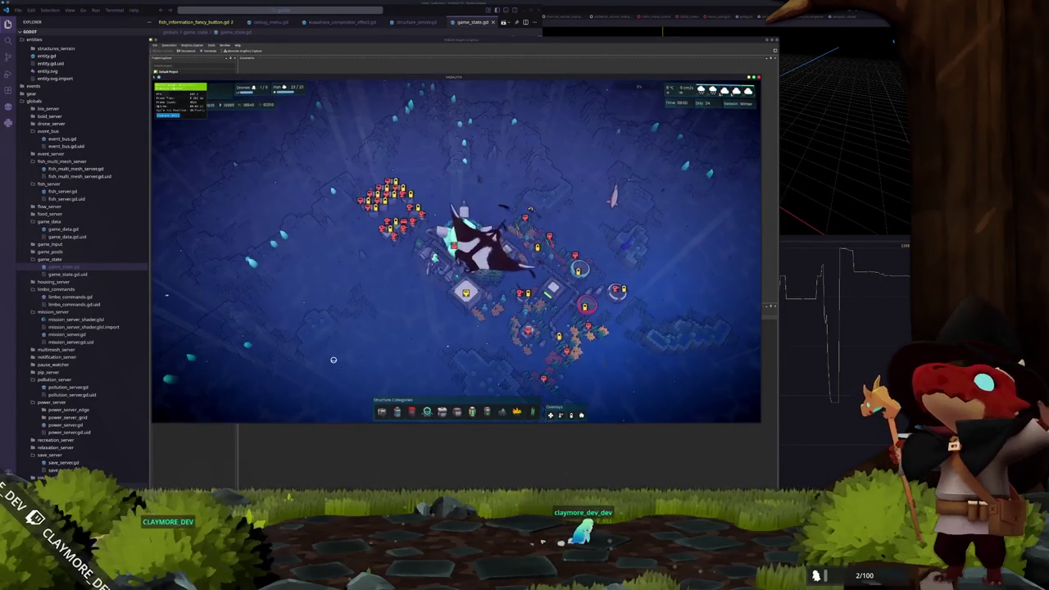
{"action": "key", "text": "F11"}
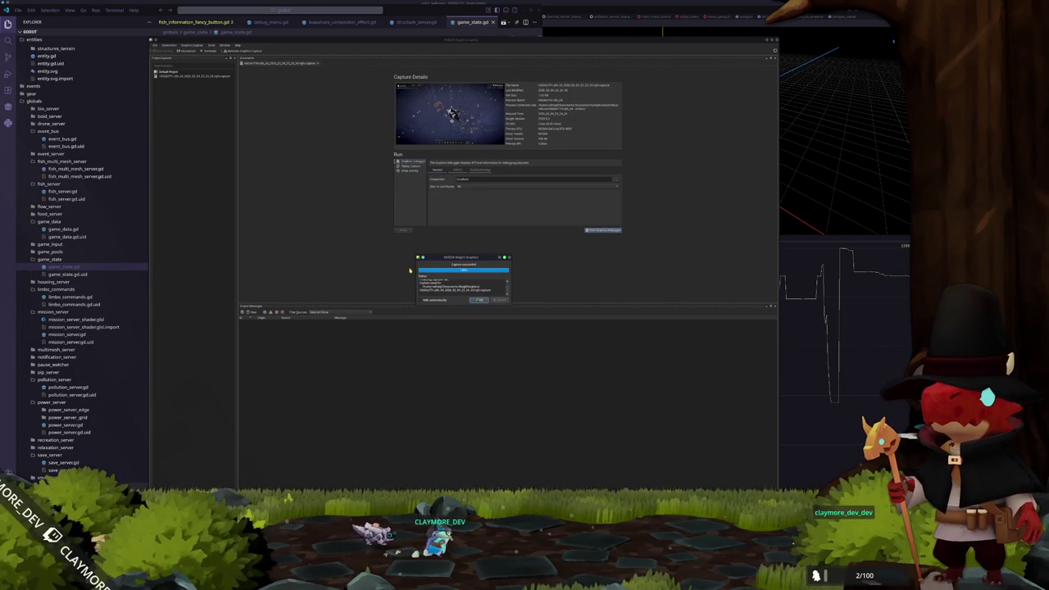
Dismiss the capture-succeeded notice and start replaying the capture with Replay Capture.
{"action": "left_click", "coordinate": [479, 300]}
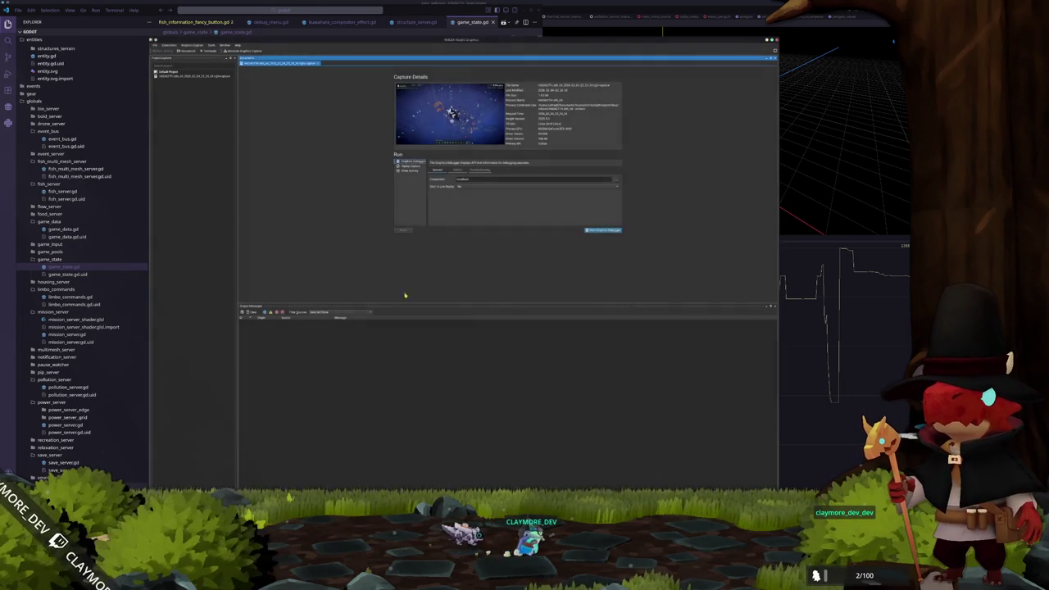
{"action": "left_click", "coordinate": [412, 167]}
{"action": "left_click", "coordinate": [603, 230]}
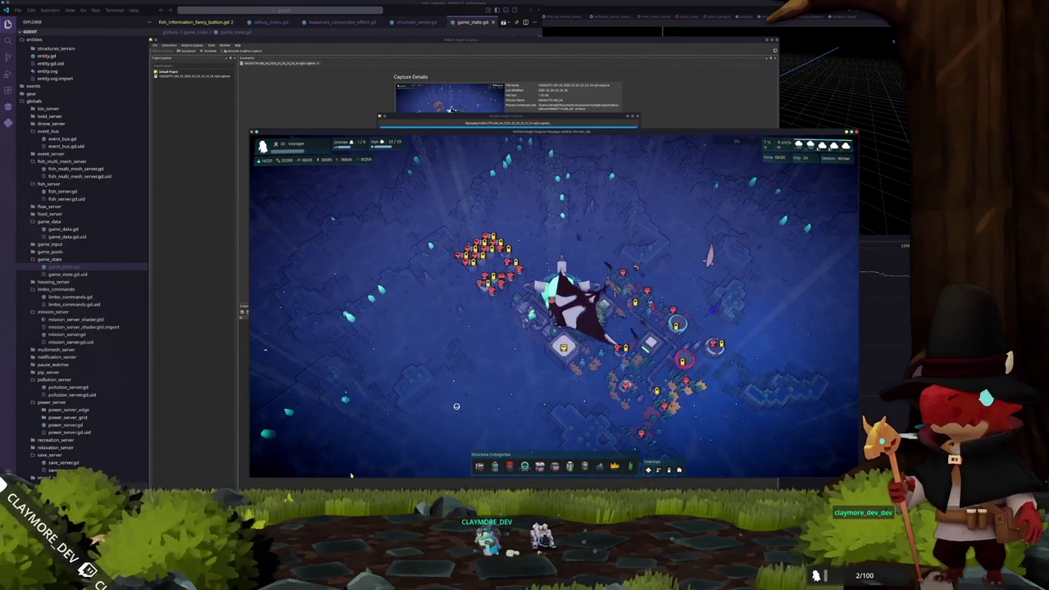
Move the replayed game window down and right and the replay log to the lower left.
{"action": "mouse_move", "coordinate": [422, 137]}
{"action": "left_mouse_down"}
{"action": "mouse_move", "coordinate": [395, 312]}
{"action": "mouse_move", "coordinate": [394, 297]}
{"action": "left_mouse_up"}
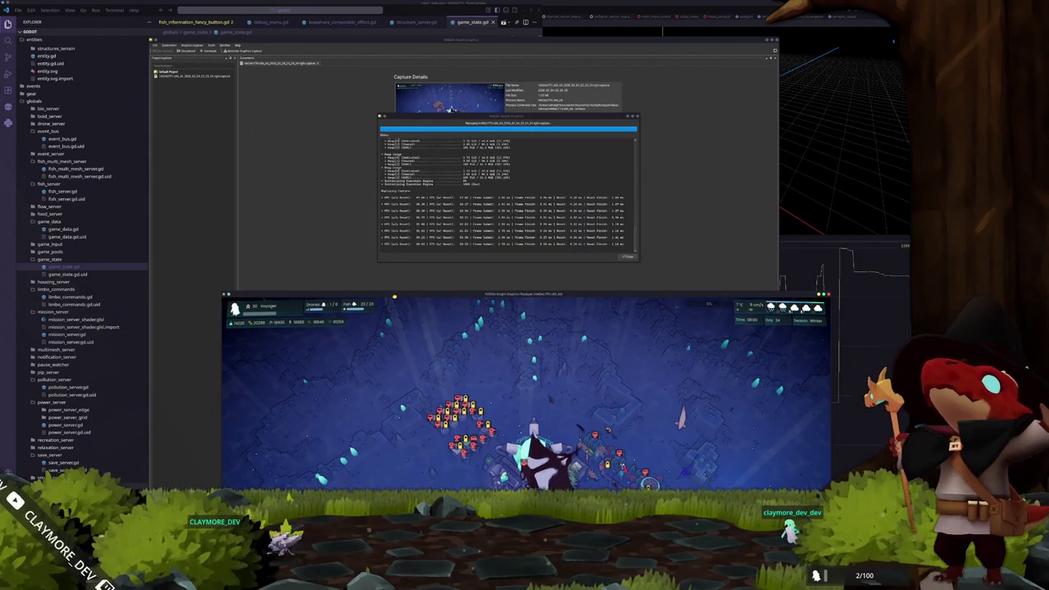
{"action": "left_click_drag", "start_coordinate": [394, 298], "coordinate": [387, 136]}
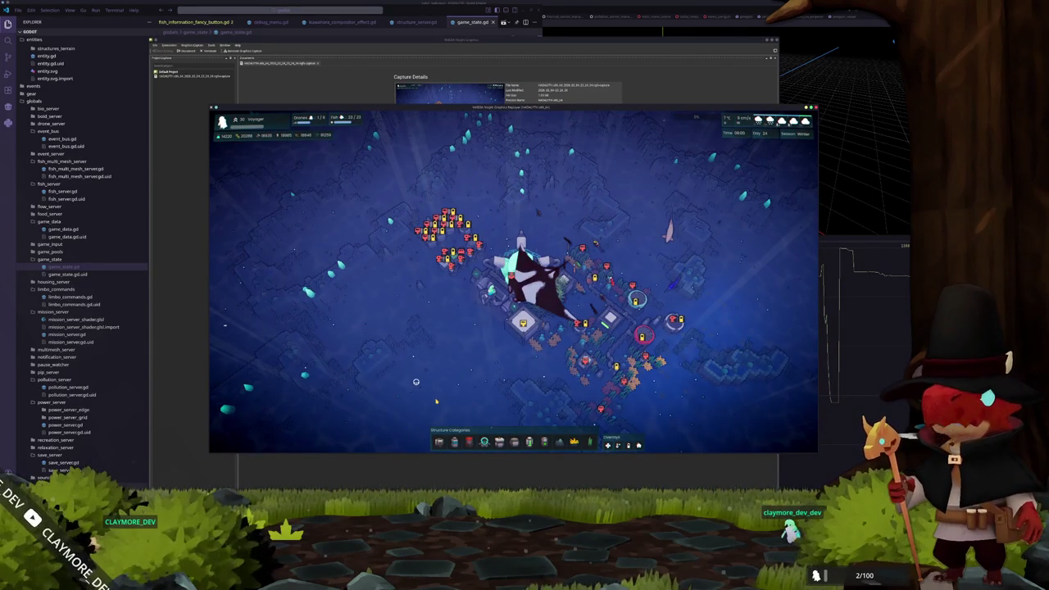
{"action": "mouse_move", "coordinate": [393, 112]}
{"action": "left_mouse_down"}
{"action": "mouse_move", "coordinate": [462, 212]}
{"action": "mouse_move", "coordinate": [562, 253]}
{"action": "mouse_move", "coordinate": [562, 281]}
{"action": "mouse_move", "coordinate": [557, 266]}
{"action": "mouse_move", "coordinate": [571, 263]}
{"action": "left_mouse_up"}
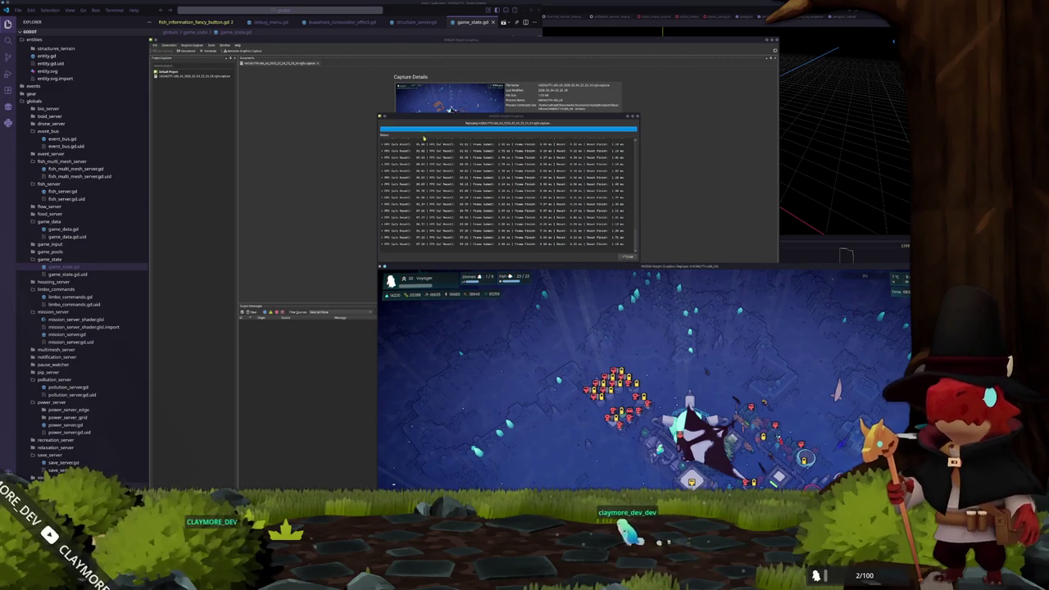
{"action": "mouse_move", "coordinate": [521, 119]}
{"action": "left_mouse_down"}
{"action": "mouse_move", "coordinate": [459, 129]}
{"action": "mouse_move", "coordinate": [206, 222]}
{"action": "mouse_move", "coordinate": [213, 242]}
{"action": "left_mouse_up"}
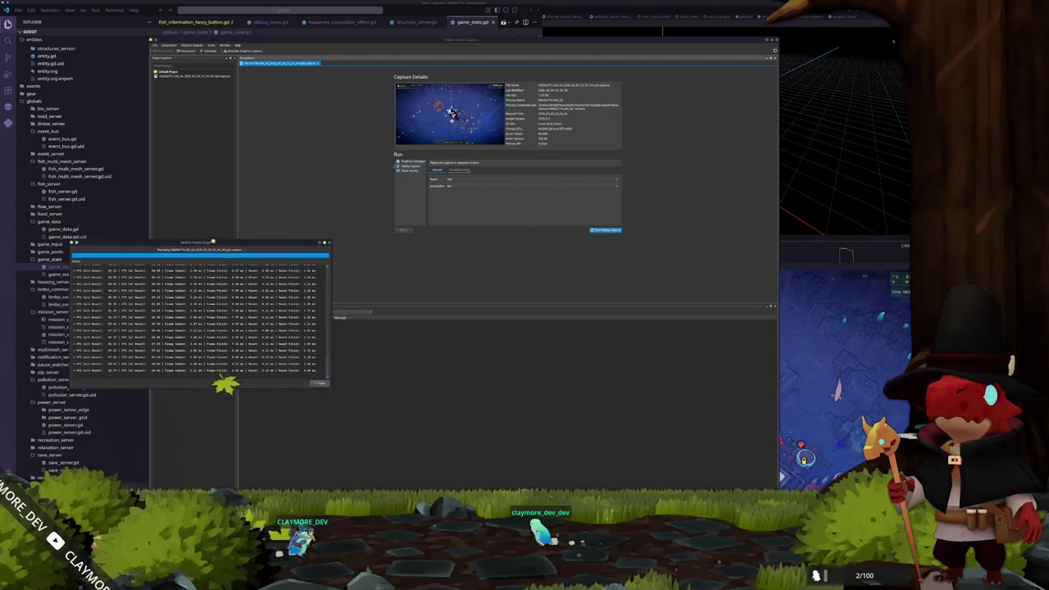
Compare the Run activities, then choose Replay Capture with a new Reset value and start it.
{"action": "left_click", "coordinate": [409, 163]}
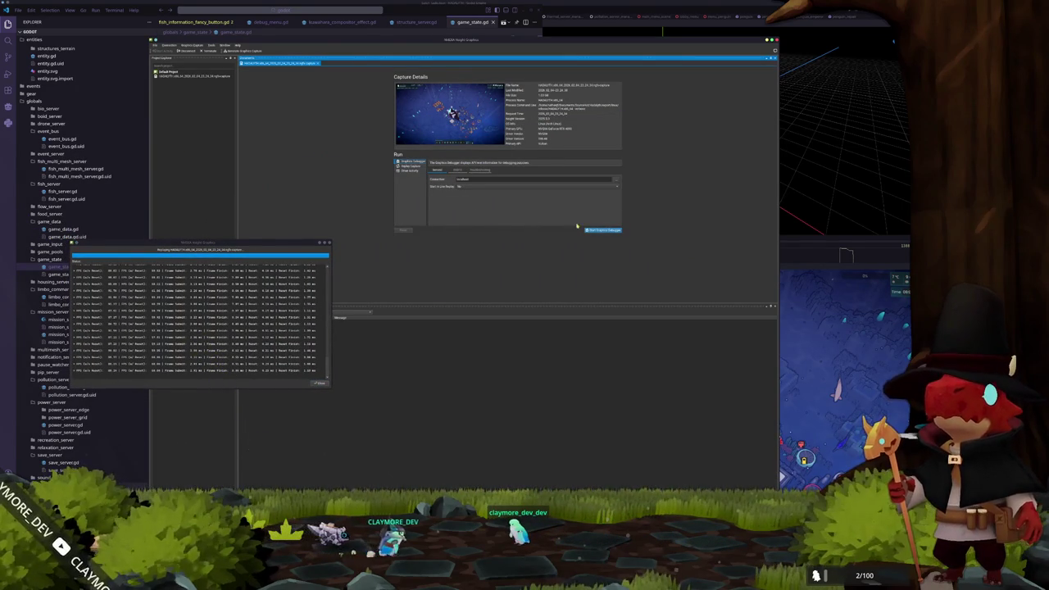
{"action": "left_click", "coordinate": [409, 170]}
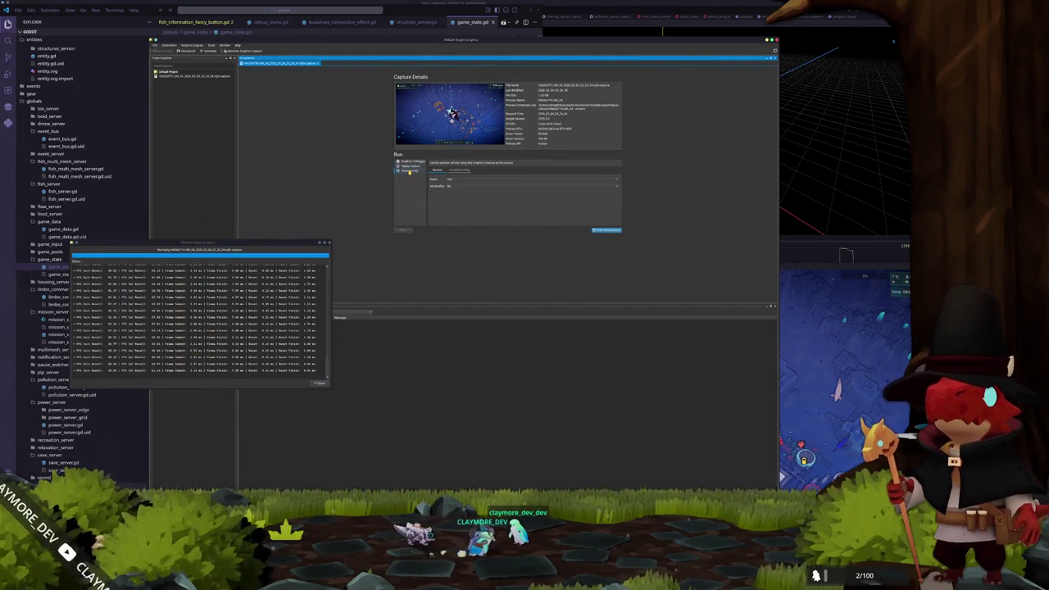
{"action": "left_click", "coordinate": [411, 162]}
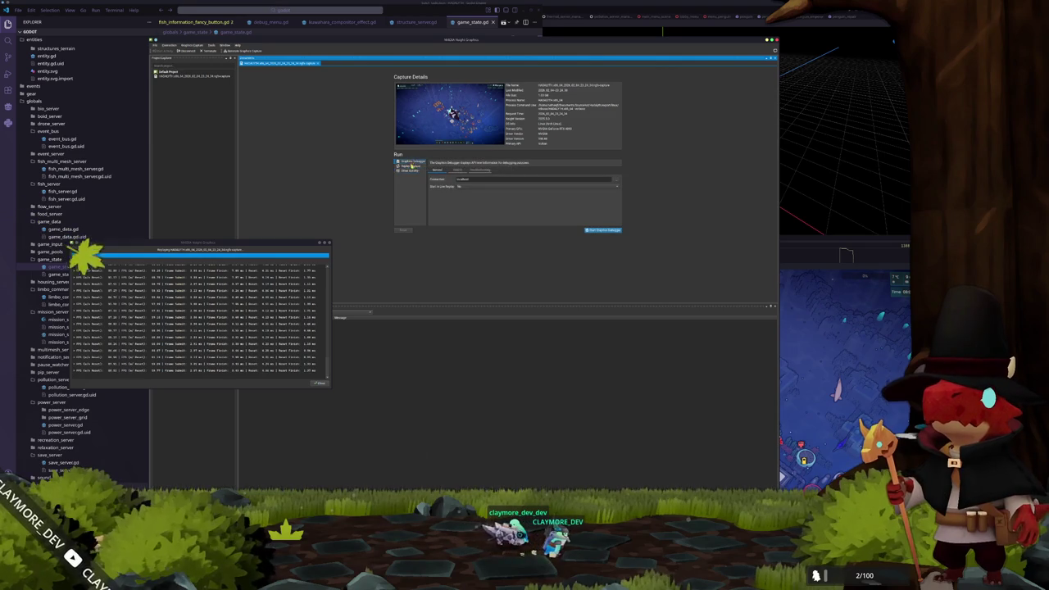
{"action": "left_click", "coordinate": [416, 166]}
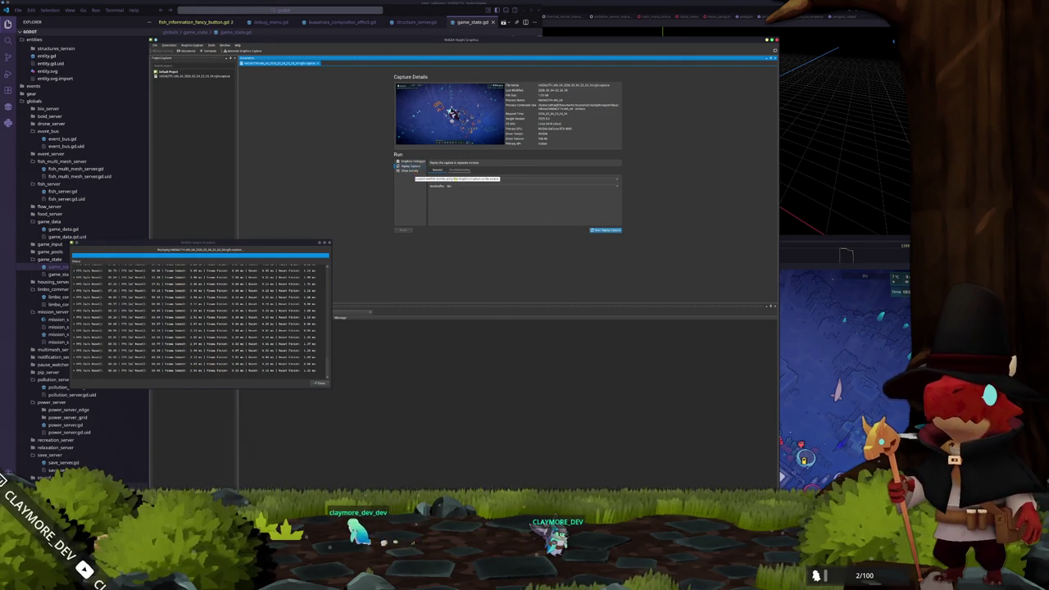
{"action": "left_click", "coordinate": [455, 181]}
{"action": "left_click", "coordinate": [455, 182]}
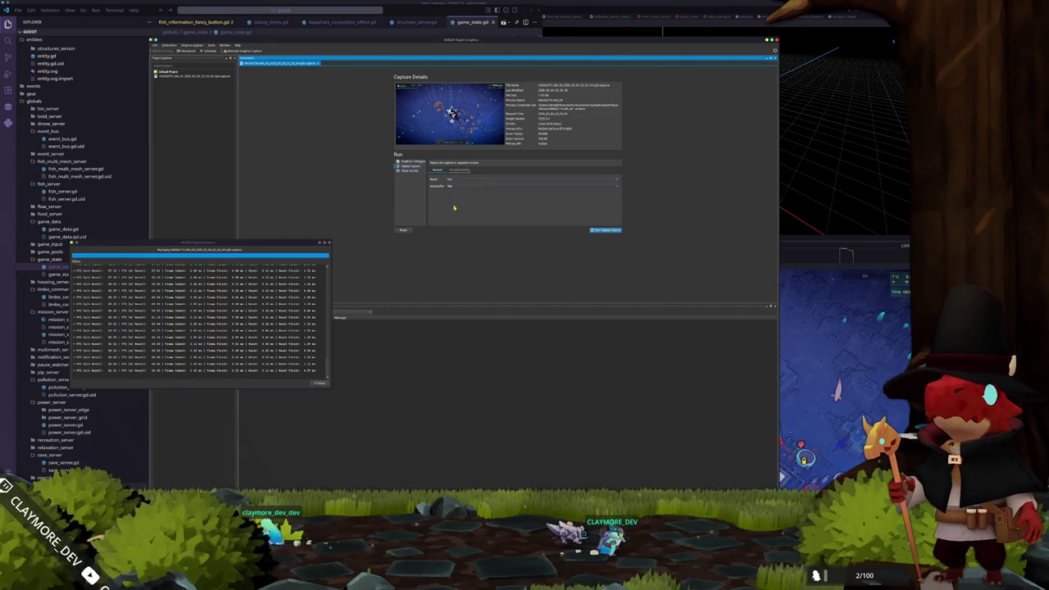
{"action": "left_click", "coordinate": [602, 230]}
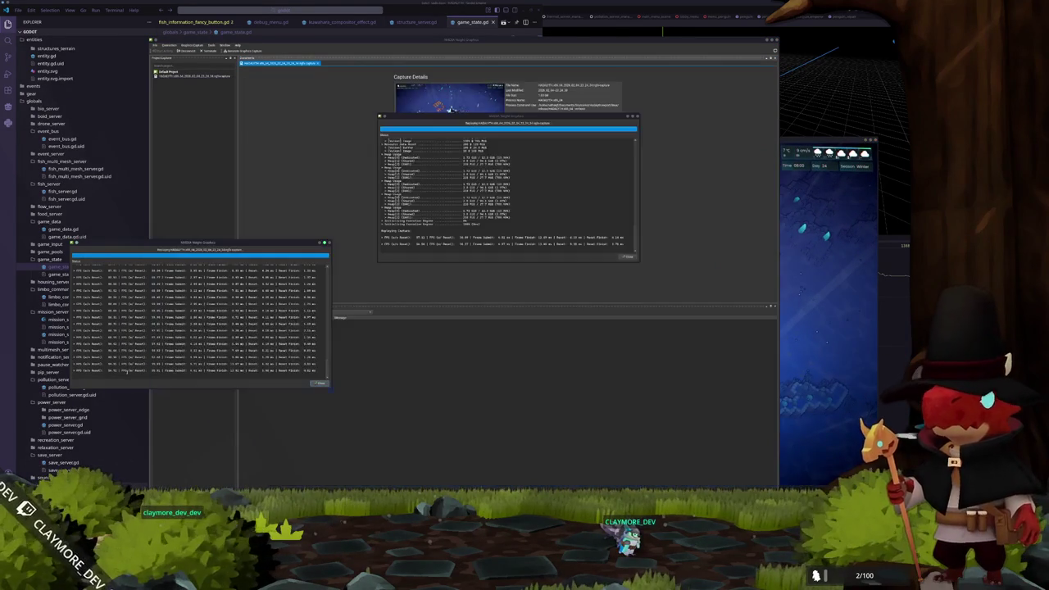
Close the earlier replay logs and game window, then start another Replay Capture.
{"action": "left_click", "coordinate": [316, 383]}
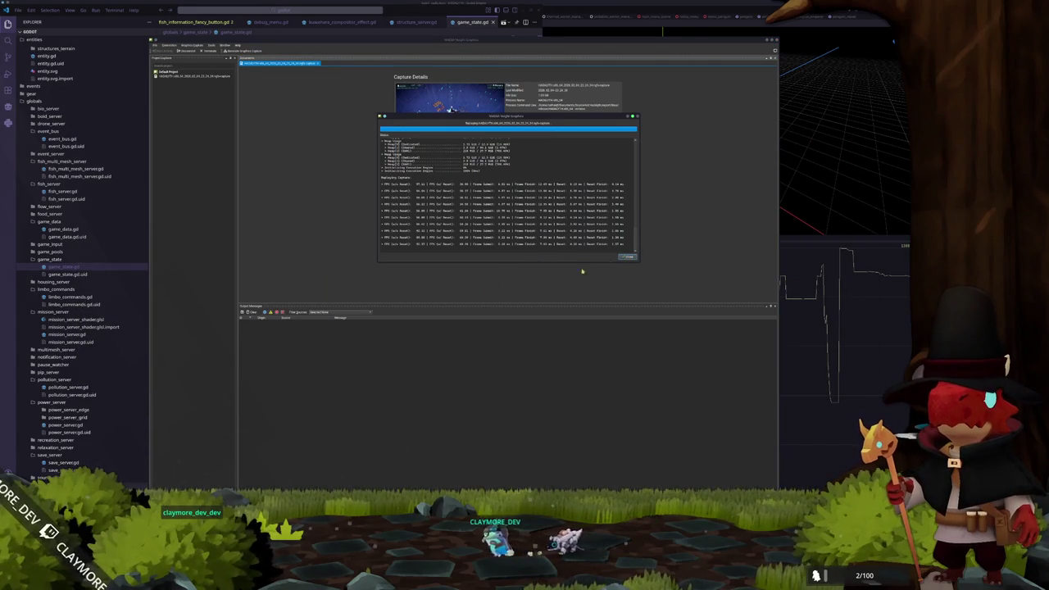
{"action": "left_click", "coordinate": [628, 258]}
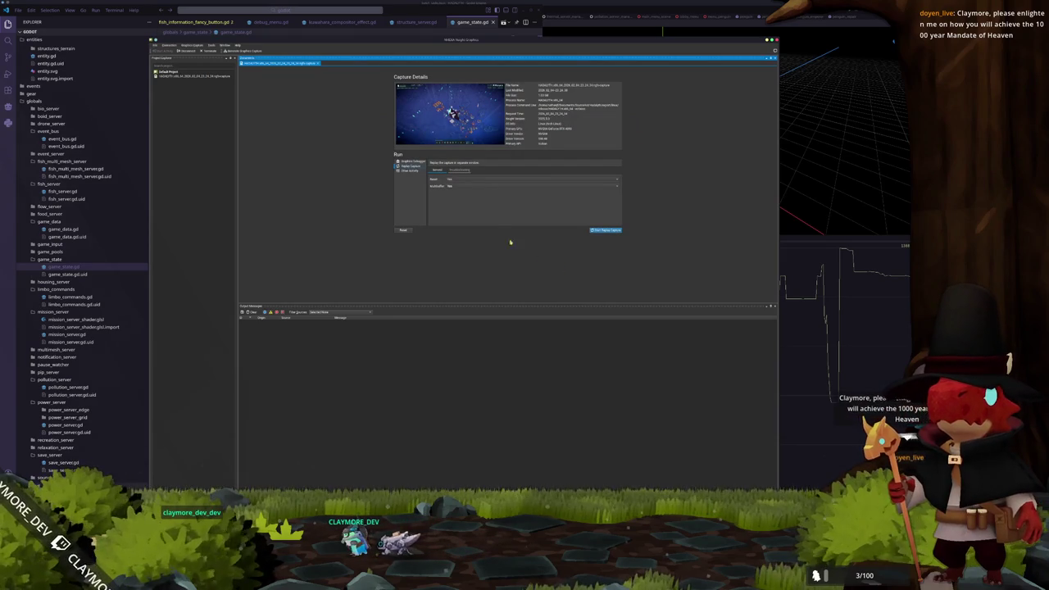
{"action": "left_click", "coordinate": [439, 170]}
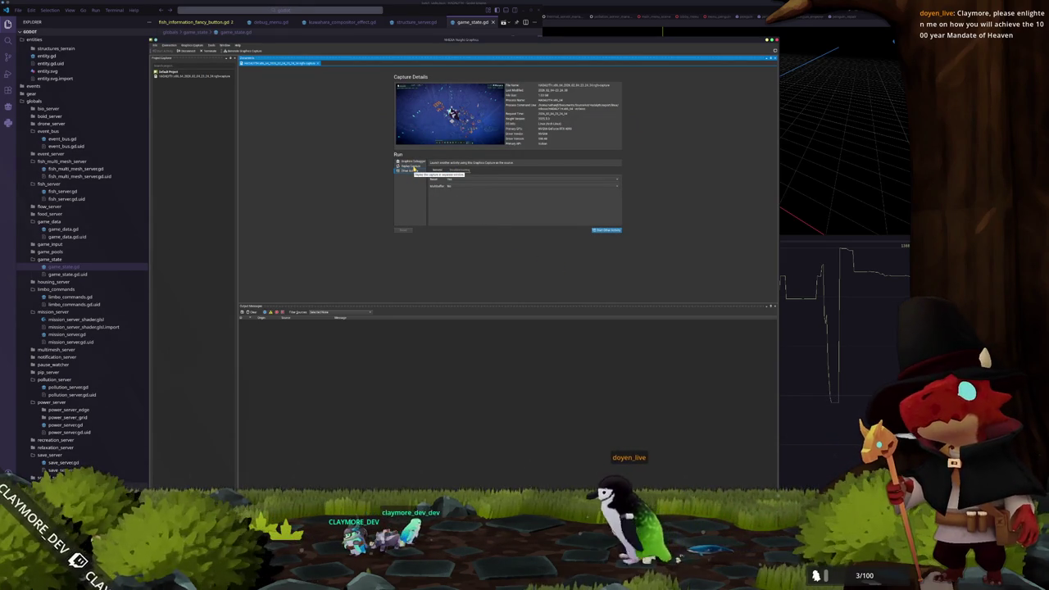
{"action": "left_click", "coordinate": [412, 167]}
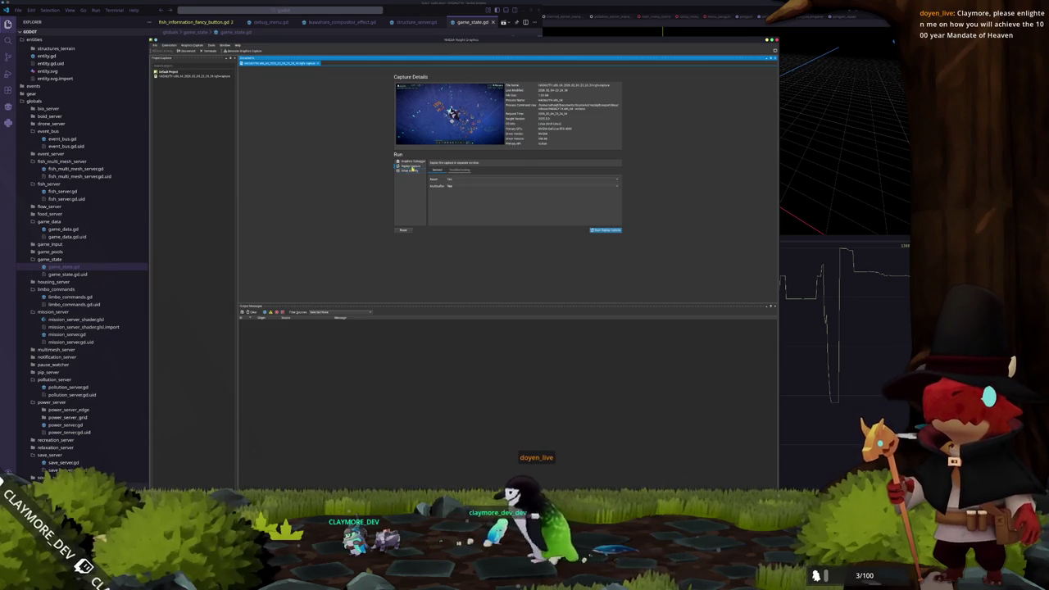
{"action": "left_click", "coordinate": [603, 230]}
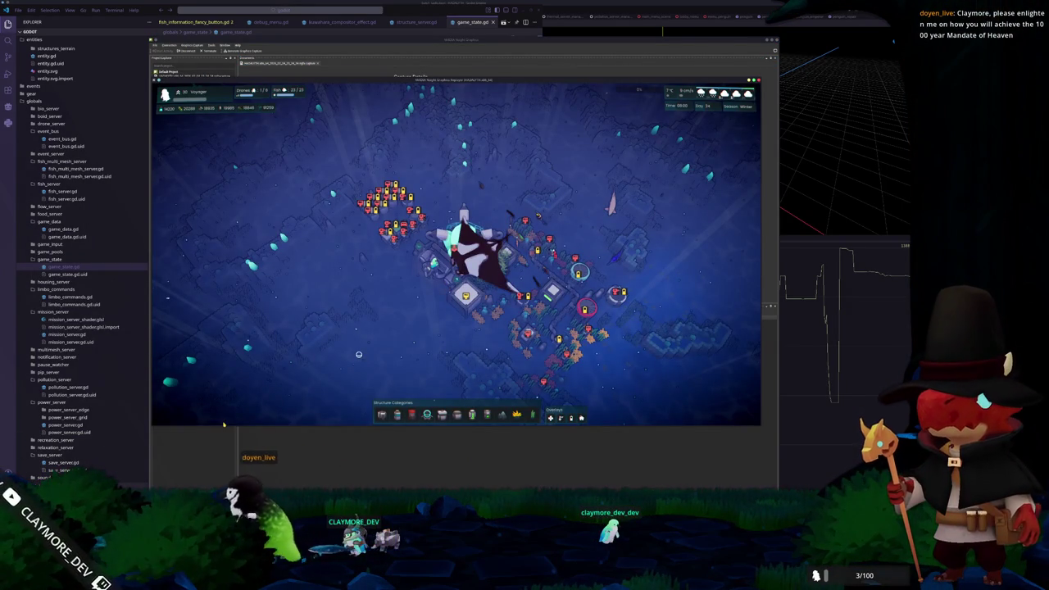
Close the replay log, start the Graphics Debugger on the capture, and terminate the running session.
{"action": "mouse_move", "coordinate": [425, 83]}
{"action": "left_mouse_down"}
{"action": "mouse_move", "coordinate": [363, 198]}
{"action": "mouse_move", "coordinate": [235, 369]}
{"action": "mouse_move", "coordinate": [467, 164]}
{"action": "mouse_move", "coordinate": [465, 146]}
{"action": "left_mouse_up"}
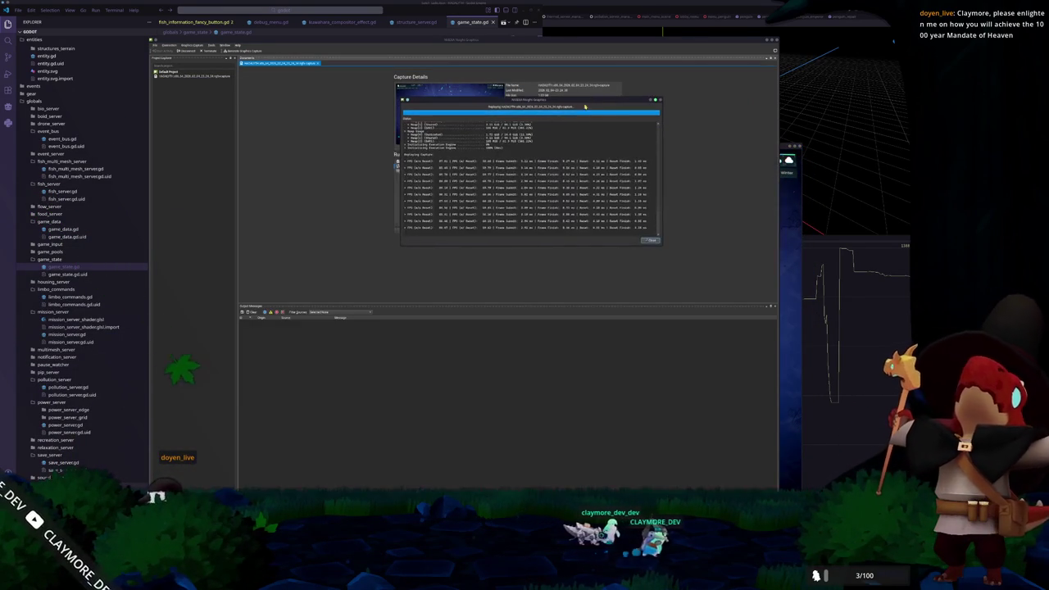
{"action": "left_click", "coordinate": [651, 241]}
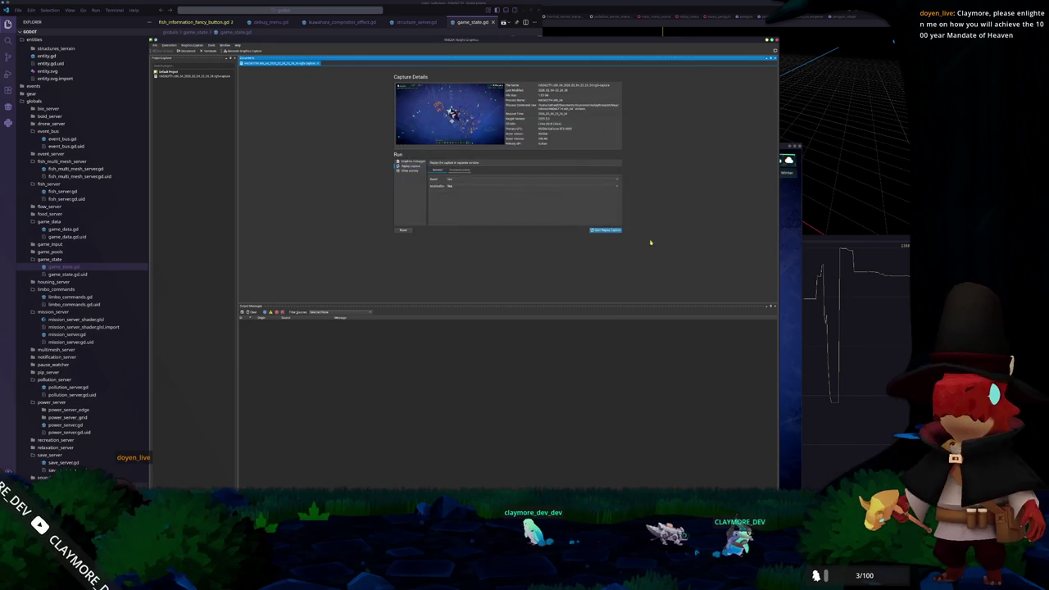
{"action": "left_click", "coordinate": [410, 162]}
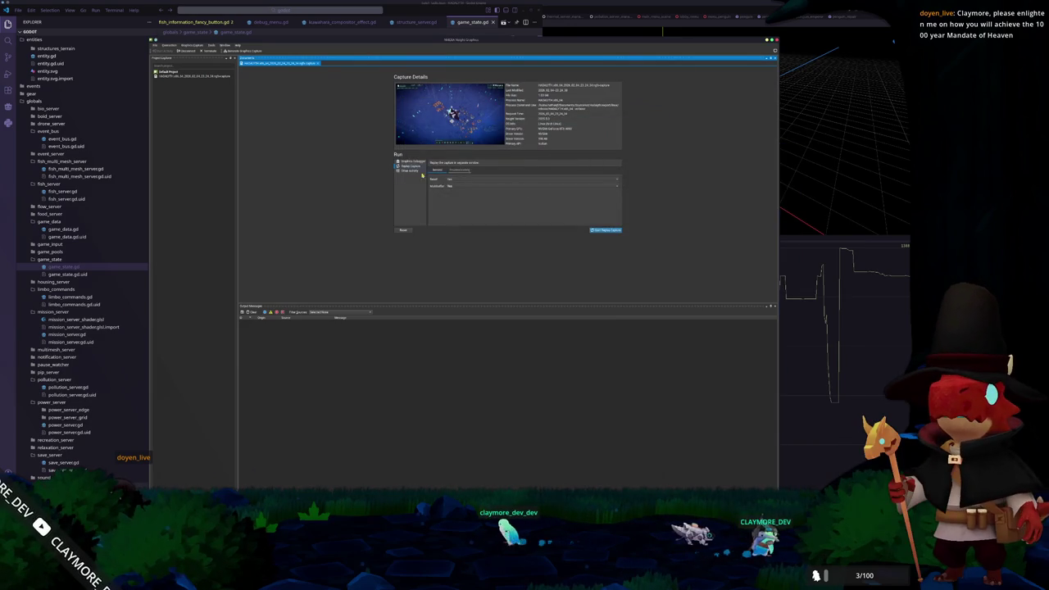
{"action": "left_click", "coordinate": [600, 230]}
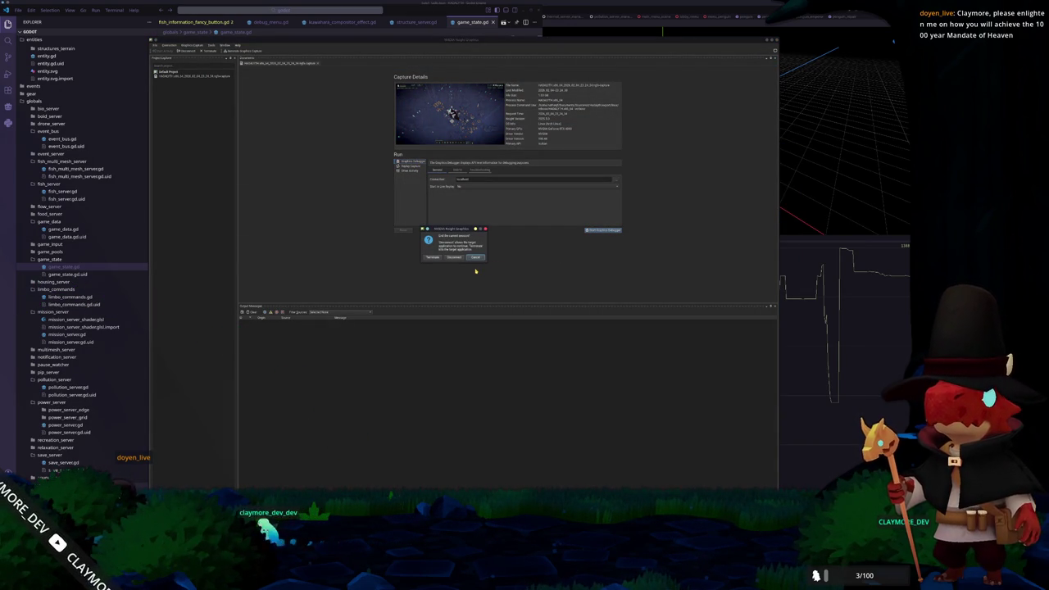
{"action": "left_click", "coordinate": [429, 257]}
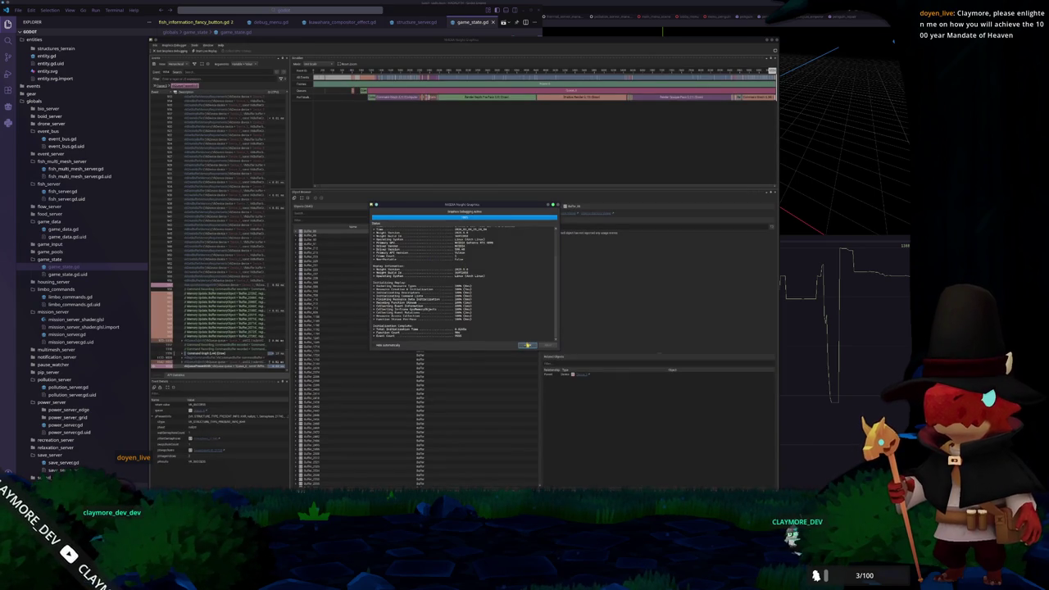
Dismiss the initialization dialog and step through the timeline passes to the green pass.
{"action": "left_click", "coordinate": [526, 345]}
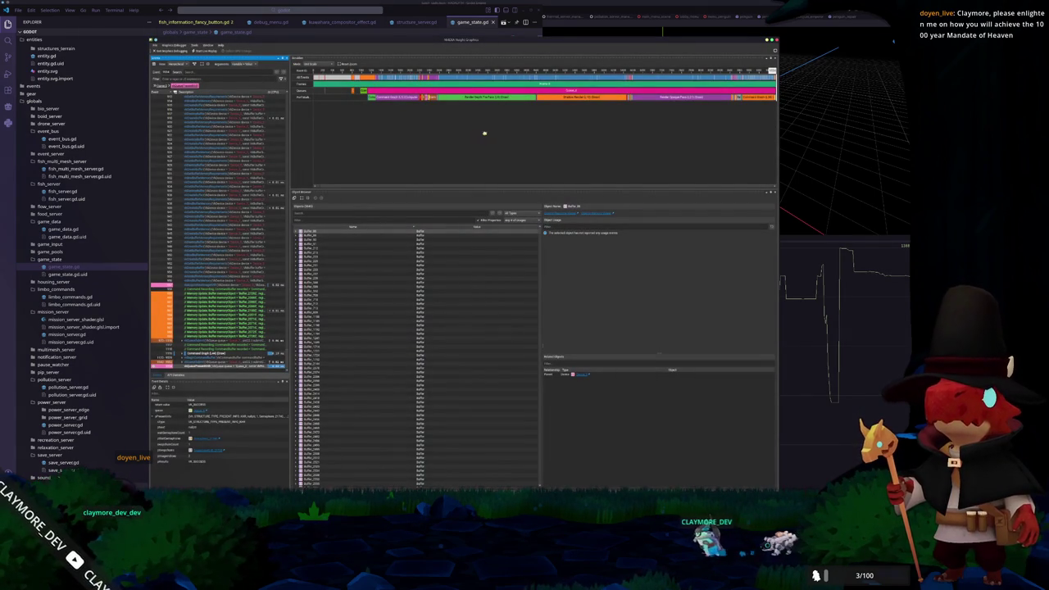
{"action": "left_click", "coordinate": [405, 72]}
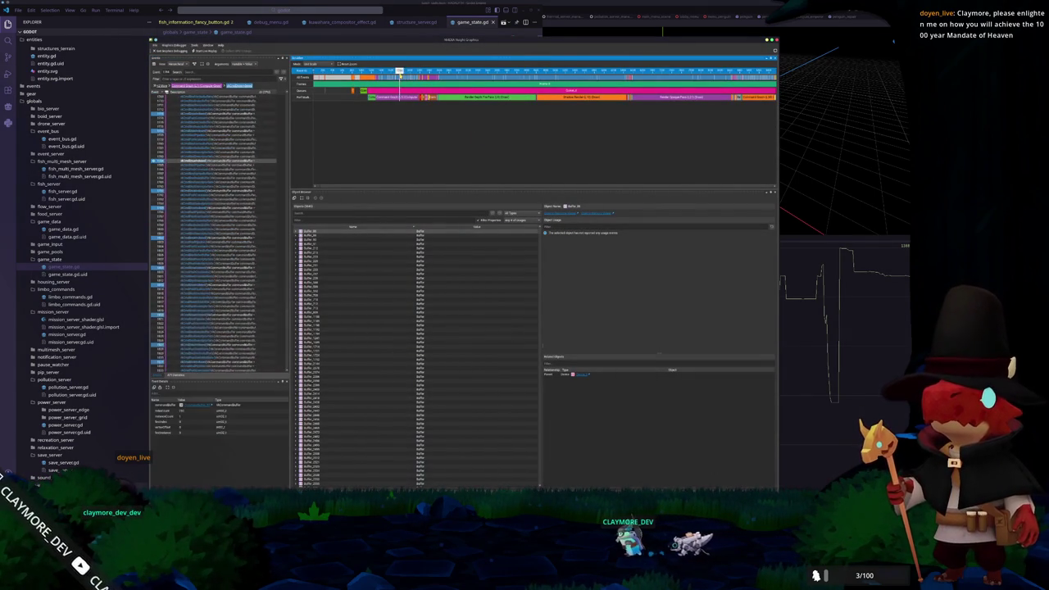
{"action": "left_click", "coordinate": [403, 97]}
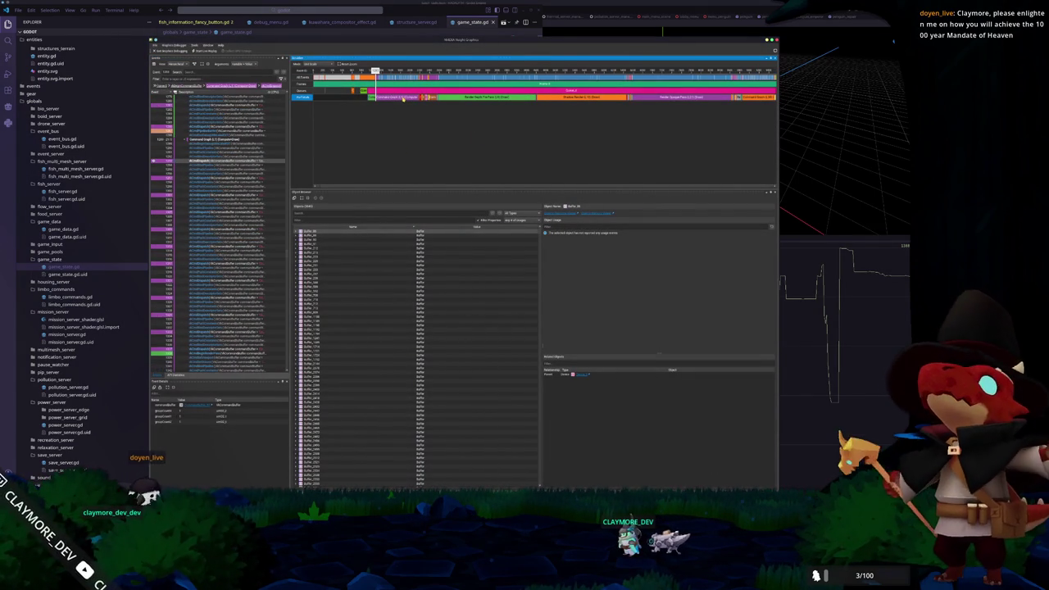
{"action": "left_click", "coordinate": [475, 98]}
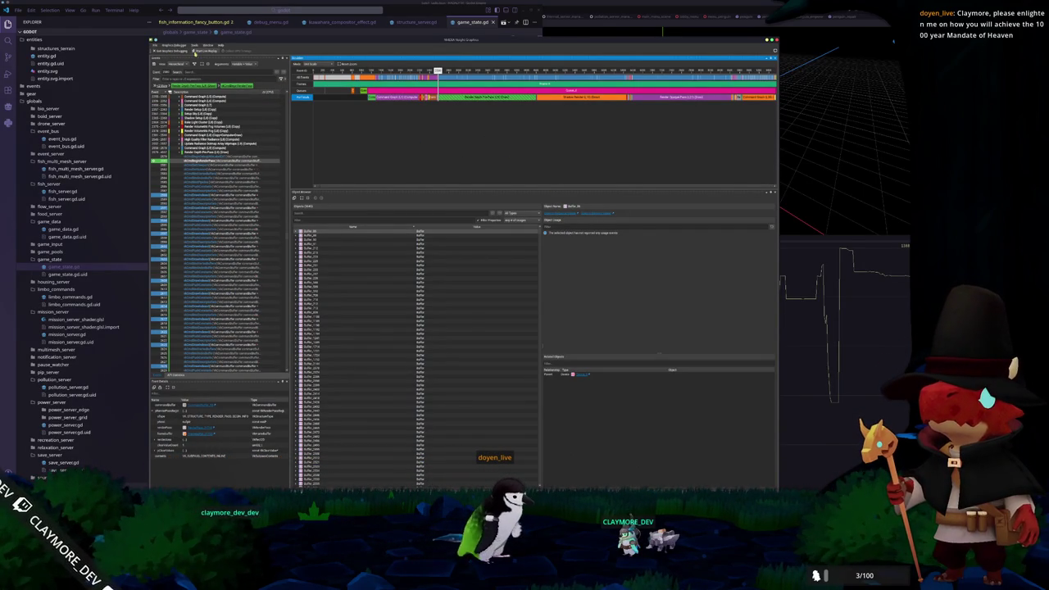
Open the Object Browser view from the Window menu.
{"action": "left_click", "coordinate": [203, 46]}
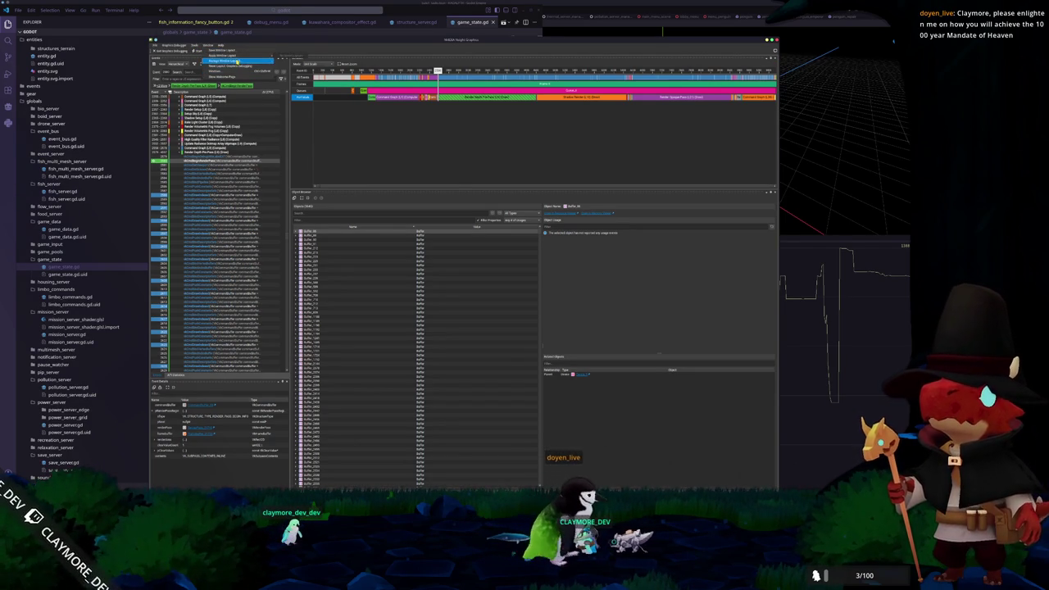
{"action": "left_click", "coordinate": [236, 66]}
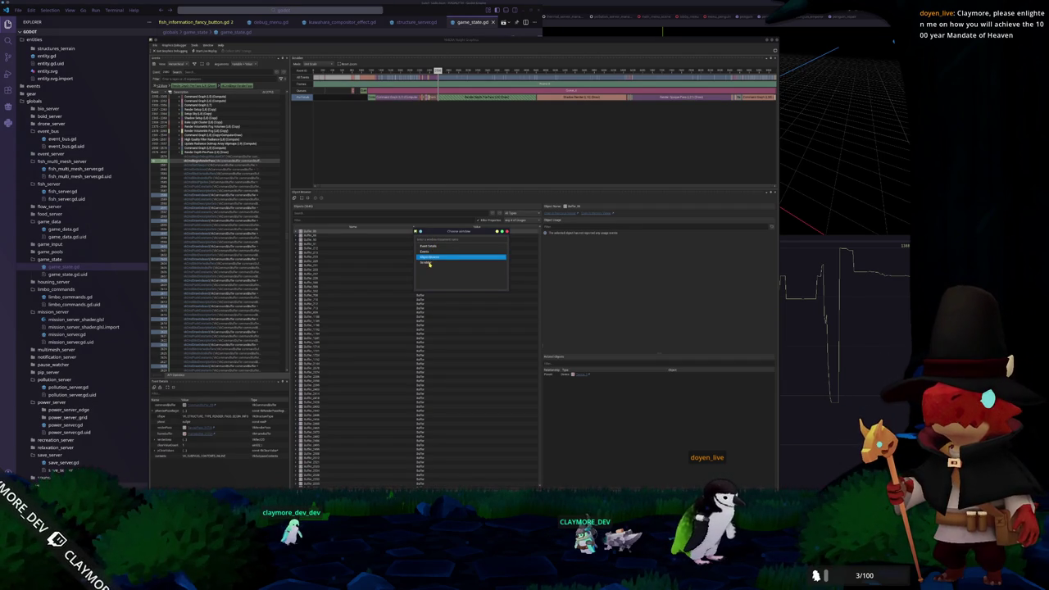
{"action": "left_click", "coordinate": [508, 232]}
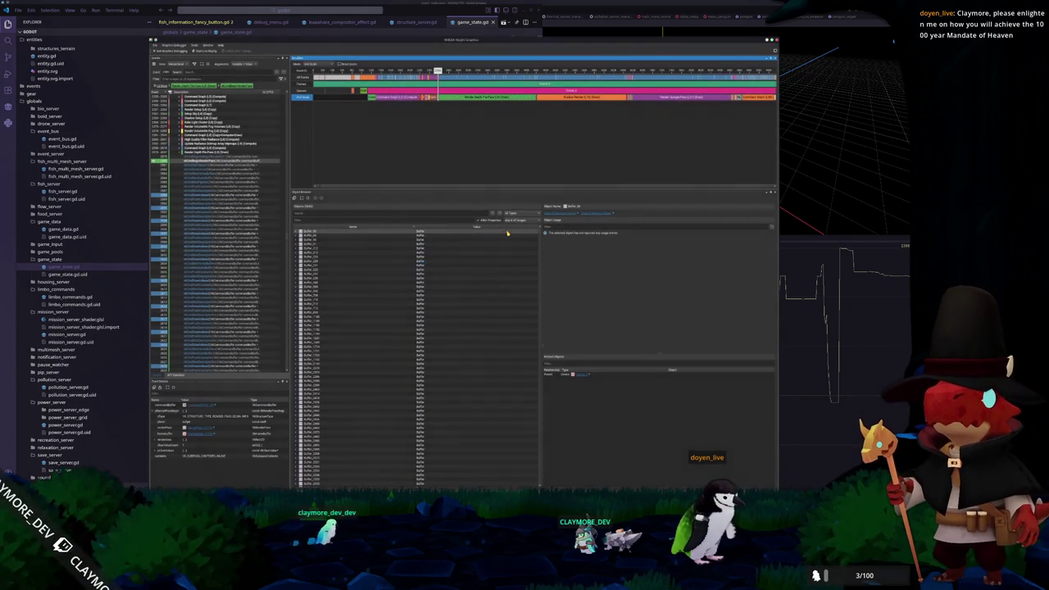
{"action": "left_click", "coordinate": [530, 85]}
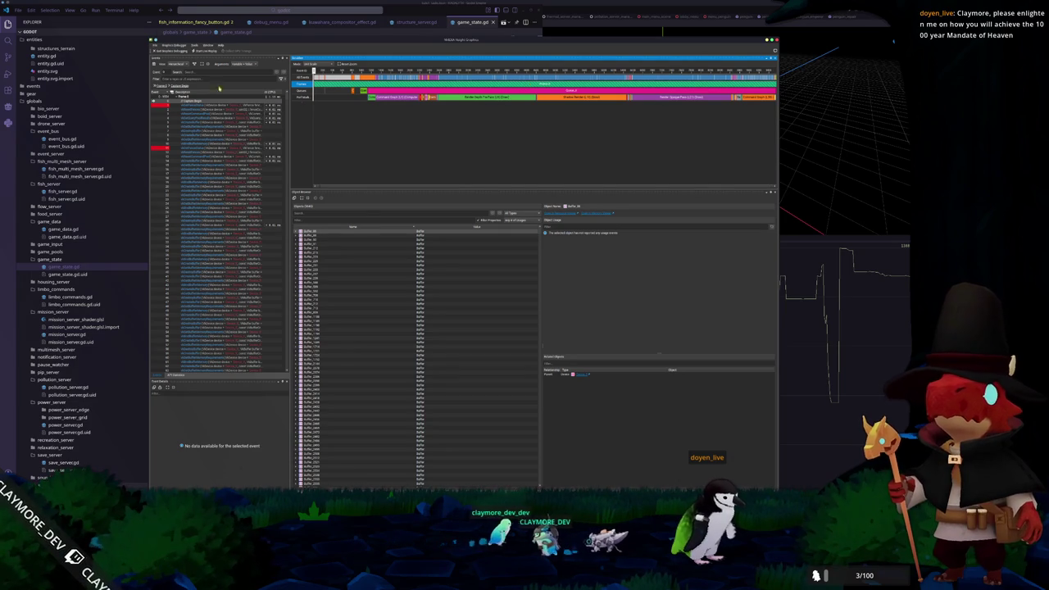
Start a live replay of the capture and open a buffer's contents in the Buffer viewer.
{"action": "left_click", "coordinate": [171, 51]}
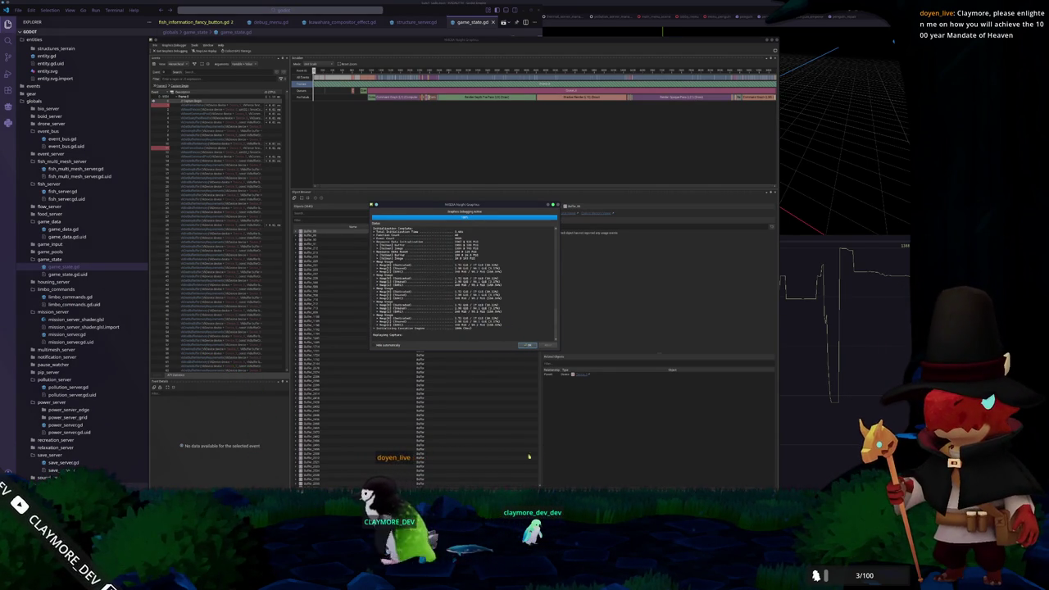
{"action": "left_click", "coordinate": [527, 346]}
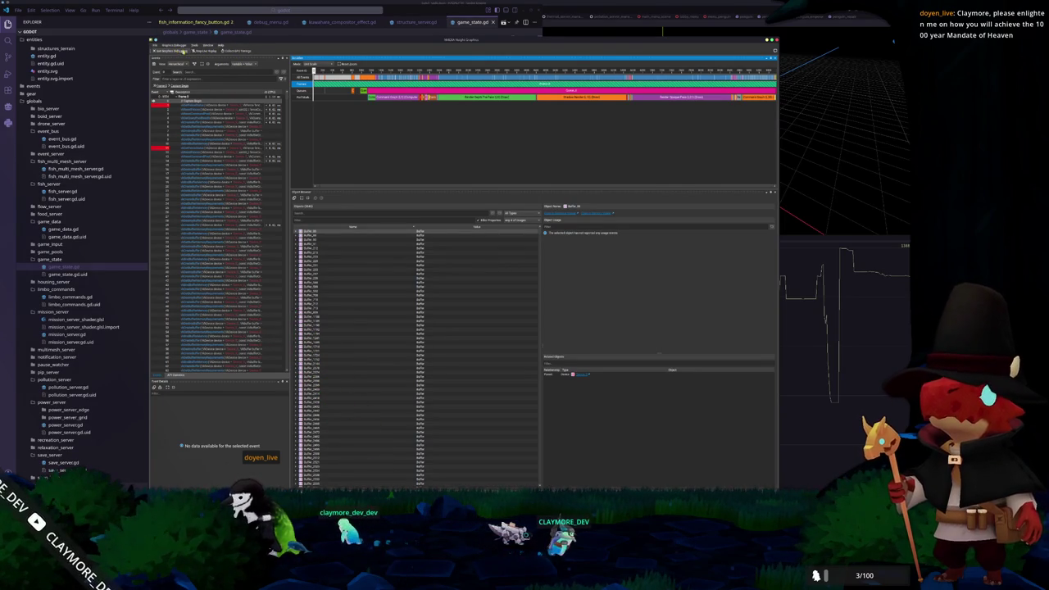
{"action": "left_click", "coordinate": [200, 51]}
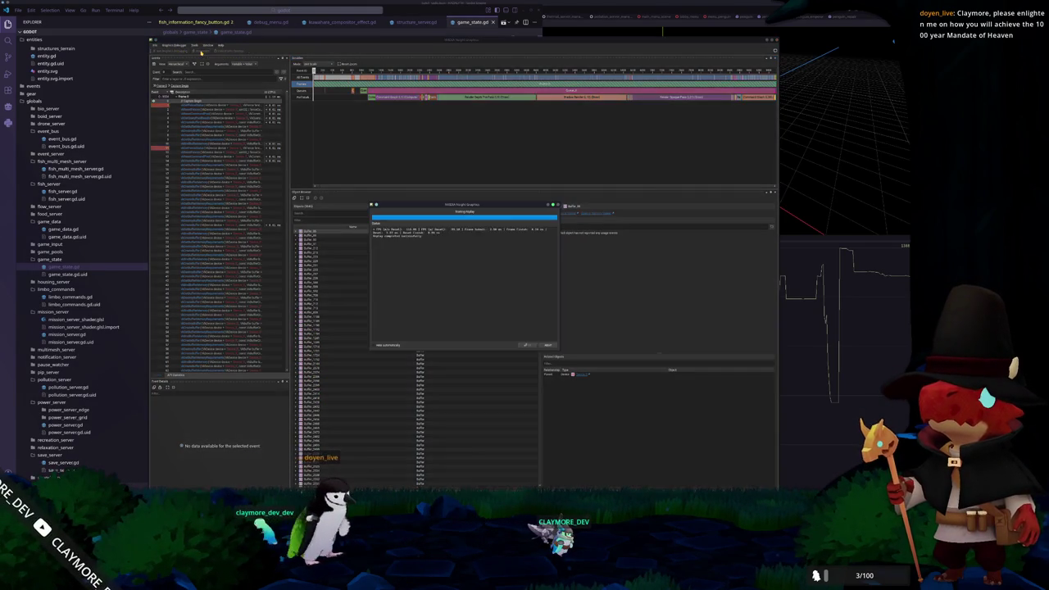
{"action": "left_click", "coordinate": [528, 345]}
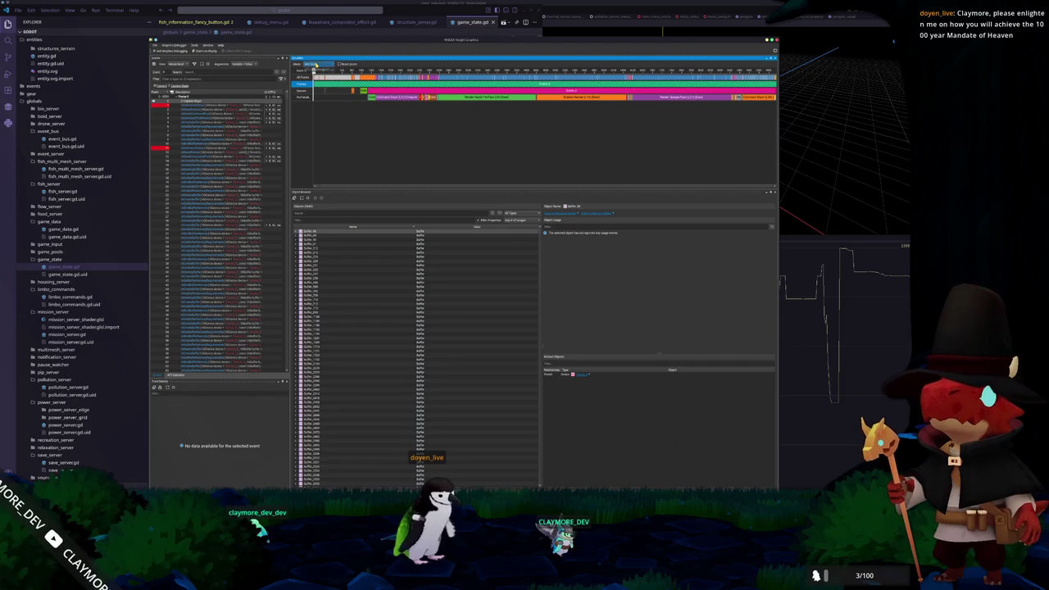
{"action": "left_click", "coordinate": [564, 214]}
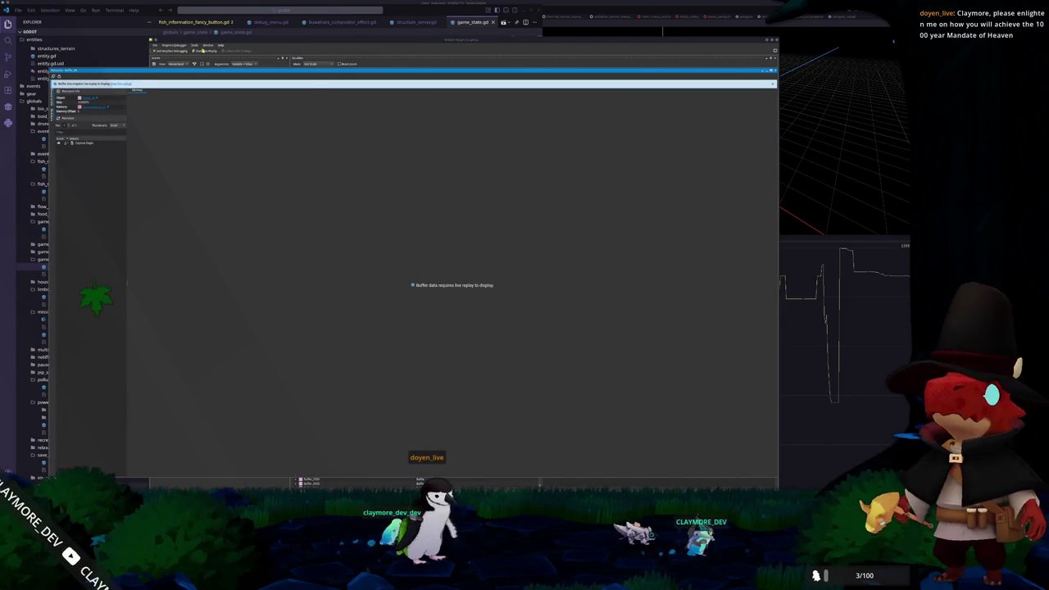
Live-replay to load the buffer's data table, view it, then close the buffer viewer.
{"action": "left_click", "coordinate": [121, 83]}
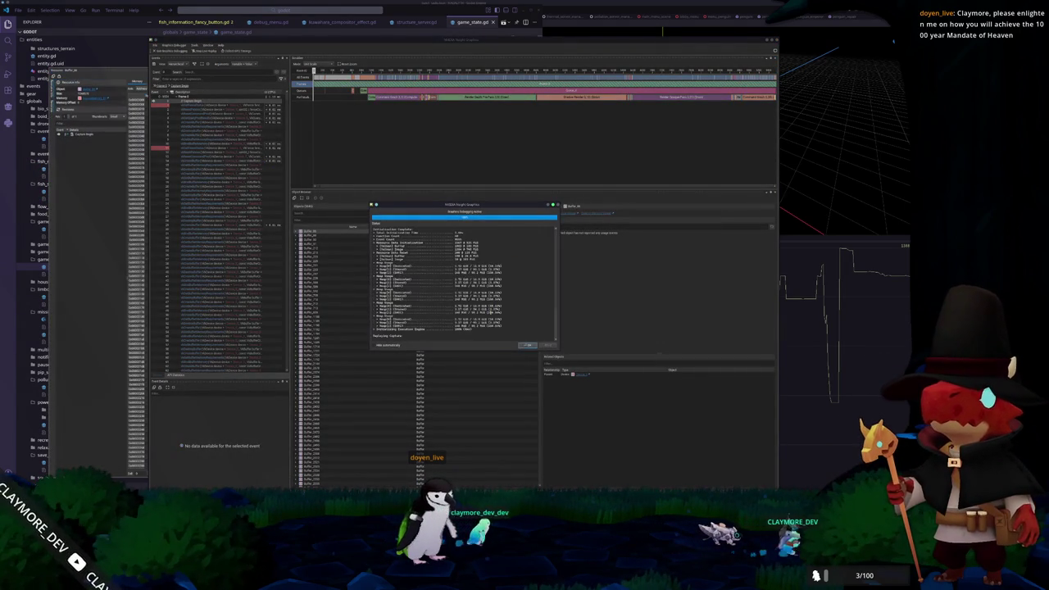
{"action": "left_click", "coordinate": [527, 348]}
{"action": "left_click", "coordinate": [115, 253]}
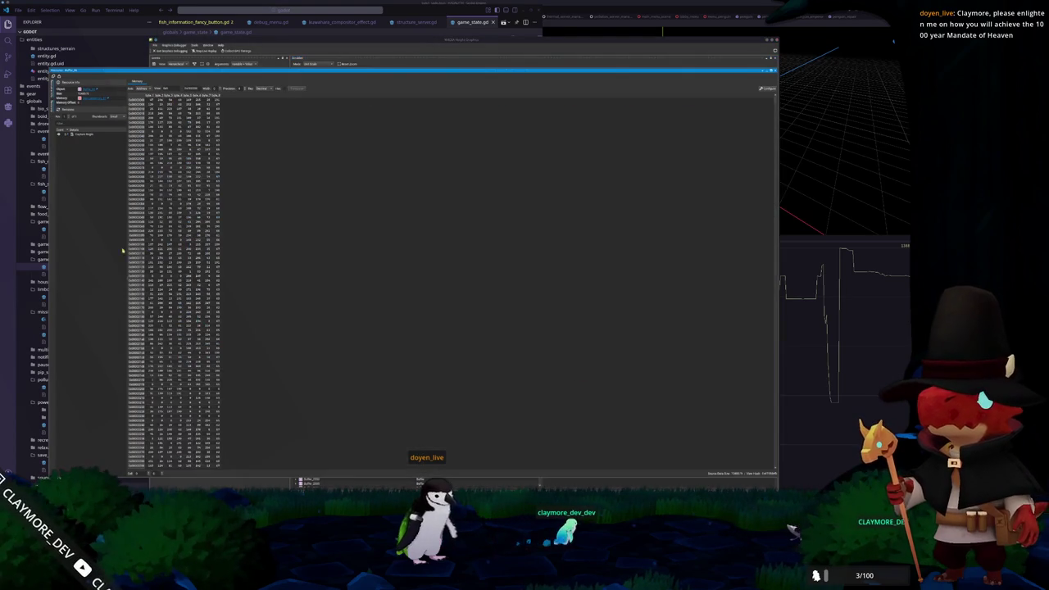
{"action": "mouse_move", "coordinate": [291, 75]}
{"action": "left_mouse_down"}
{"action": "mouse_move", "coordinate": [533, 118]}
{"action": "mouse_move", "coordinate": [680, 83]}
{"action": "left_mouse_up"}
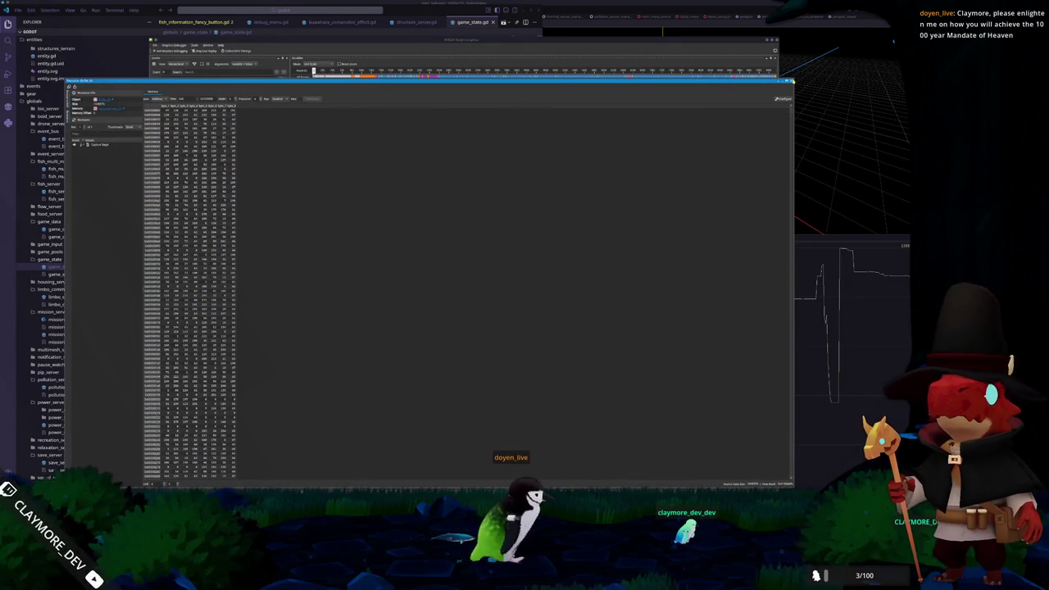
{"action": "left_click", "coordinate": [680, 76]}
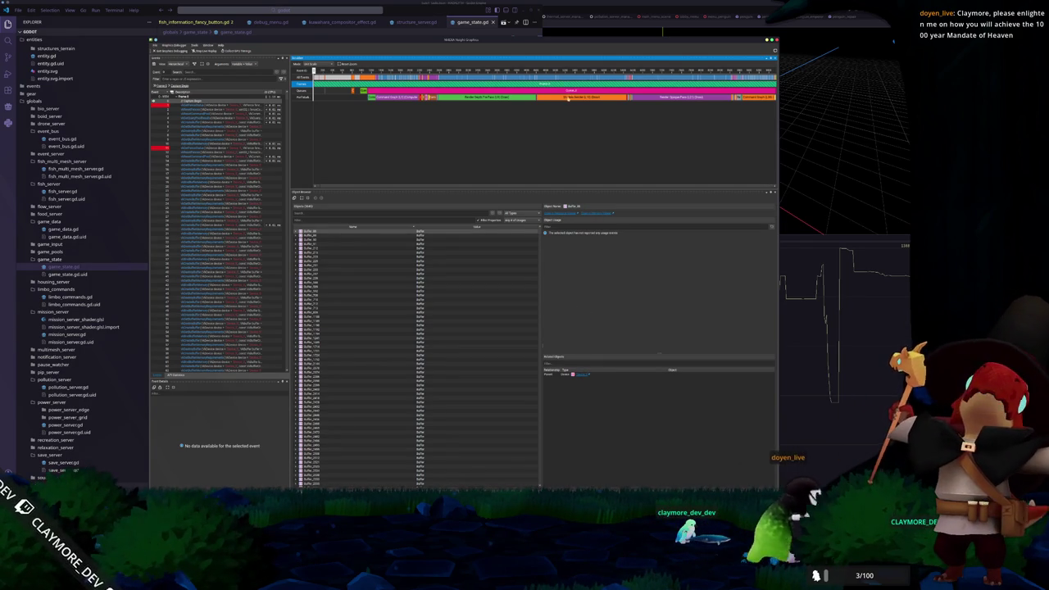
Jump to the orange timeline pass and widen the event list panel.
{"action": "left_click", "coordinate": [575, 97]}
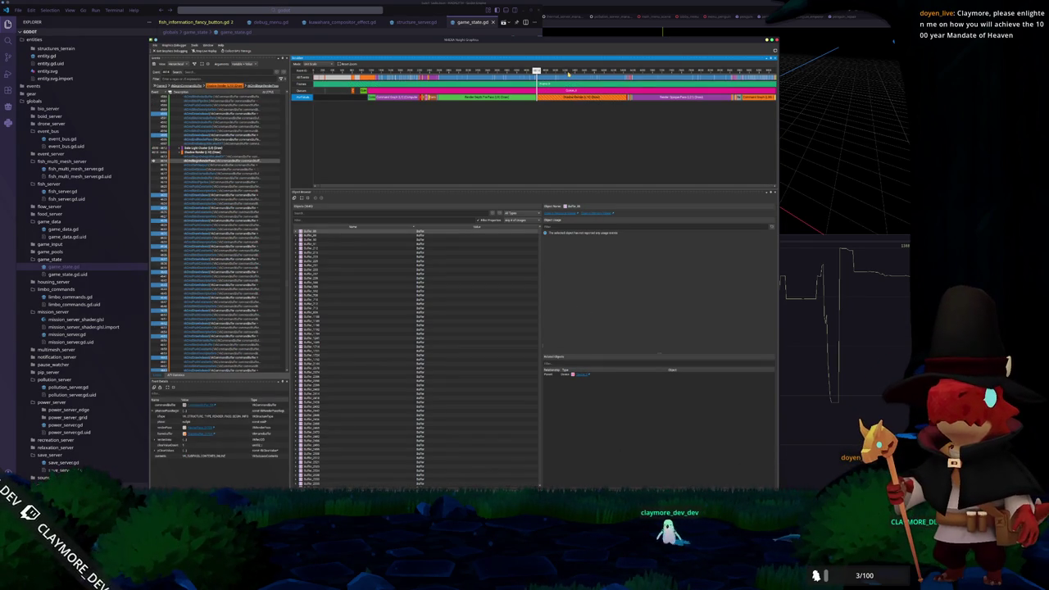
{"action": "left_click", "coordinate": [572, 73]}
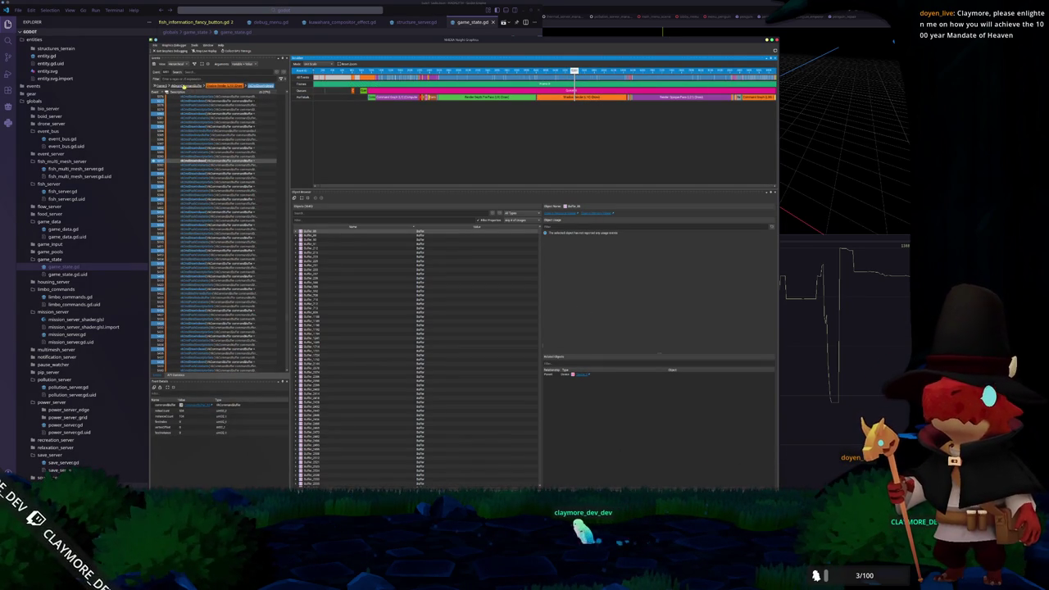
{"action": "left_click_drag", "start_coordinate": [288, 110], "coordinate": [371, 110]}
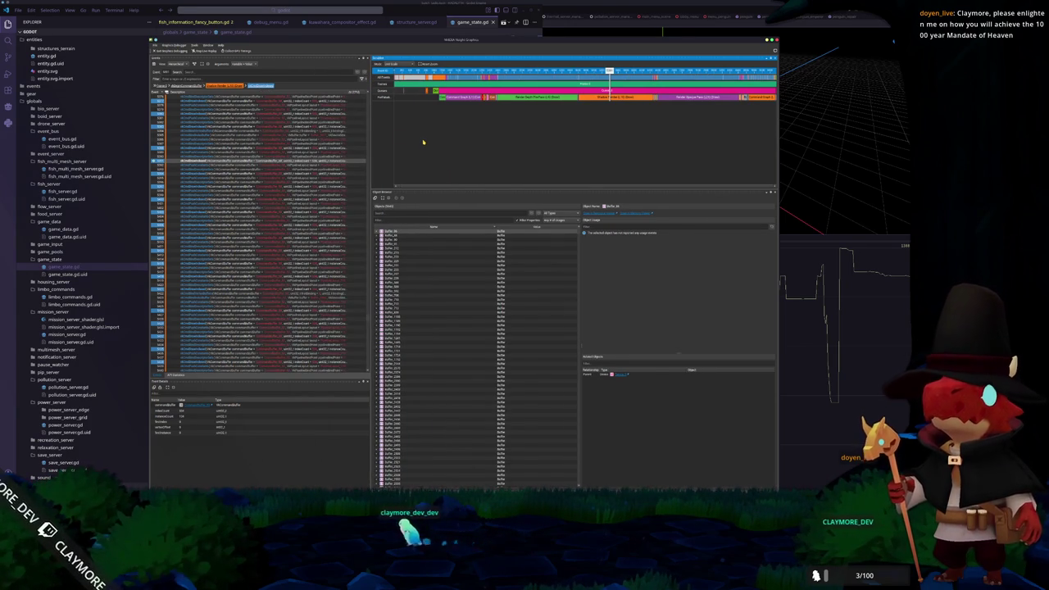
Search the application launcher for 'nsight' and launch the result.
{"action": "key", "text": "super"}
{"action": "type", "text": "nsight"}
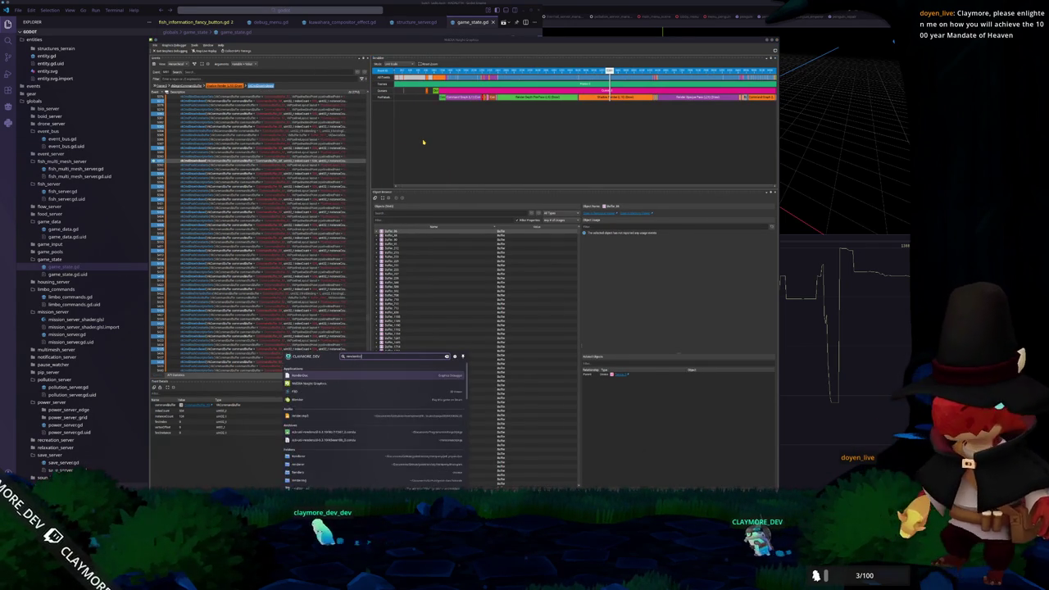
{"action": "key", "text": "Return"}
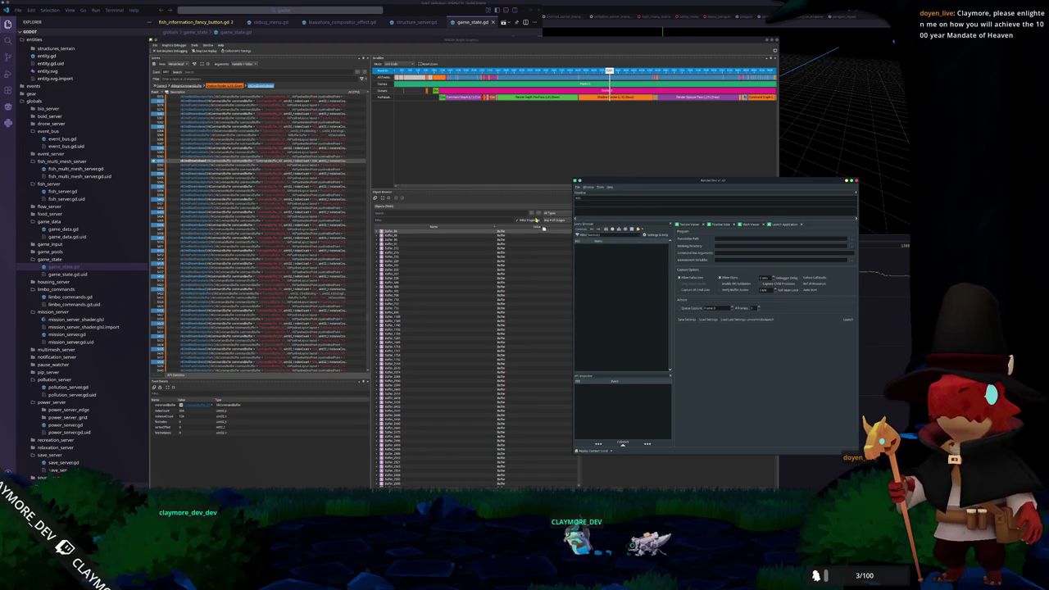
Set the game executable from Documents/GitHub as RenderDoc's launch program and launch it.
{"action": "left_click_drag", "start_coordinate": [604, 184], "coordinate": [538, 146]}
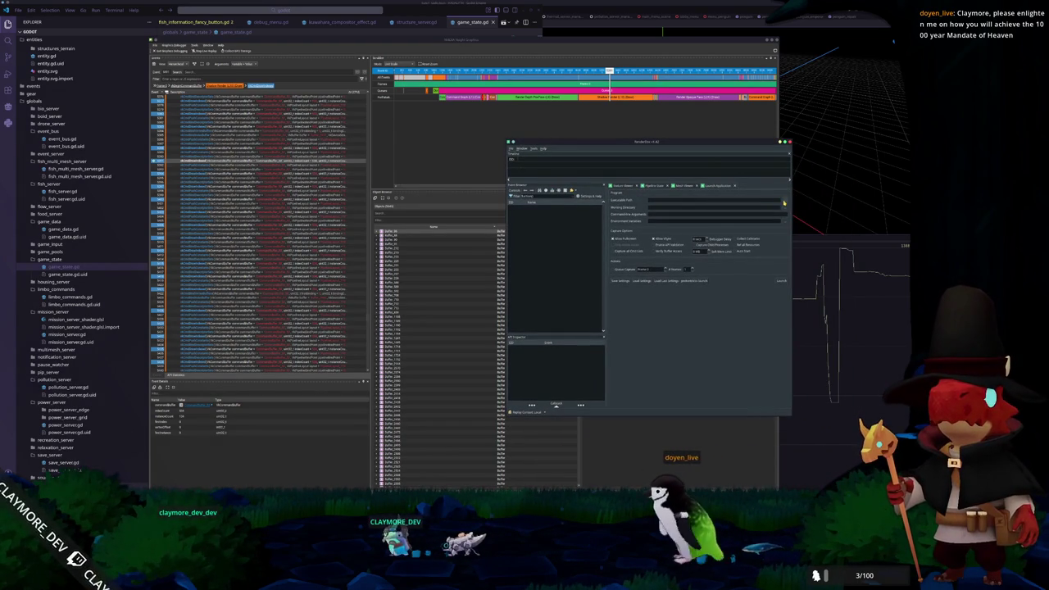
{"action": "left_click", "coordinate": [784, 202]}
{"action": "double_click", "coordinate": [609, 246]}
{"action": "double_click", "coordinate": [610, 243]}
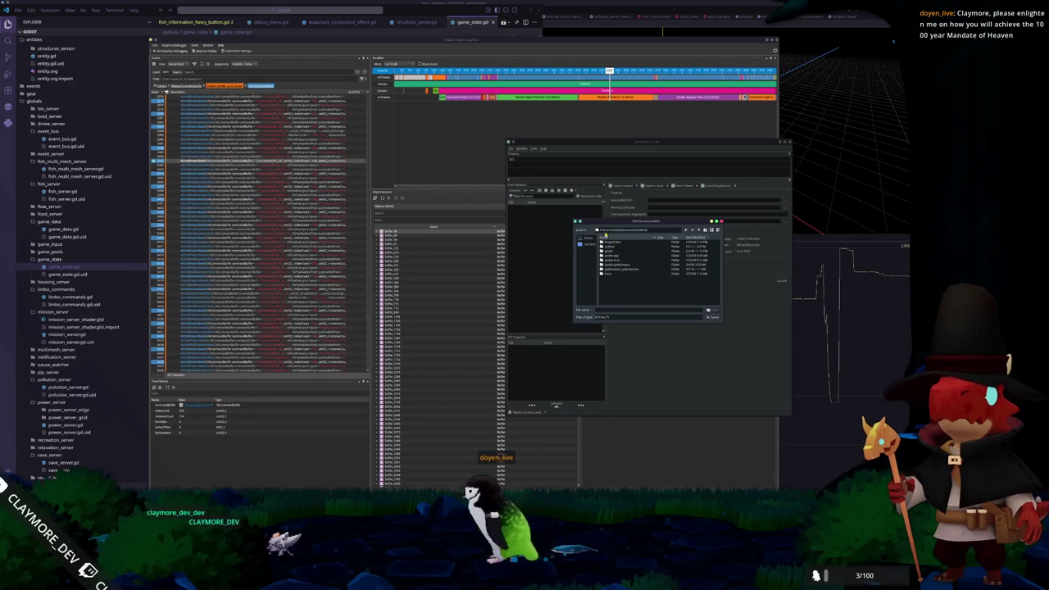
{"action": "double_click", "coordinate": [631, 266]}
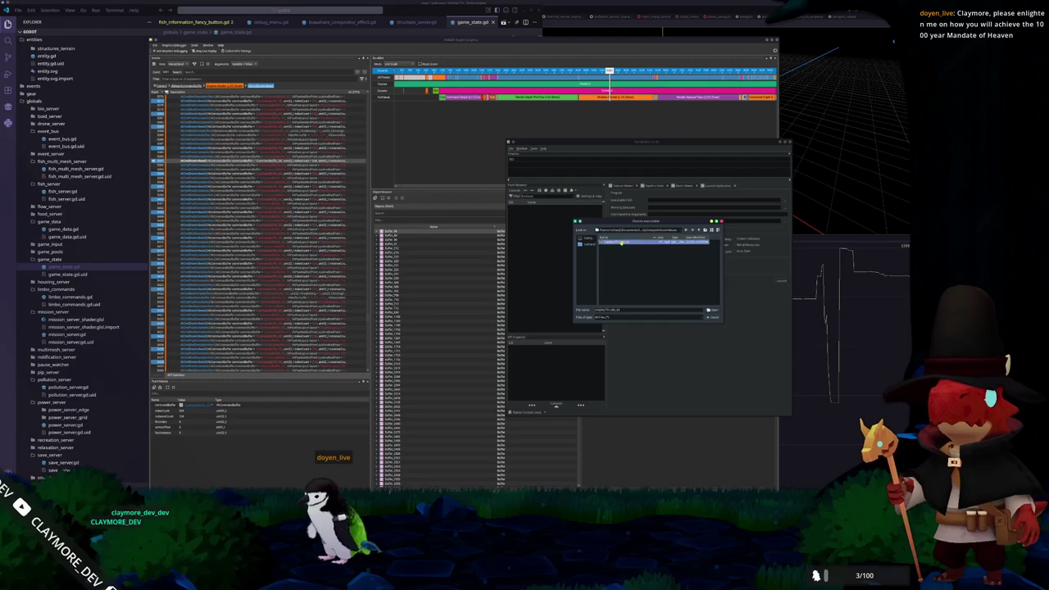
{"action": "double_click", "coordinate": [621, 243]}
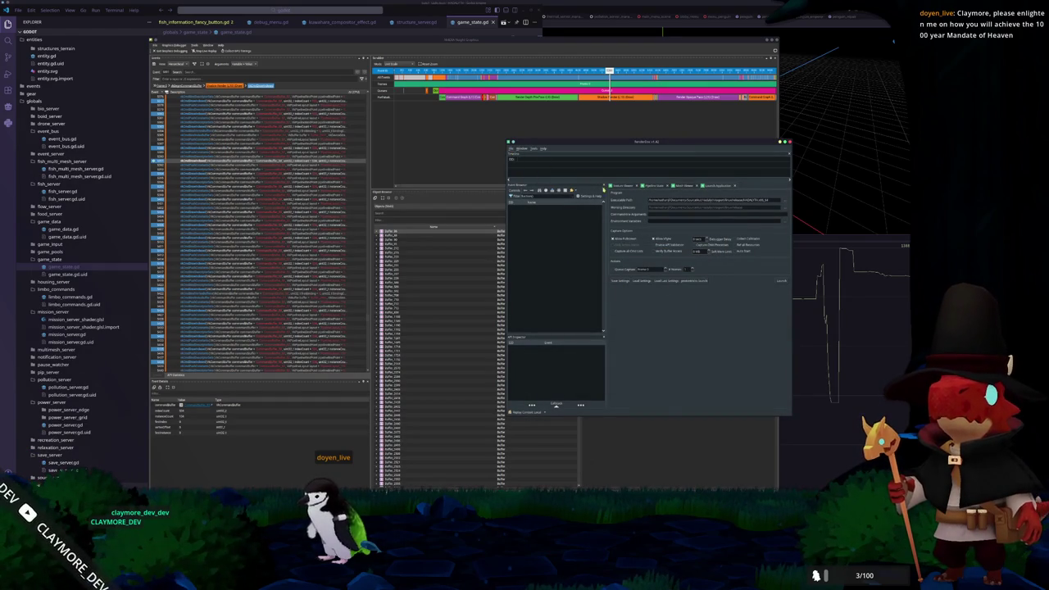
{"action": "left_click", "coordinate": [781, 282]}
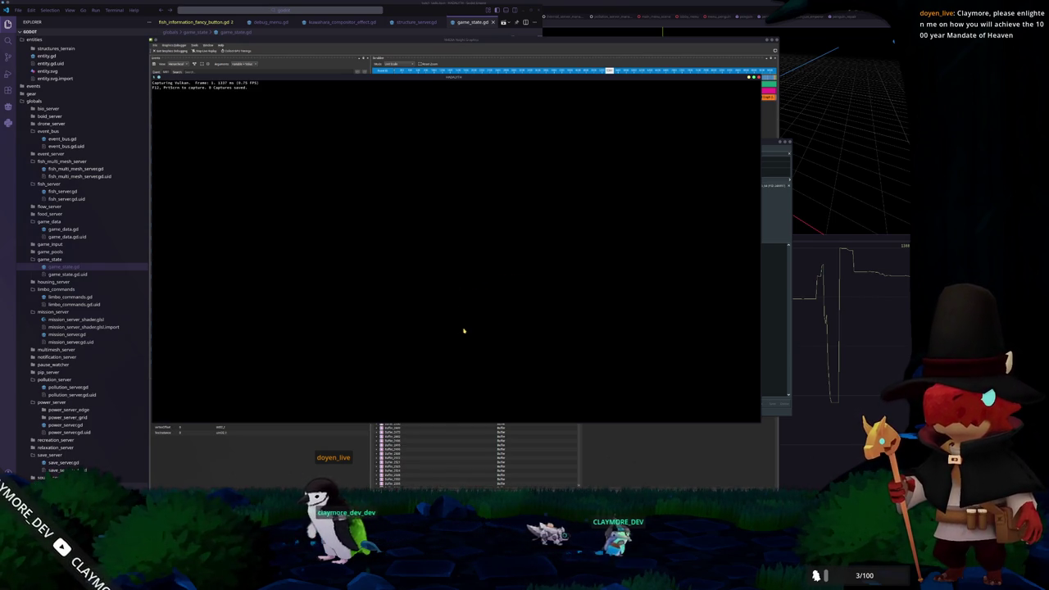
Capture a frame of the running game with the F12 hotkey.
{"action": "key", "text": "F12"}
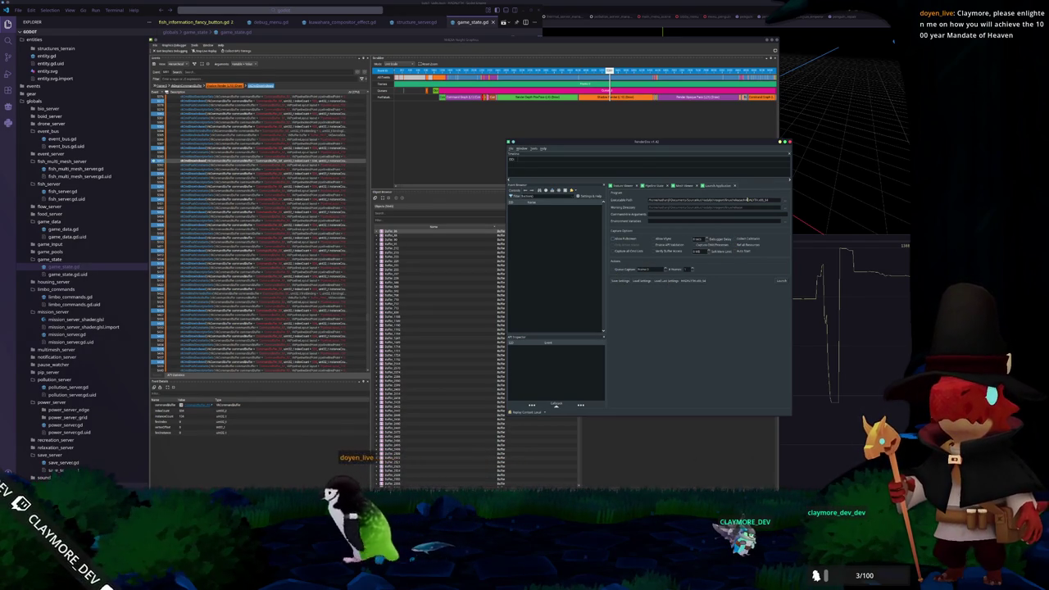
Check the File menu, adjust a capture option, and relaunch the game from RenderDoc.
{"action": "left_click", "coordinate": [512, 149]}
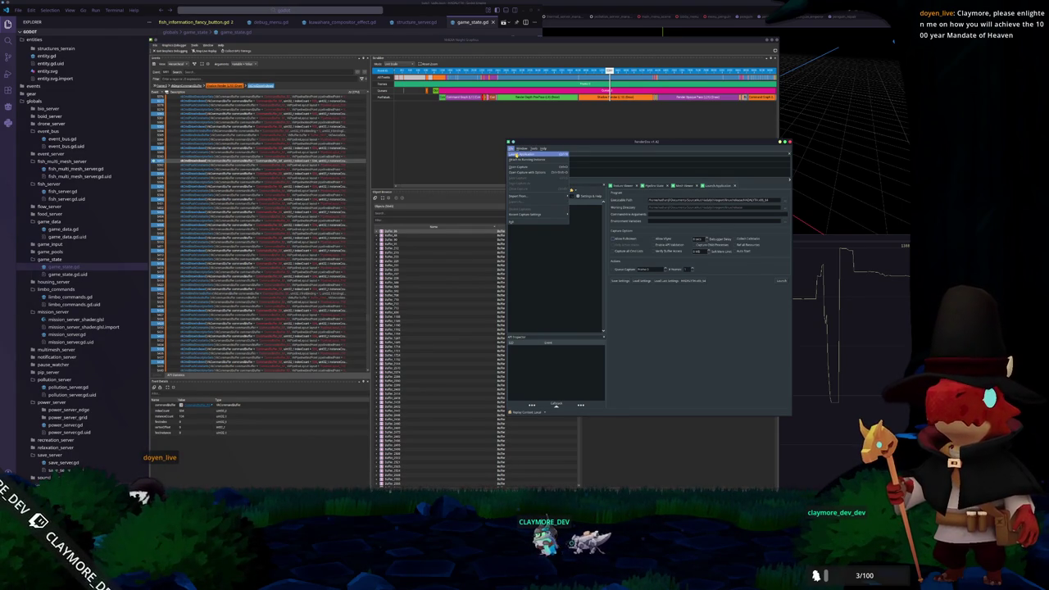
{"action": "key", "text": "Escape"}
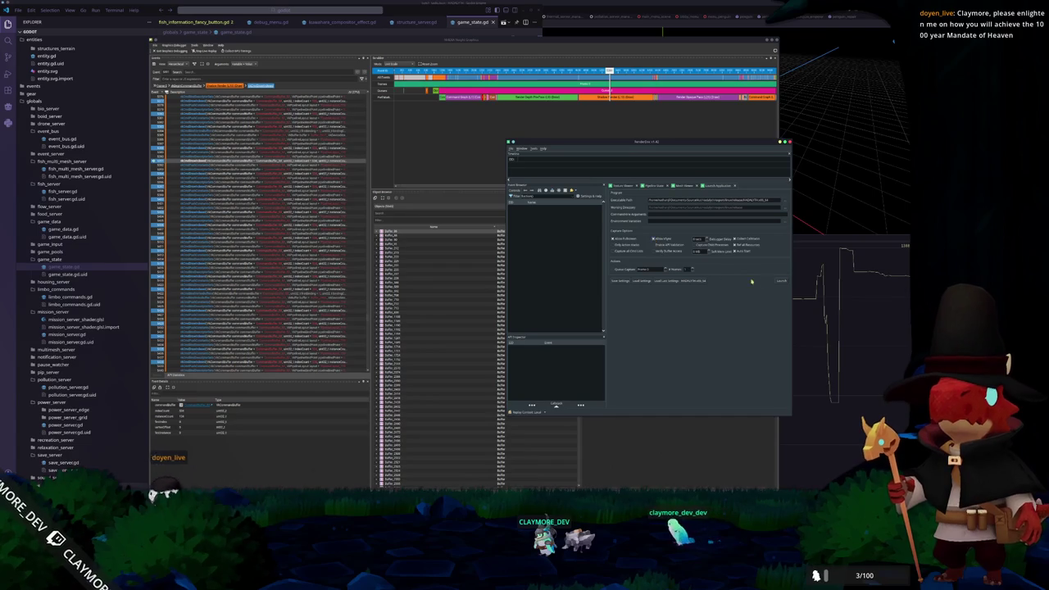
{"action": "left_click", "coordinate": [781, 280]}
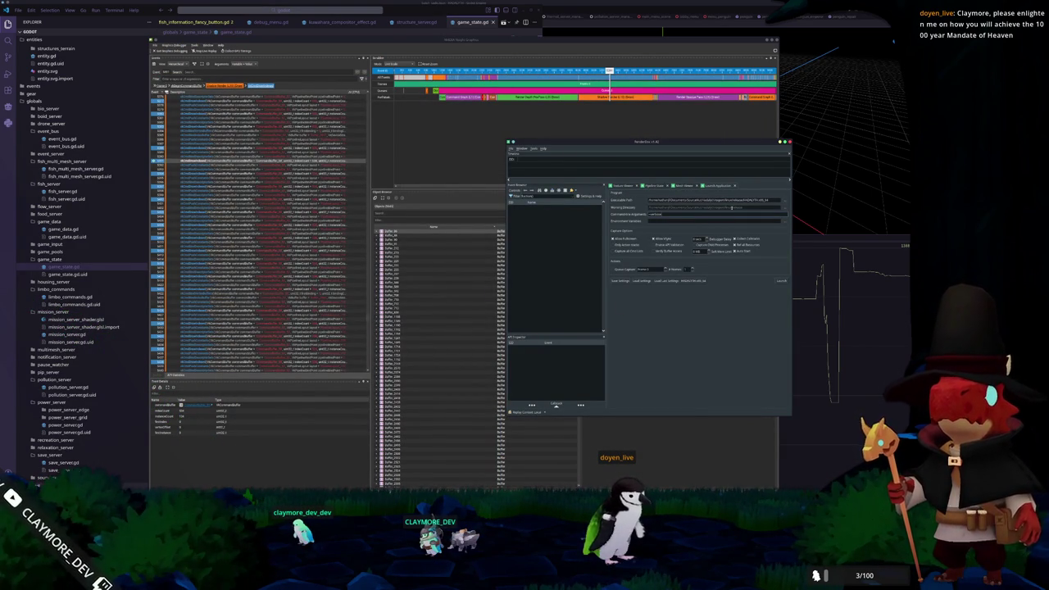
{"action": "left_click", "coordinate": [780, 280]}
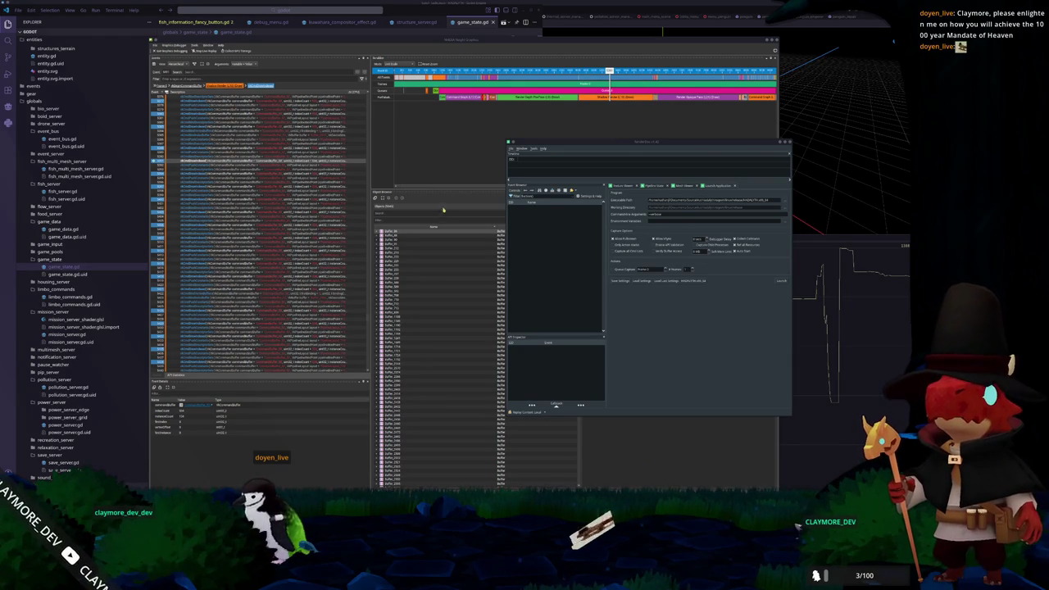
{"action": "left_click_drag", "start_coordinate": [643, 148], "coordinate": [615, 174]}
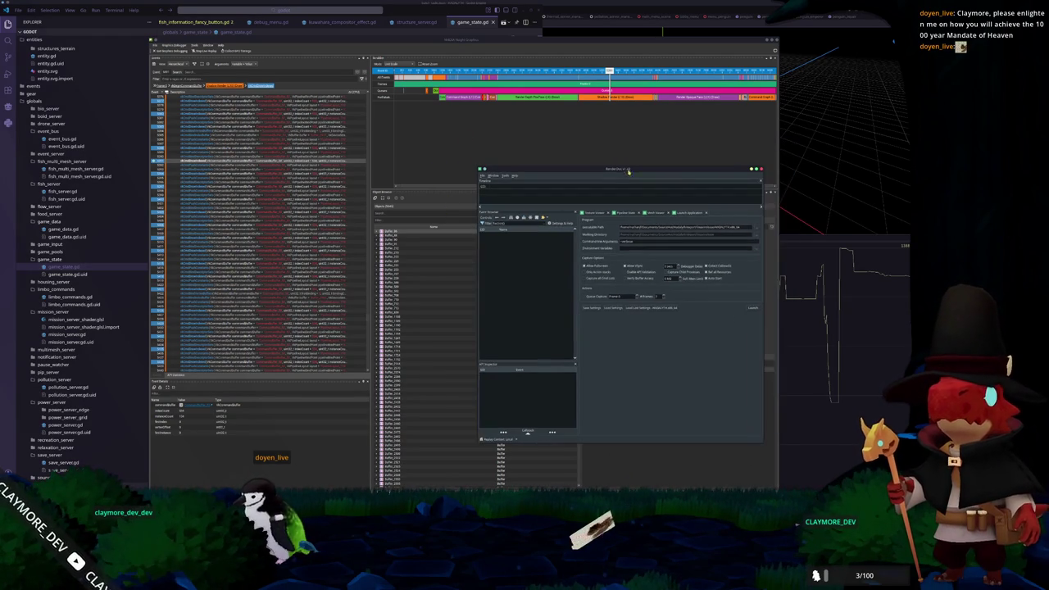
Close RenderDoc and jump between several events on the Nsight frame timeline.
{"action": "left_click", "coordinate": [761, 170]}
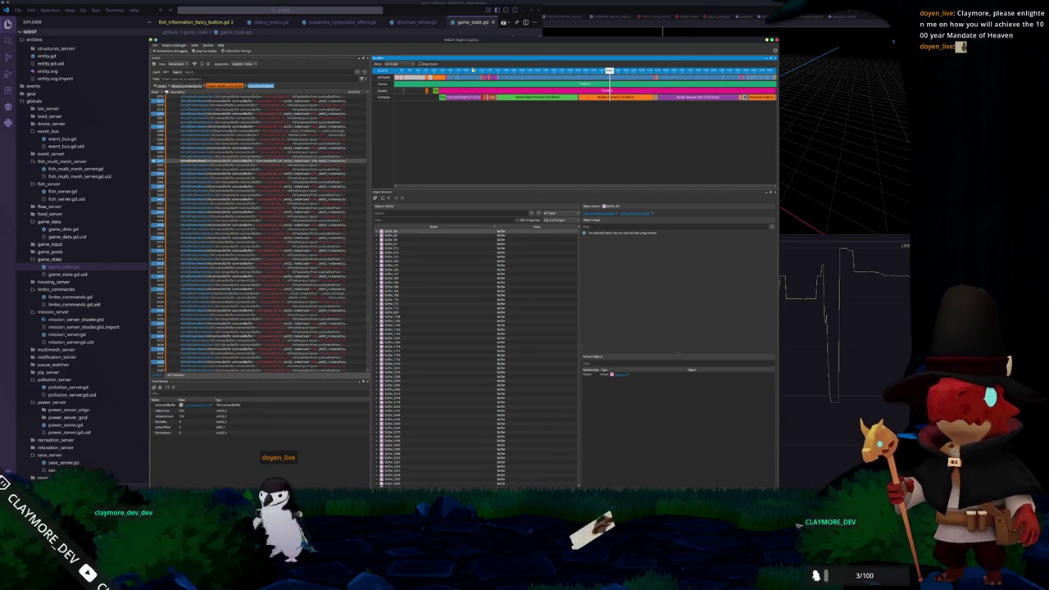
{"action": "key", "text": "Up"}
{"action": "key", "text": "Up"}
{"action": "key", "text": "Up"}
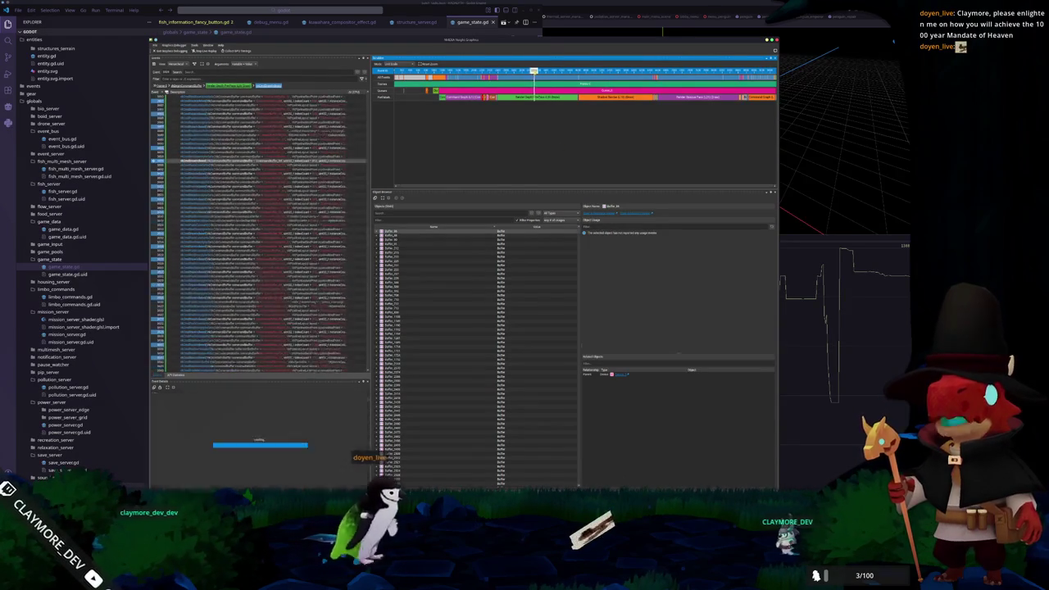
{"action": "left_click", "coordinate": [568, 85]}
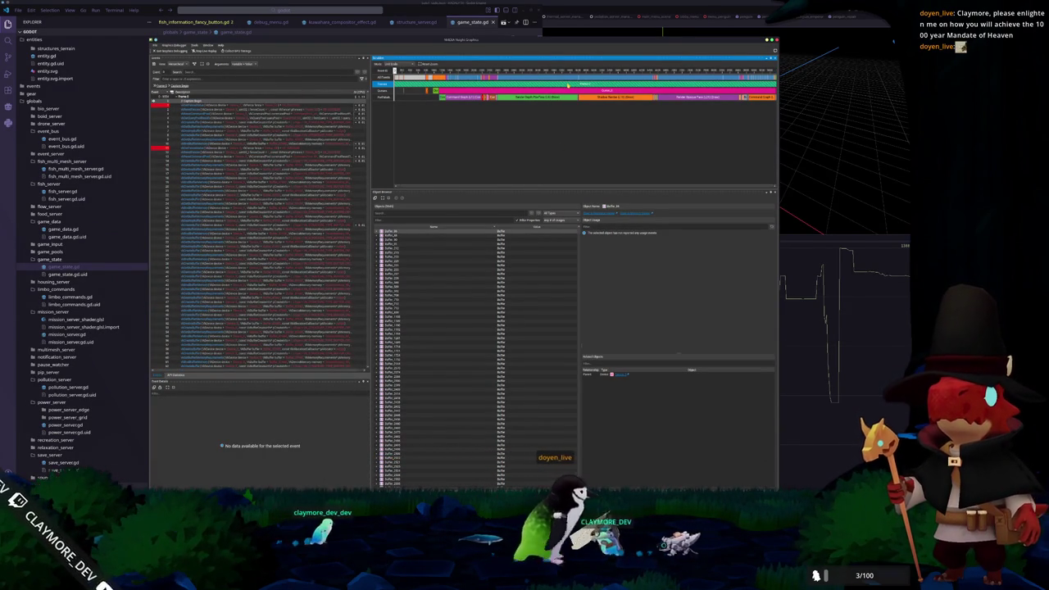
{"action": "left_click", "coordinate": [518, 90]}
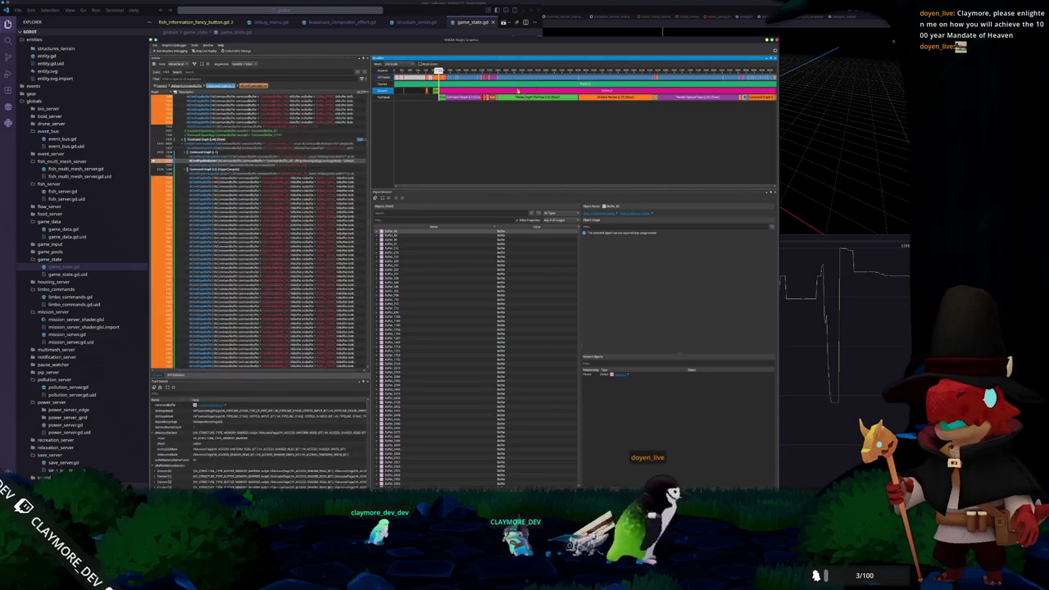
{"action": "left_click", "coordinate": [521, 84]}
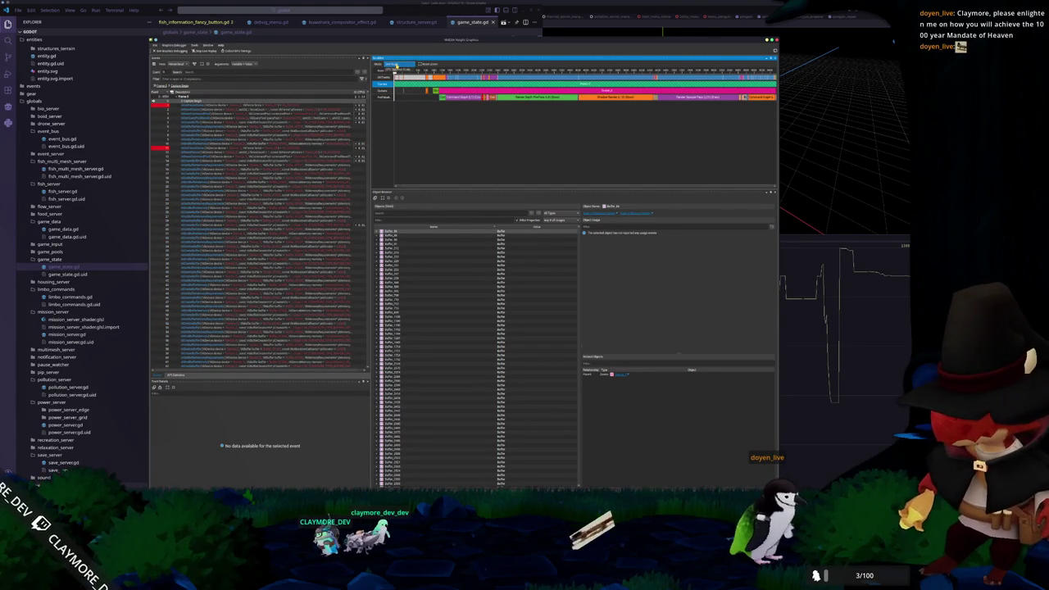
Scroll the Object Browser from Buffer_86 down to the Image rows and select an image.
{"action": "left_click", "coordinate": [409, 236]}
{"action": "scroll", "coordinate": [435, 238], "scroll_direction": "down", "scroll_amount": 5}
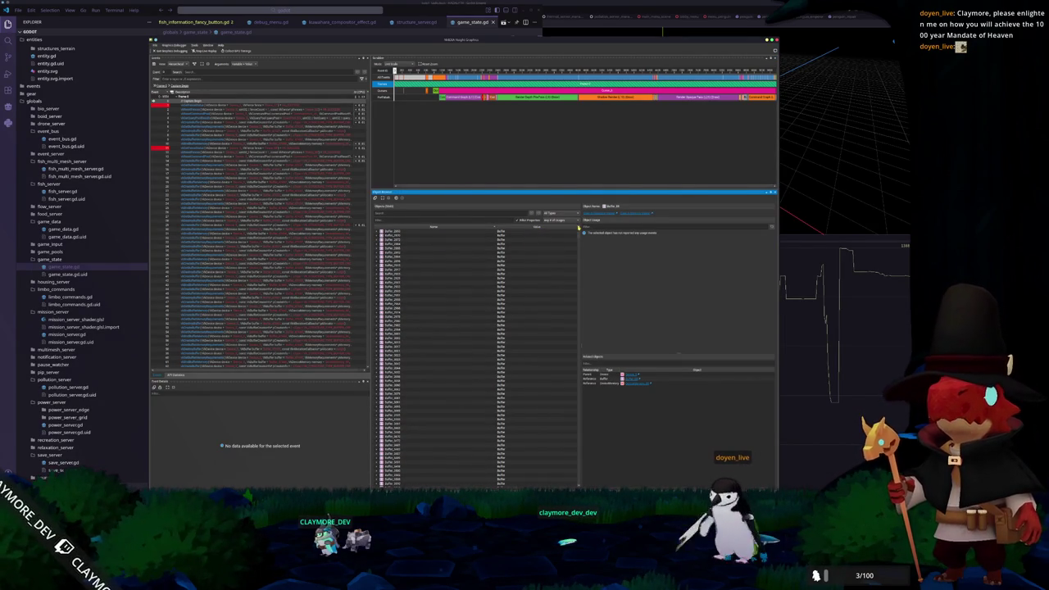
{"action": "scroll", "coordinate": [571, 468], "scroll_direction": "down", "scroll_amount": 15}
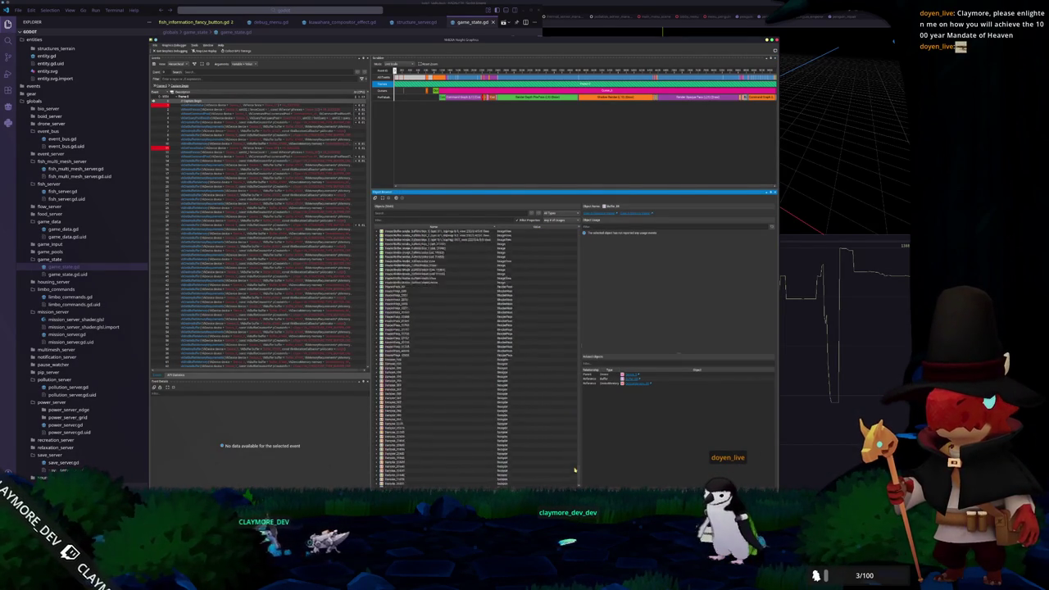
{"action": "scroll", "coordinate": [572, 469], "scroll_direction": "down", "scroll_amount": 15}
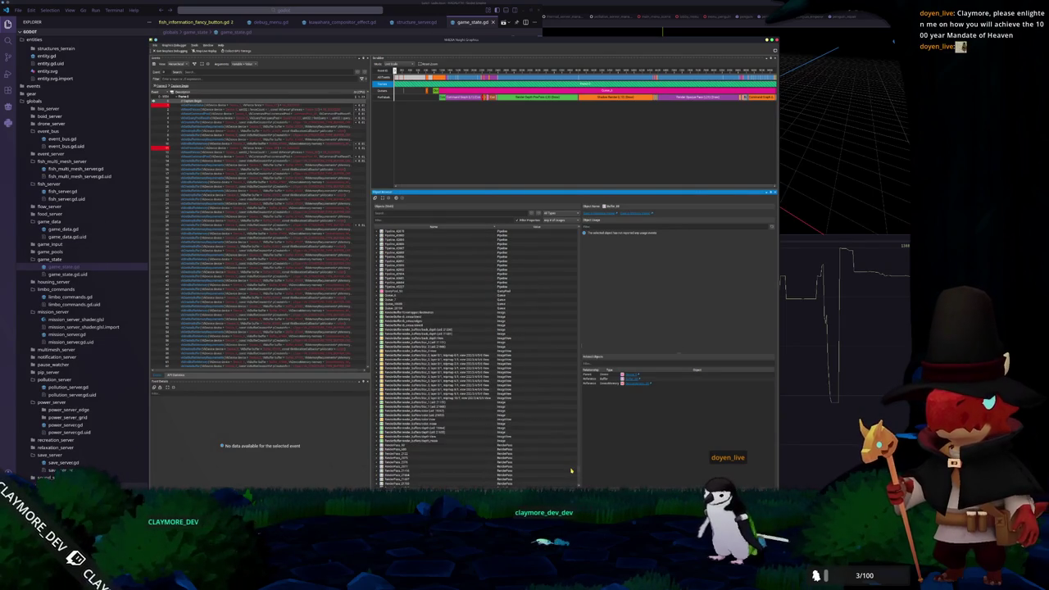
{"action": "scroll", "coordinate": [572, 465], "scroll_direction": "down", "scroll_amount": 10}
{"action": "left_click", "coordinate": [436, 453]}
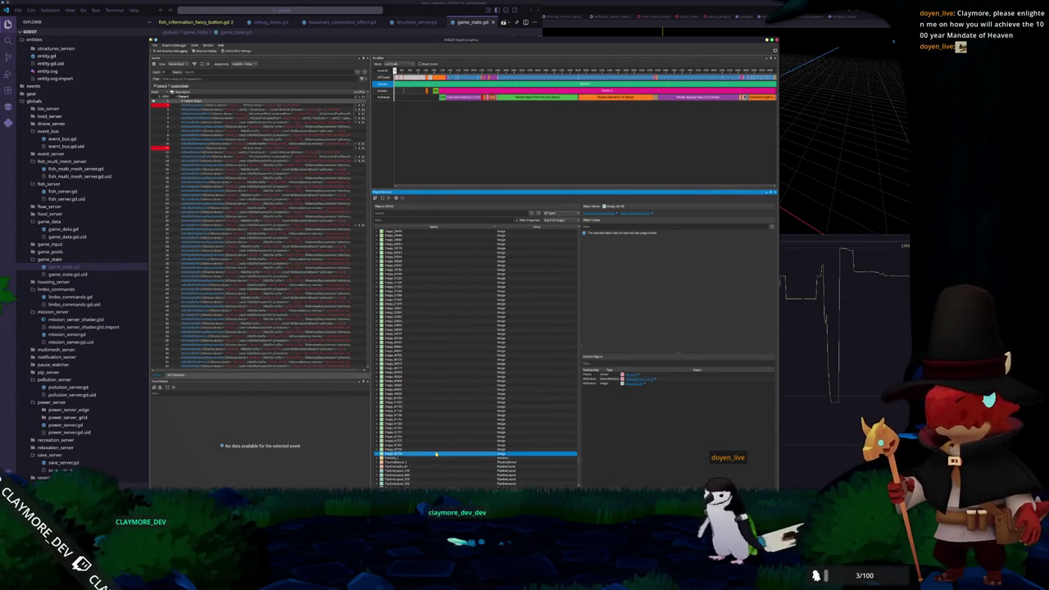
{"action": "right_click", "coordinate": [436, 454]}
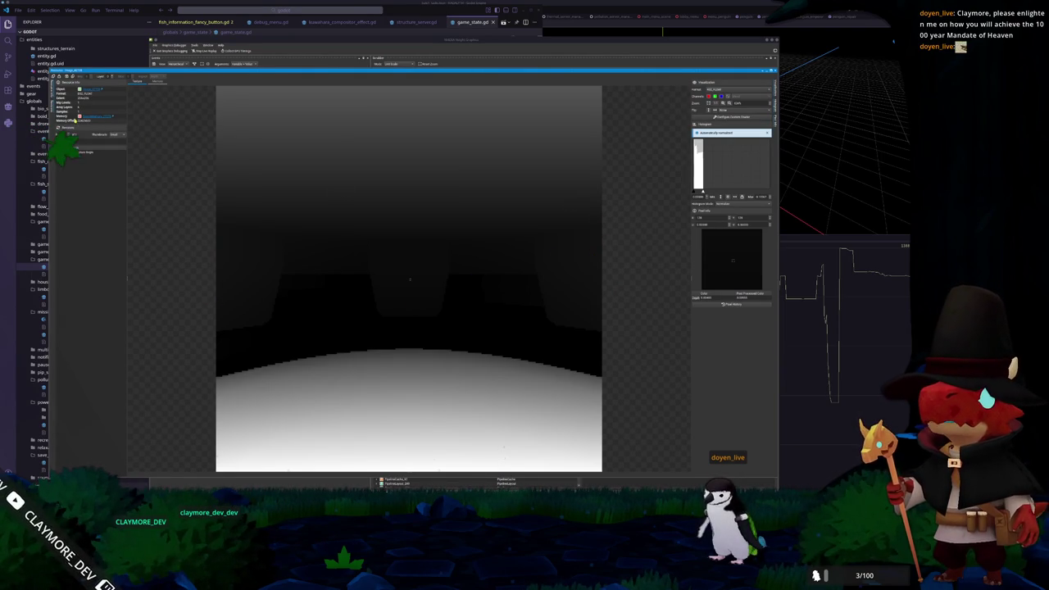
{"action": "scroll", "coordinate": [303, 257], "scroll_direction": "down", "scroll_amount": 1}
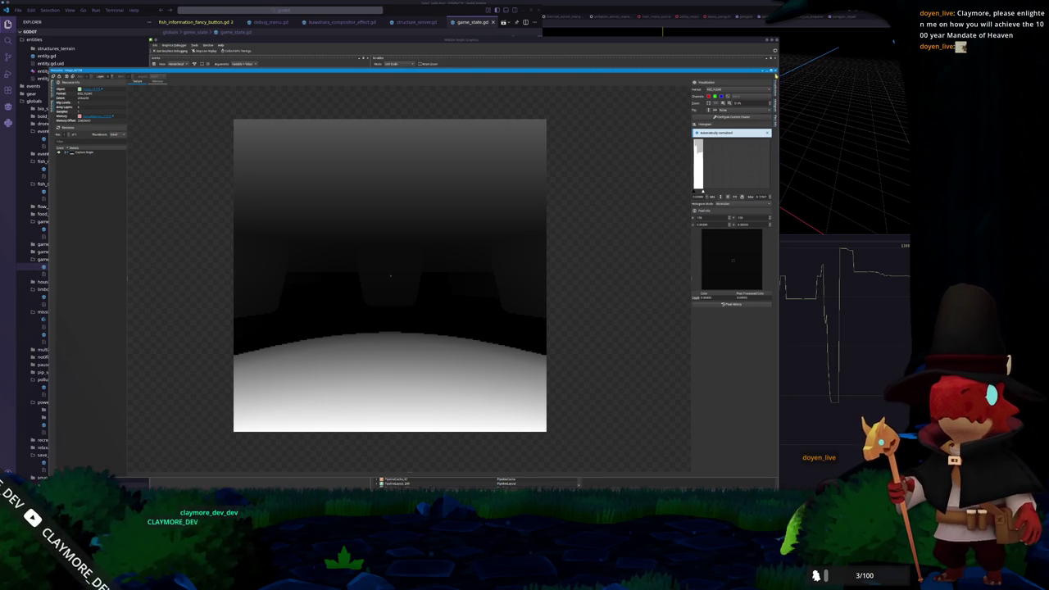
{"action": "left_click", "coordinate": [773, 72]}
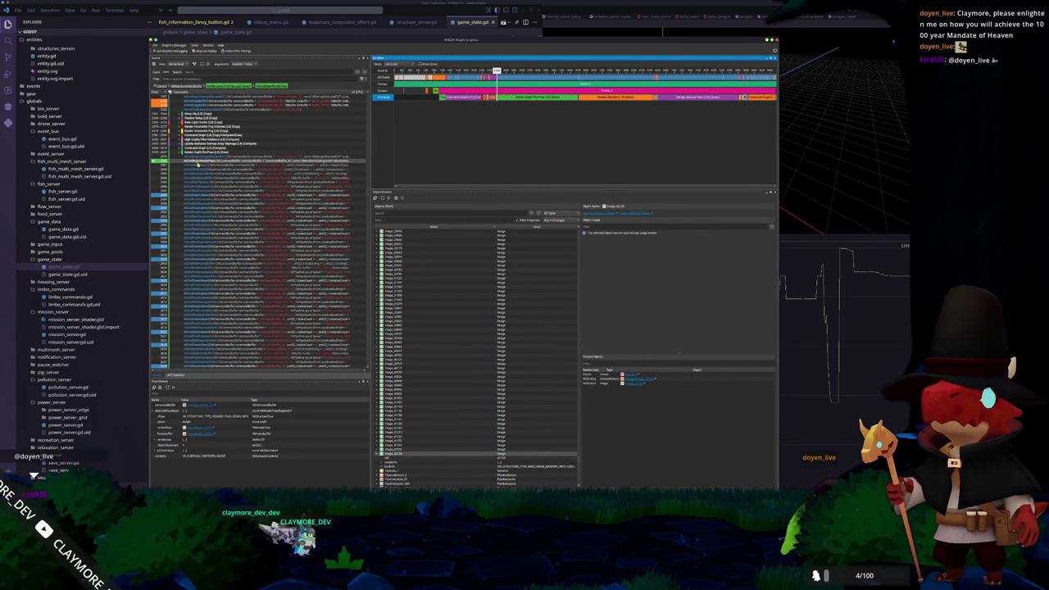
Select a couple of events in the Event Browser and check the available views list.
{"action": "left_click", "coordinate": [193, 161]}
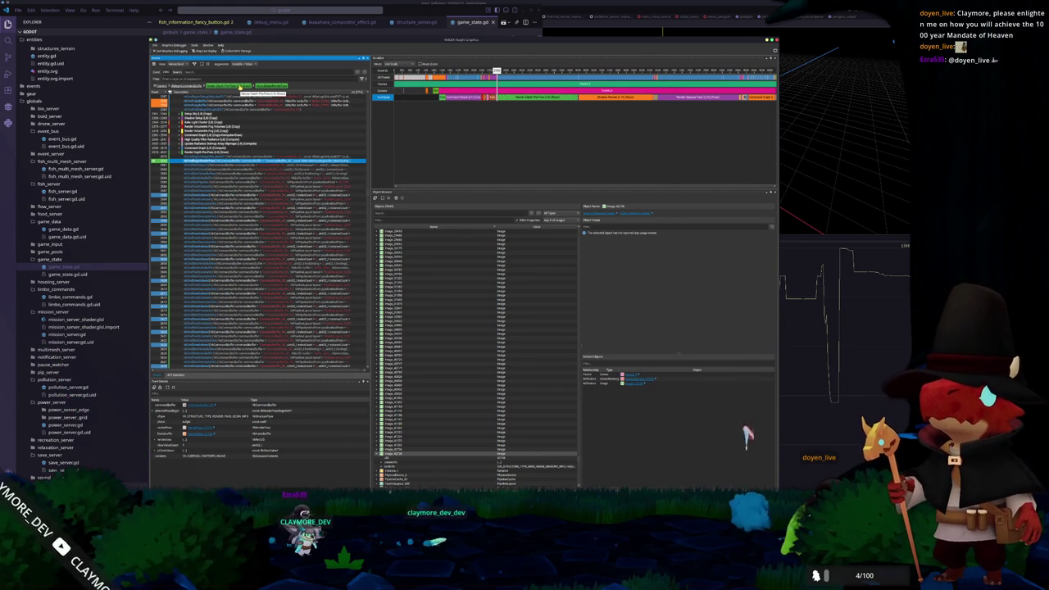
{"action": "left_click", "coordinate": [254, 86]}
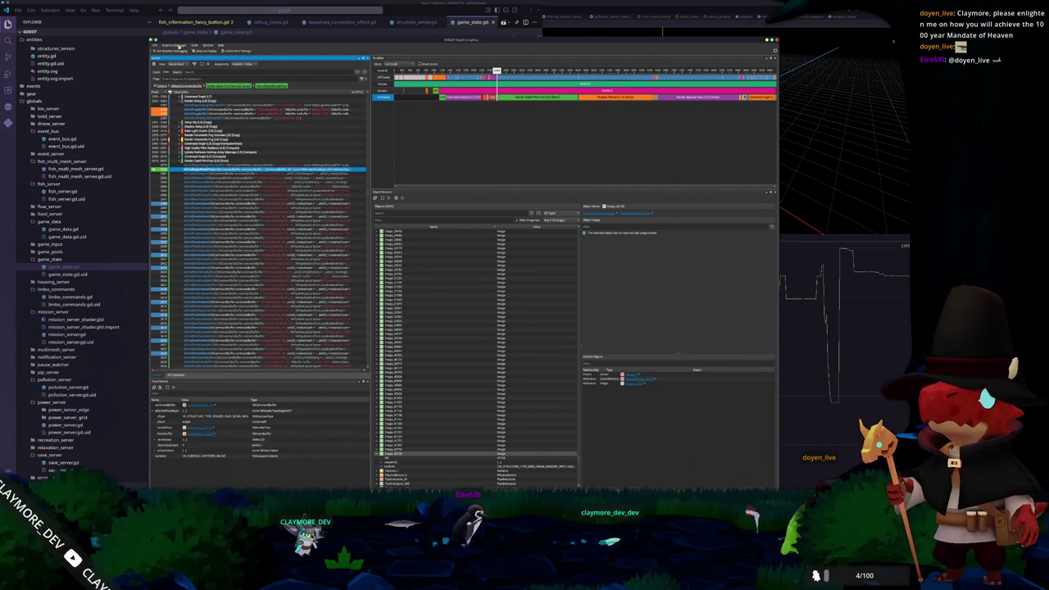
{"action": "left_click", "coordinate": [177, 45]}
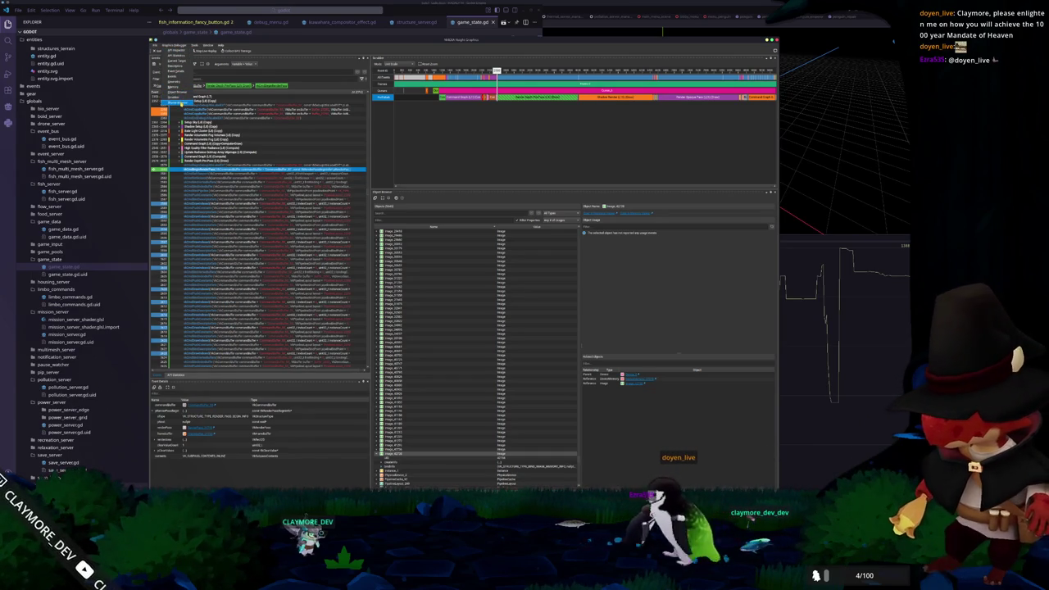
{"action": "left_click", "coordinate": [176, 102]}
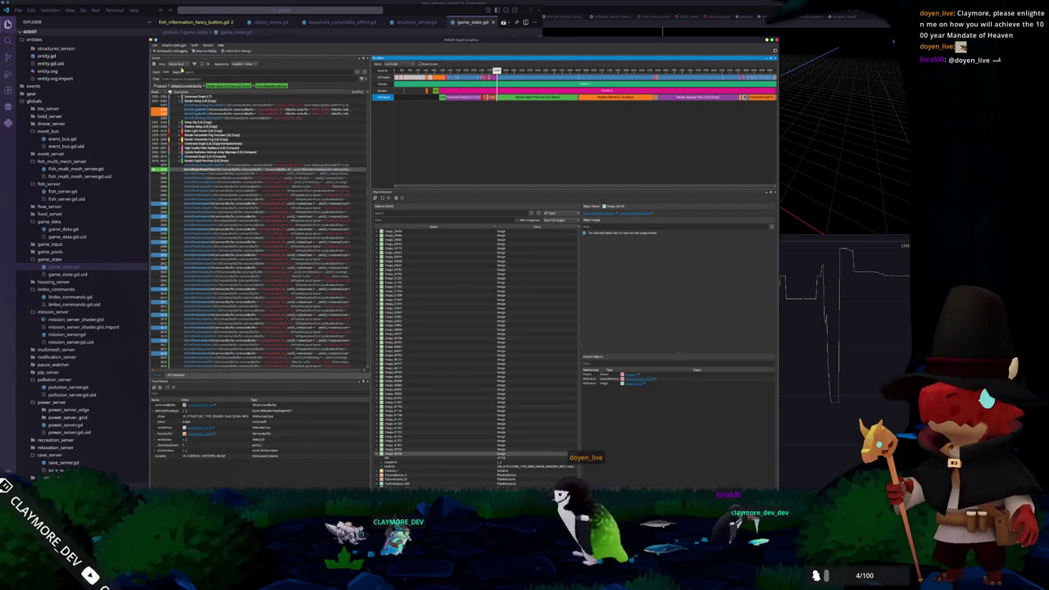
Pop out the current render target into a floating preview, then reposition and enlarge it.
{"action": "left_click", "coordinate": [177, 63]}
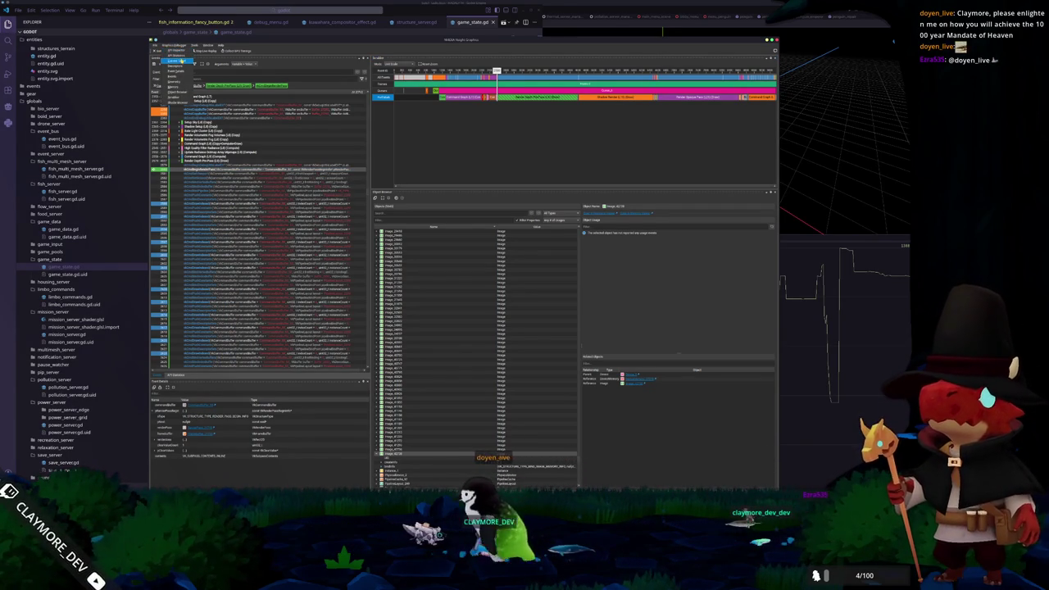
{"action": "left_click", "coordinate": [175, 66]}
{"action": "left_click_drag", "start_coordinate": [404, 226], "coordinate": [455, 178]}
{"action": "left_click", "coordinate": [498, 72]}
{"action": "key", "text": "Down"}
{"action": "key", "text": "Down"}
{"action": "key", "text": "Down"}
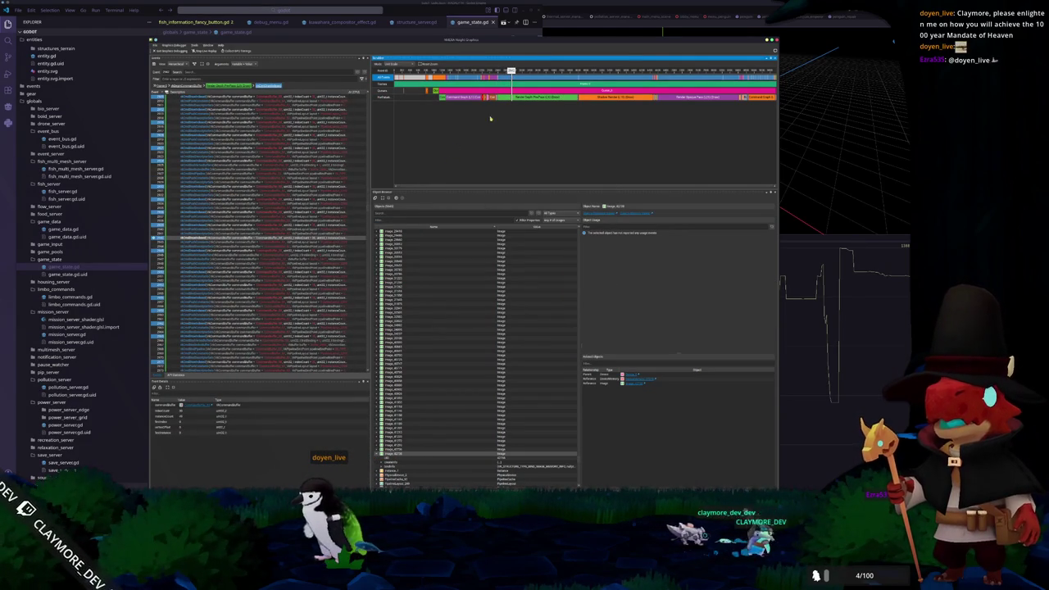
{"action": "mouse_move", "coordinate": [508, 187]}
{"action": "left_mouse_down"}
{"action": "mouse_move", "coordinate": [174, 180]}
{"action": "mouse_move", "coordinate": [94, 43]}
{"action": "left_mouse_up"}
{"action": "mouse_move", "coordinate": [189, 138]}
{"action": "left_mouse_down"}
{"action": "mouse_move", "coordinate": [351, 237]}
{"action": "mouse_move", "coordinate": [351, 274]}
{"action": "left_mouse_up"}
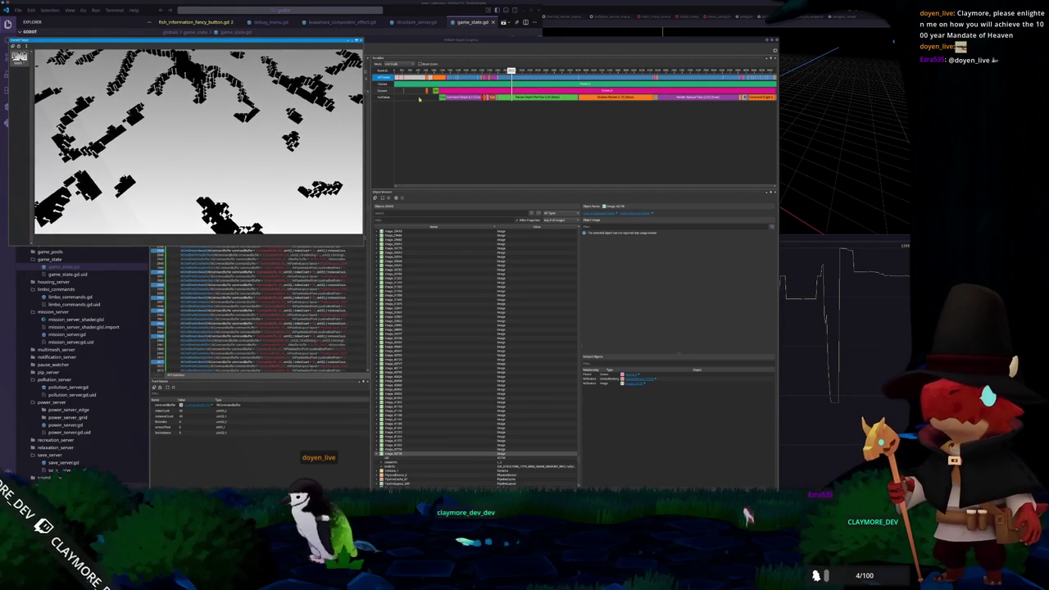
{"action": "mouse_move", "coordinate": [425, 41]}
{"action": "left_mouse_down"}
{"action": "mouse_move", "coordinate": [573, 79]}
{"action": "mouse_move", "coordinate": [611, 114]}
{"action": "left_mouse_up"}
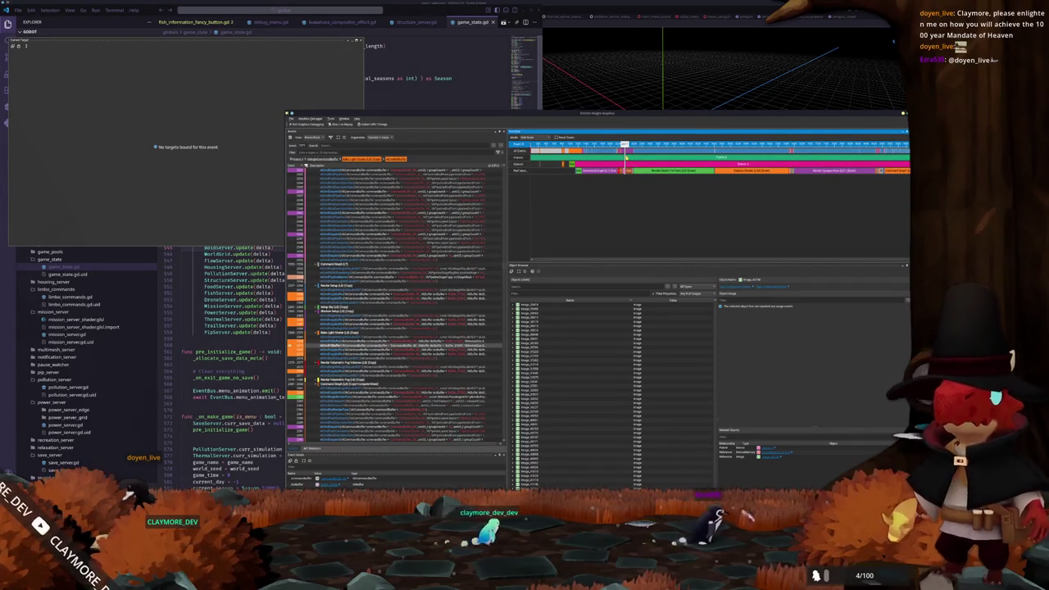
Select successively later events in the Event Browser until reaching ones with no targets bound.
{"action": "left_click", "coordinate": [401, 372]}
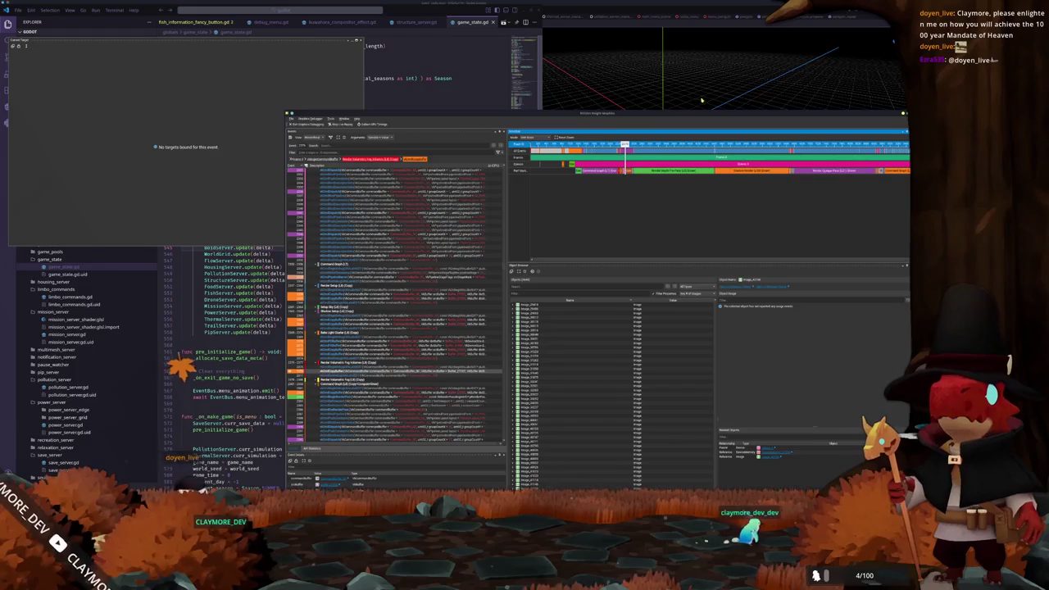
{"action": "mouse_move", "coordinate": [686, 115]}
{"action": "left_mouse_down"}
{"action": "mouse_move", "coordinate": [655, 130]}
{"action": "mouse_move", "coordinate": [677, 123]}
{"action": "left_mouse_up"}
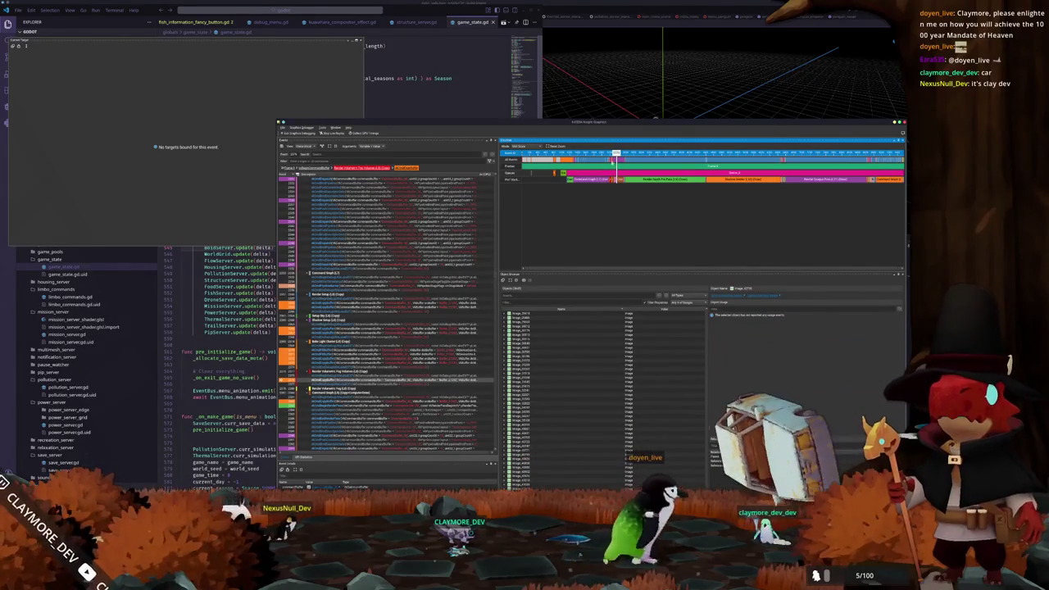
{"action": "scroll", "coordinate": [385, 312], "scroll_direction": "down", "scroll_amount": 4}
{"action": "left_click", "coordinate": [369, 298]}
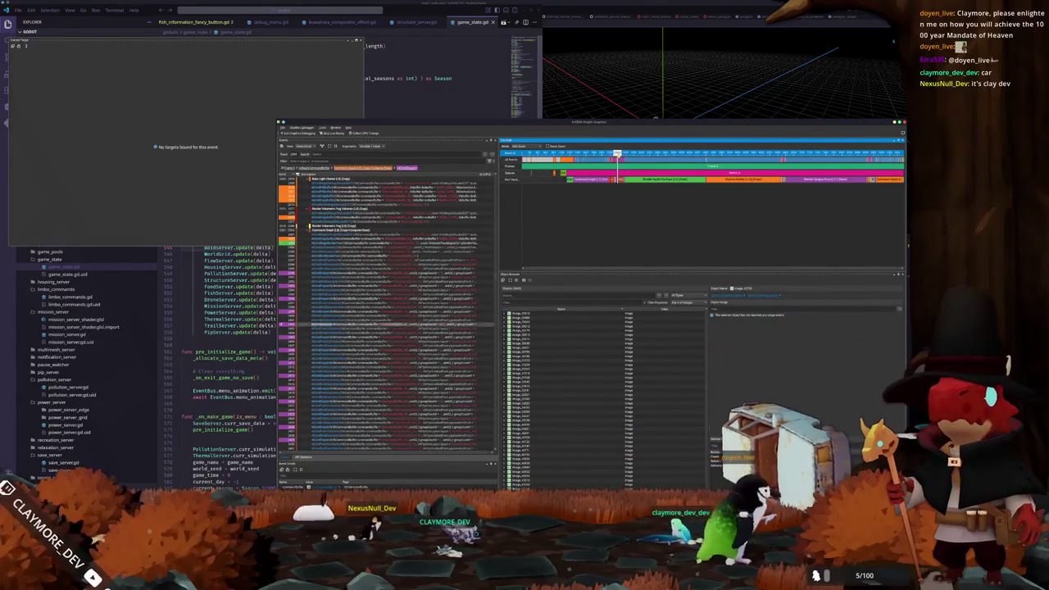
{"action": "scroll", "coordinate": [385, 328], "scroll_direction": "down", "scroll_amount": 3}
{"action": "left_click", "coordinate": [368, 269]}
{"action": "left_click", "coordinate": [369, 307]}
{"action": "left_click", "coordinate": [369, 358]}
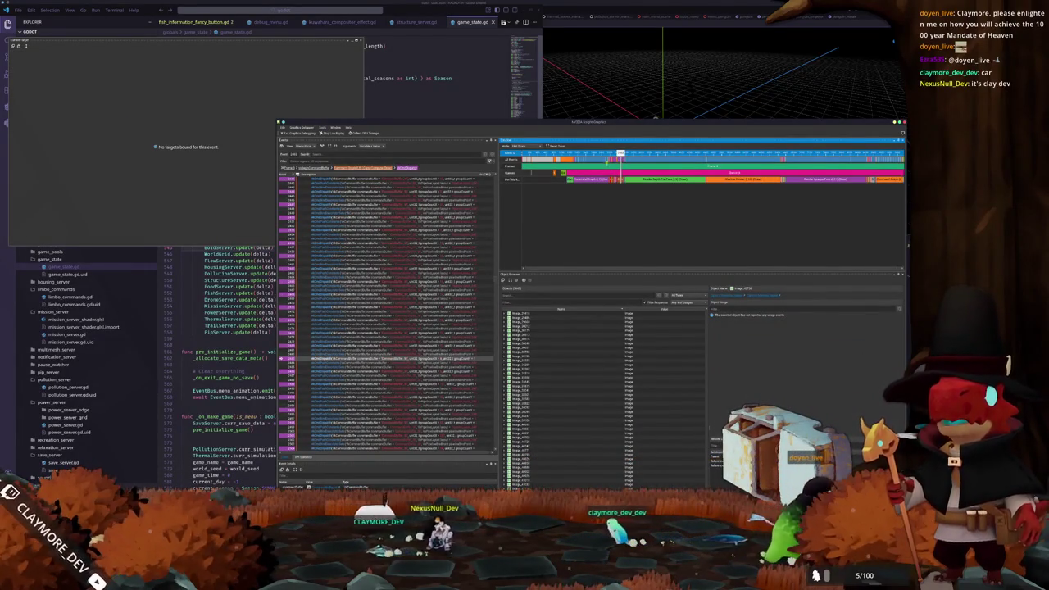
{"action": "left_click", "coordinate": [282, 360]}
{"action": "key", "text": "Down"}
{"action": "key", "text": "Down"}
{"action": "key", "text": "Down"}
{"action": "key", "text": "Down"}
{"action": "key", "text": "Down"}
{"action": "key", "text": "Down"}
{"action": "key", "text": "Down"}
{"action": "key", "text": "Down"}
{"action": "key", "text": "Down"}
{"action": "key", "text": "Down"}
{"action": "key", "text": "Down"}
{"action": "key", "text": "Down"}
{"action": "key", "text": "Down"}
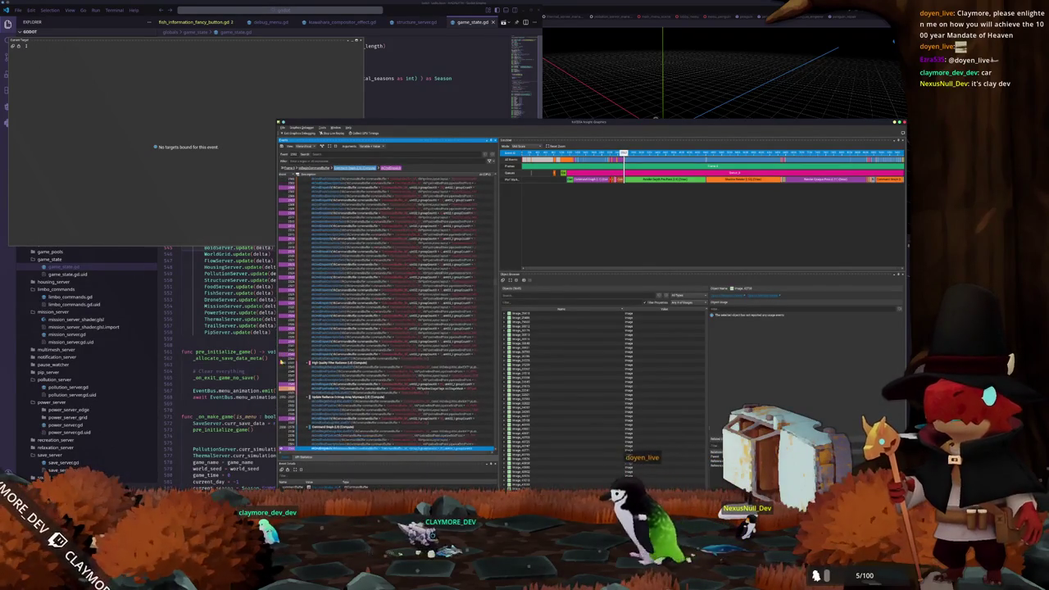
Step back and forth through draw events, from the dotted and edge masks to the checker image.
{"action": "key", "text": "Down"}
{"action": "key", "text": "Down"}
{"action": "key", "text": "Down"}
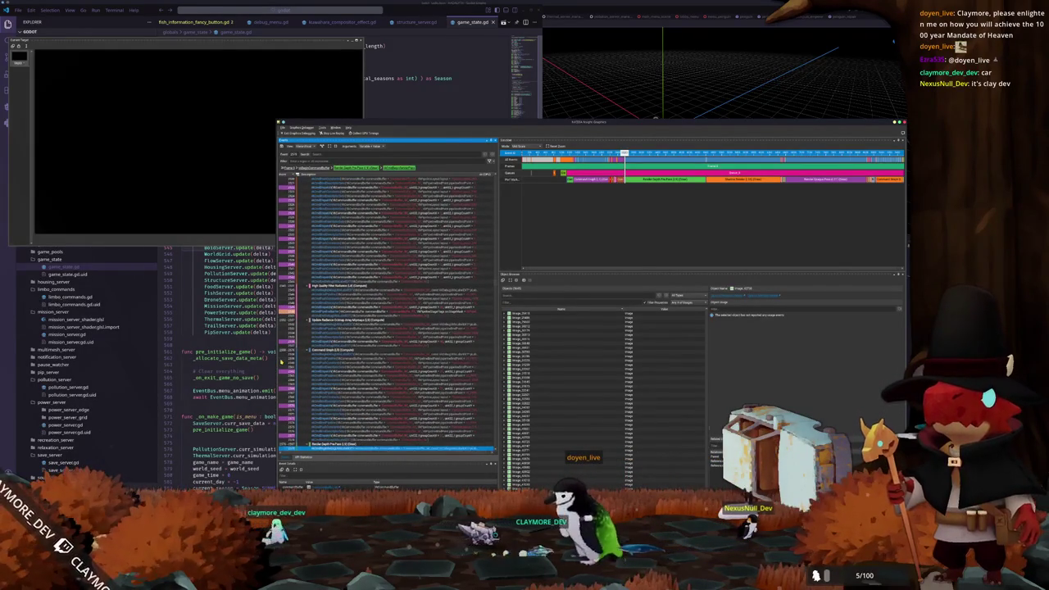
{"action": "key", "text": "Down"}
{"action": "key", "text": "Down"}
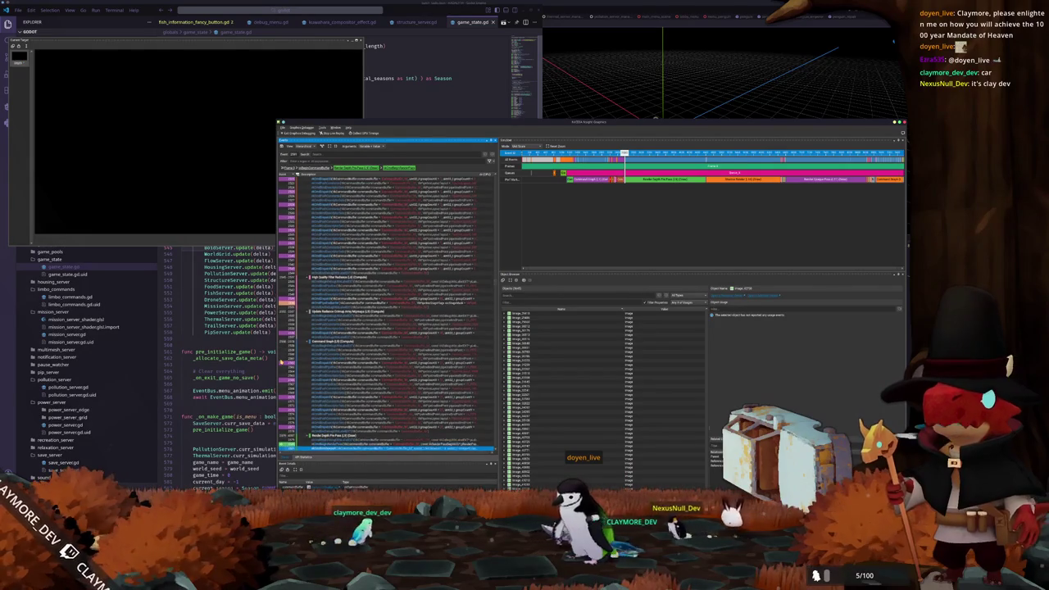
{"action": "key", "text": "Down"}
{"action": "key", "text": "Down"}
{"action": "key", "text": "Down"}
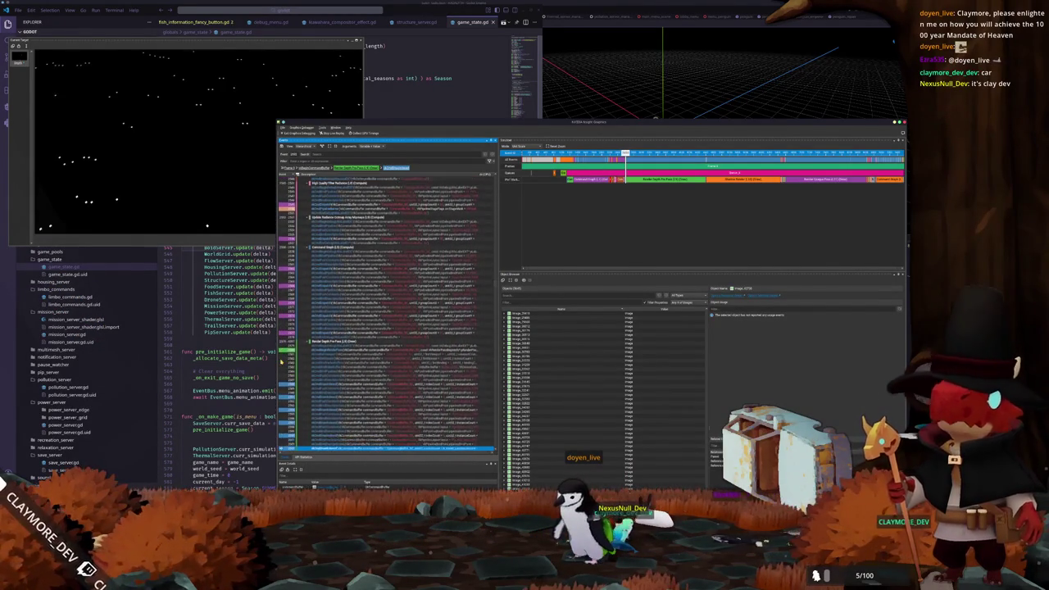
{"action": "key", "text": "Down"}
{"action": "key", "text": "Down"}
{"action": "key", "text": "Down"}
{"action": "key", "text": "Down"}
{"action": "key", "text": "Down"}
{"action": "key", "text": "Down"}
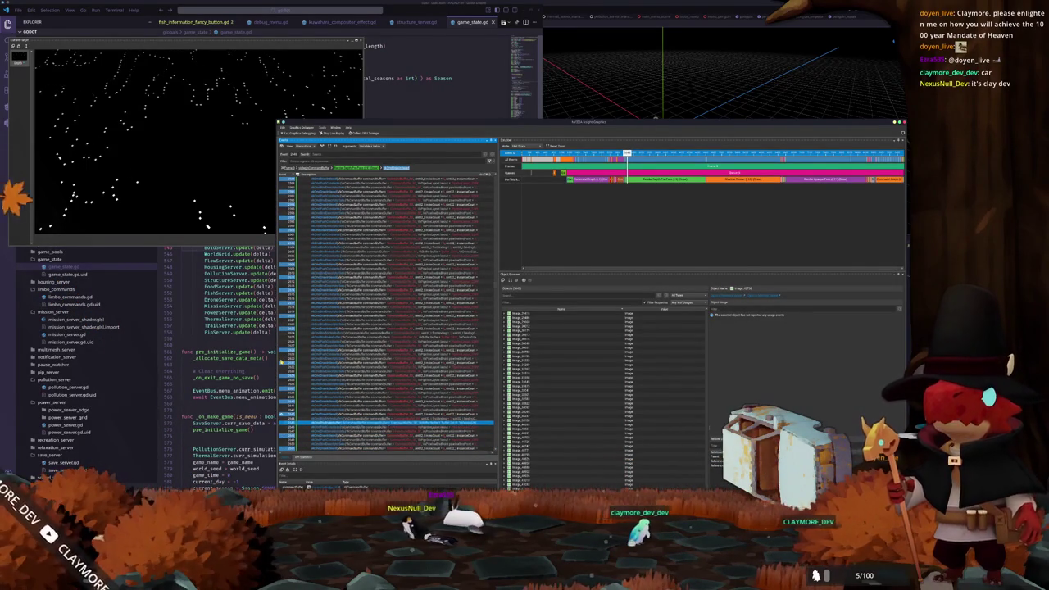
{"action": "left_click", "coordinate": [385, 449]}
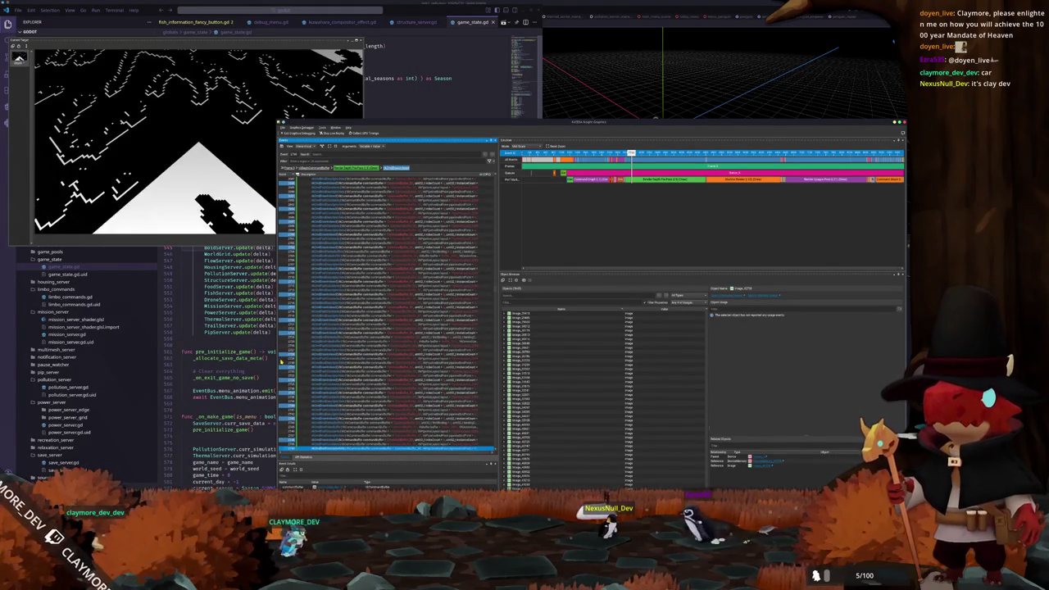
{"action": "key", "text": "Up"}
{"action": "key", "text": "Up"}
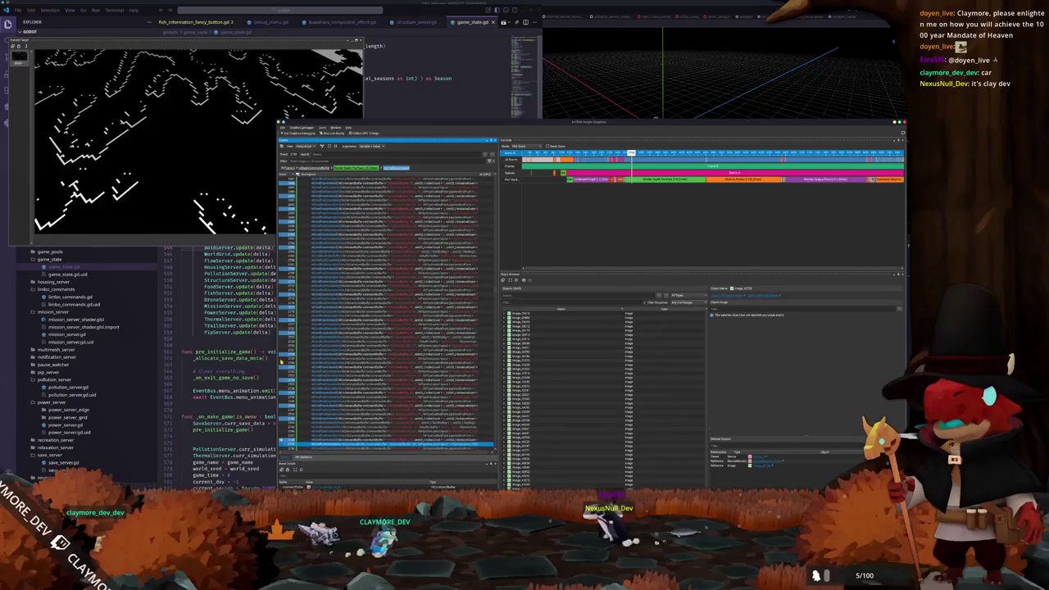
{"action": "key", "text": "Up"}
{"action": "key", "text": "Up"}
{"action": "key", "text": "Up"}
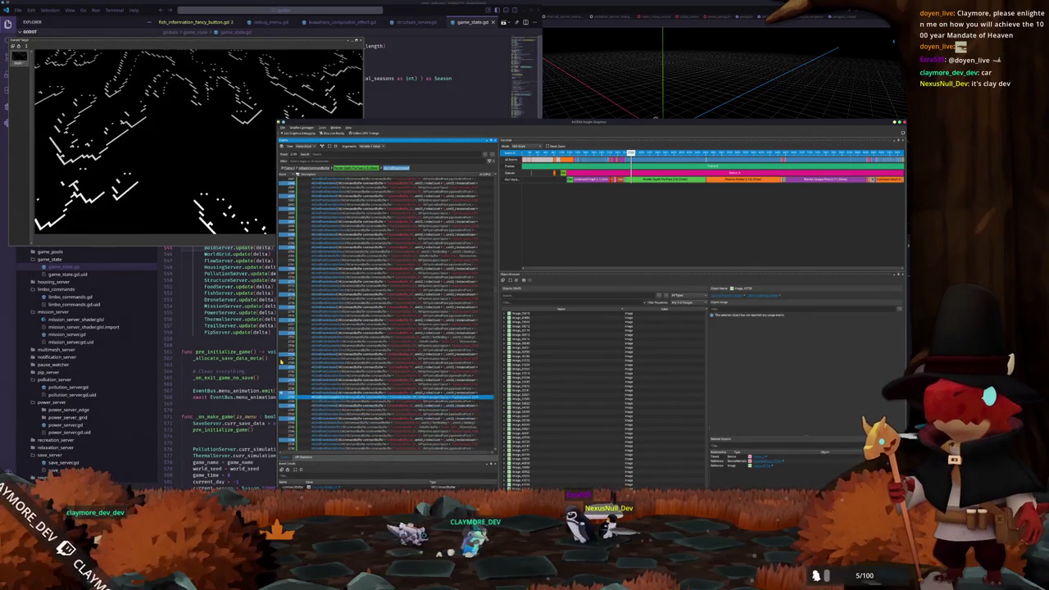
{"action": "key", "text": "Up"}
{"action": "key", "text": "Up"}
{"action": "key", "text": "Up"}
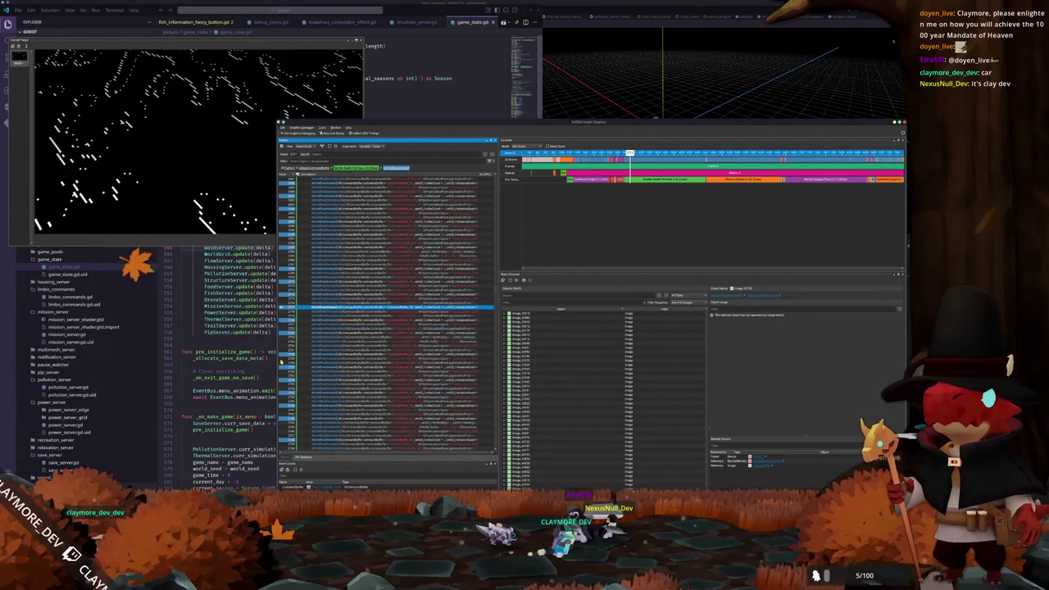
{"action": "key", "text": "Down"}
{"action": "key", "text": "Down"}
{"action": "key", "text": "Down"}
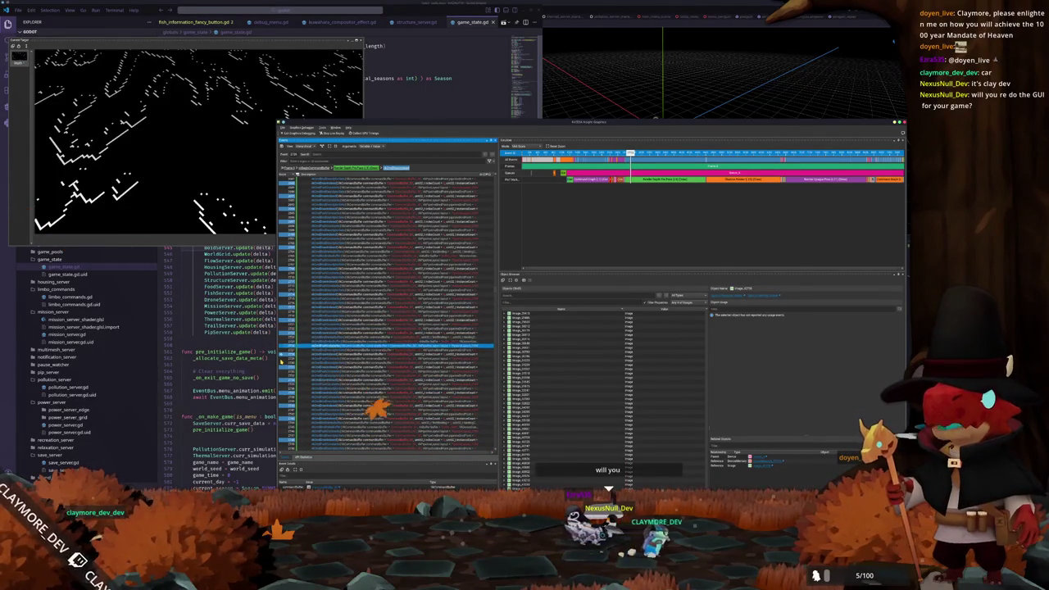
{"action": "key", "text": "Down"}
{"action": "key", "text": "Down"}
{"action": "key", "text": "Down"}
{"action": "key", "text": "Down"}
{"action": "key", "text": "Down"}
{"action": "key", "text": "Down"}
{"action": "key", "text": "Down"}
{"action": "key", "text": "Down"}
{"action": "key", "text": "Down"}
{"action": "key", "text": "Down"}
{"action": "key", "text": "Down"}
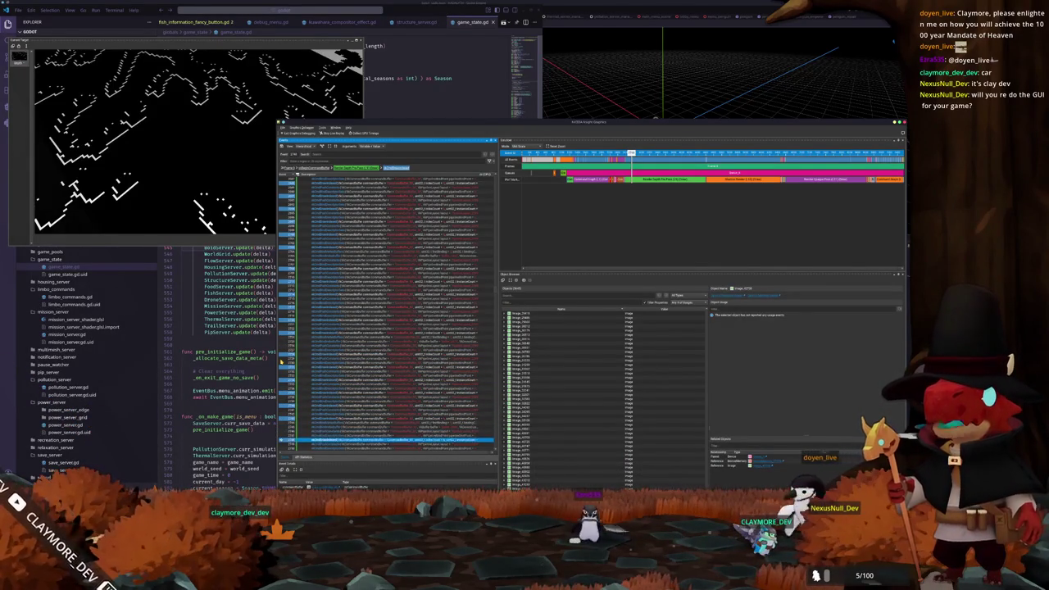
{"action": "key", "text": "Down"}
{"action": "key", "text": "Down"}
{"action": "key", "text": "Down"}
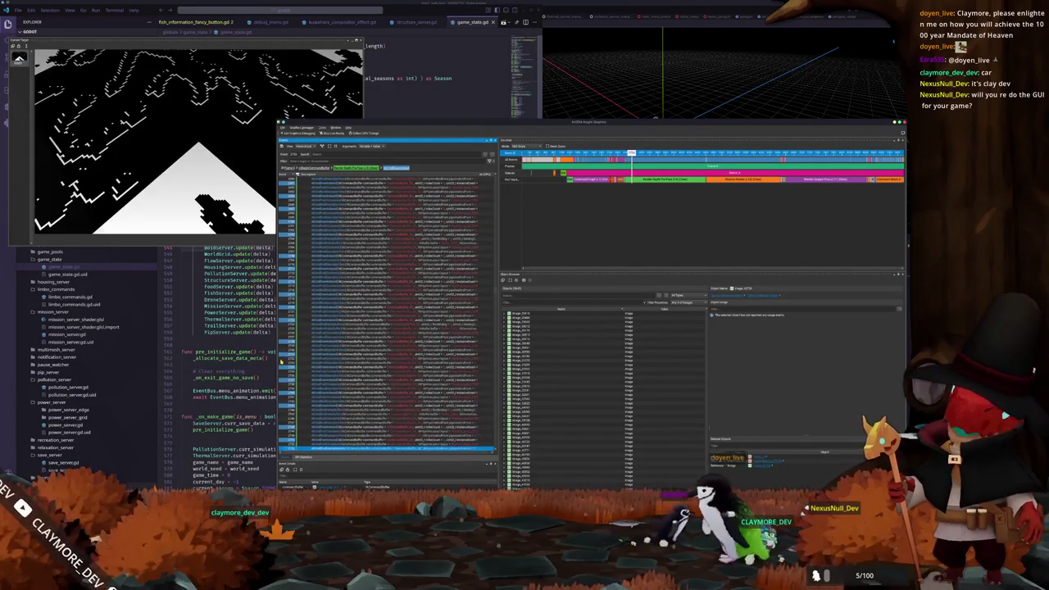
{"action": "key", "text": "Down"}
{"action": "key", "text": "Down"}
{"action": "key", "text": "Down"}
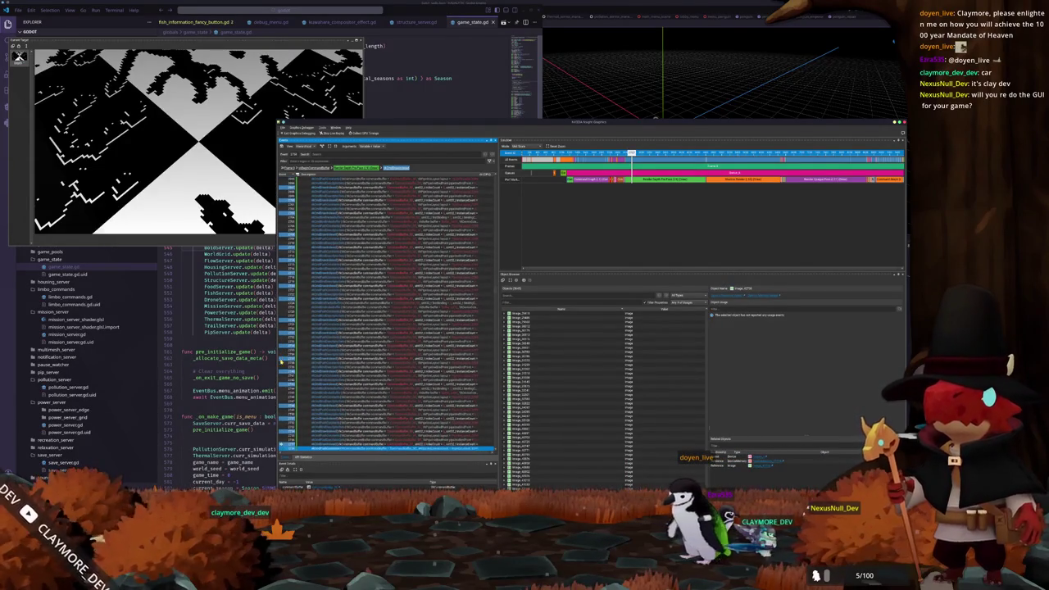
Keep stepping through later passes until the target shows the grey cloud layer.
{"action": "key", "text": "Up"}
{"action": "key", "text": "Up"}
{"action": "key", "text": "Up"}
{"action": "key", "text": "Up"}
{"action": "key", "text": "Up"}
{"action": "key", "text": "Up"}
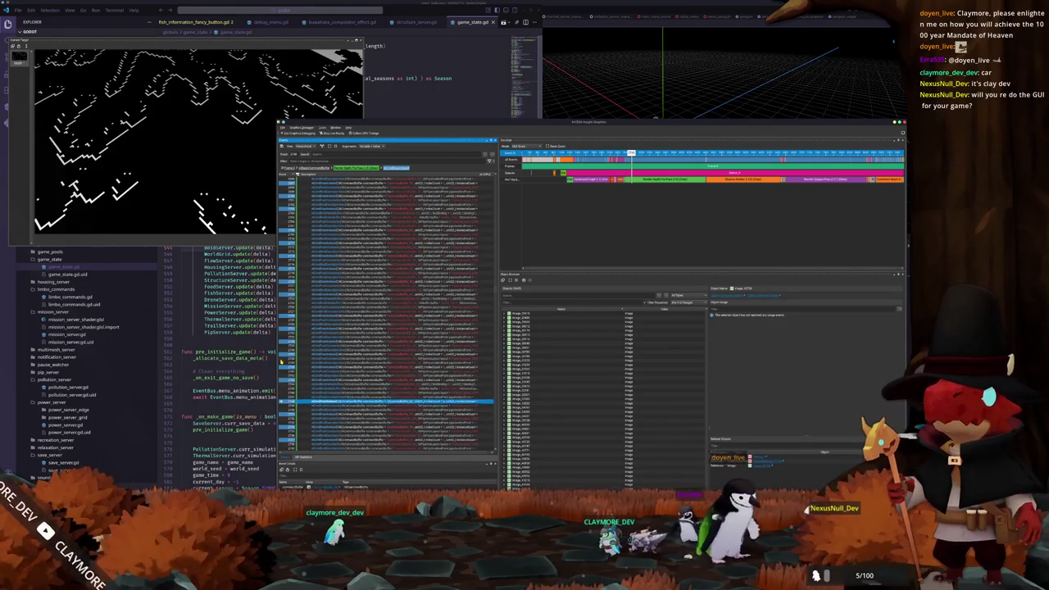
{"action": "key", "text": "Down"}
{"action": "key", "text": "Down"}
{"action": "key", "text": "Down"}
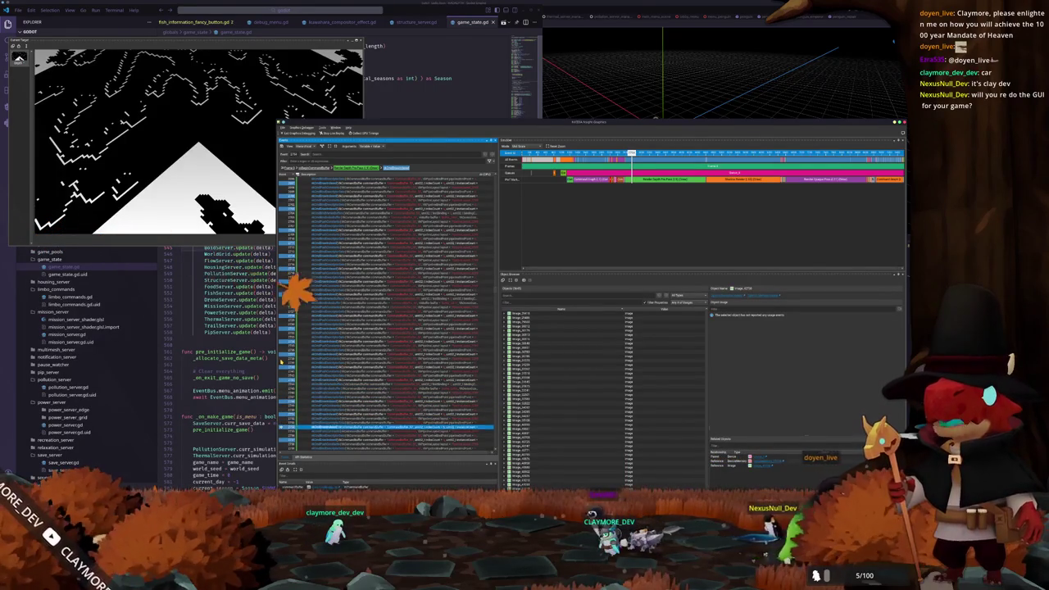
{"action": "key", "text": "Down"}
{"action": "key", "text": "Down"}
{"action": "key", "text": "Down"}
{"action": "key", "text": "Down"}
{"action": "key", "text": "Down"}
{"action": "key", "text": "Down"}
{"action": "key", "text": "Down"}
{"action": "key", "text": "Down"}
{"action": "key", "text": "Down"}
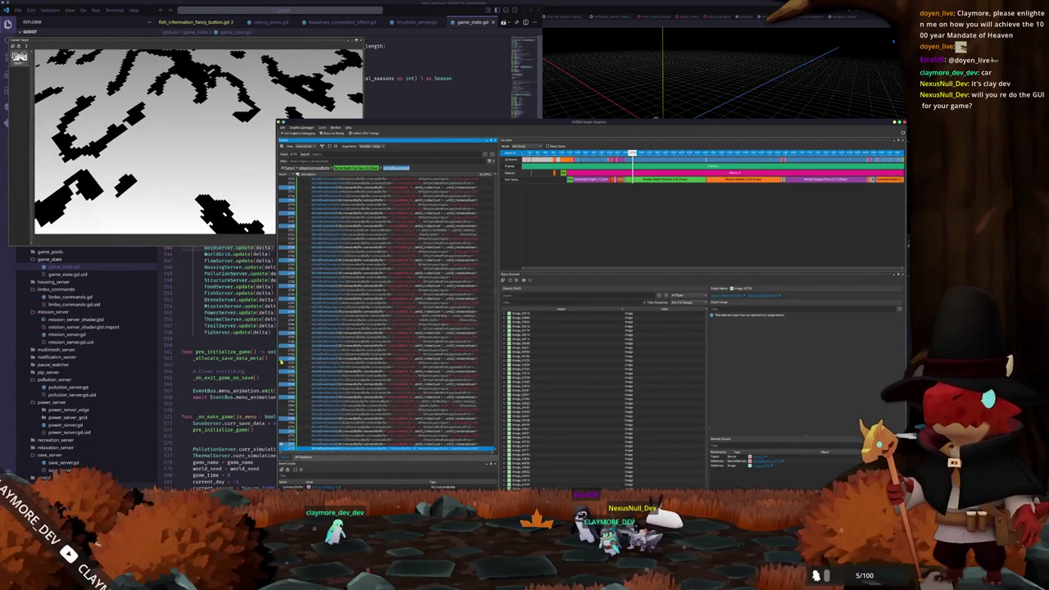
{"action": "key", "text": "Down"}
{"action": "key", "text": "Down"}
{"action": "key", "text": "Down"}
{"action": "key", "text": "Down"}
{"action": "key", "text": "Down"}
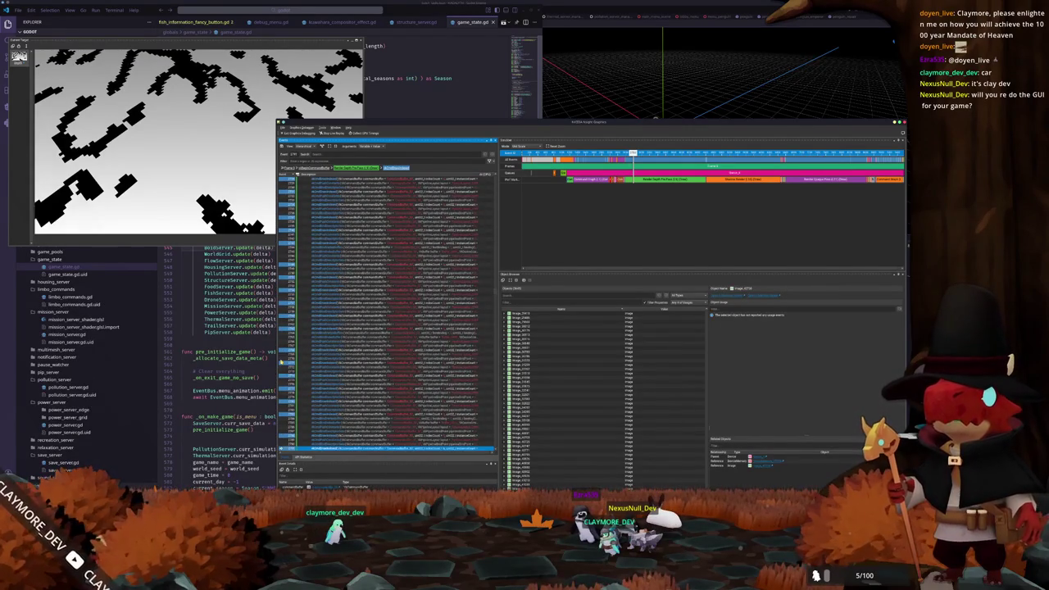
{"action": "key", "text": "Down"}
{"action": "key", "text": "Down"}
{"action": "key", "text": "Down"}
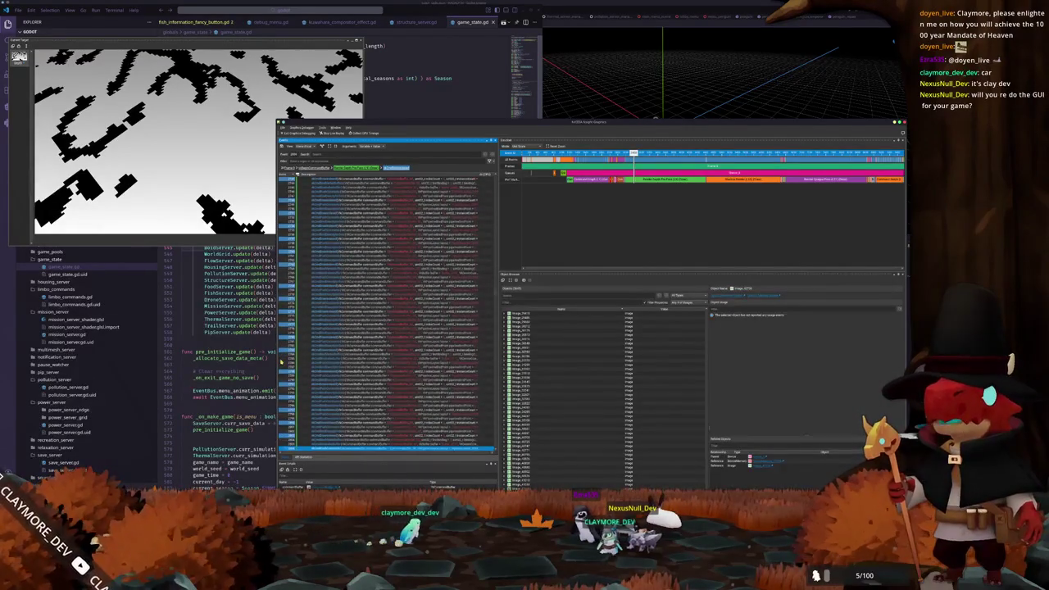
{"action": "key", "text": "Down"}
{"action": "key", "text": "Down"}
{"action": "key", "text": "Down"}
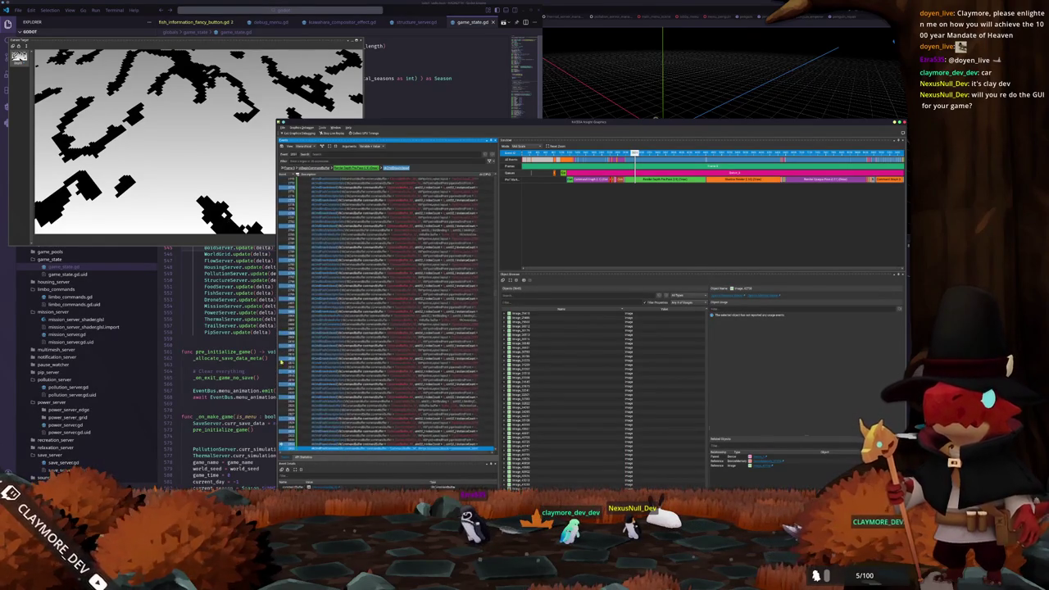
{"action": "key", "text": "Down"}
{"action": "key", "text": "Down"}
{"action": "key", "text": "Down"}
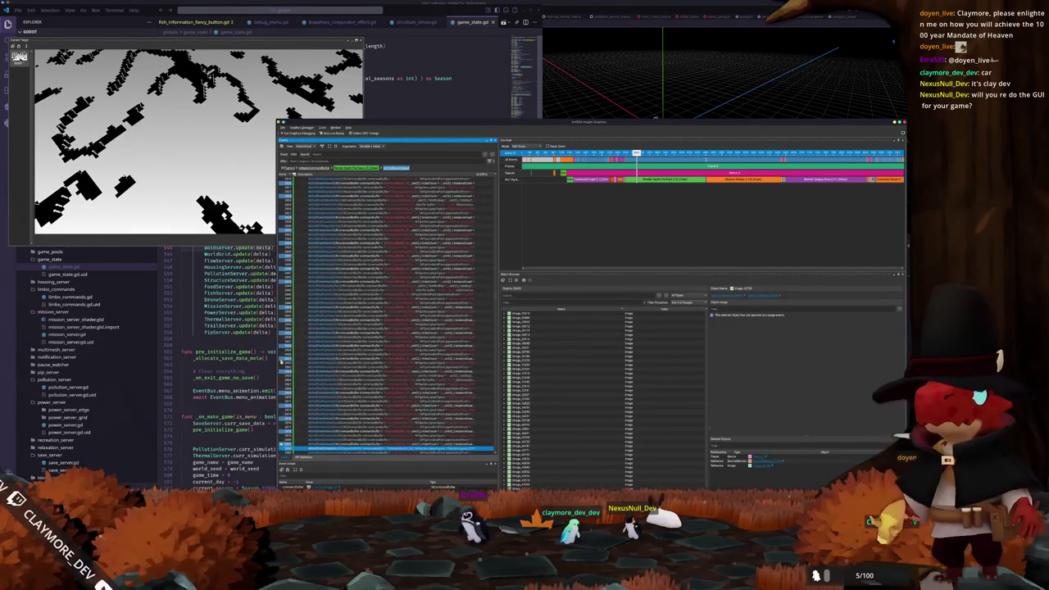
{"action": "key", "text": "Down"}
{"action": "key", "text": "Down"}
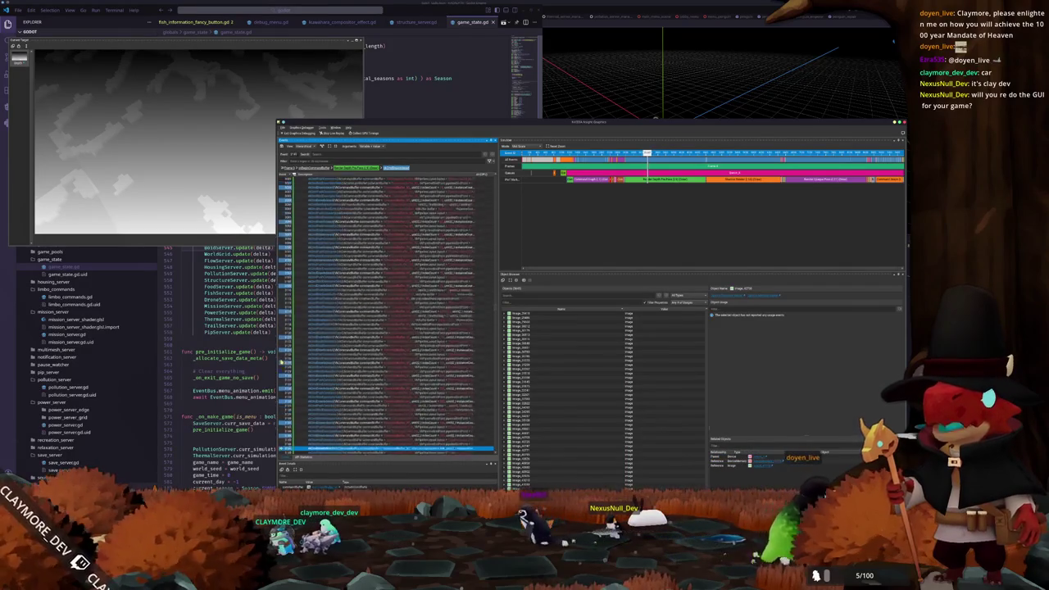
{"action": "key", "text": "Up"}
{"action": "key", "text": "Up"}
{"action": "key", "text": "Up"}
{"action": "key", "text": "Up"}
{"action": "key", "text": "Up"}
{"action": "key", "text": "Up"}
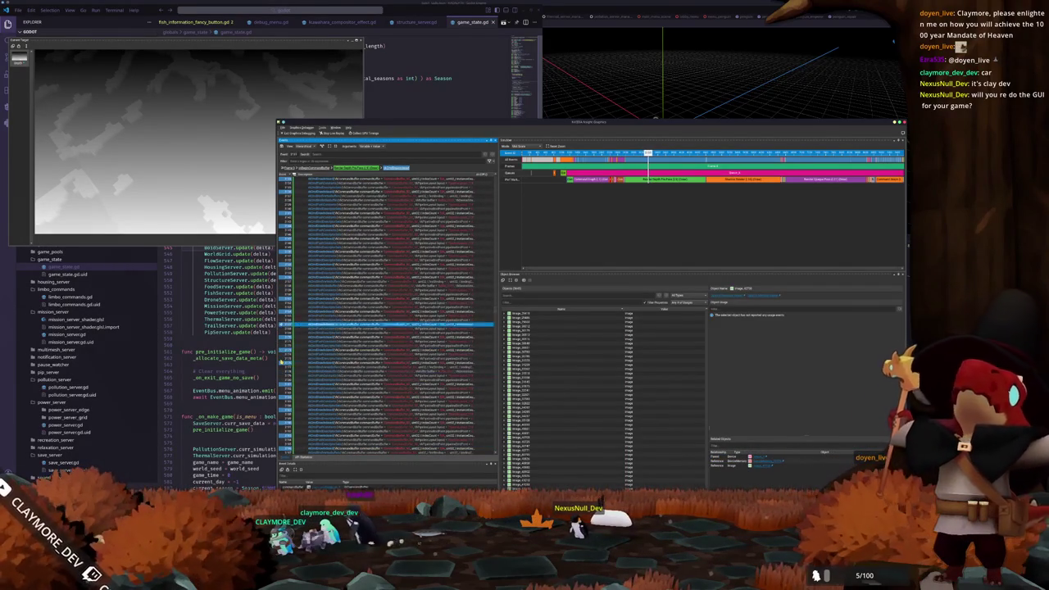
{"action": "key", "text": "Down"}
{"action": "key", "text": "Down"}
{"action": "key", "text": "Down"}
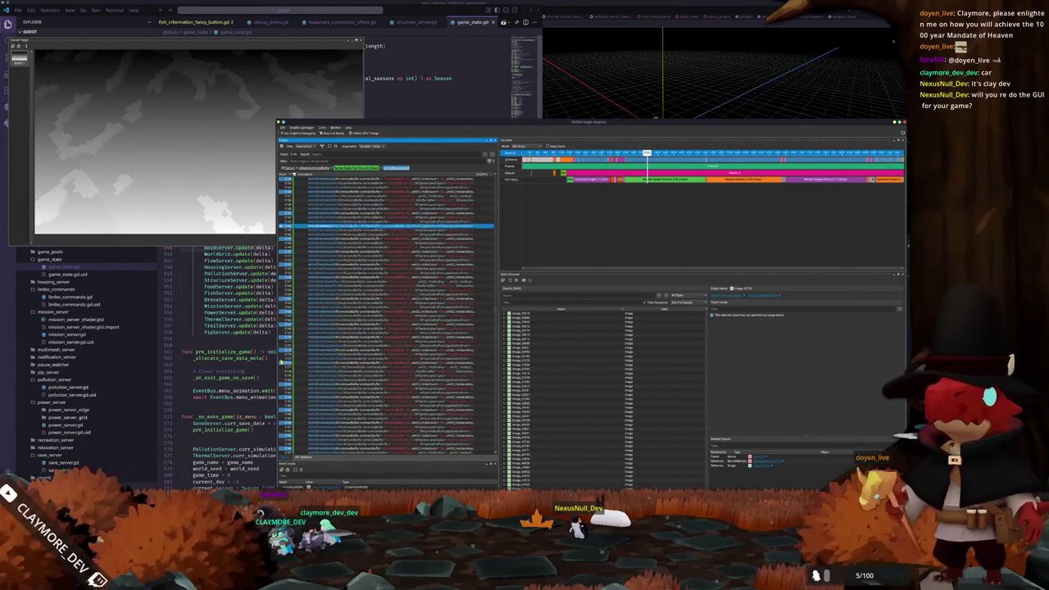
Step back and forth through early draw calls as the grey terrain depth image appears.
{"action": "left_click_drag", "start_coordinate": [276, 118], "coordinate": [378, 111]}
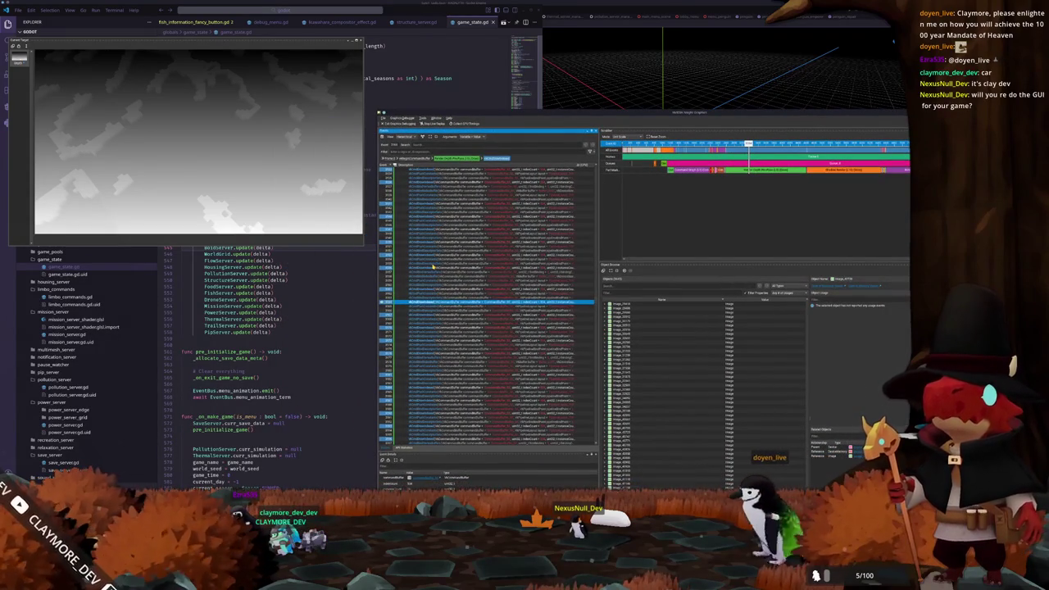
{"action": "key", "text": "Up"}
{"action": "key", "text": "Up"}
{"action": "key", "text": "Up"}
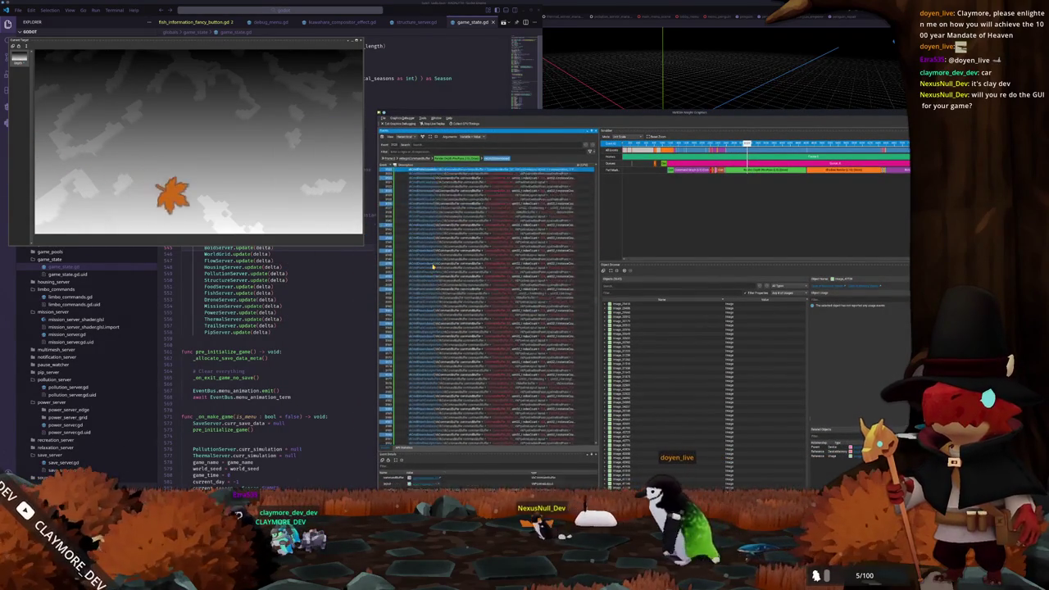
{"action": "key", "text": "Down"}
{"action": "key", "text": "Down"}
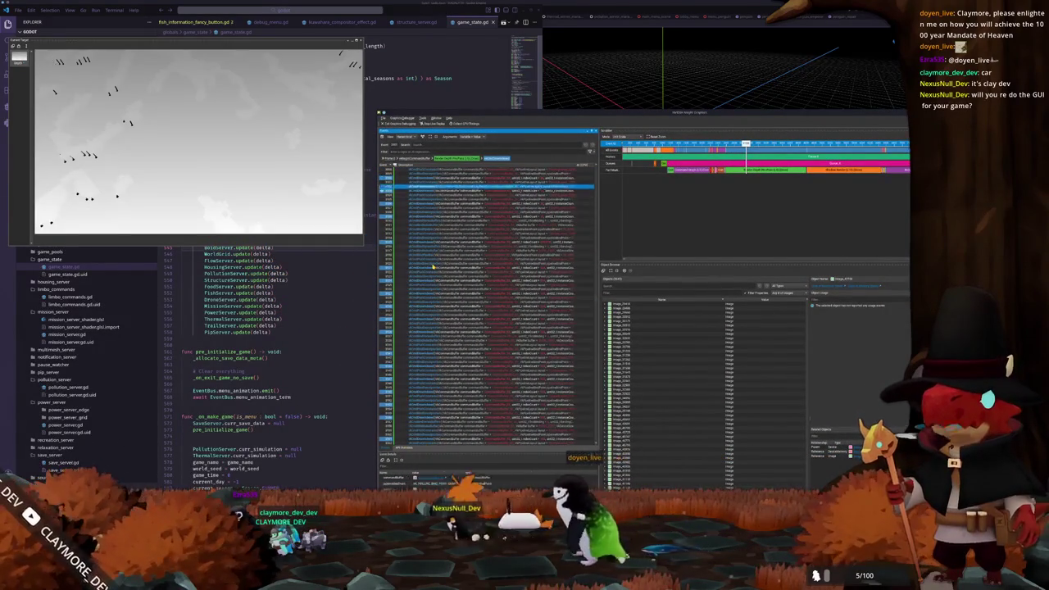
{"action": "key", "text": "Down"}
{"action": "key", "text": "Down"}
{"action": "key", "text": "Down"}
{"action": "key", "text": "Down"}
{"action": "key", "text": "Down"}
{"action": "key", "text": "Down"}
{"action": "key", "text": "Up"}
{"action": "key", "text": "Up"}
{"action": "key", "text": "Up"}
{"action": "key", "text": "Up"}
{"action": "key", "text": "Up"}
{"action": "key", "text": "Up"}
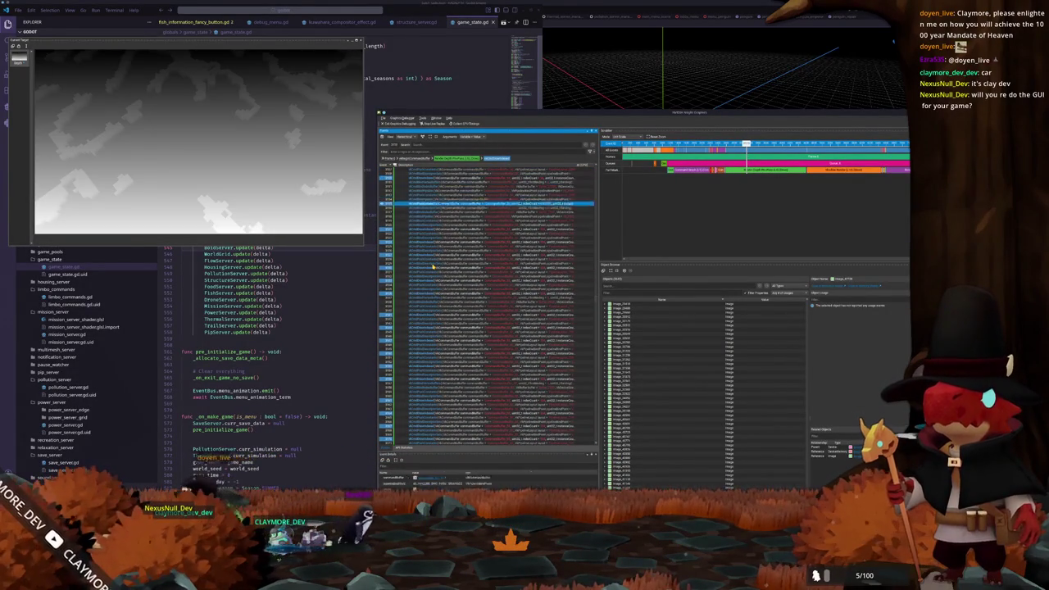
{"action": "key", "text": "Down"}
{"action": "key", "text": "Down"}
{"action": "key", "text": "Down"}
{"action": "key", "text": "Down"}
{"action": "key", "text": "Down"}
{"action": "key", "text": "Down"}
{"action": "key", "text": "Up"}
{"action": "key", "text": "Up"}
{"action": "key", "text": "Up"}
{"action": "key", "text": "Up"}
{"action": "key", "text": "Up"}
{"action": "key", "text": "Up"}
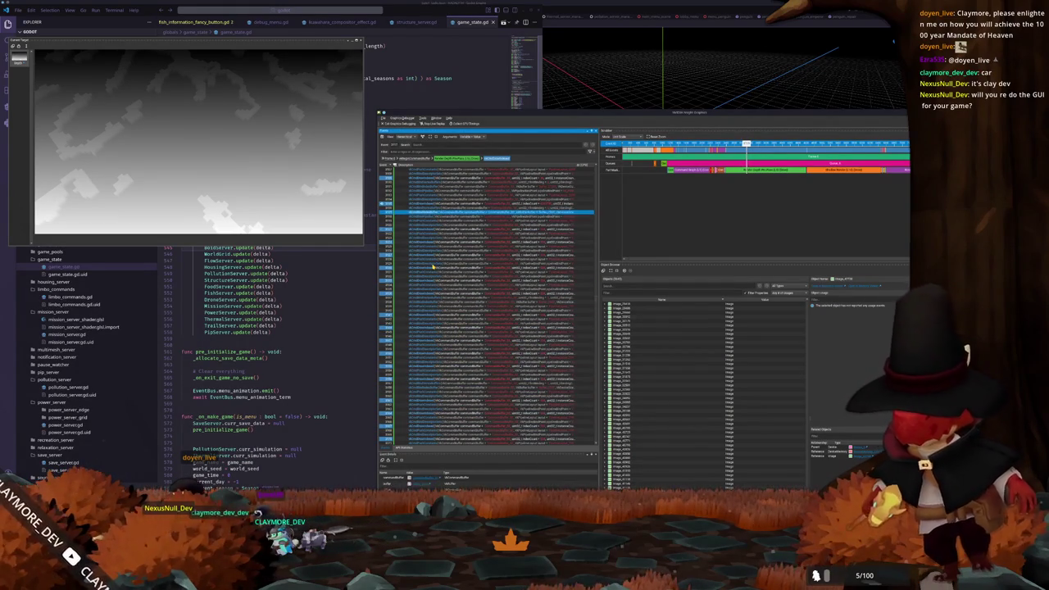
{"action": "key", "text": "Down"}
{"action": "key", "text": "Down"}
{"action": "key", "text": "Down"}
{"action": "key", "text": "Down"}
{"action": "key", "text": "Down"}
{"action": "key", "text": "Down"}
{"action": "key", "text": "Down"}
{"action": "key", "text": "Down"}
{"action": "key", "text": "Down"}
{"action": "key", "text": "Up"}
{"action": "key", "text": "Up"}
{"action": "key", "text": "Up"}
{"action": "key", "text": "Up"}
{"action": "key", "text": "Up"}
{"action": "key", "text": "Up"}
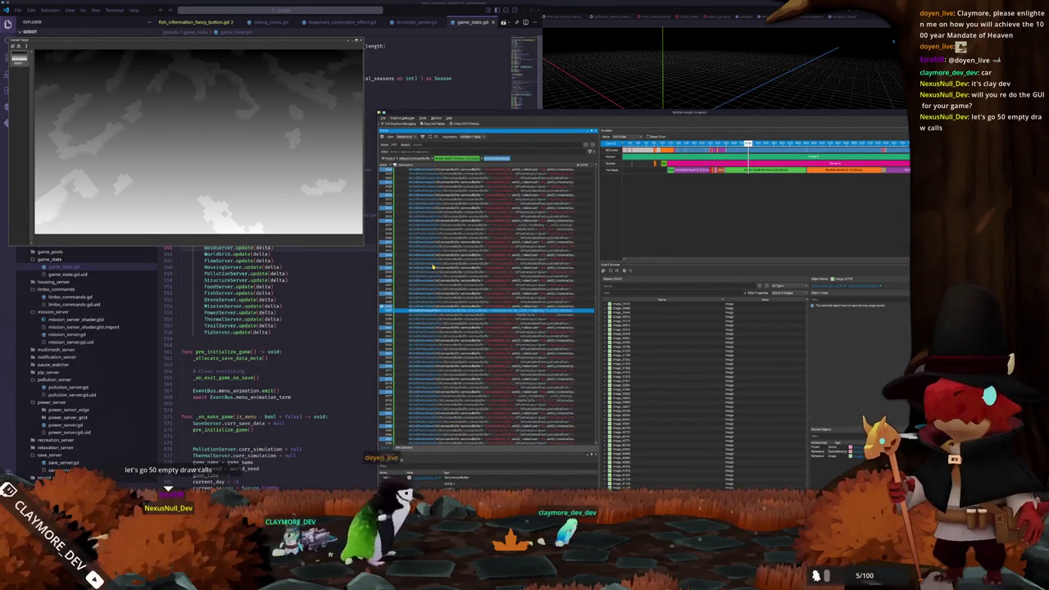
{"action": "key", "text": "Down"}
{"action": "key", "text": "Down"}
{"action": "key", "text": "Down"}
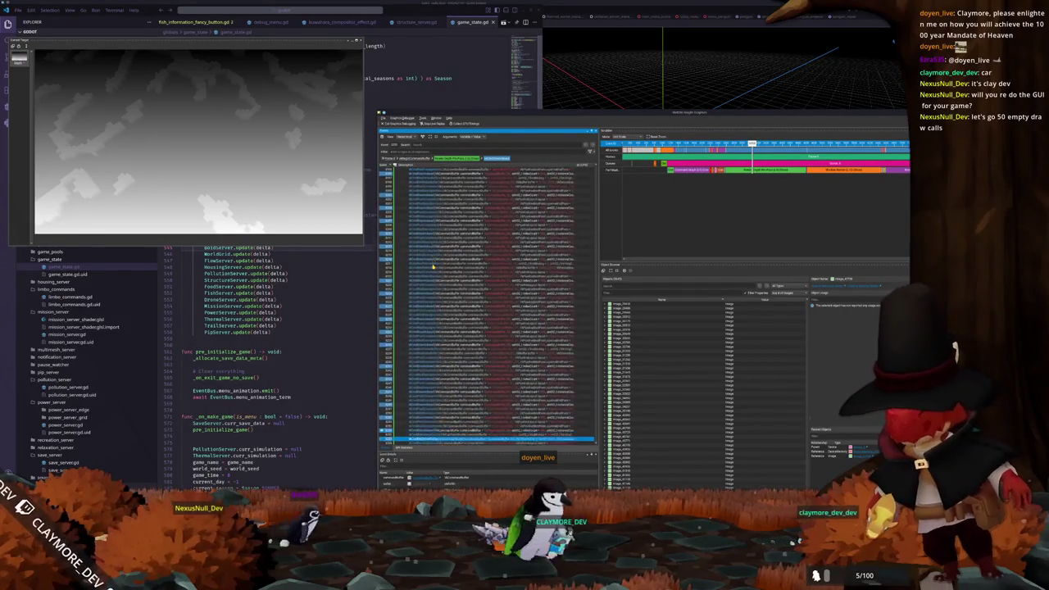
{"action": "key", "text": "Down"}
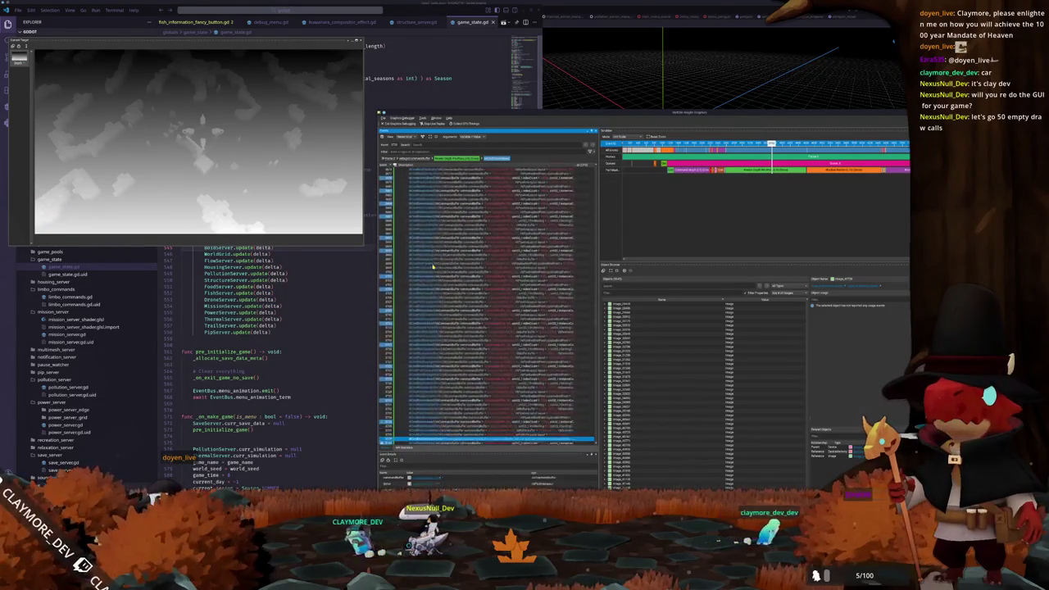
Advance about thirty events further, watching the terrain depth image build up.
{"action": "key", "text": "Down"}
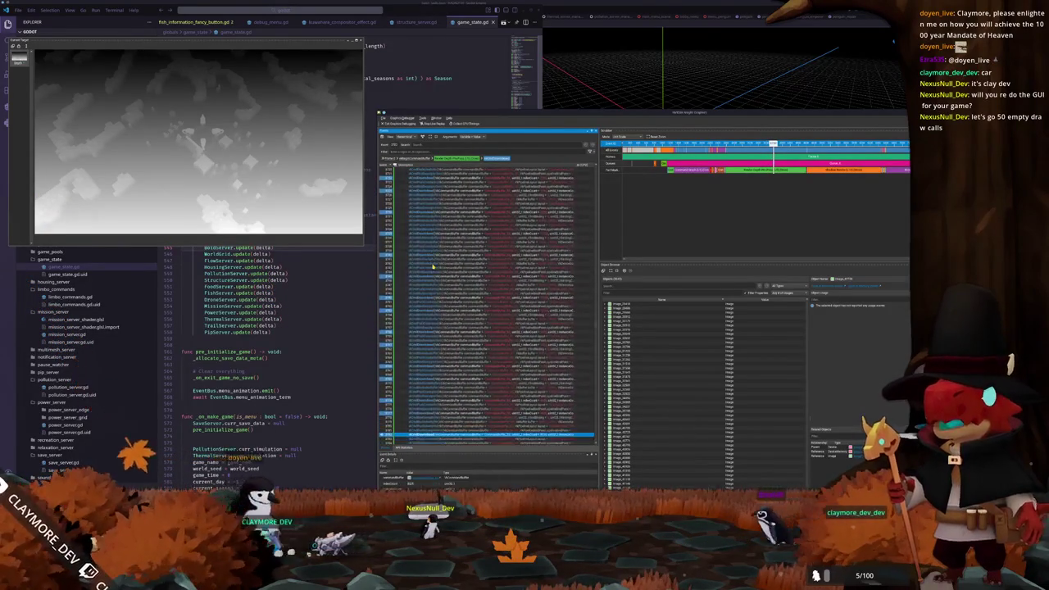
{"action": "key", "text": "Up"}
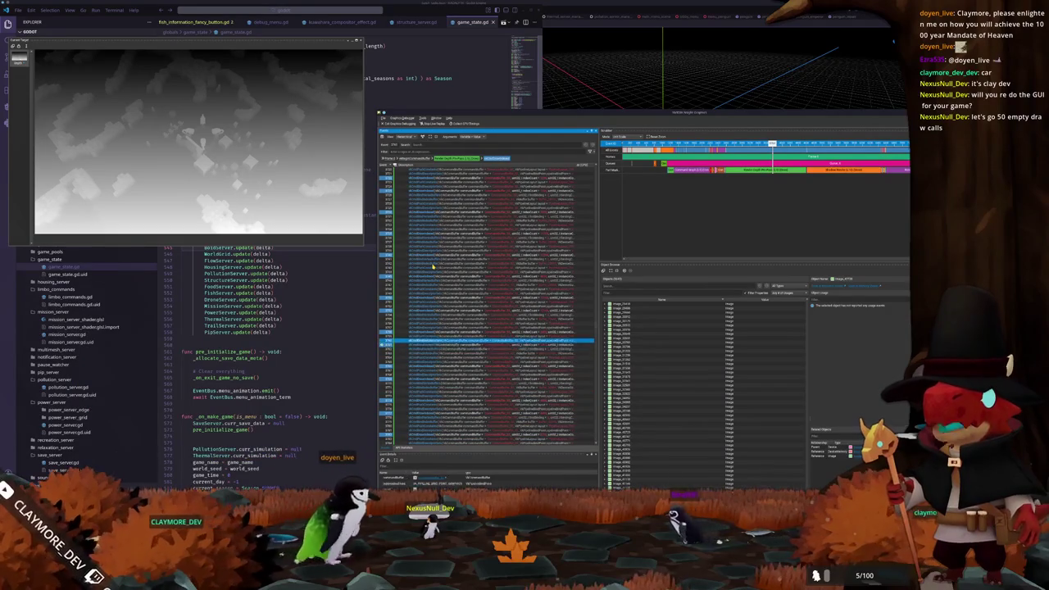
{"action": "key", "text": "Up"}
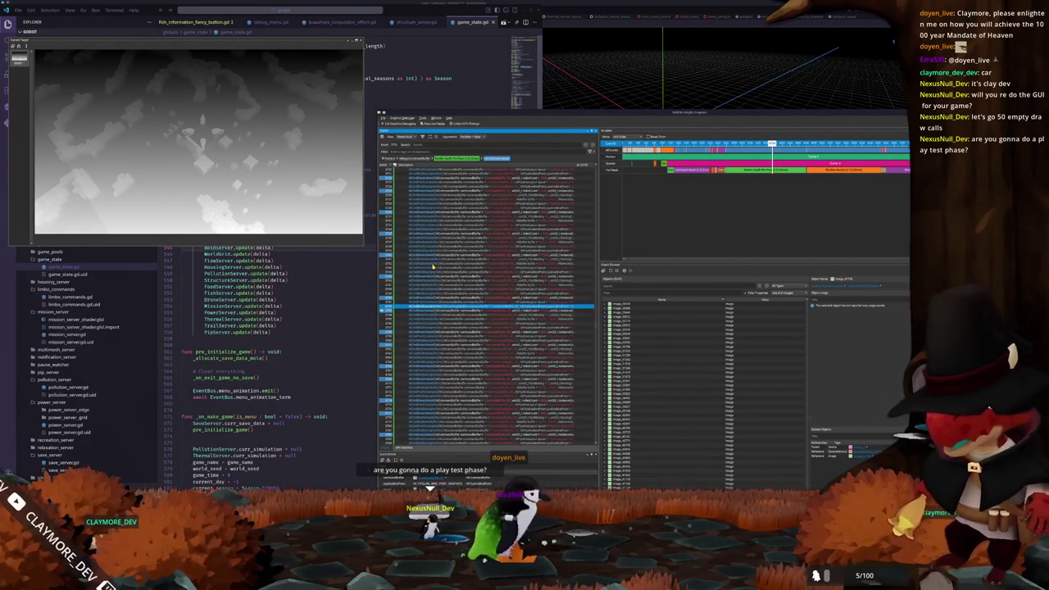
{"action": "key", "text": "Down"}
{"action": "key", "text": "Down"}
{"action": "key", "text": "Down"}
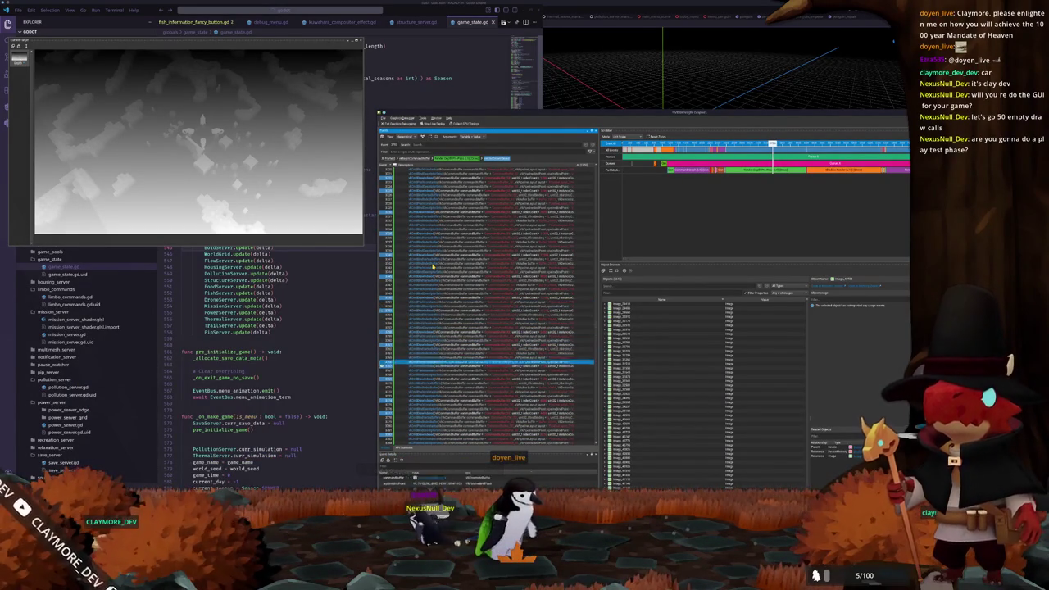
{"action": "key", "text": "Down"}
{"action": "key", "text": "Down"}
{"action": "key", "text": "Down"}
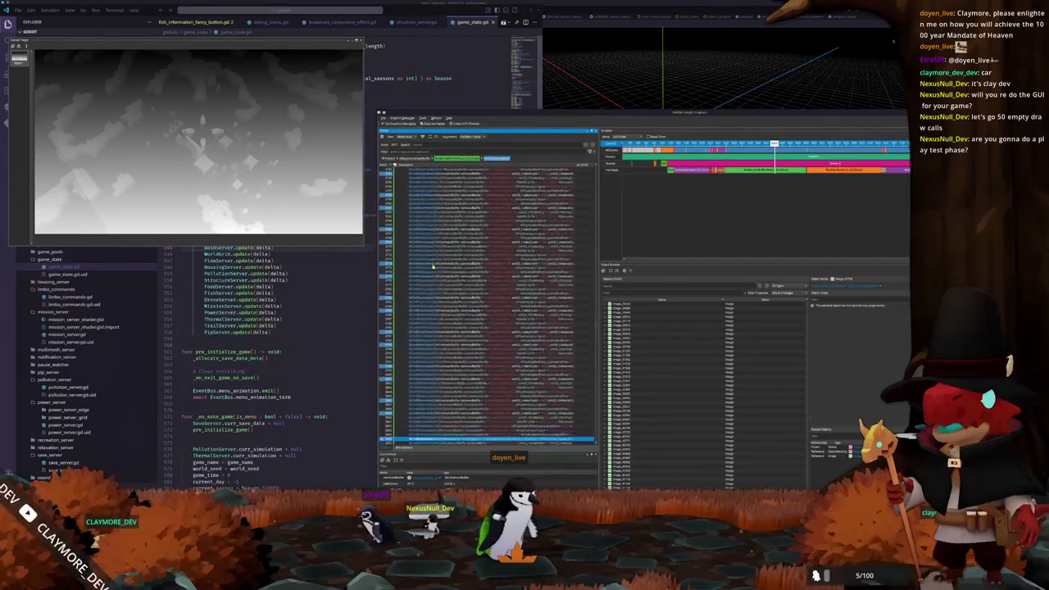
{"action": "key", "text": "Down"}
{"action": "key", "text": "Down"}
{"action": "key", "text": "Down"}
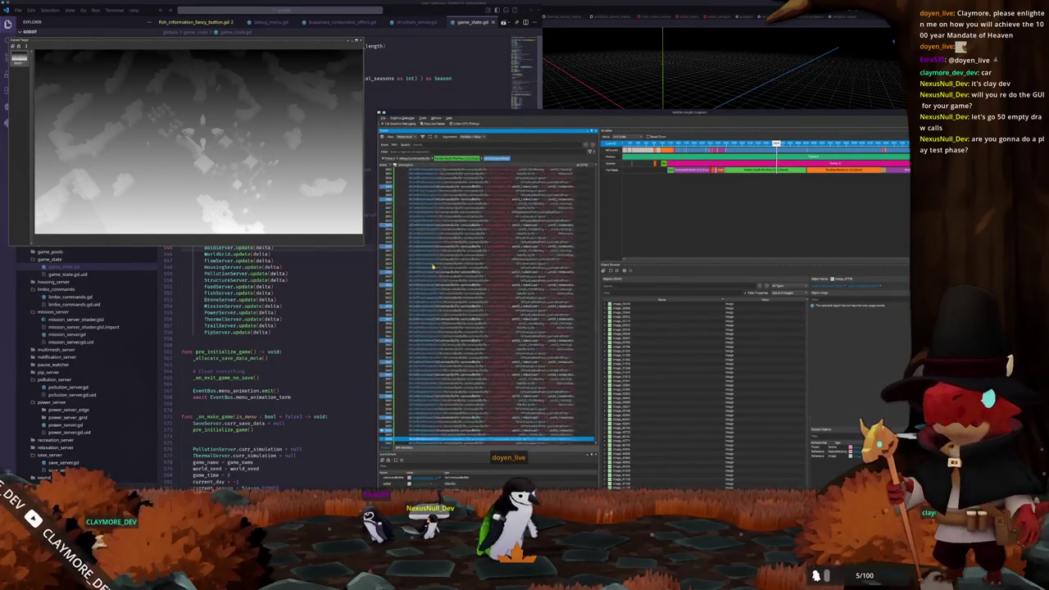
{"action": "key", "text": "Up"}
{"action": "key", "text": "Up"}
{"action": "key", "text": "Up"}
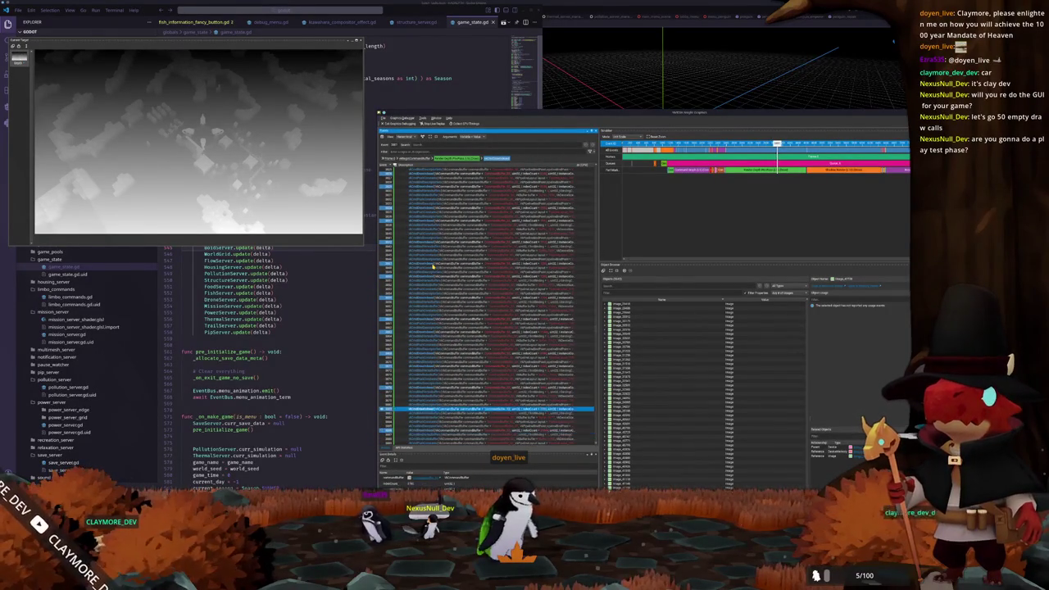
{"action": "key", "text": "Up"}
{"action": "key", "text": "Up"}
{"action": "key", "text": "Up"}
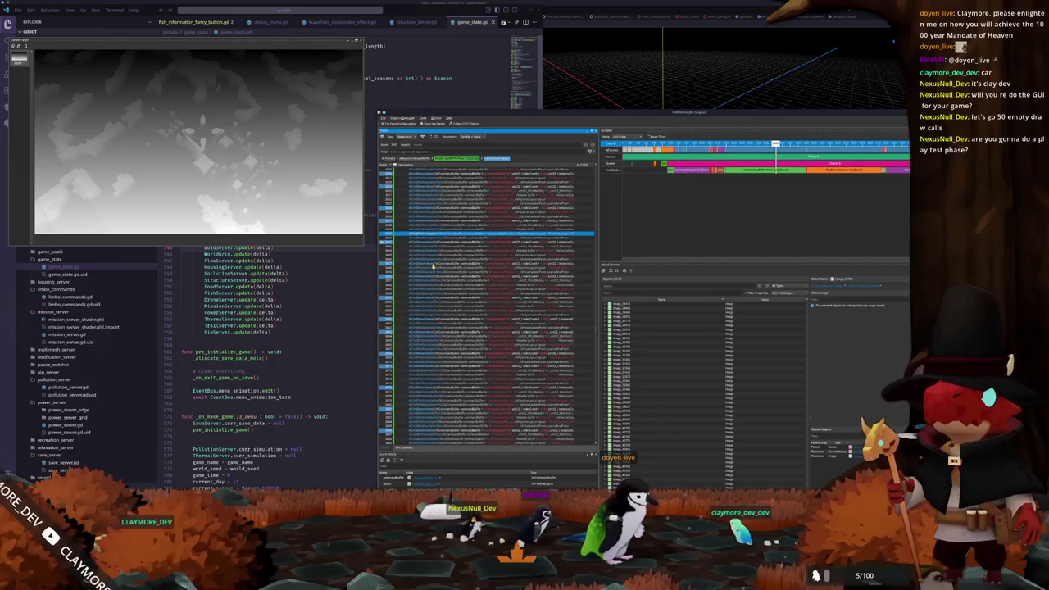
{"action": "key", "text": "Down"}
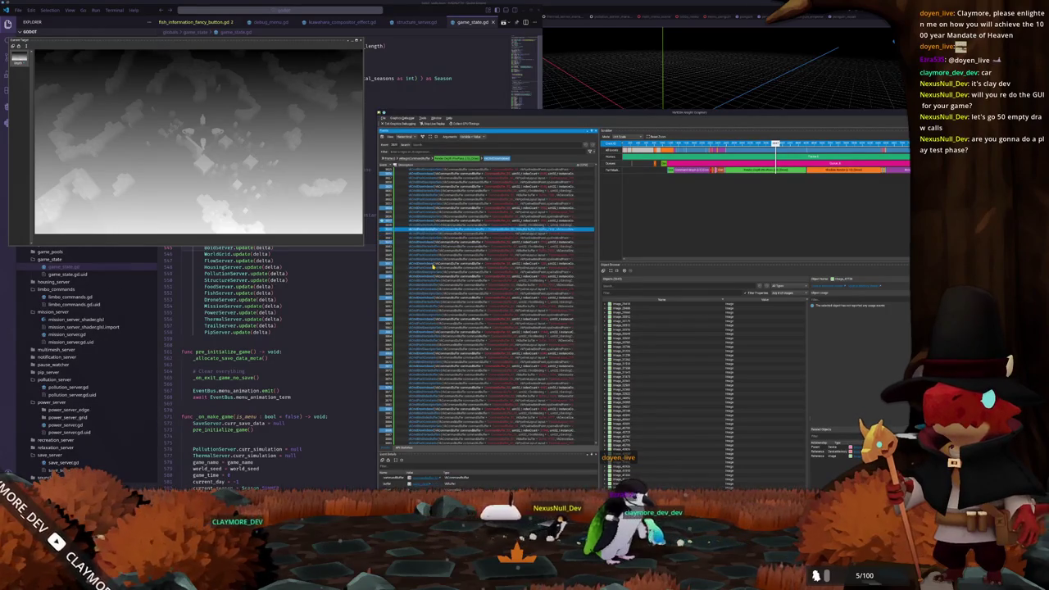
{"action": "key", "text": "Down"}
{"action": "key", "text": "Down"}
{"action": "key", "text": "Down"}
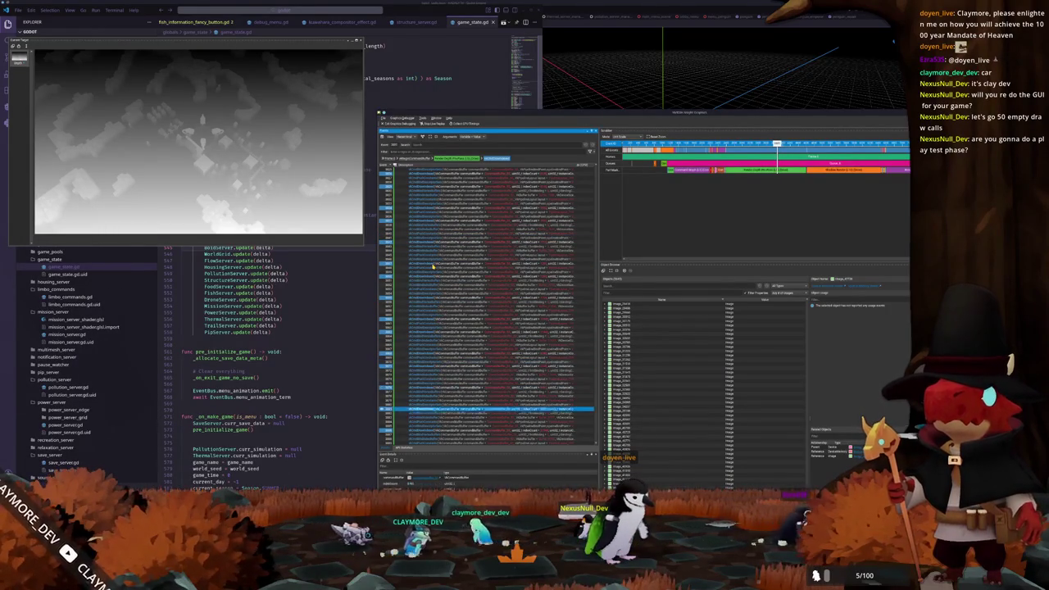
{"action": "key", "text": "Down"}
{"action": "key", "text": "Down"}
{"action": "key", "text": "Down"}
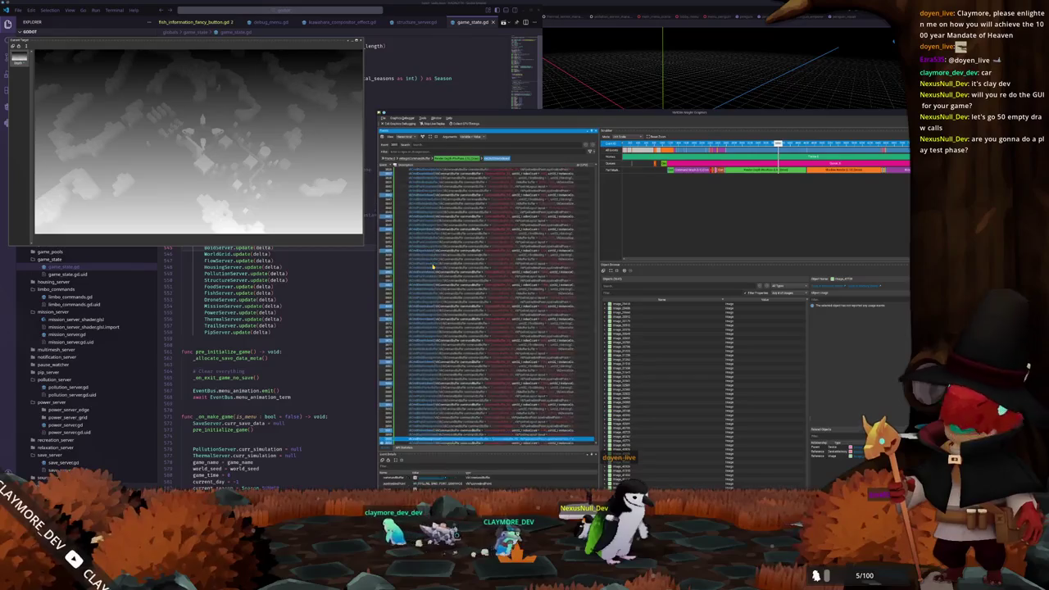
{"action": "key", "text": "Down"}
{"action": "key", "text": "Down"}
{"action": "key", "text": "Down"}
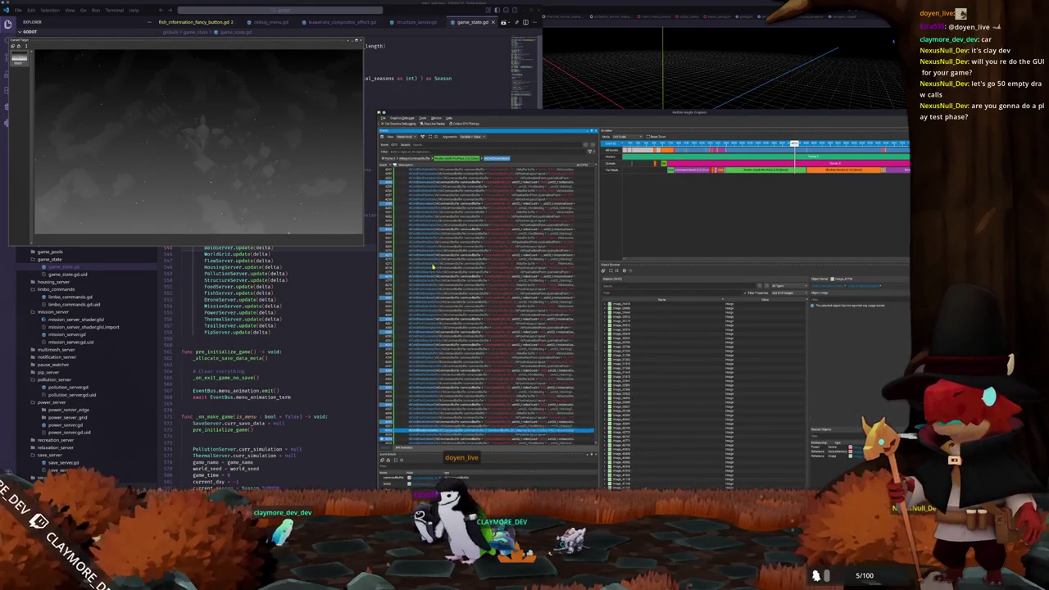
Select events further down the list and advance until the target turns all black.
{"action": "left_click", "coordinate": [491, 243]}
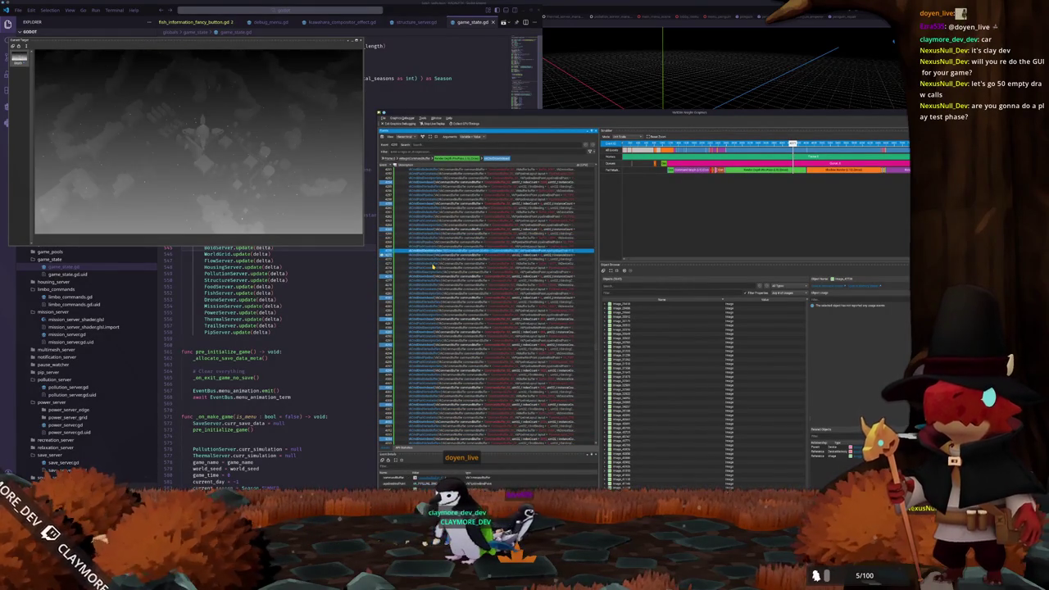
{"action": "left_click", "coordinate": [432, 267]}
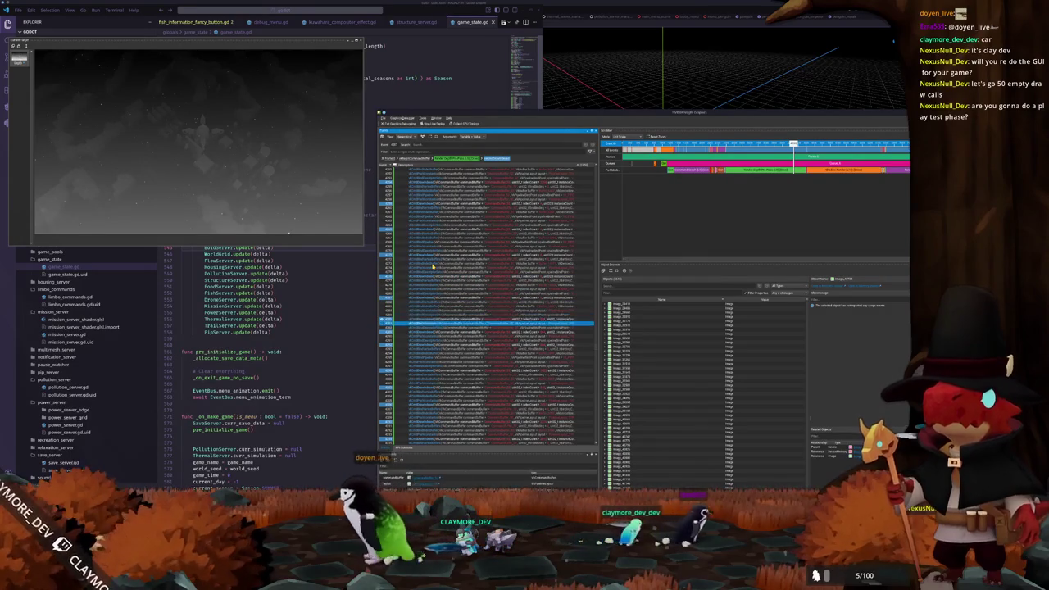
{"action": "key", "text": "Down"}
{"action": "key", "text": "Down"}
{"action": "key", "text": "Down"}
{"action": "key", "text": "Down"}
{"action": "key", "text": "Down"}
{"action": "key", "text": "Down"}
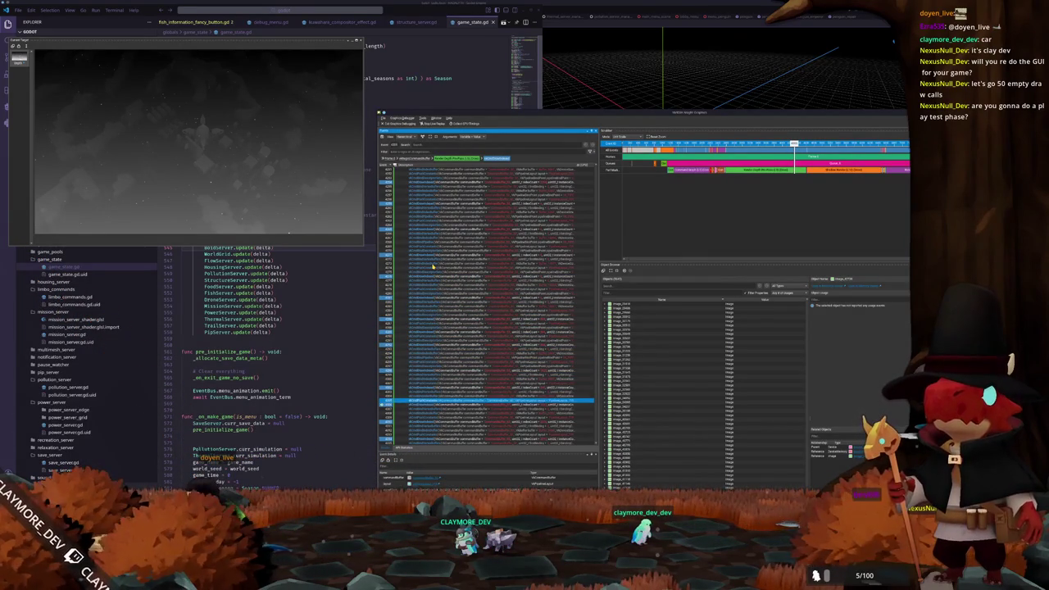
{"action": "key", "text": "Down"}
{"action": "key", "text": "Down"}
{"action": "key", "text": "Down"}
{"action": "key", "text": "Down"}
{"action": "key", "text": "Down"}
{"action": "key", "text": "Down"}
{"action": "key", "text": "Down"}
{"action": "key", "text": "Down"}
{"action": "key", "text": "Down"}
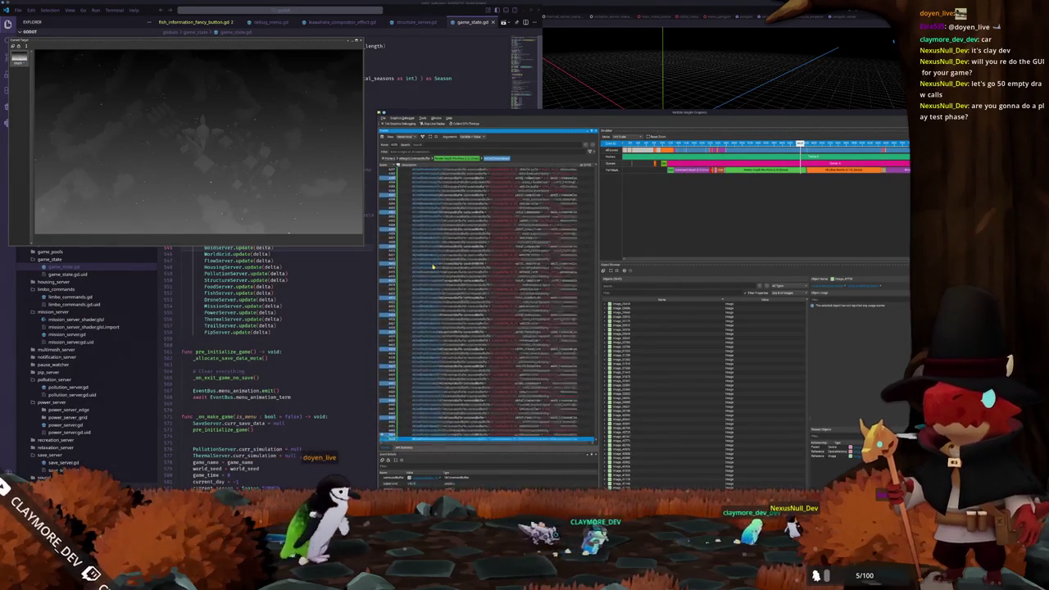
{"action": "key", "text": "Down"}
{"action": "key", "text": "Down"}
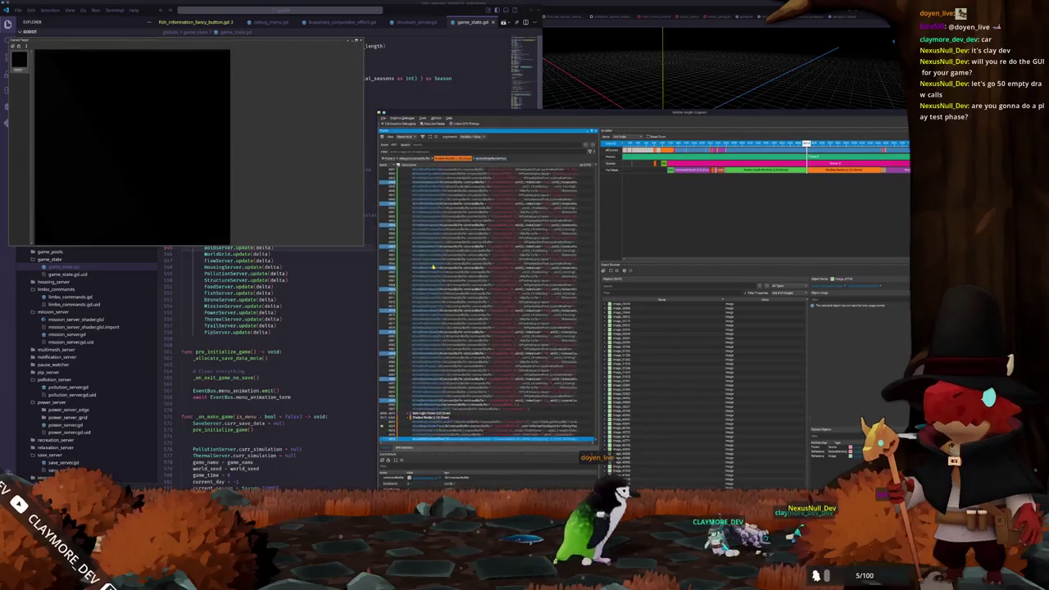
Start at the particle pass's first event and advance through its draws as white particles accumulate.
{"action": "left_click", "coordinate": [492, 396]}
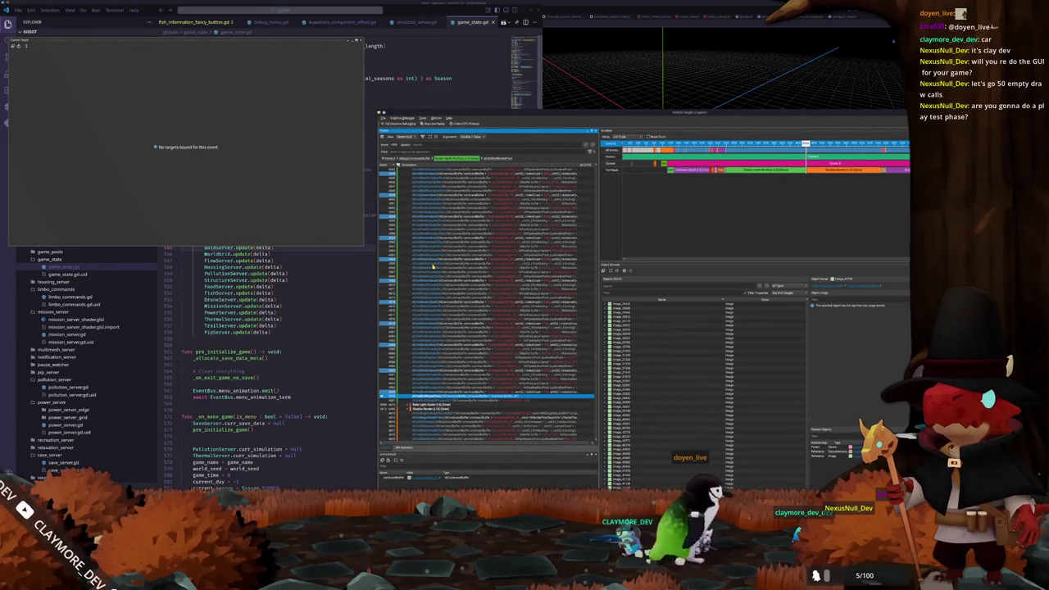
{"action": "key", "text": "Down"}
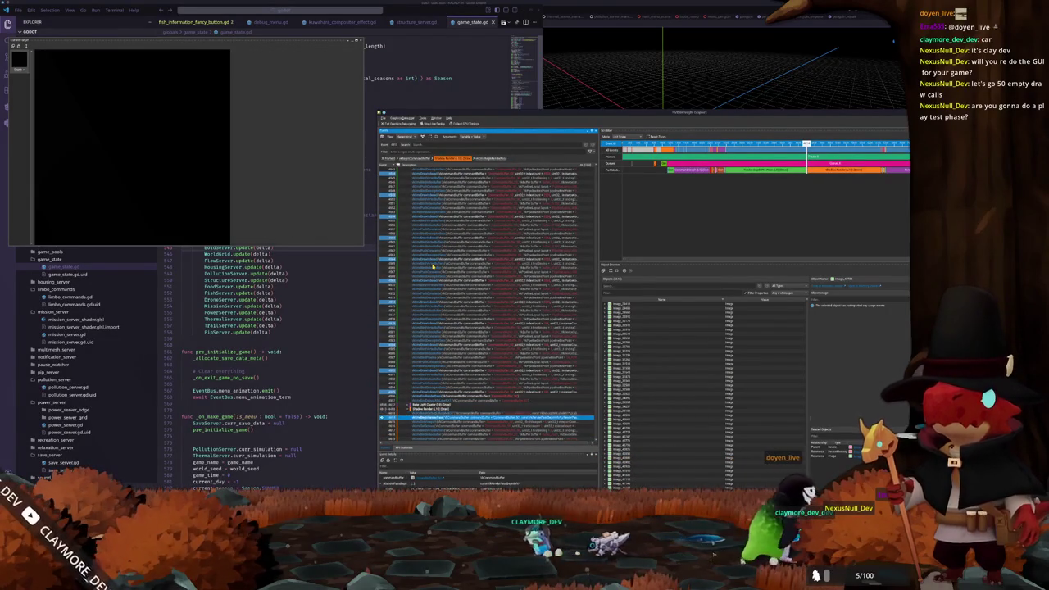
{"action": "key", "text": "Down"}
{"action": "key", "text": "Down"}
{"action": "key", "text": "Down"}
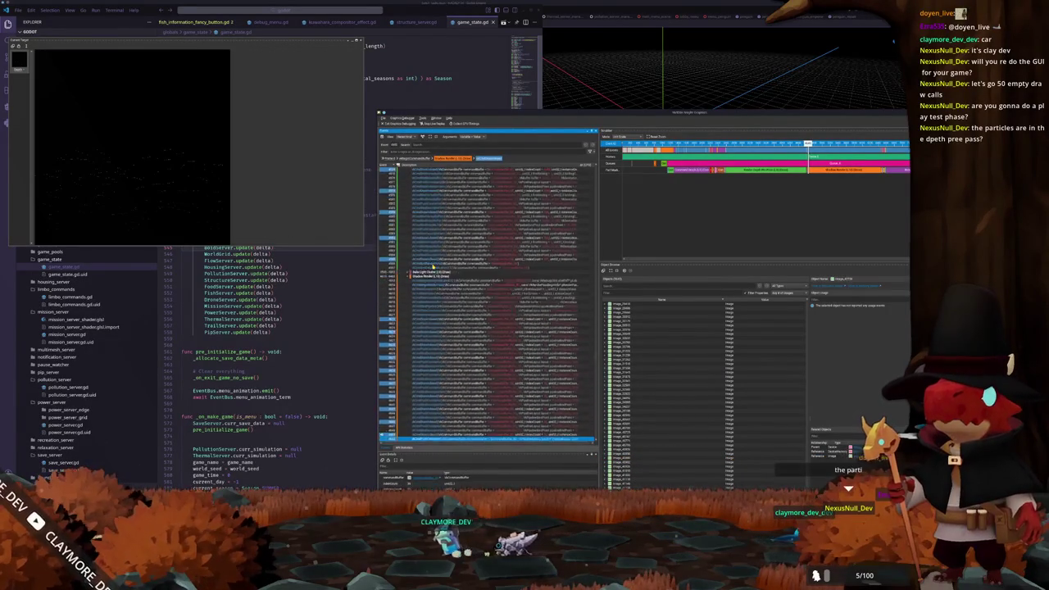
{"action": "key", "text": "Down"}
{"action": "key", "text": "Down"}
{"action": "key", "text": "Down"}
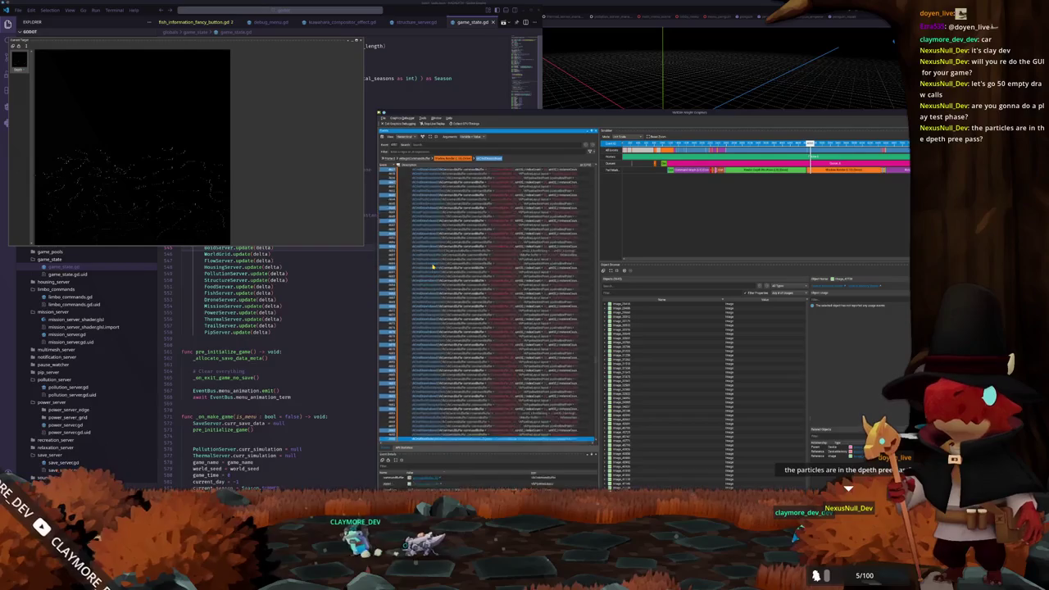
{"action": "key", "text": "Down"}
{"action": "key", "text": "Down"}
{"action": "key", "text": "Down"}
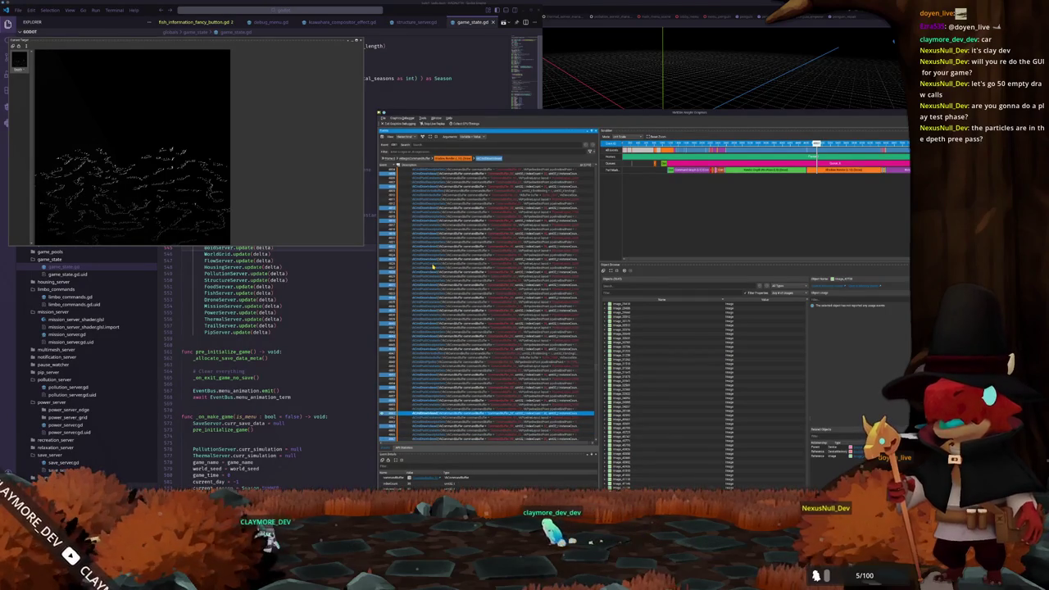
{"action": "key", "text": "Down"}
{"action": "key", "text": "Down"}
{"action": "key", "text": "Down"}
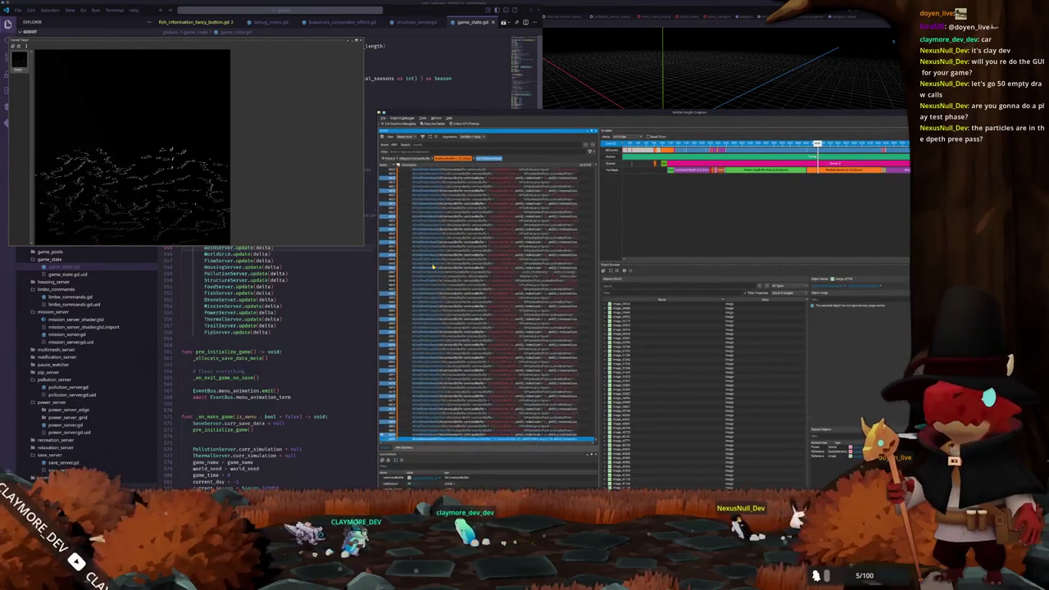
{"action": "key", "text": "Down"}
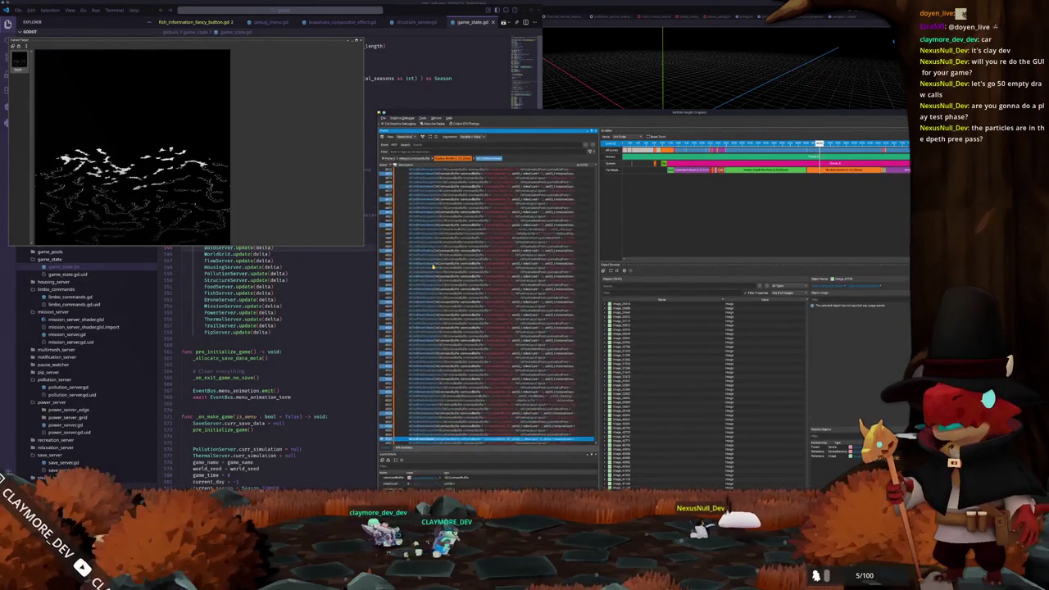
{"action": "key", "text": "Down"}
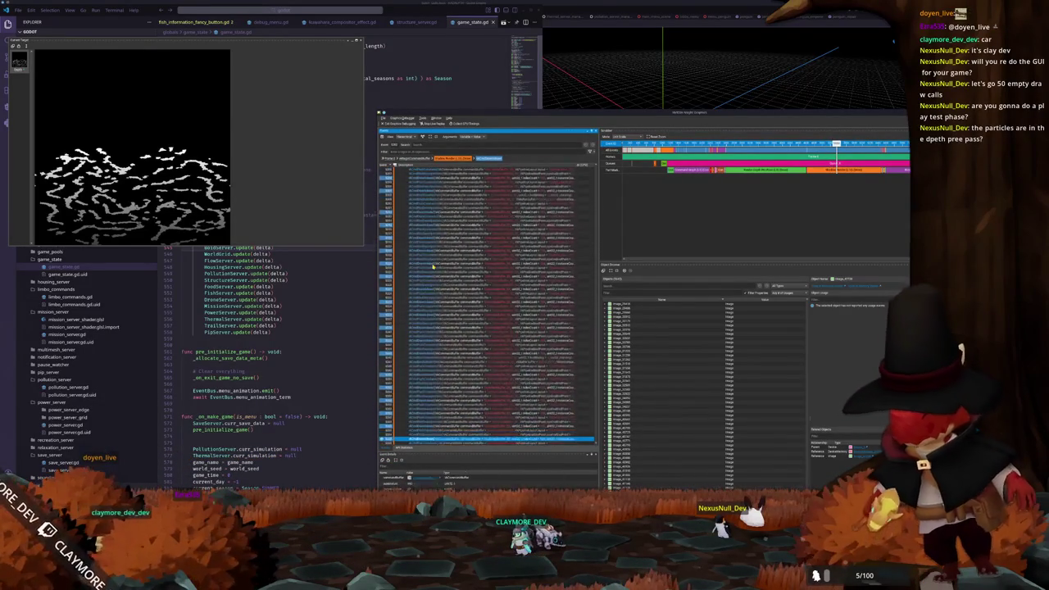
{"action": "scroll", "coordinate": [432, 266], "scroll_direction": "down", "scroll_amount": 3}
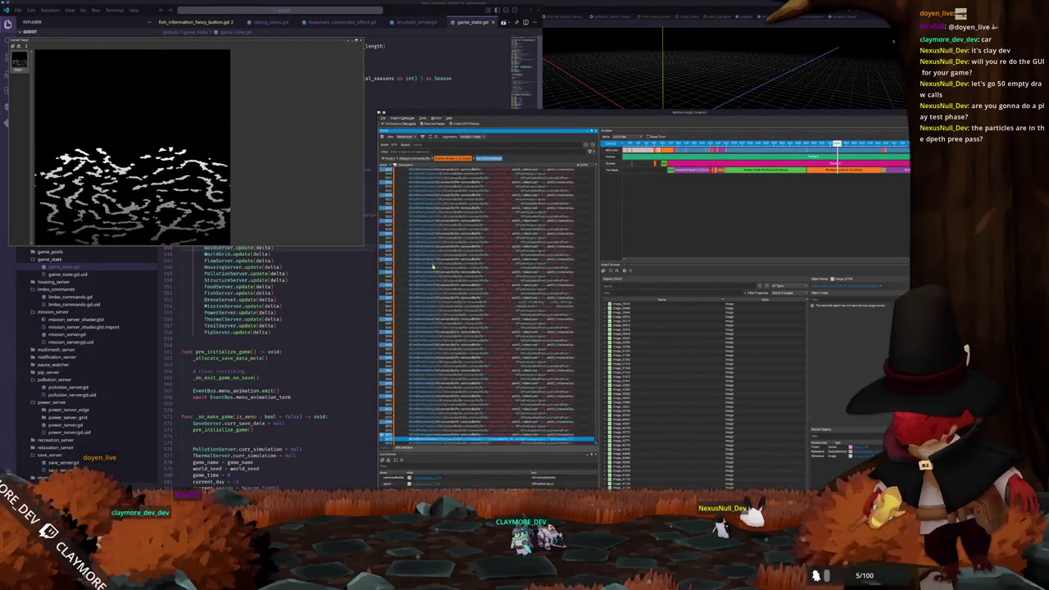
{"action": "left_click", "coordinate": [701, 172]}
Move slightly later on the timeline and select a late event whose target is almost black.
{"action": "left_click", "coordinate": [852, 148]}
{"action": "left_click", "coordinate": [858, 147]}
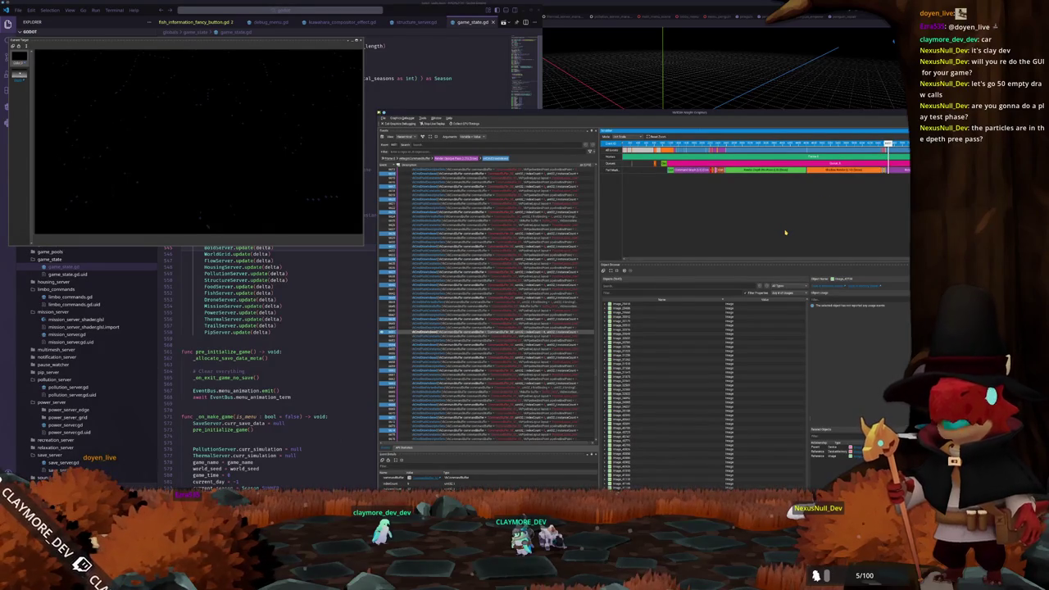
{"action": "left_click", "coordinate": [427, 345]}
{"action": "key", "text": "Down"}
{"action": "key", "text": "Down"}
{"action": "key", "text": "Down"}
{"action": "left_click", "coordinate": [432, 346]}
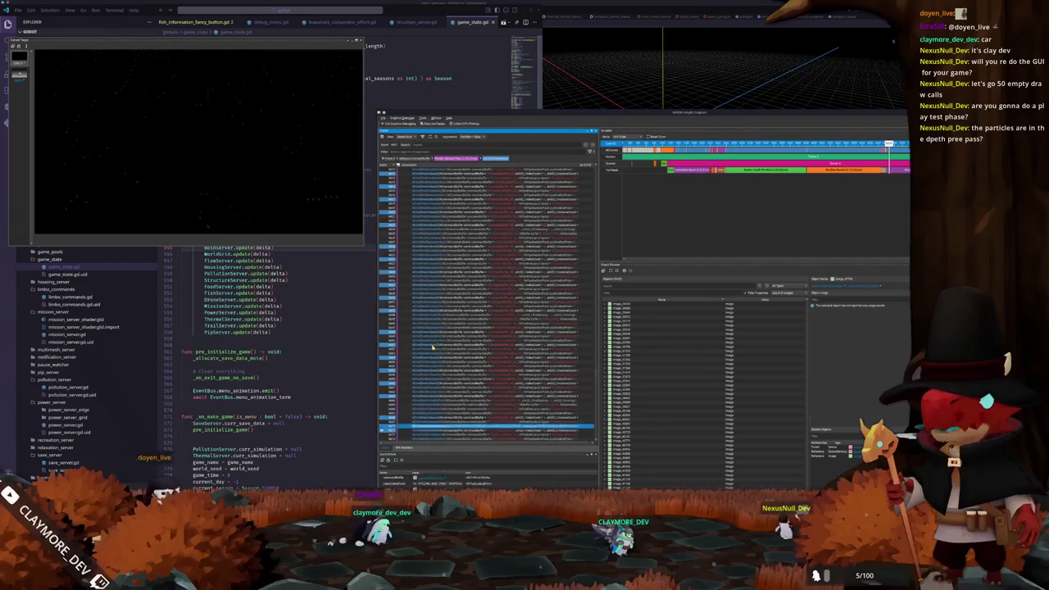
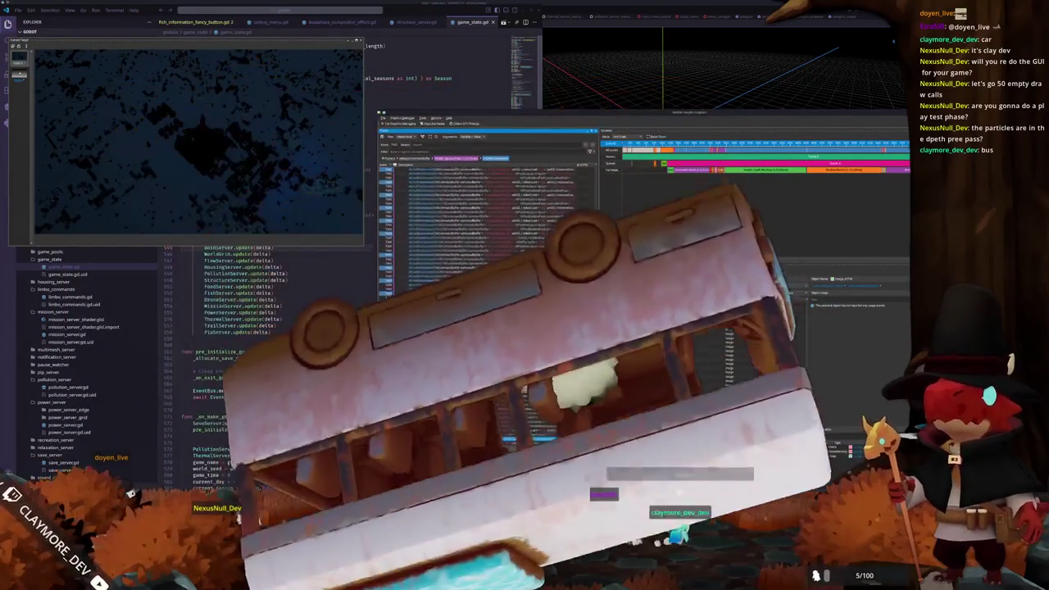
Widen the Frame Debugger window and select several events in the Events list.
{"action": "left_click_drag", "start_coordinate": [377, 205], "coordinate": [246, 205]}
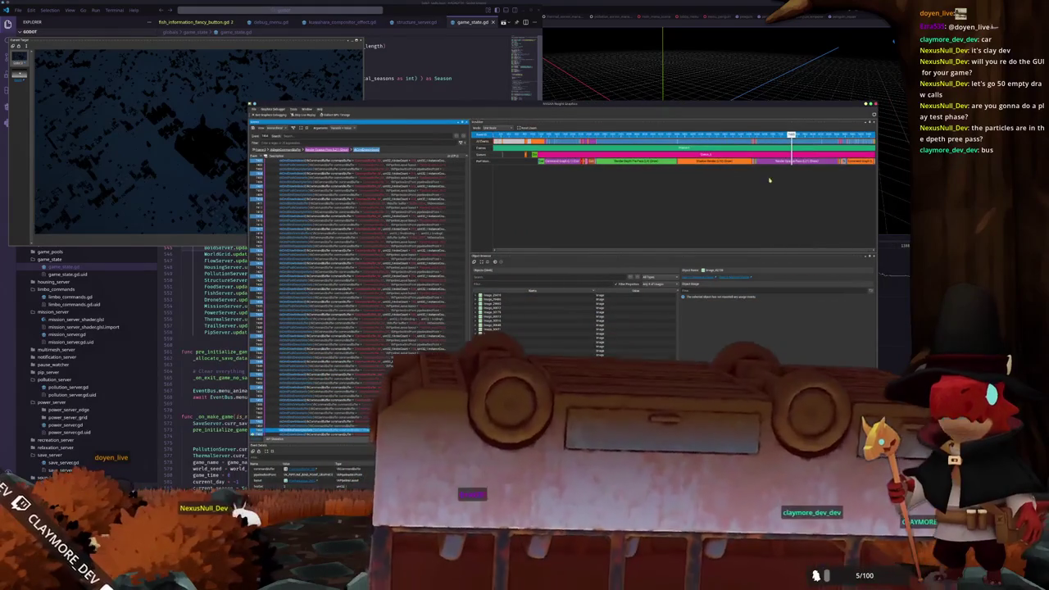
{"action": "left_click", "coordinate": [360, 358]}
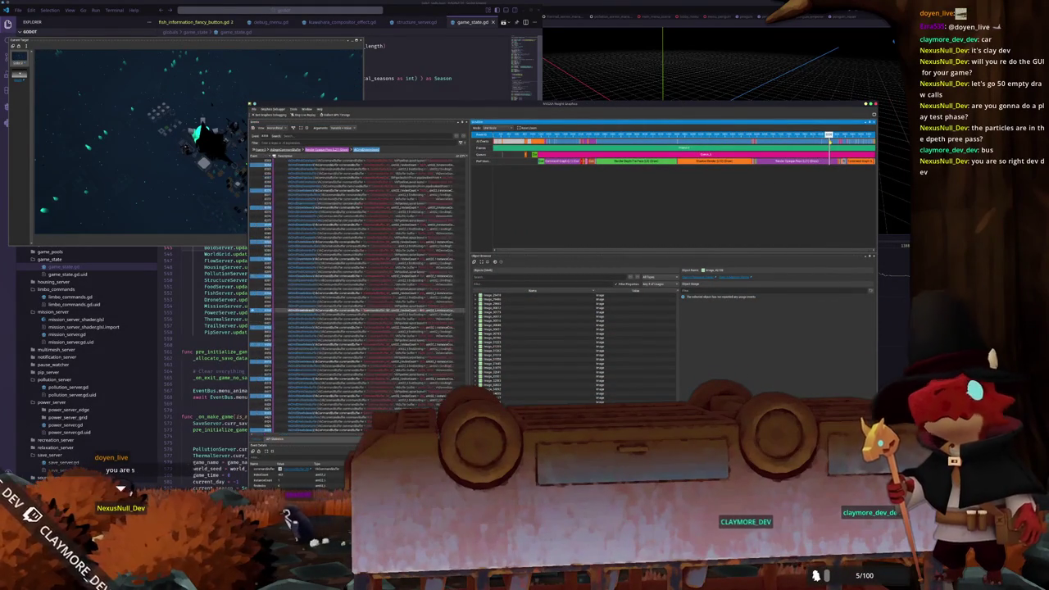
{"action": "left_click", "coordinate": [361, 353]}
{"action": "left_click", "coordinate": [361, 331]}
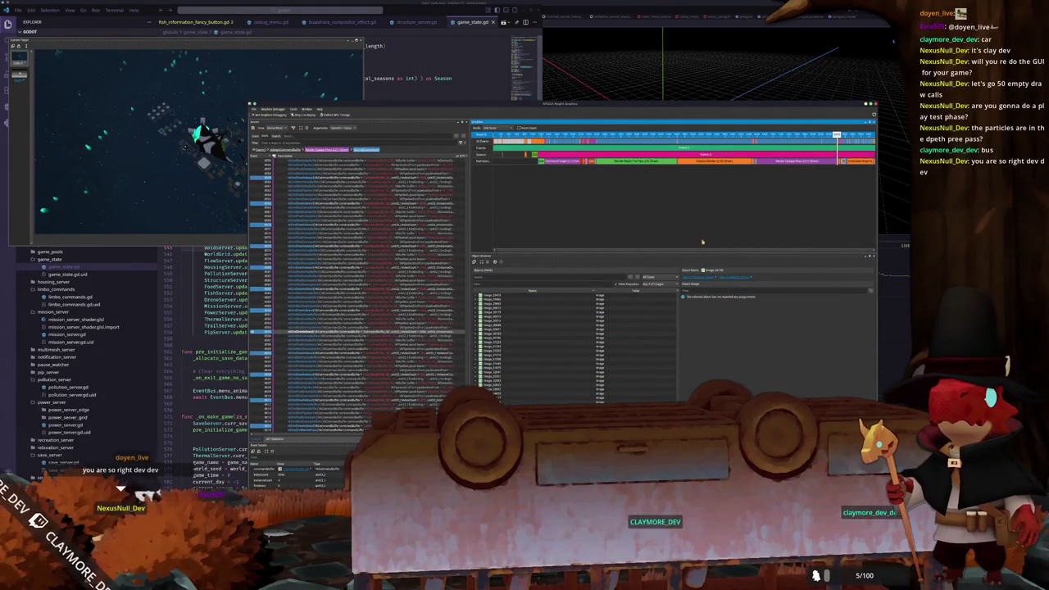
Expand the render pass group and select its child draw and screen-copy events.
{"action": "double_click", "coordinate": [336, 333]}
{"action": "left_click", "coordinate": [344, 314]}
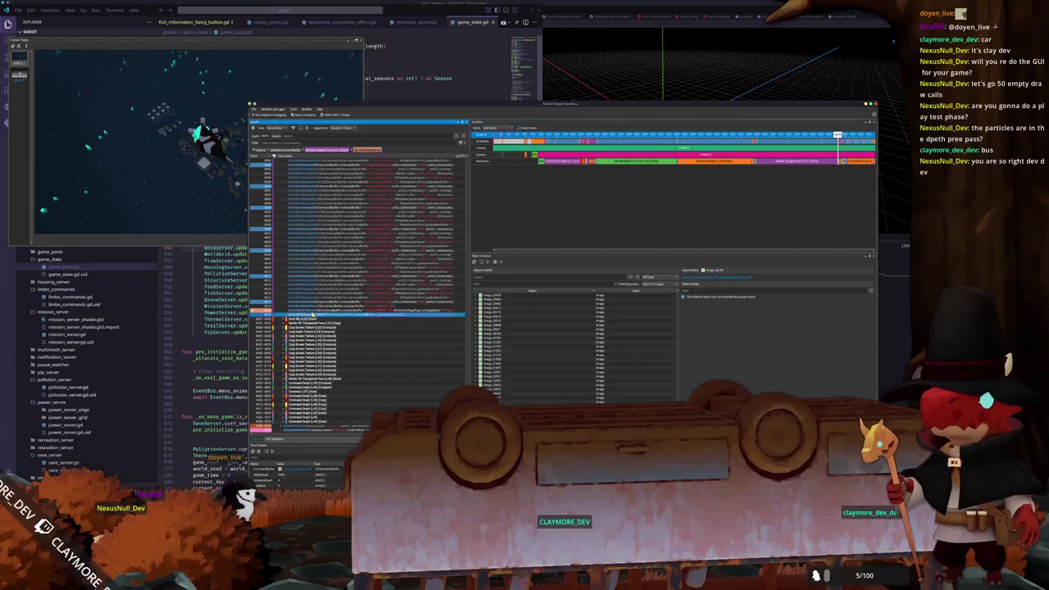
{"action": "left_click", "coordinate": [344, 318]}
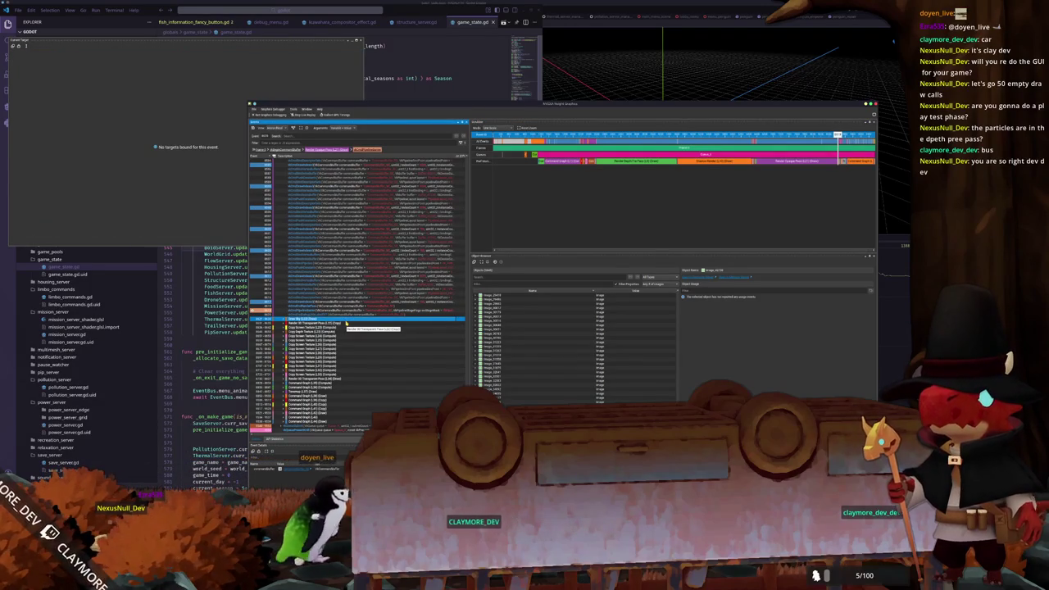
Expand Render 3D Transparent Pass and step between Draw Sky and neighbouring scene events.
{"action": "double_click", "coordinate": [347, 323]}
{"action": "key", "text": "Up"}
{"action": "key", "text": "Up"}
{"action": "key", "text": "Up"}
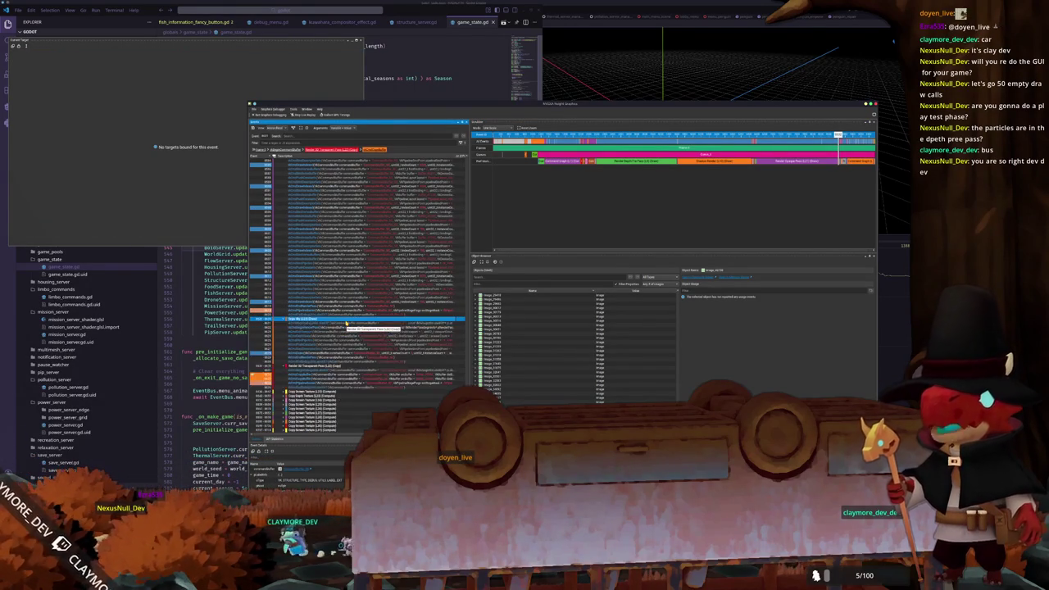
{"action": "key", "text": "Down"}
{"action": "key", "text": "Down"}
{"action": "key", "text": "Down"}
{"action": "key", "text": "Up"}
{"action": "key", "text": "Up"}
{"action": "key", "text": "Up"}
{"action": "key", "text": "Down"}
{"action": "key", "text": "Down"}
{"action": "key", "text": "Down"}
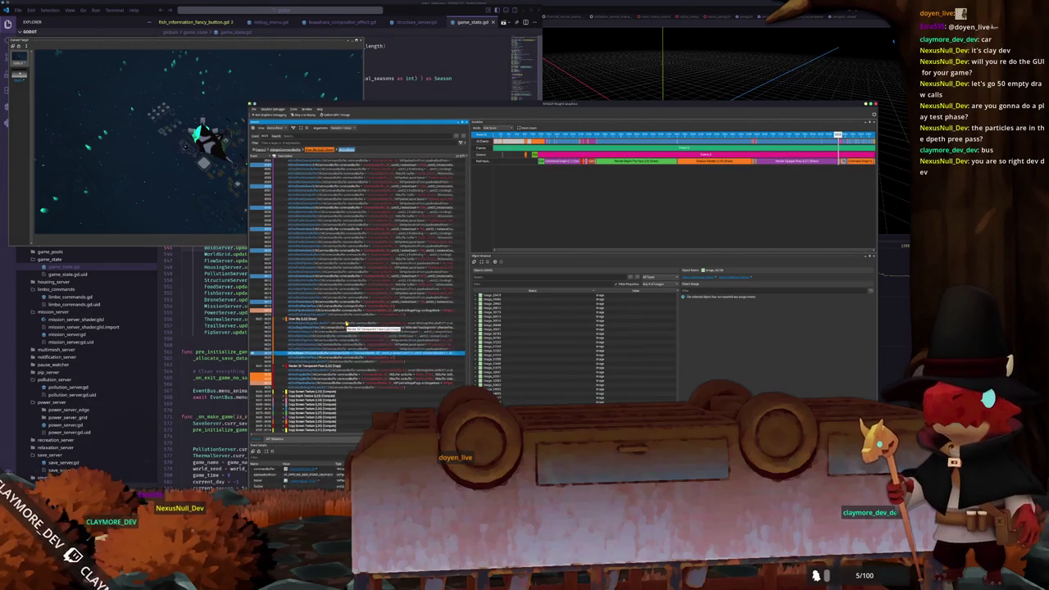
{"action": "key", "text": "Down"}
{"action": "key", "text": "Down"}
{"action": "key", "text": "Down"}
{"action": "key", "text": "Down"}
{"action": "key", "text": "Down"}
{"action": "key", "text": "Down"}
{"action": "key", "text": "Down"}
{"action": "key", "text": "Down"}
{"action": "key", "text": "Down"}
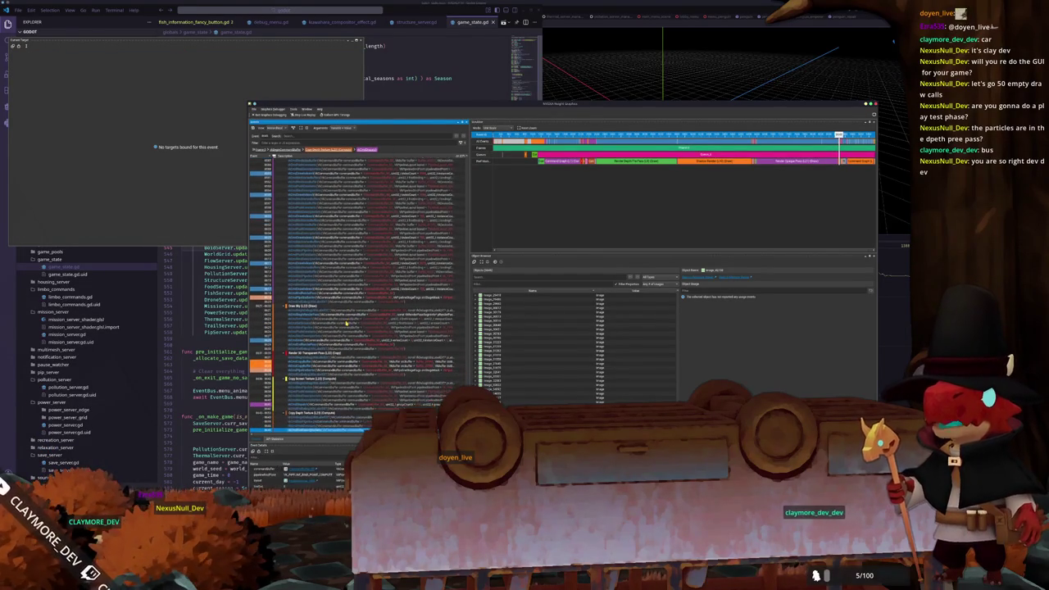
Step down through the Copy Screen Texture events, checking each one's render output.
{"action": "key", "text": "Down"}
{"action": "key", "text": "Down"}
{"action": "key", "text": "Down"}
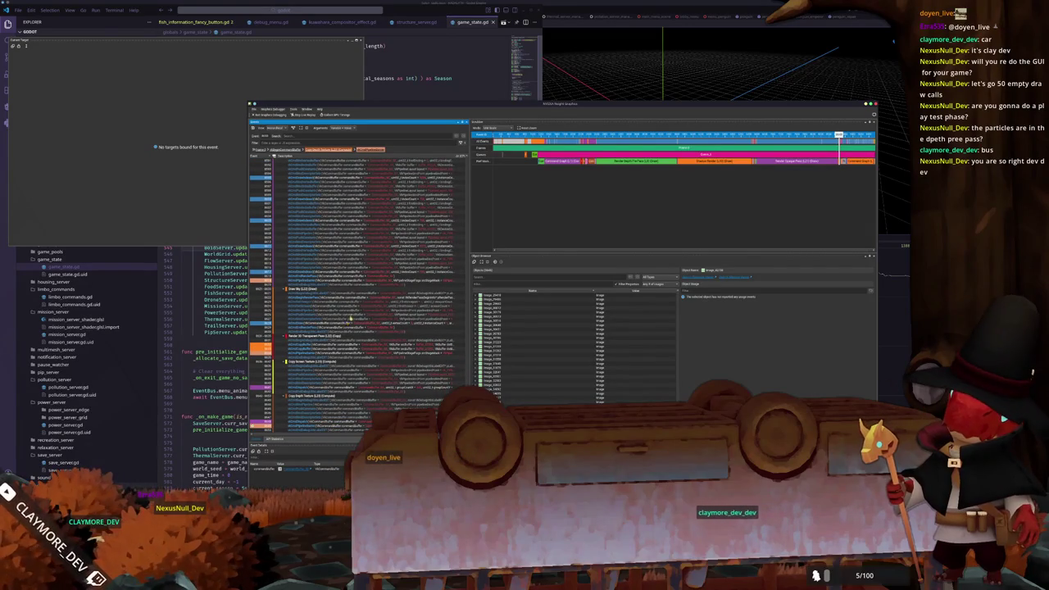
{"action": "scroll", "coordinate": [347, 324], "scroll_direction": "down", "scroll_amount": 5}
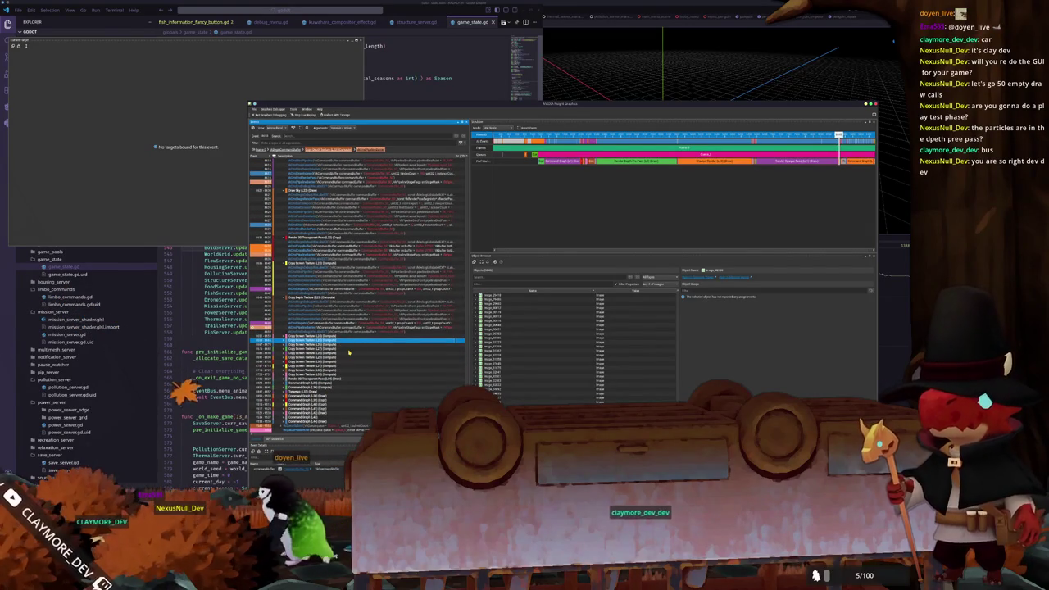
{"action": "key", "text": "Down"}
{"action": "key", "text": "Down"}
{"action": "key", "text": "Down"}
{"action": "key", "text": "Down"}
{"action": "key", "text": "Down"}
{"action": "key", "text": "Down"}
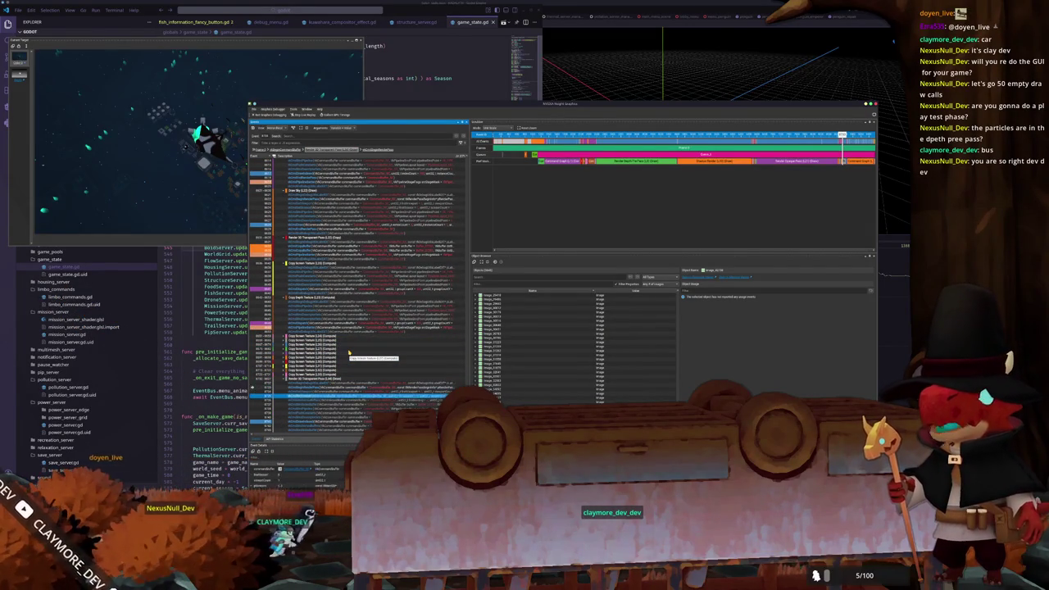
{"action": "key", "text": "Down"}
{"action": "key", "text": "Down"}
{"action": "key", "text": "Down"}
{"action": "key", "text": "Down"}
{"action": "key", "text": "Down"}
{"action": "key", "text": "Down"}
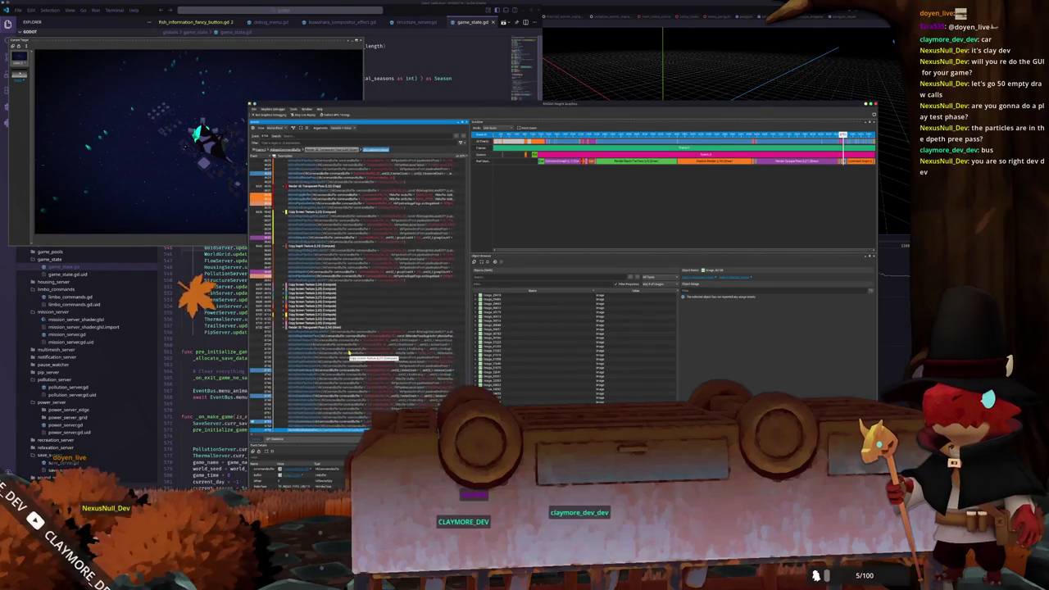
{"action": "key", "text": "Down"}
{"action": "key", "text": "Down"}
{"action": "key", "text": "Down"}
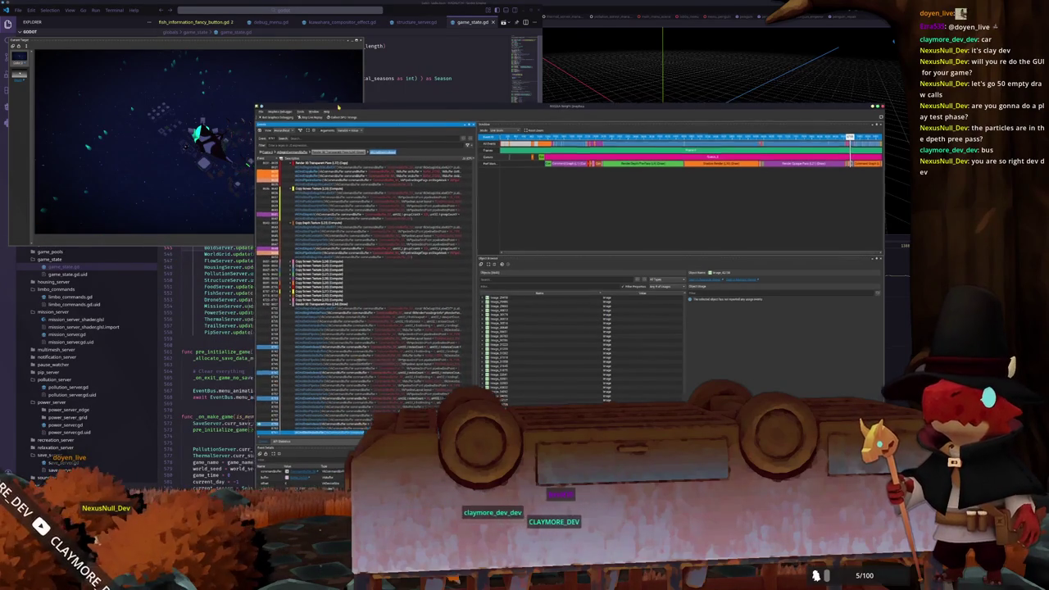
Step up and down through more of the frame's events in the Events list.
{"action": "key", "text": "Up"}
{"action": "key", "text": "Up"}
{"action": "key", "text": "Up"}
{"action": "key", "text": "Down"}
{"action": "key", "text": "Down"}
{"action": "key", "text": "Down"}
{"action": "key", "text": "Up"}
{"action": "key", "text": "Up"}
{"action": "key", "text": "Up"}
{"action": "key", "text": "Down"}
{"action": "key", "text": "Down"}
{"action": "key", "text": "Down"}
{"action": "key", "text": "Up"}
{"action": "key", "text": "Up"}
{"action": "key", "text": "Up"}
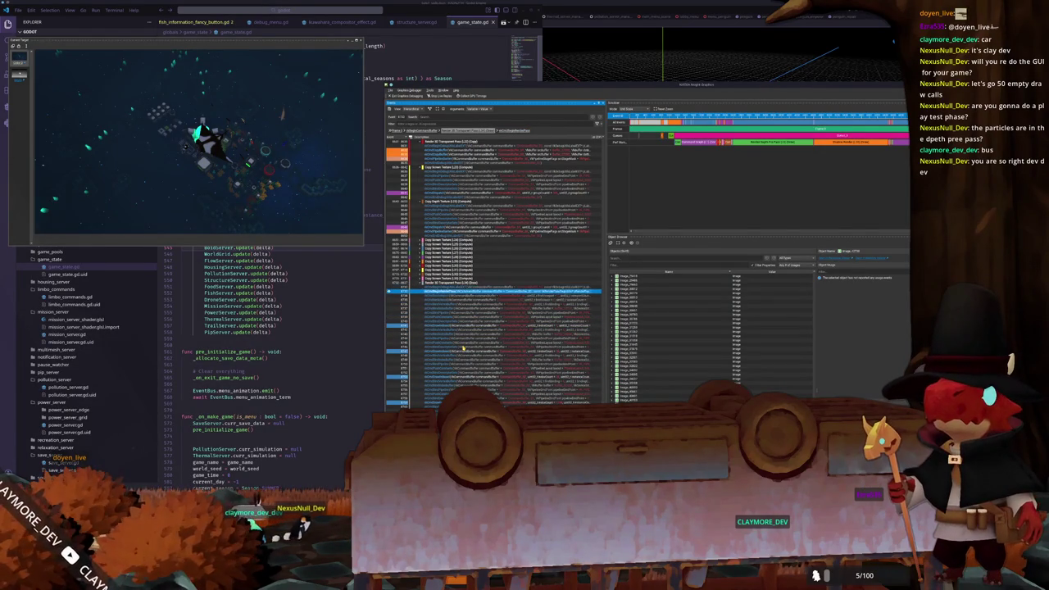
{"action": "key", "text": "Down"}
{"action": "key", "text": "Down"}
{"action": "key", "text": "Down"}
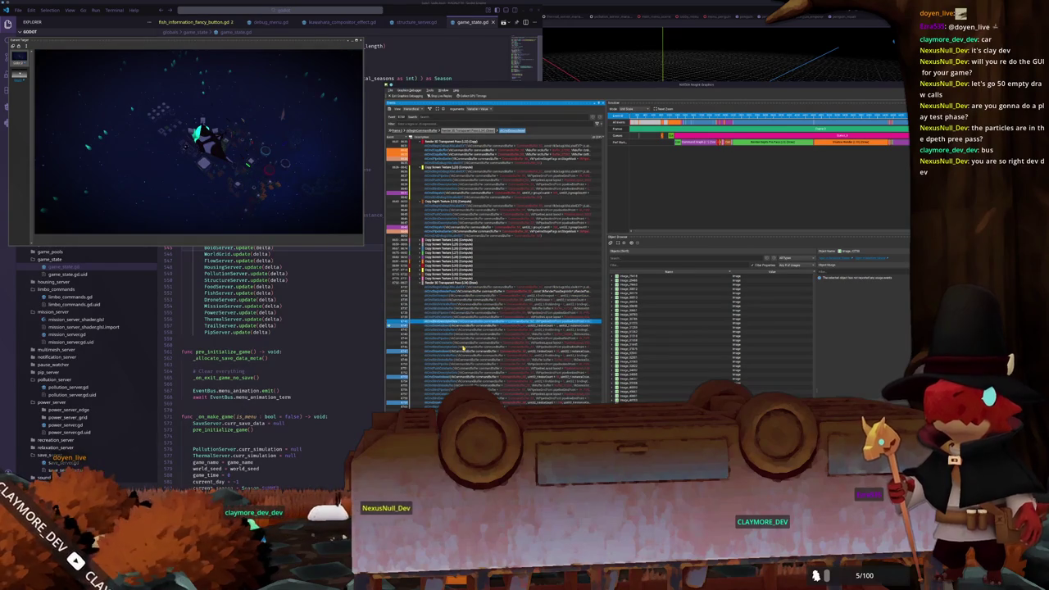
{"action": "key", "text": "Down"}
{"action": "key", "text": "Down"}
{"action": "key", "text": "Down"}
{"action": "key", "text": "Down"}
{"action": "key", "text": "Down"}
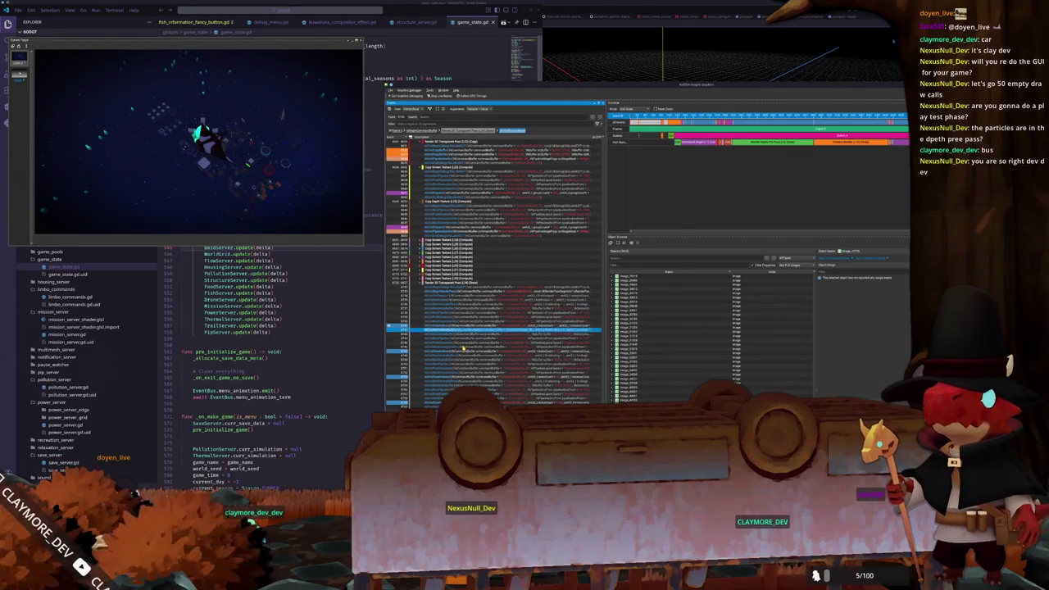
{"action": "key", "text": "Down"}
{"action": "key", "text": "Down"}
{"action": "key", "text": "Down"}
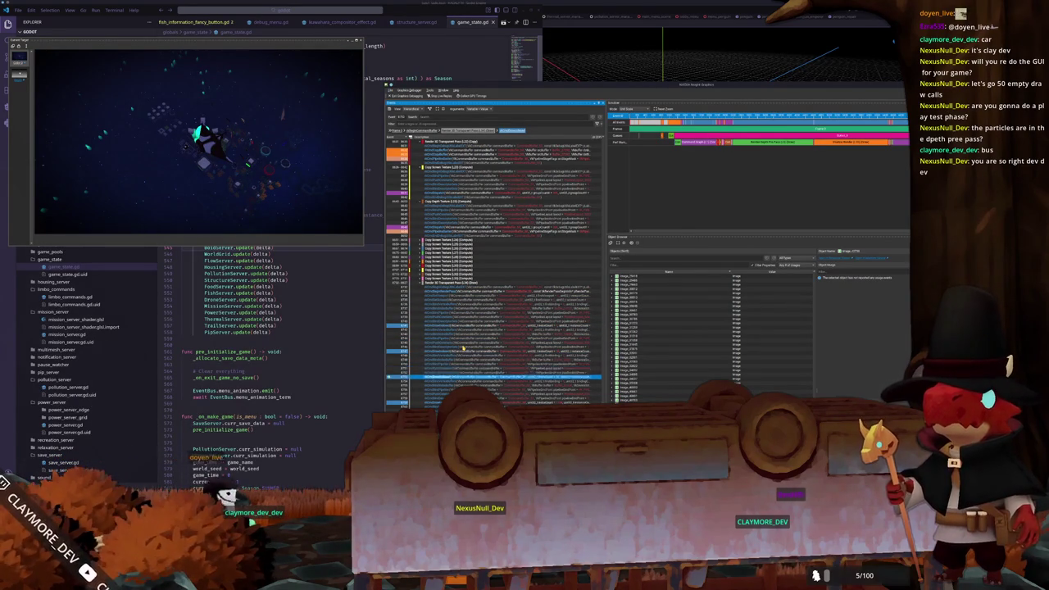
{"action": "key", "text": "Down"}
{"action": "key", "text": "Down"}
{"action": "key", "text": "Down"}
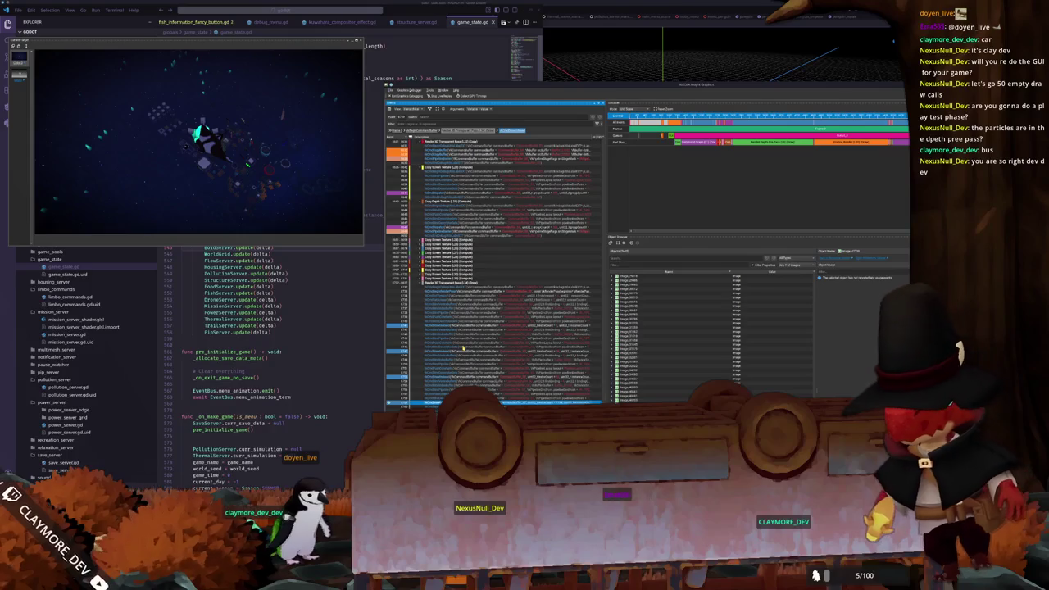
Focus the running game window, then open Tools > Options.
{"action": "left_click", "coordinate": [270, 168]}
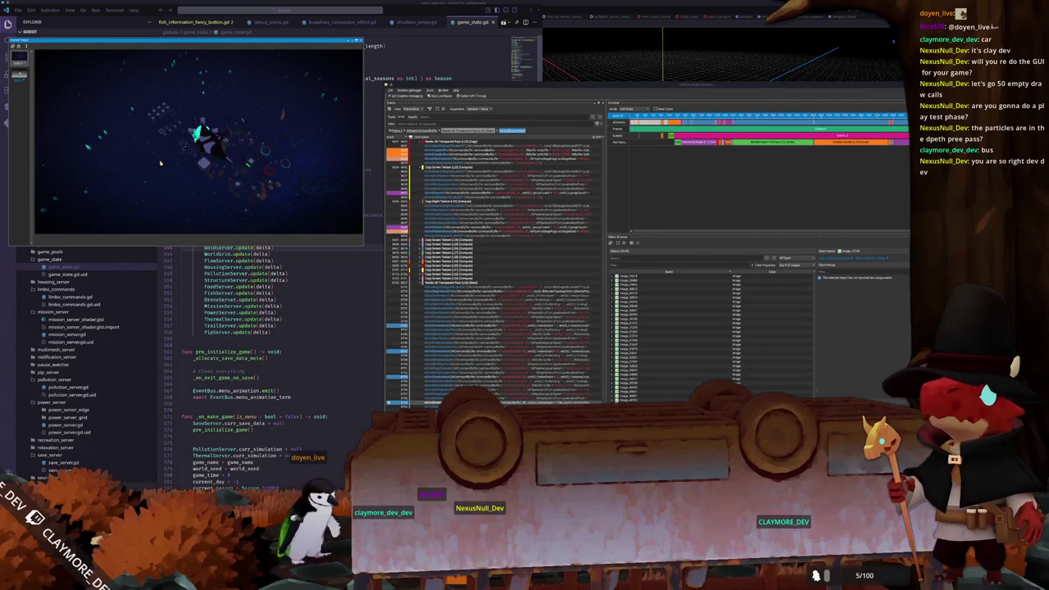
{"action": "scroll", "coordinate": [480, 336], "scroll_direction": "down", "scroll_amount": 3}
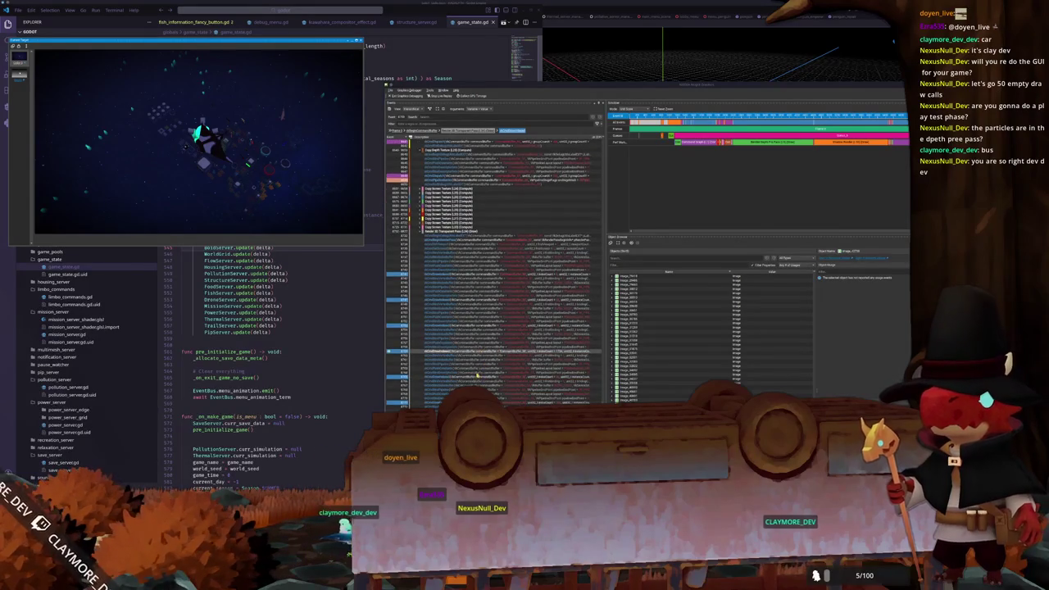
{"action": "left_click", "coordinate": [428, 90]}
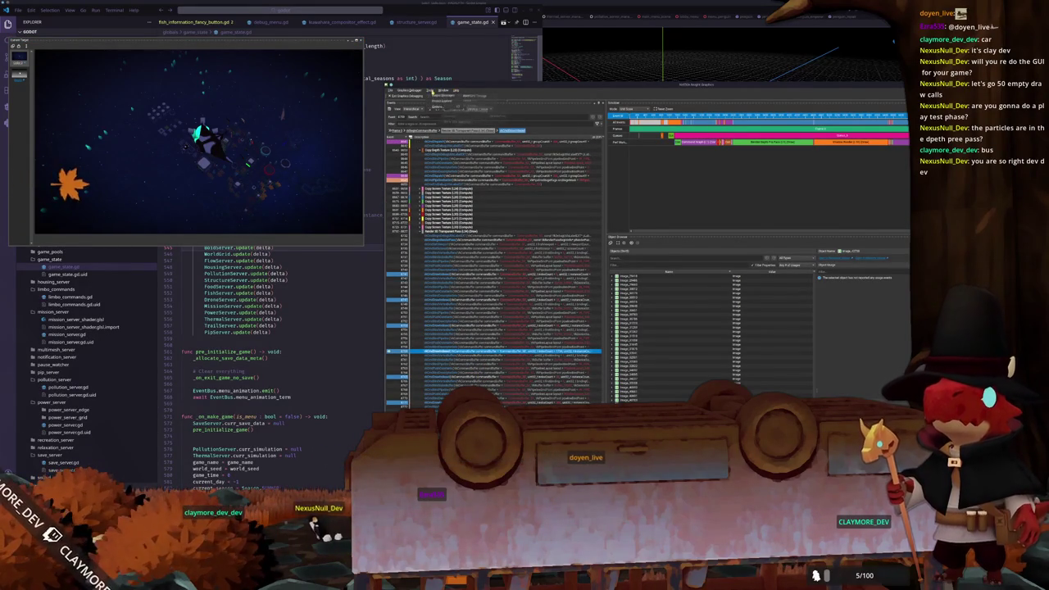
{"action": "left_click", "coordinate": [439, 107]}
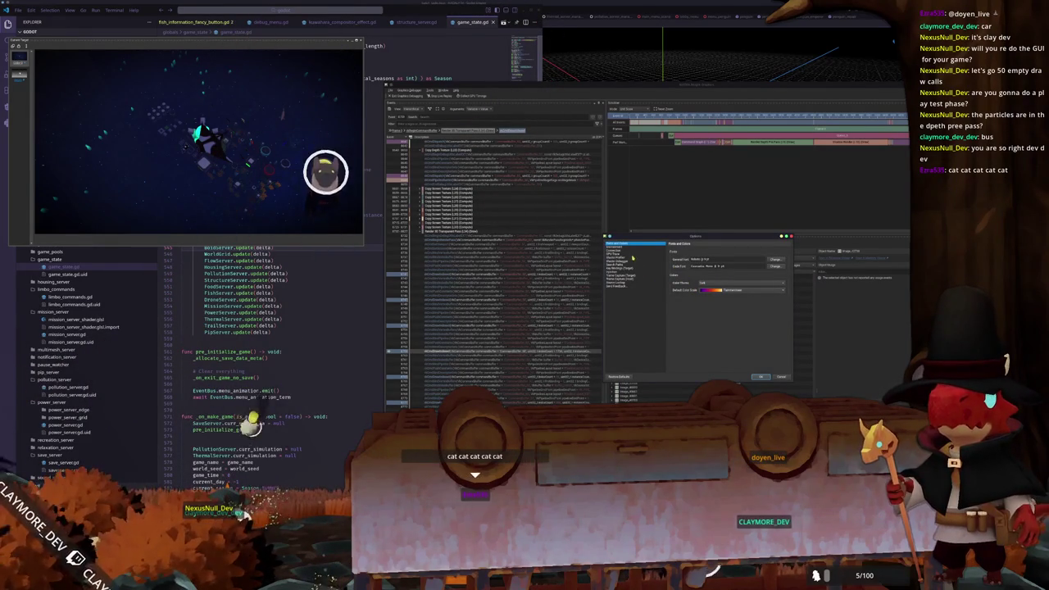
Review the Environment and Connection pages and enable the GPU Trace bandwidth option.
{"action": "left_click", "coordinate": [624, 247]}
{"action": "left_click", "coordinate": [623, 253]}
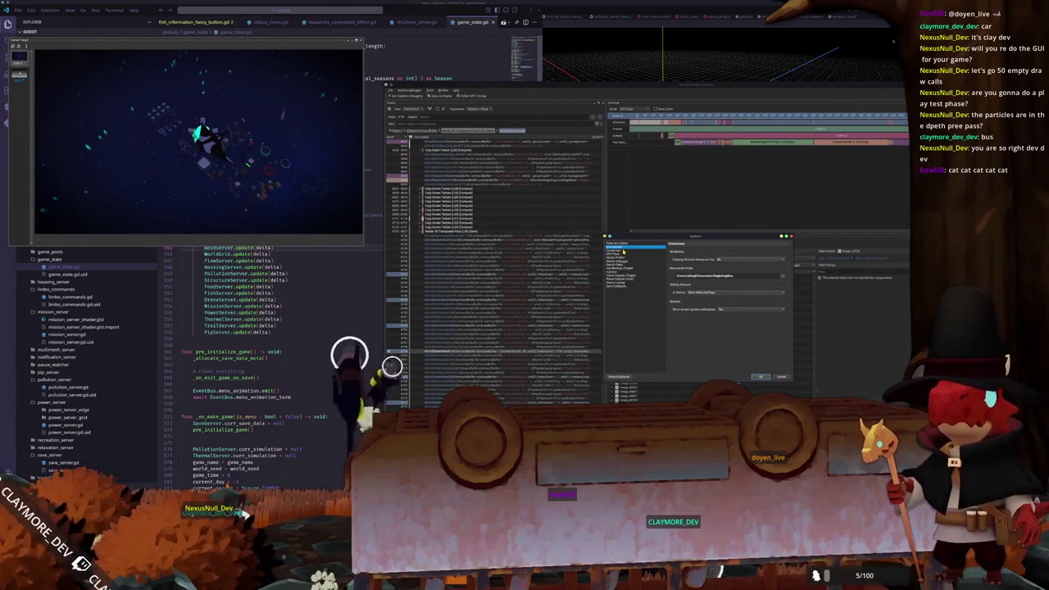
{"action": "left_click", "coordinate": [622, 254]}
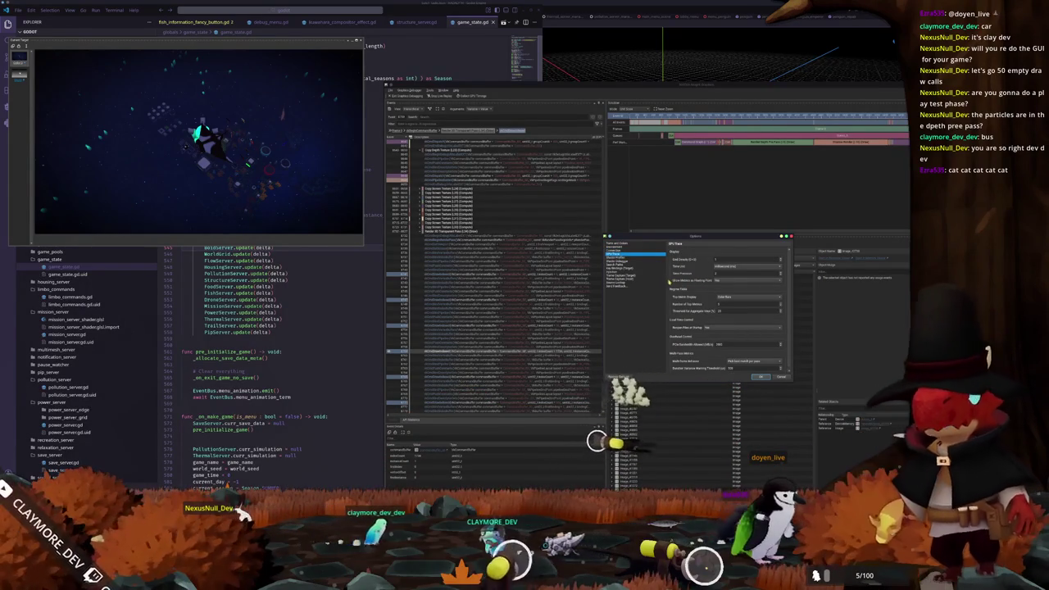
{"action": "left_click", "coordinate": [671, 340]}
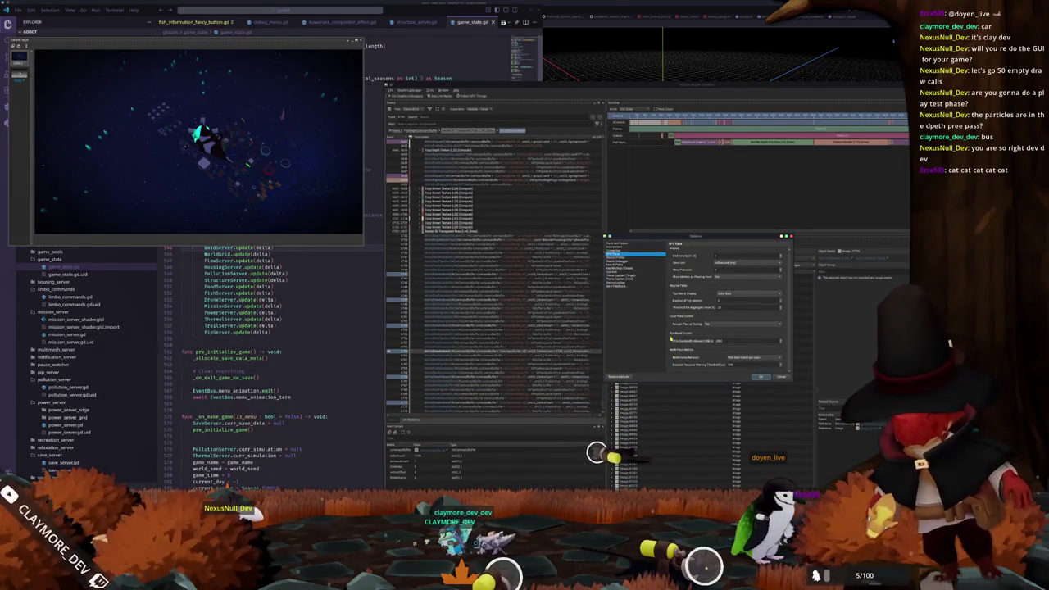
Look through Shader Printer, Shader Debugger and the capture pages through Send Feedback, then confirm with OK.
{"action": "left_click", "coordinate": [618, 260]}
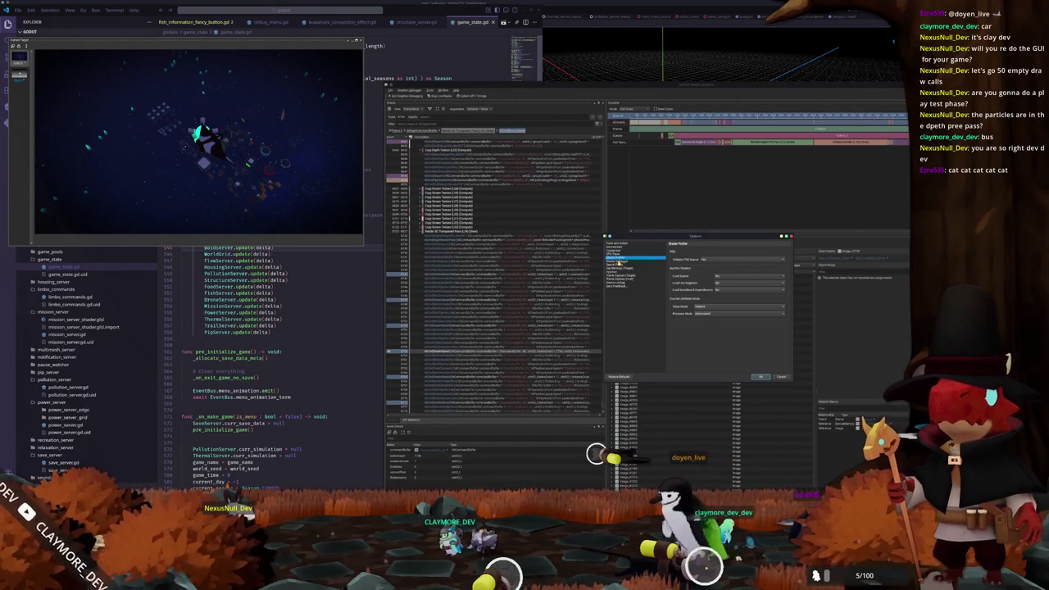
{"action": "left_click", "coordinate": [618, 262]}
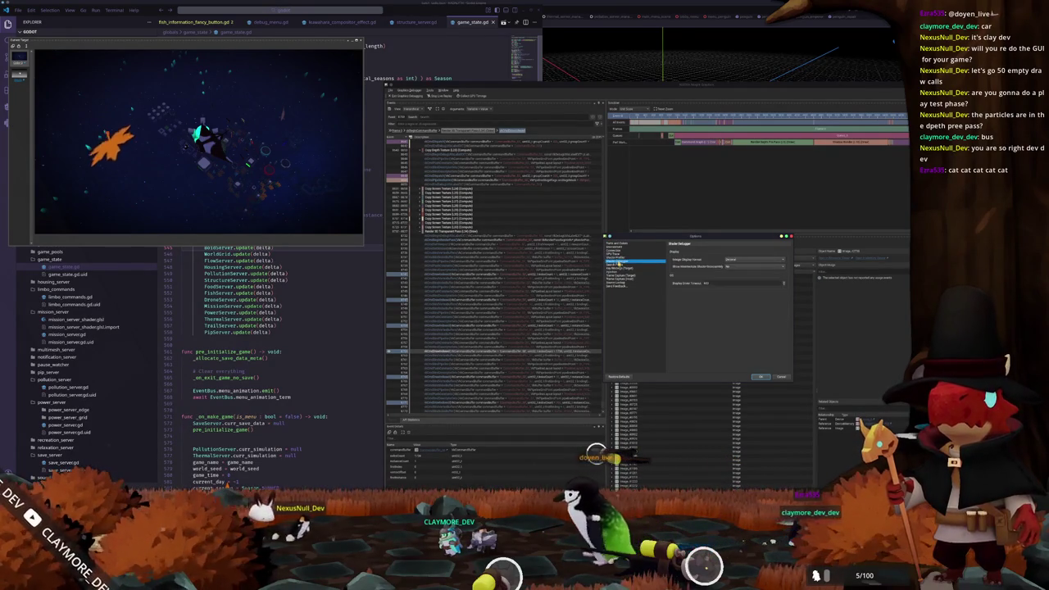
{"action": "left_click", "coordinate": [620, 271]}
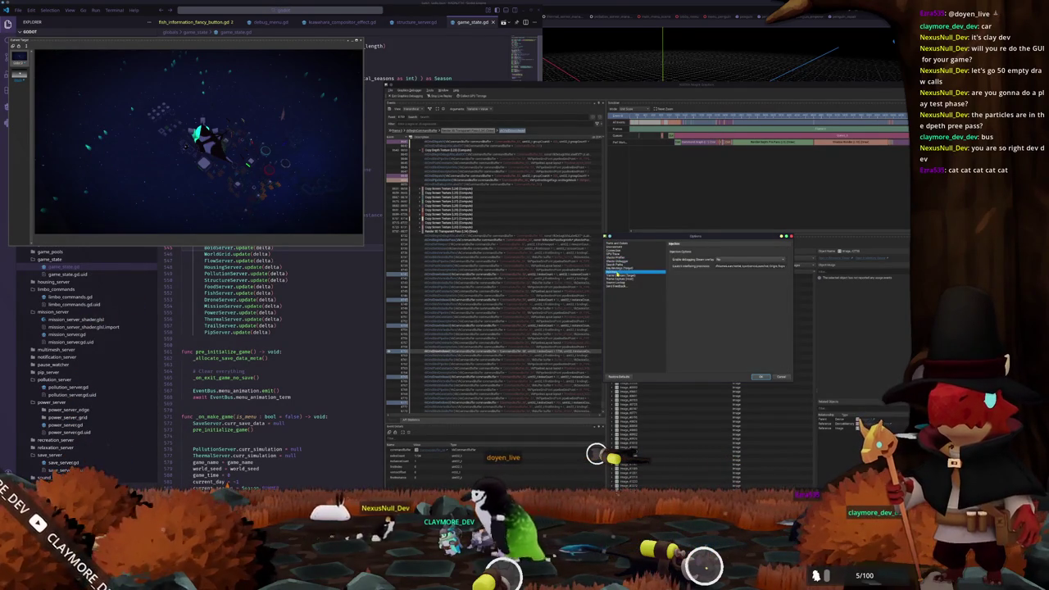
{"action": "left_click", "coordinate": [620, 279]}
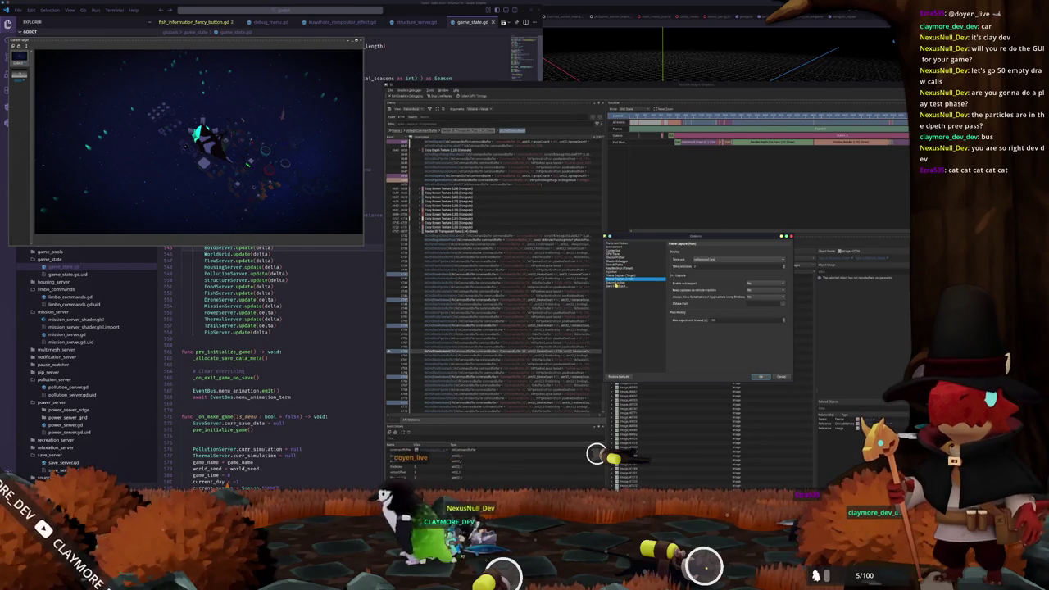
{"action": "left_click", "coordinate": [615, 286]}
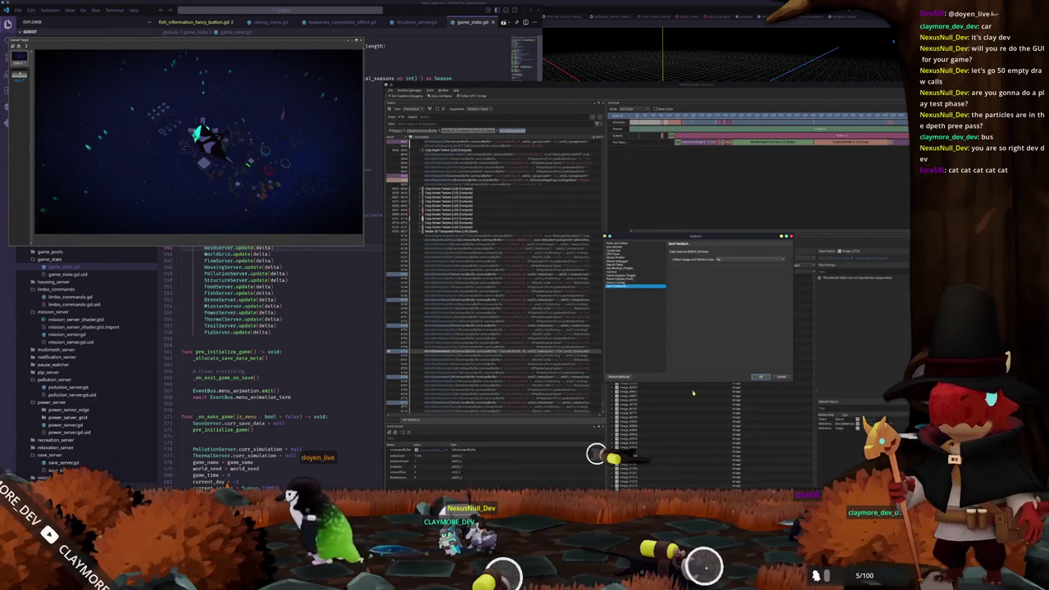
{"action": "left_click", "coordinate": [759, 377]}
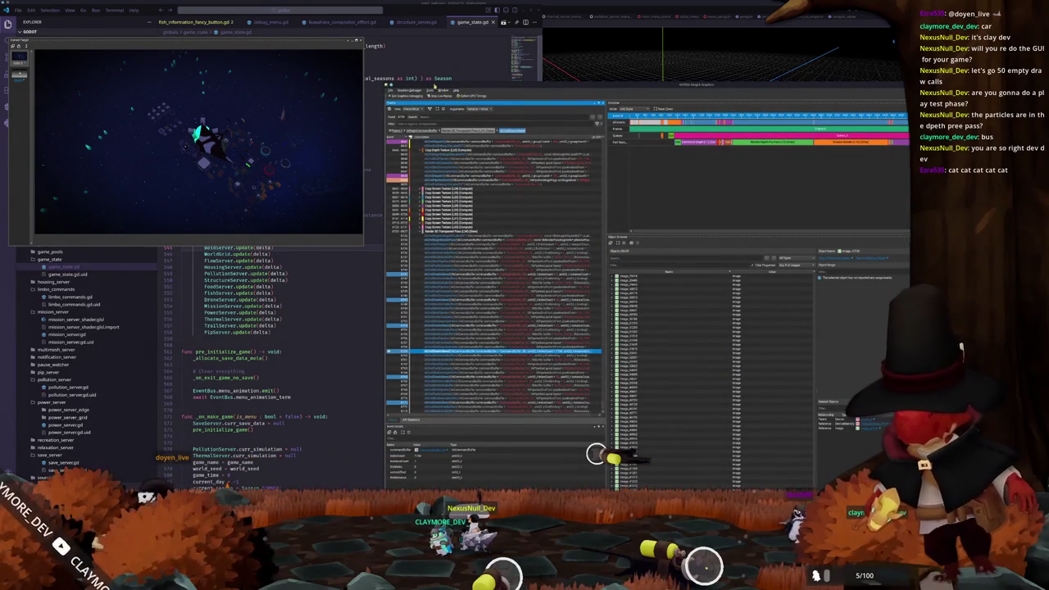
Copy the selected event's text from its context menu.
{"action": "left_click", "coordinate": [393, 90]}
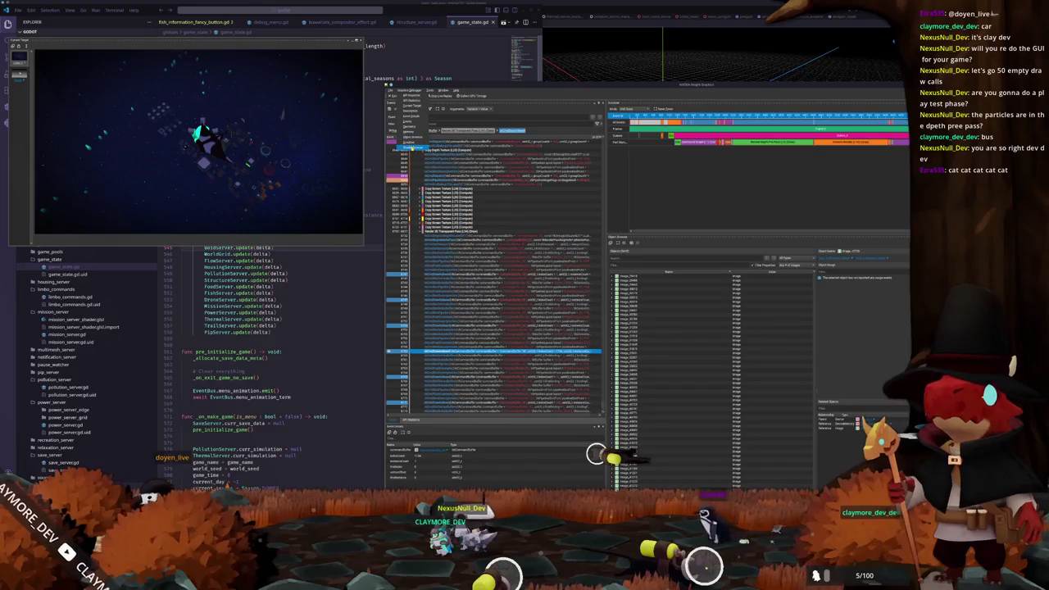
{"action": "left_click", "coordinate": [434, 354]}
{"action": "right_click", "coordinate": [433, 354]}
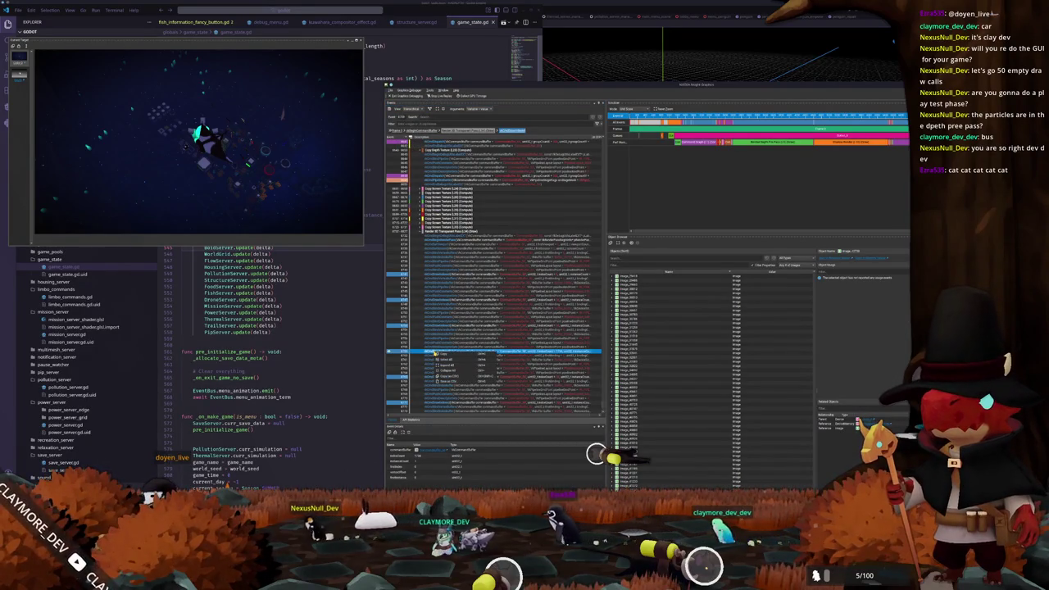
{"action": "left_click", "coordinate": [431, 353]}
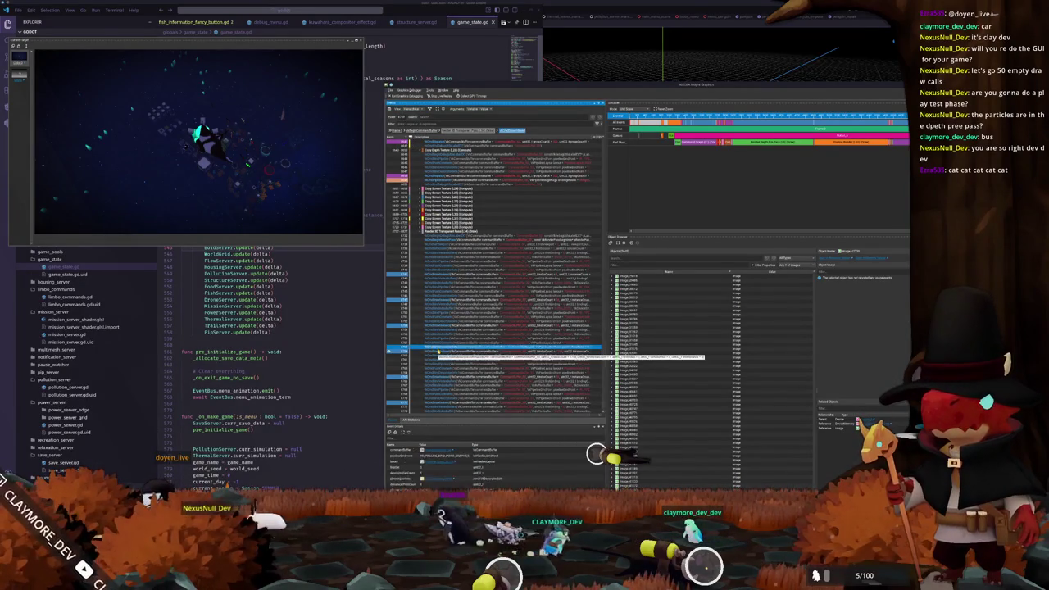
Step through nearby calls, checking their buffer parameters in the API Inspector.
{"action": "left_click", "coordinate": [438, 354]}
{"action": "key", "text": "Down"}
{"action": "key", "text": "Down"}
{"action": "key", "text": "Down"}
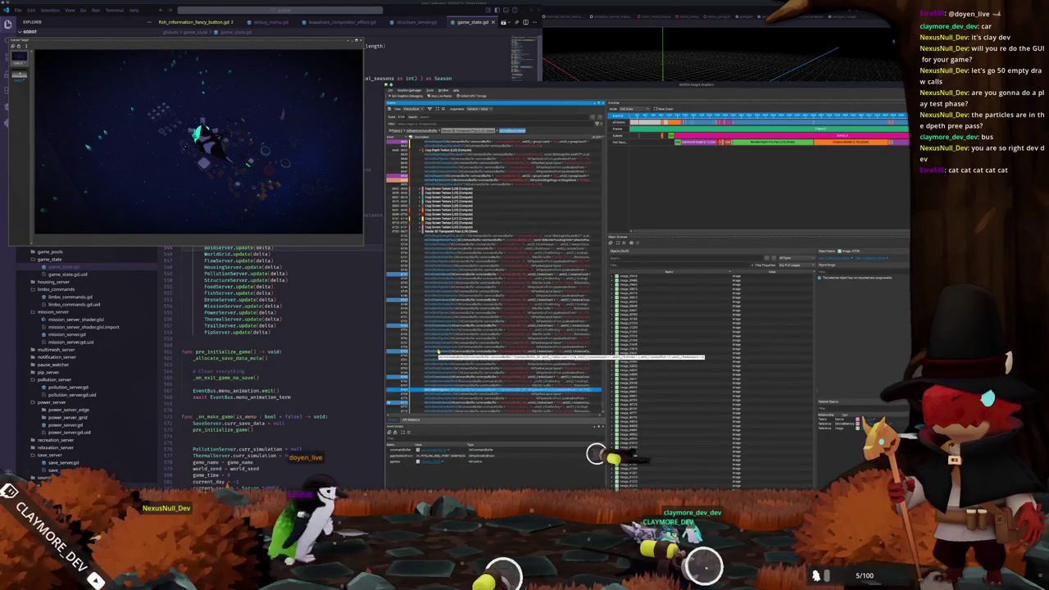
{"action": "key", "text": "Down"}
{"action": "key", "text": "Down"}
{"action": "key", "text": "Down"}
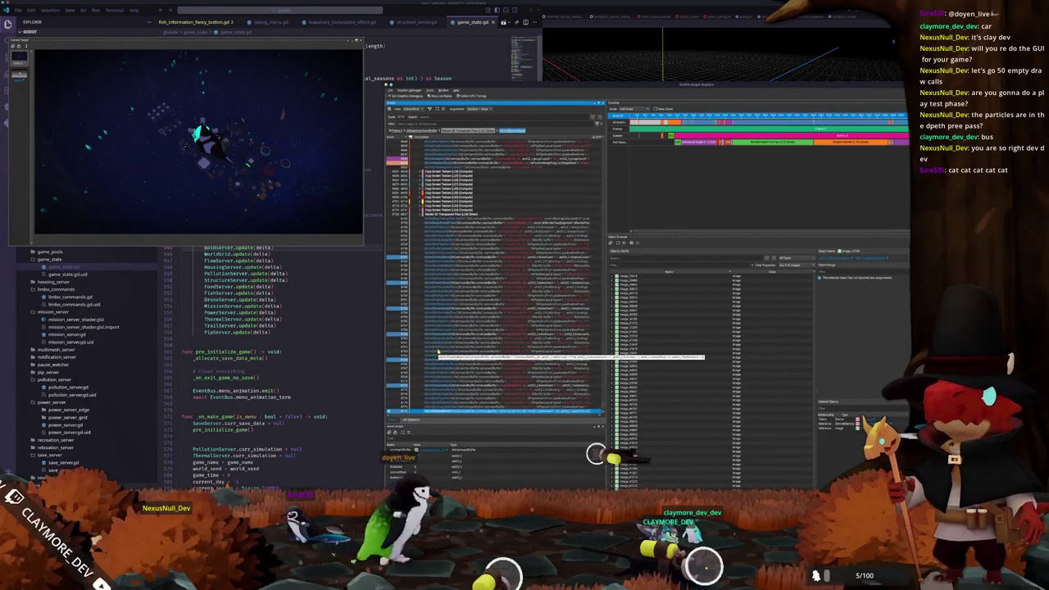
{"action": "key", "text": "Up"}
{"action": "key", "text": "Up"}
{"action": "key", "text": "Up"}
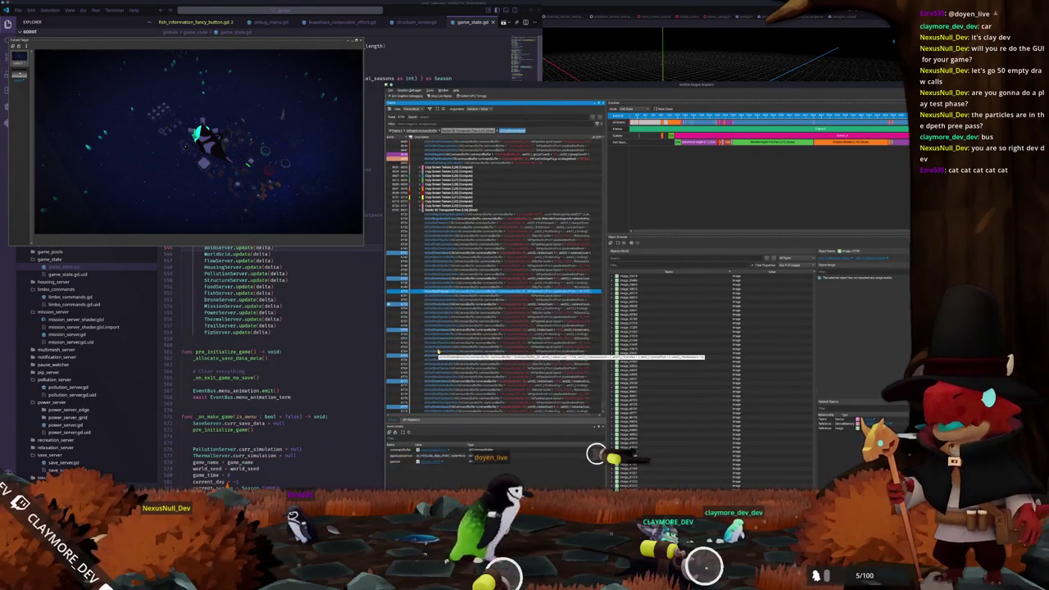
{"action": "key", "text": "Up"}
{"action": "key", "text": "Up"}
{"action": "key", "text": "Up"}
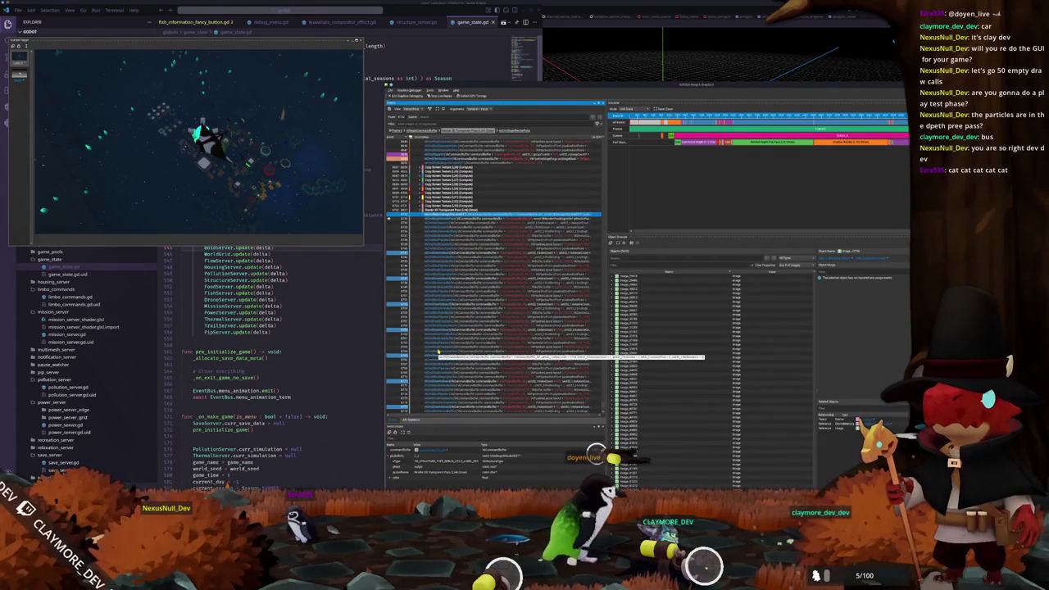
{"action": "left_click", "coordinate": [437, 354]}
{"action": "key", "text": "Down"}
{"action": "key", "text": "Down"}
{"action": "key", "text": "Down"}
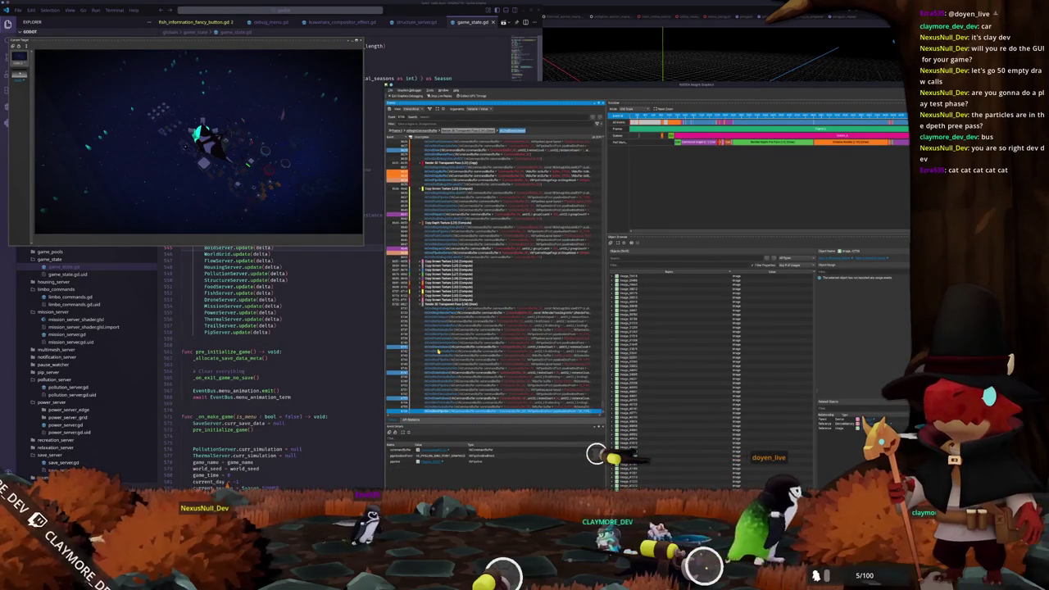
{"action": "scroll", "coordinate": [414, 321], "scroll_direction": "down", "scroll_amount": 10}
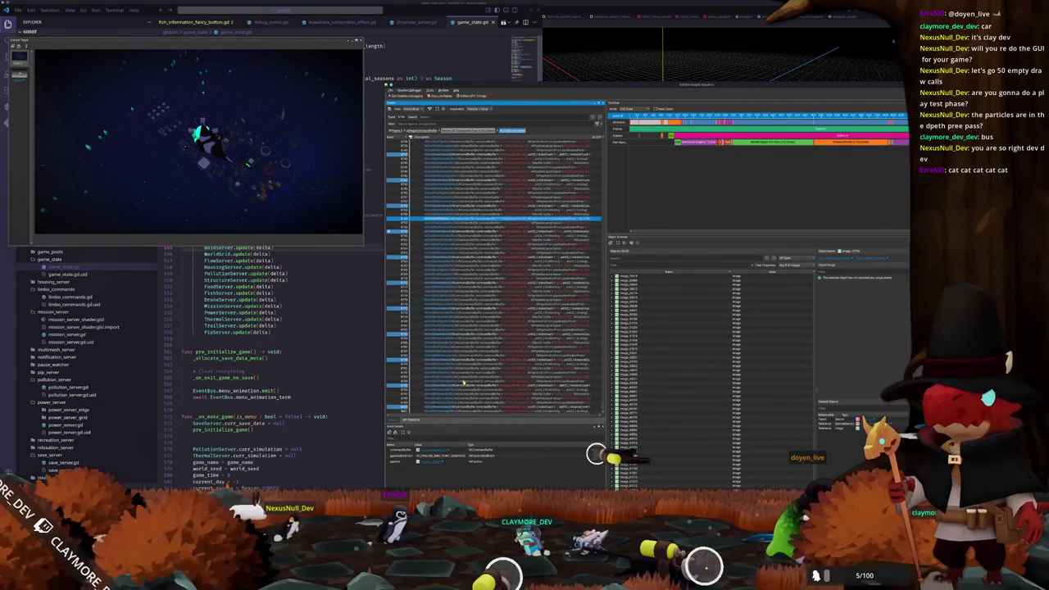
Compare three adjacent calls by flipping between their rows, then switch to the Godot editor.
{"action": "left_click", "coordinate": [405, 360]}
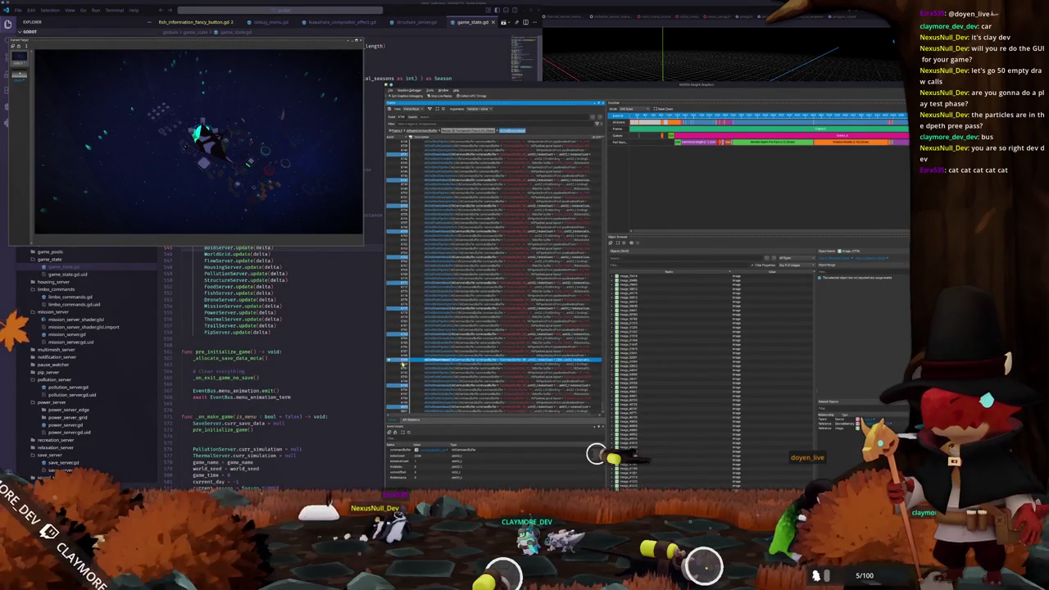
{"action": "left_click", "coordinate": [402, 335]}
{"action": "left_click", "coordinate": [402, 360]}
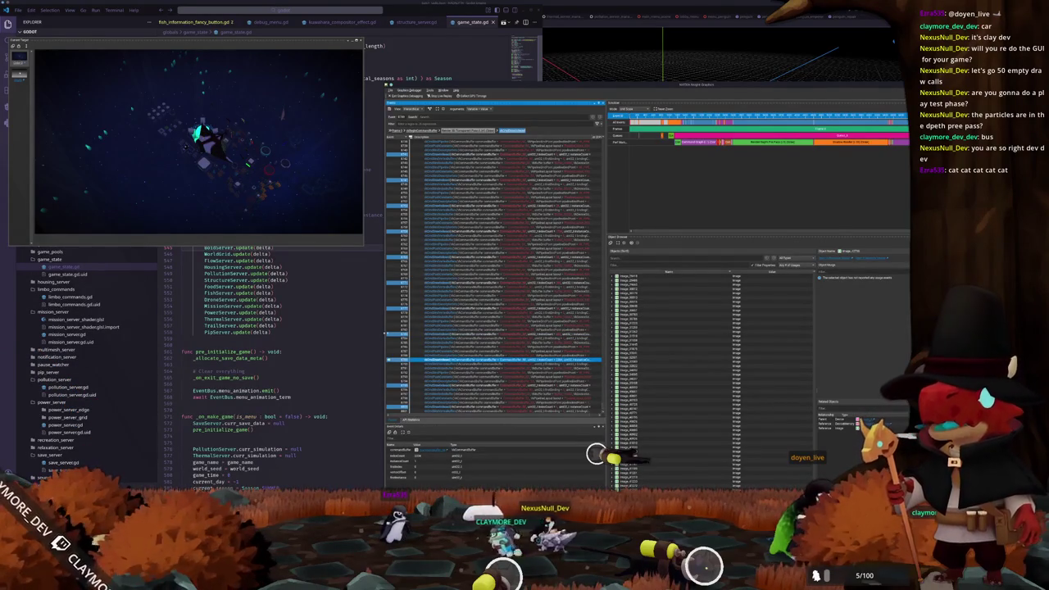
{"action": "left_click", "coordinate": [402, 335]}
{"action": "left_click", "coordinate": [402, 310]}
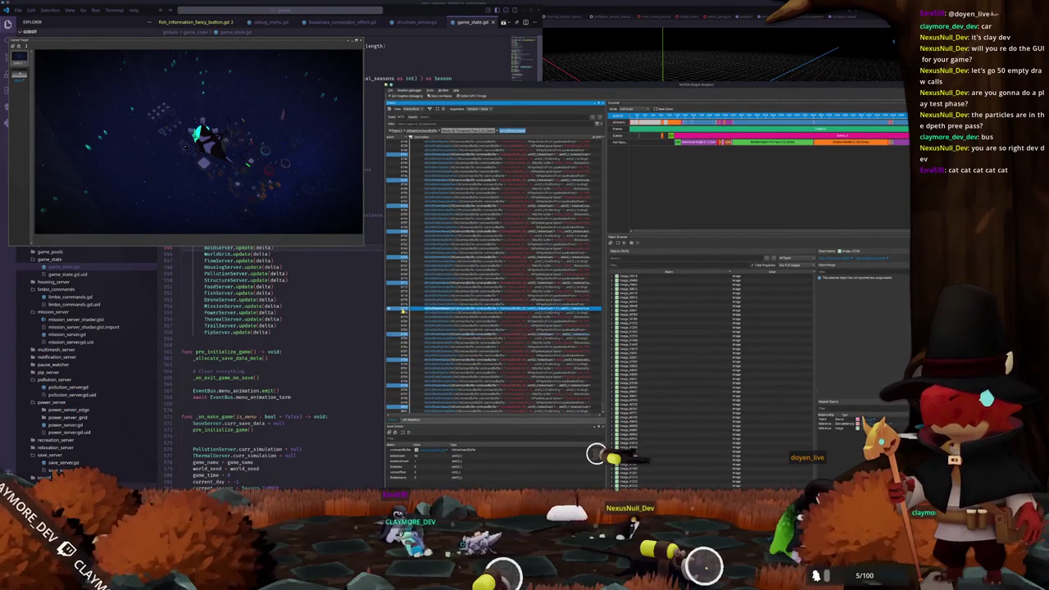
{"action": "left_click", "coordinate": [402, 334]}
{"action": "left_click", "coordinate": [402, 310]}
{"action": "left_click", "coordinate": [403, 334]}
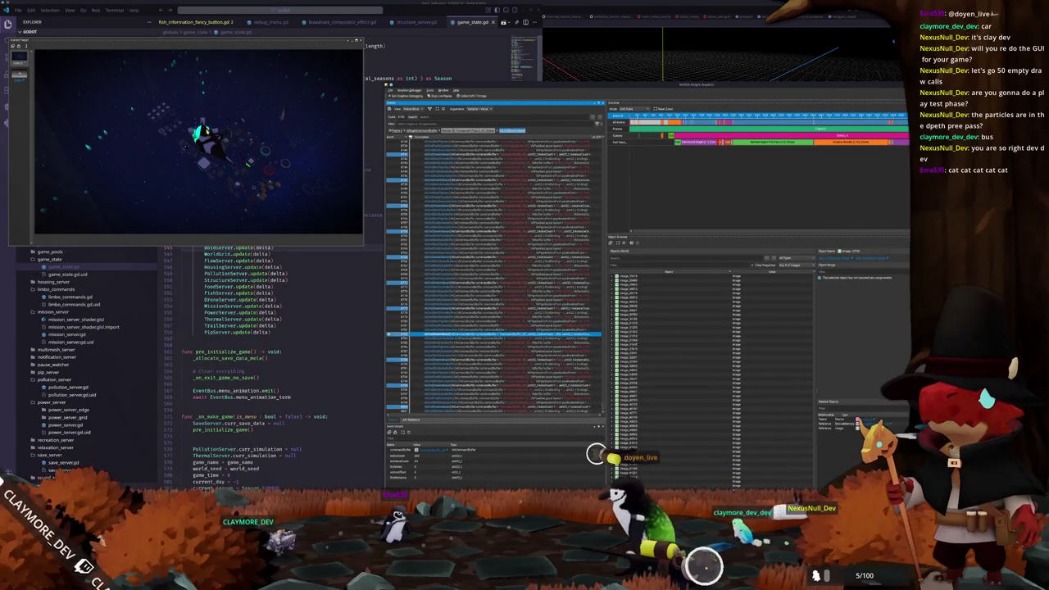
{"action": "key", "text": "alt+Tab"}
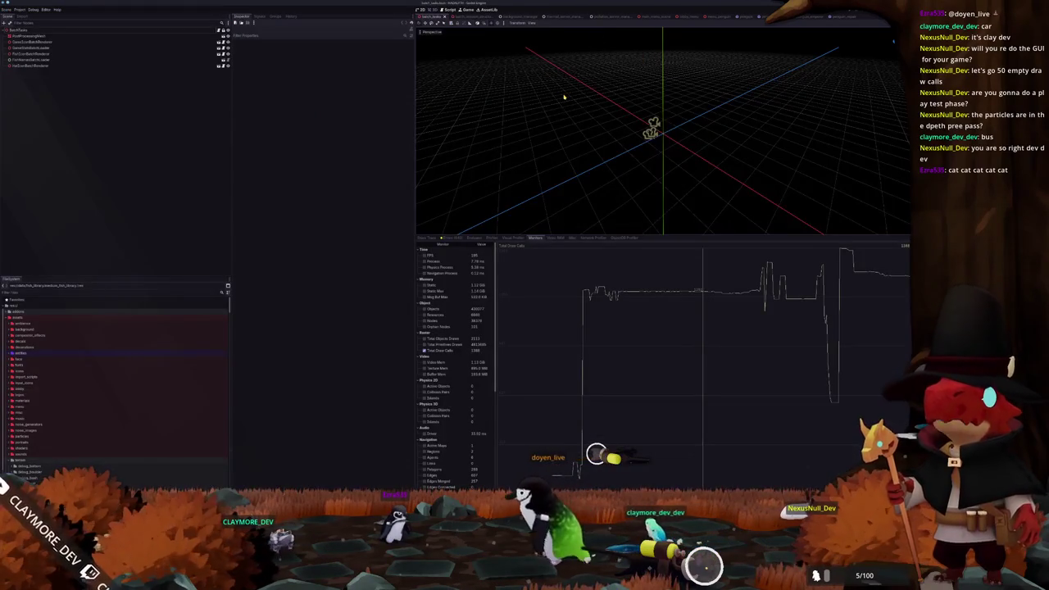
Open the hologram_particles scene through the quick-open search for 'hologram'.
{"action": "key", "text": "shift+alt+o"}
{"action": "type", "text": "hologram"}
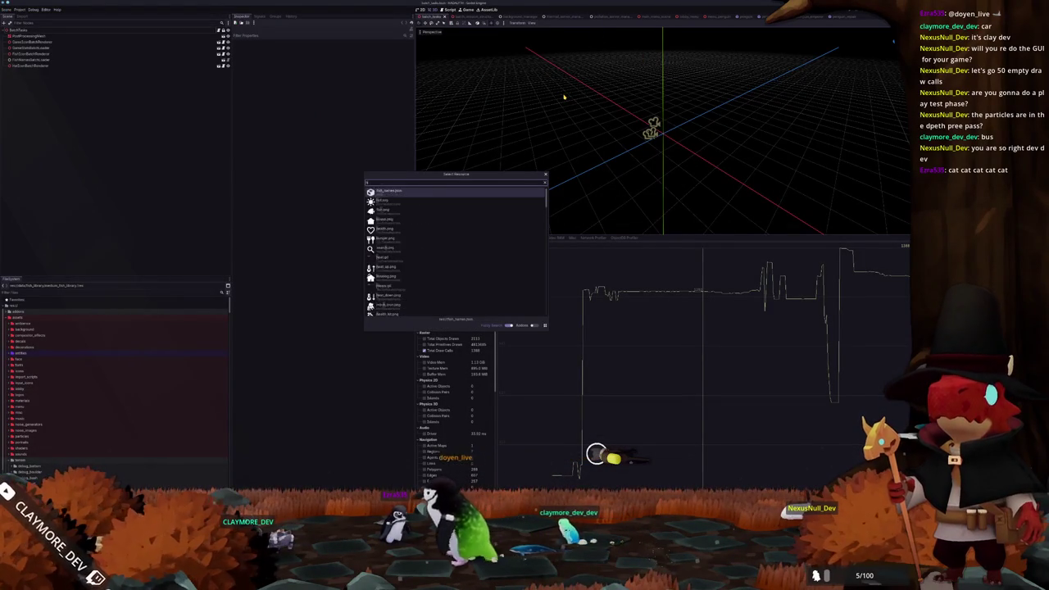
{"action": "key", "text": "Return"}
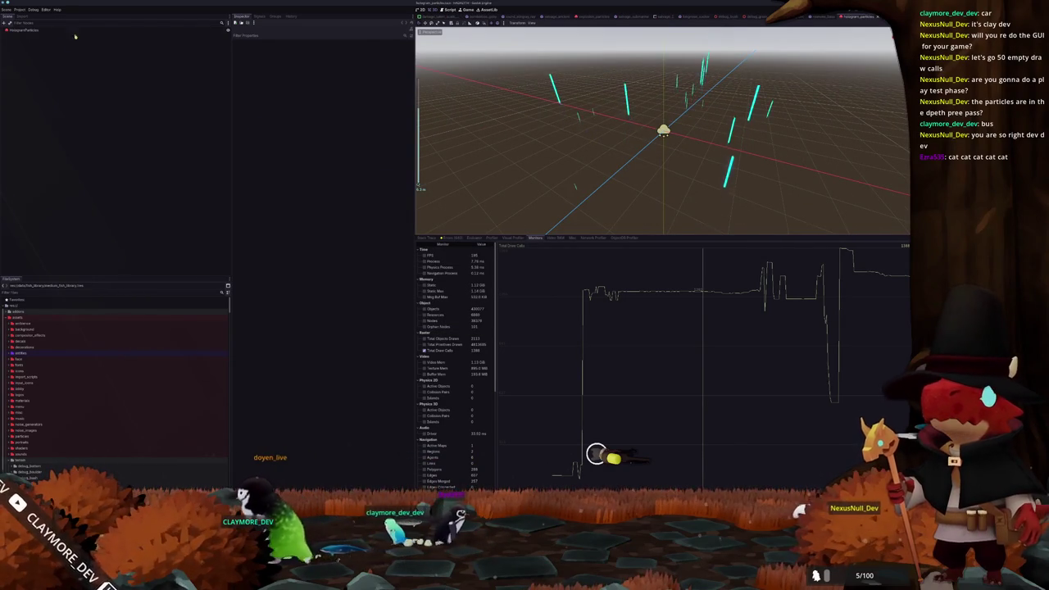
Inspect HologramParticles' Draw Pass 1 and cyan Material Override, then return to Nsight Graphics.
{"action": "left_click", "coordinate": [49, 30]}
{"action": "left_click", "coordinate": [363, 203]}
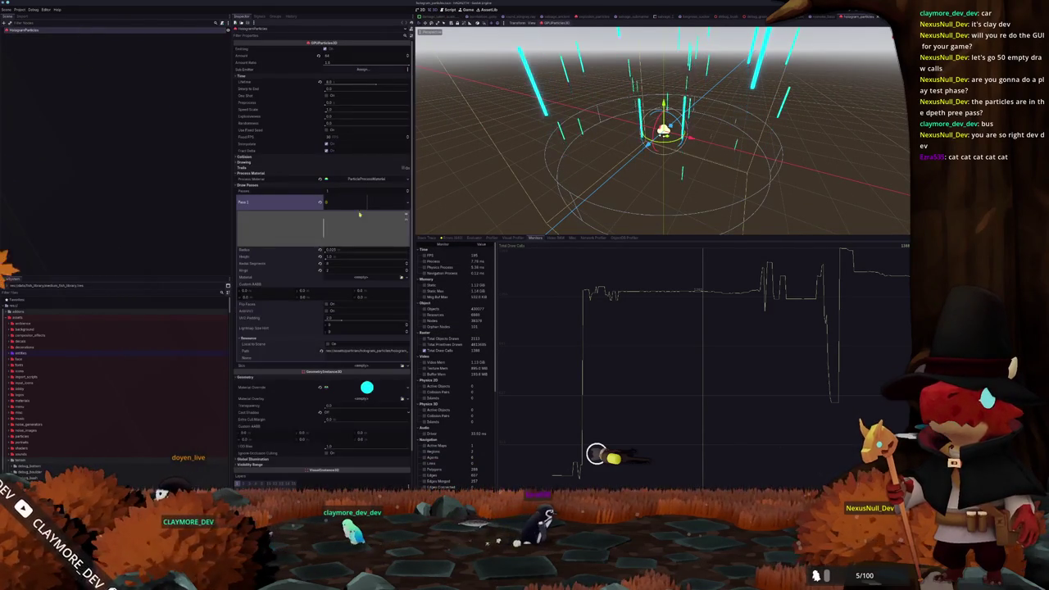
{"action": "scroll", "coordinate": [363, 246], "scroll_direction": "down", "scroll_amount": 2}
{"action": "left_click", "coordinate": [364, 327]}
{"action": "scroll", "coordinate": [312, 341], "scroll_direction": "down", "scroll_amount": 5}
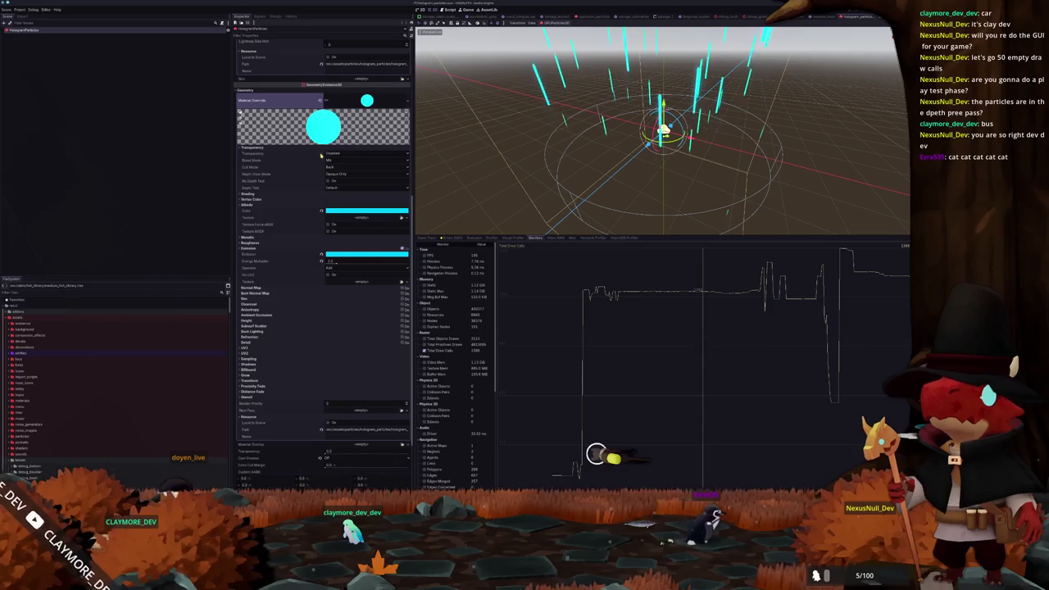
{"action": "key", "text": "alt+Tab"}
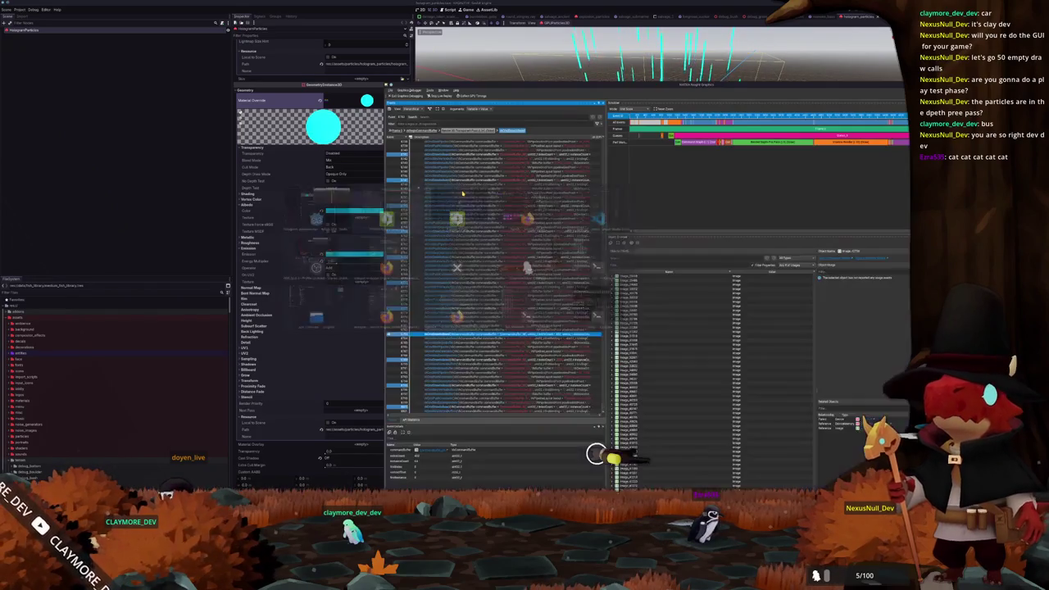
{"action": "key", "text": "alt+Tab"}
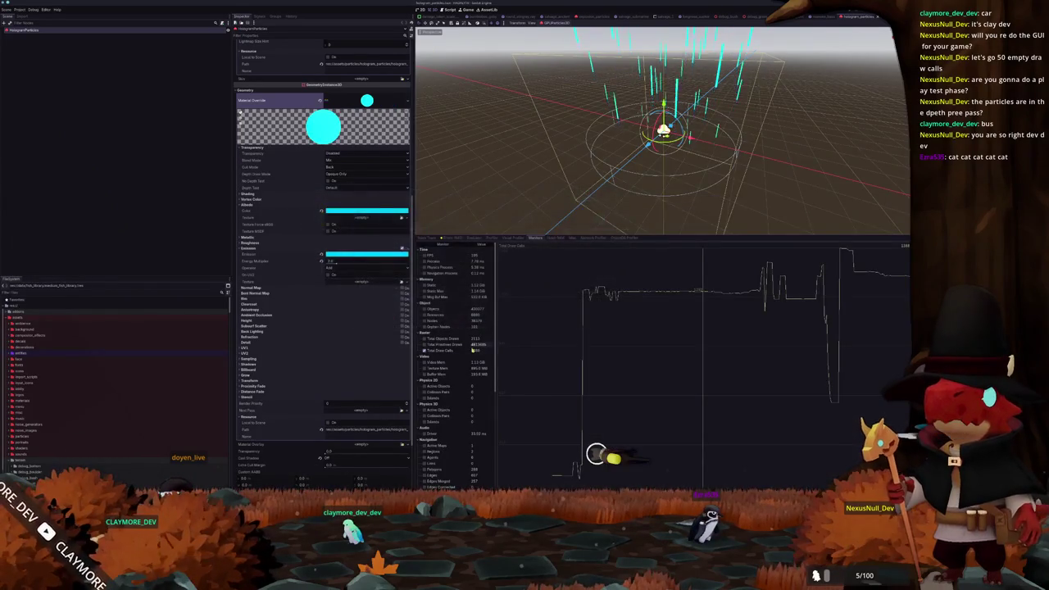
{"action": "key", "text": "alt+Tab"}
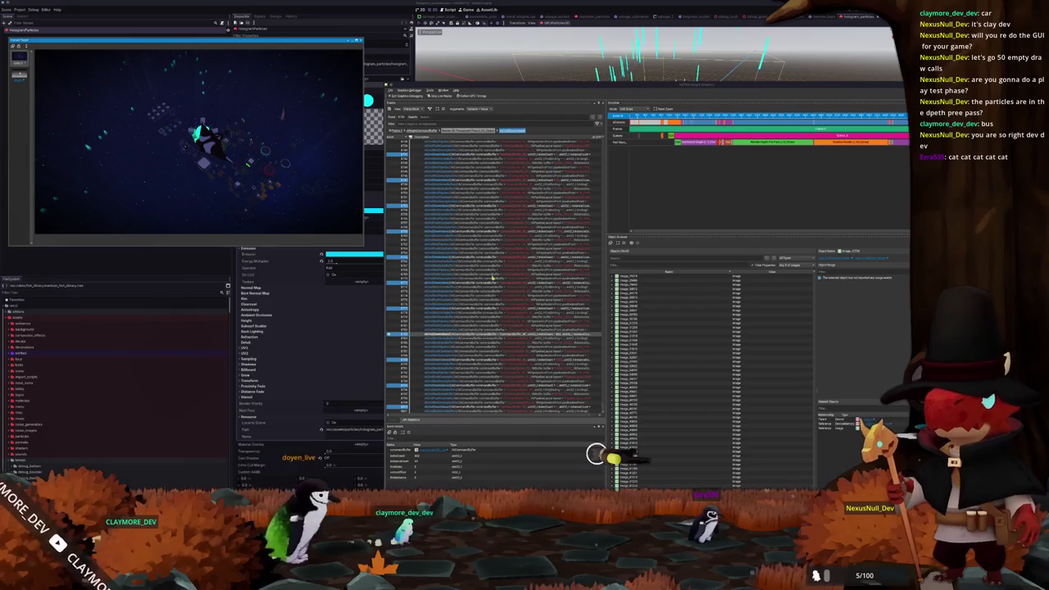
Compare neighbouring events in the list and move the game preview window aside.
{"action": "left_click", "coordinate": [438, 307]}
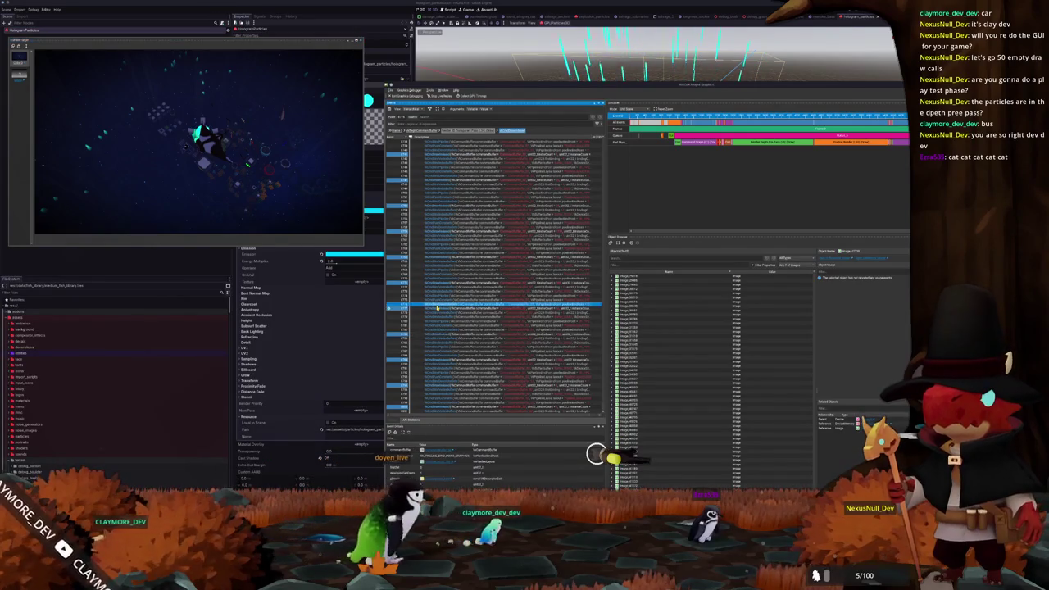
{"action": "left_click", "coordinate": [435, 283]}
{"action": "left_click", "coordinate": [434, 309]}
{"action": "left_click", "coordinate": [434, 283]}
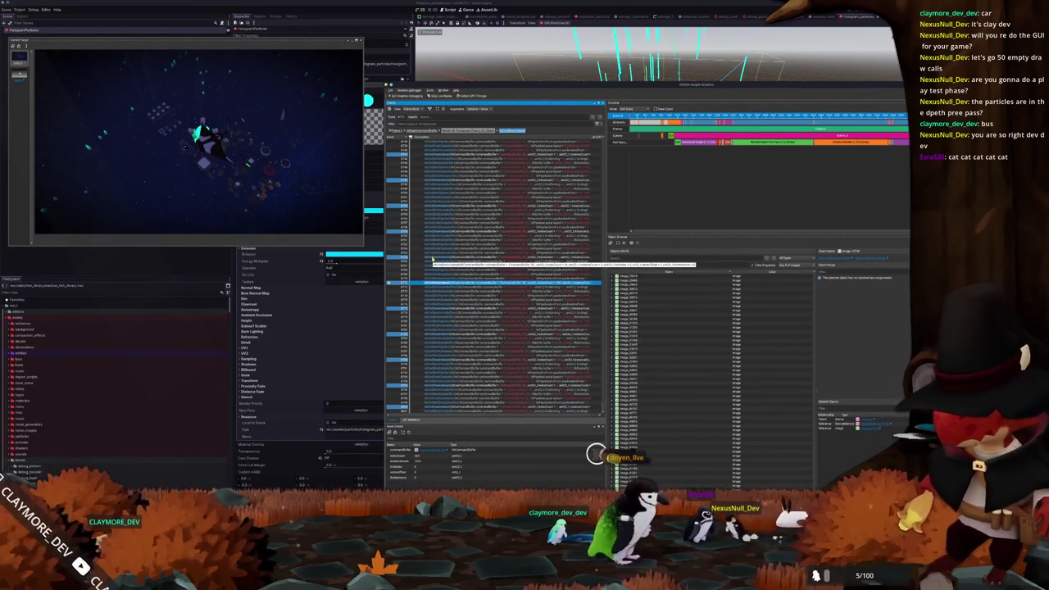
{"action": "left_click", "coordinate": [432, 259]}
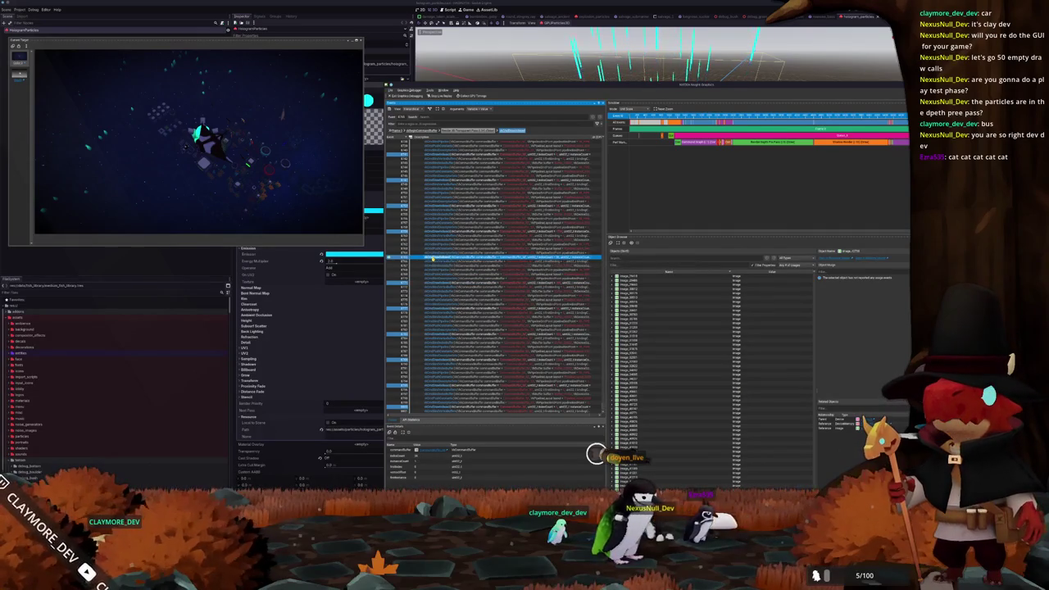
{"action": "mouse_move", "coordinate": [275, 46]}
{"action": "left_mouse_down"}
{"action": "mouse_move", "coordinate": [372, 141]}
{"action": "mouse_move", "coordinate": [388, 272]}
{"action": "mouse_move", "coordinate": [296, 243]}
{"action": "left_mouse_up"}
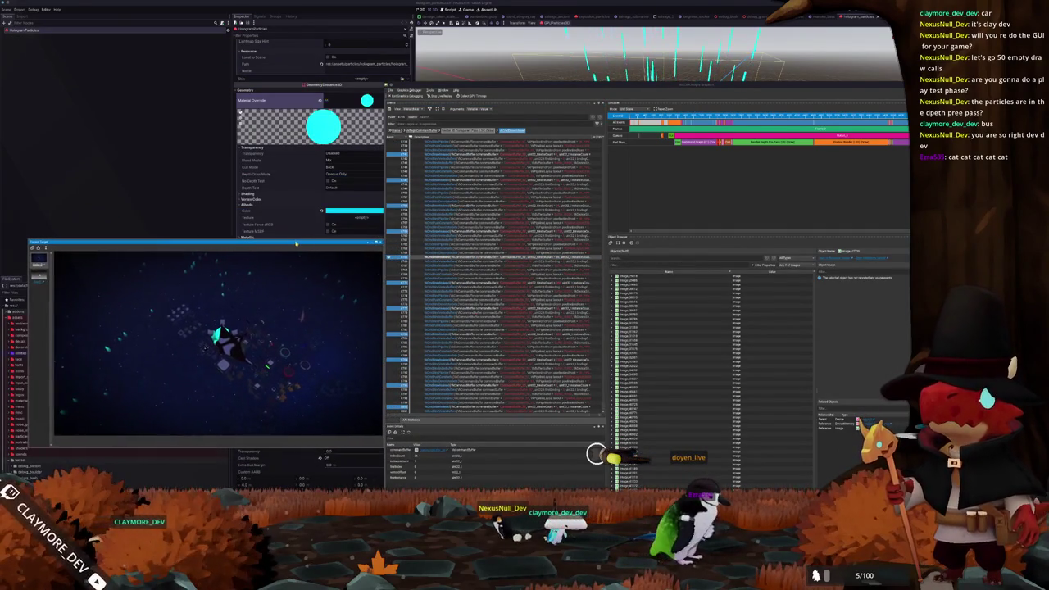
Alternate between the two adjacent draw events, ending with the lower one's context menu.
{"action": "left_click", "coordinate": [436, 233]}
{"action": "left_click", "coordinate": [397, 257]}
{"action": "left_click", "coordinate": [392, 233]}
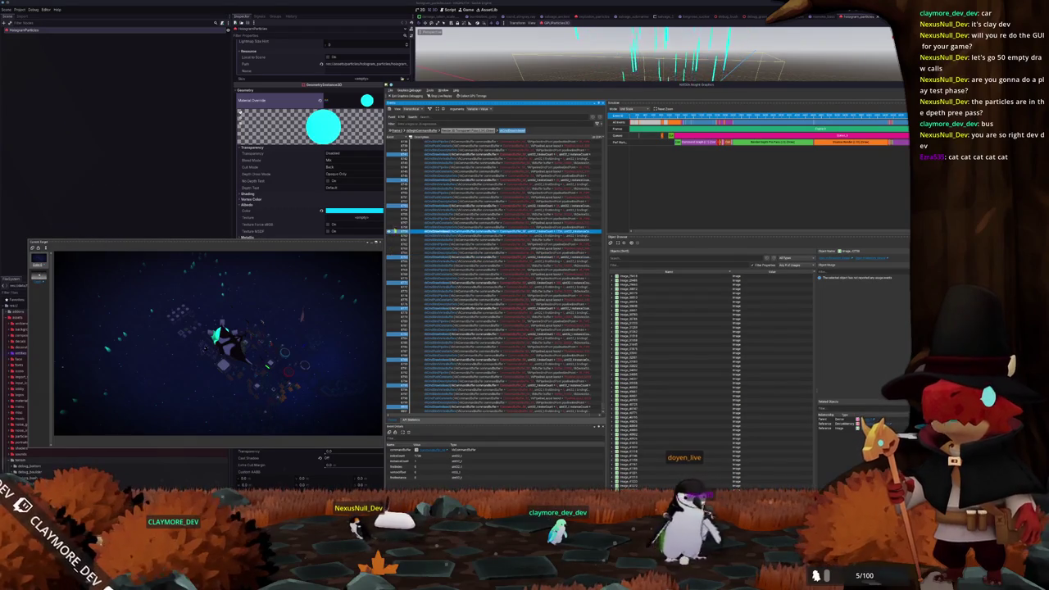
{"action": "left_click", "coordinate": [393, 206]}
{"action": "left_click", "coordinate": [392, 233]}
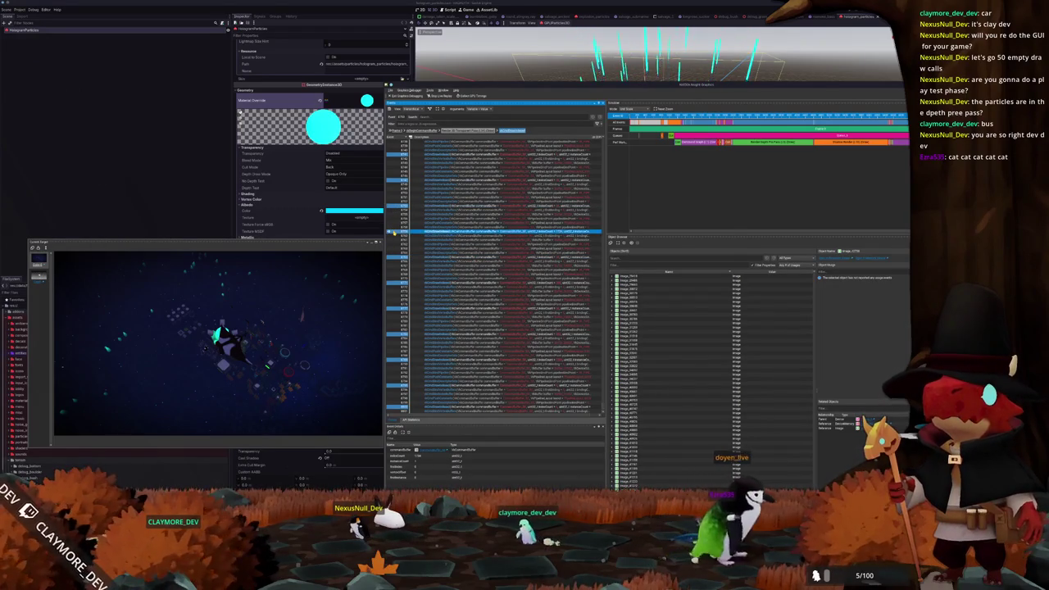
{"action": "left_click", "coordinate": [394, 206]}
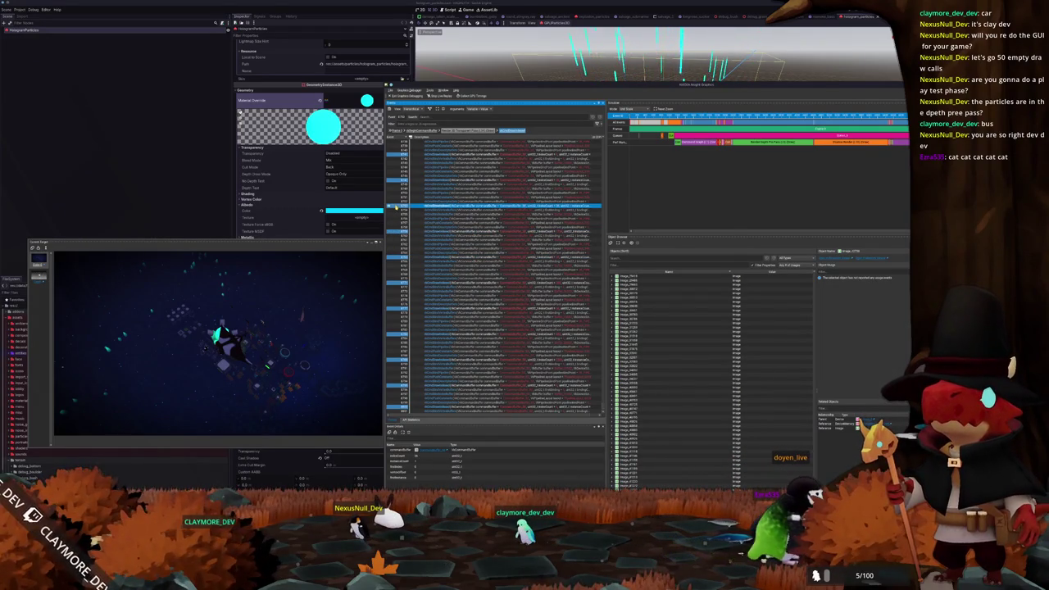
{"action": "left_click", "coordinate": [396, 232]}
{"action": "left_click", "coordinate": [399, 206]}
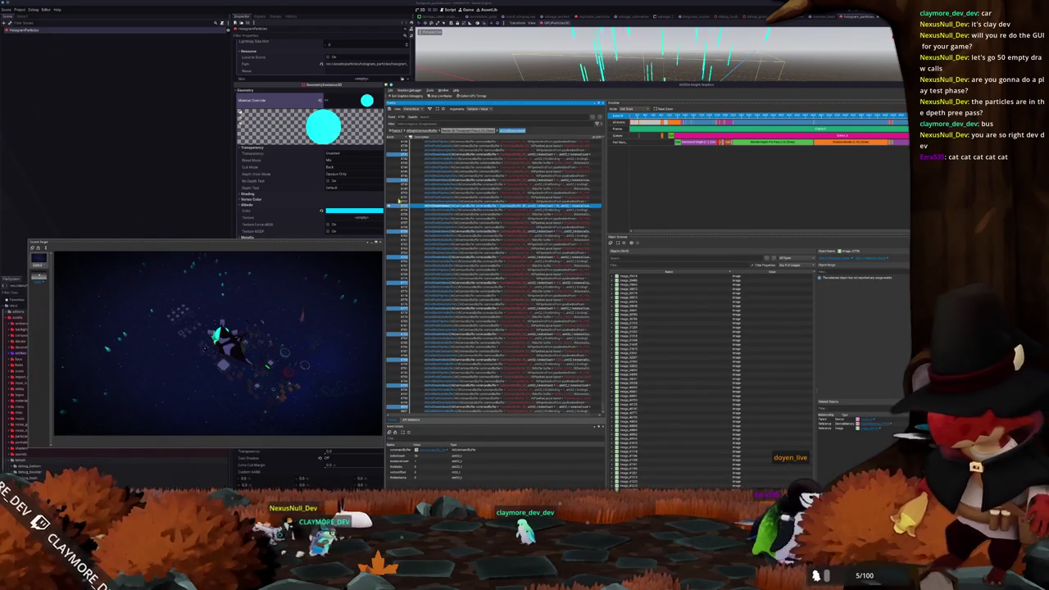
{"action": "left_click", "coordinate": [437, 232]}
{"action": "right_click", "coordinate": [437, 233]}
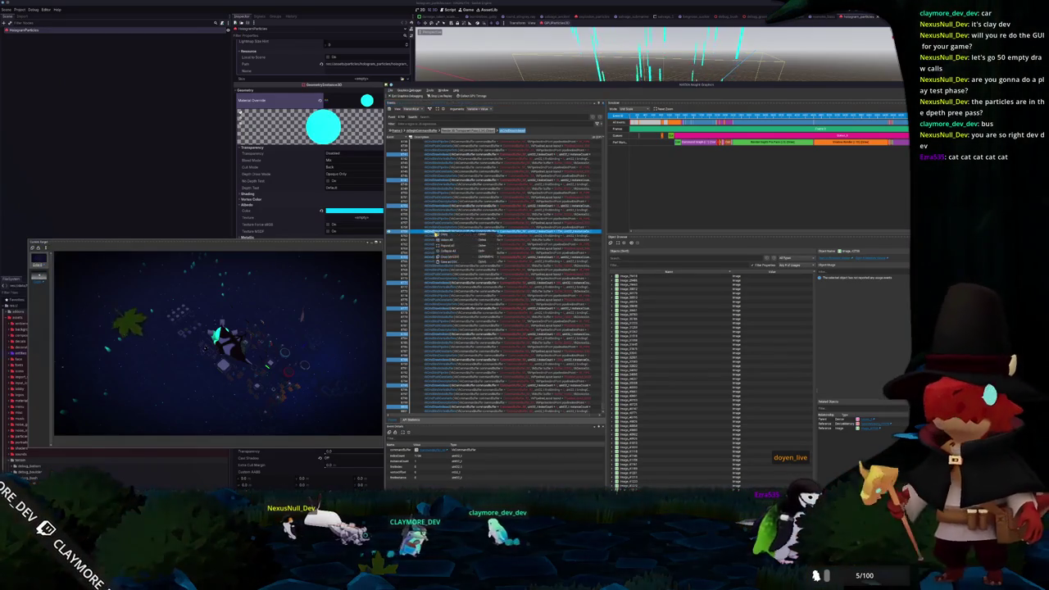
Compare the two draw events in the depth view, then switch the target back to colour.
{"action": "left_click", "coordinate": [430, 207]}
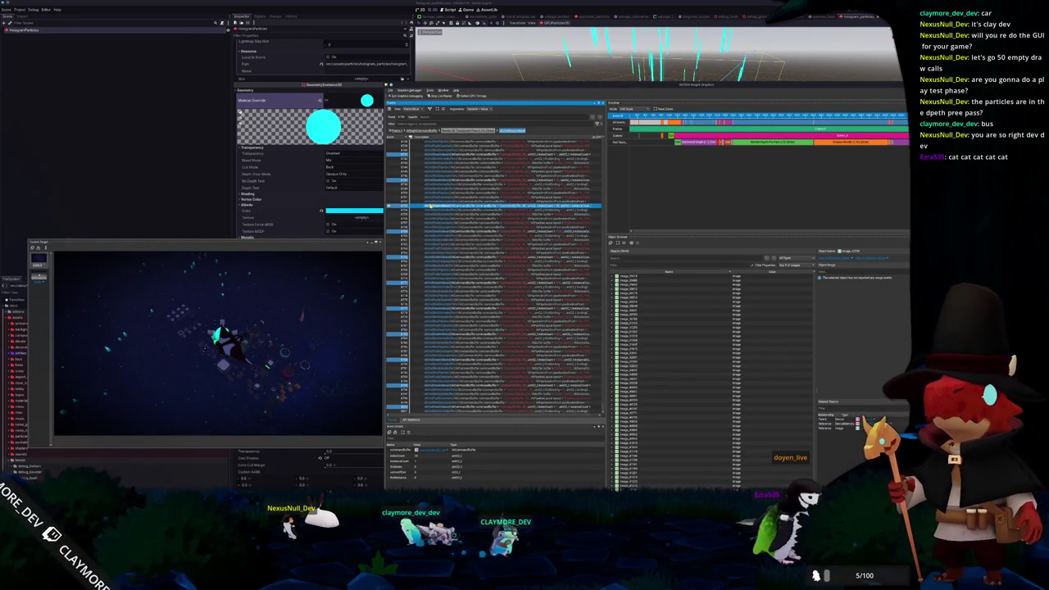
{"action": "left_click", "coordinate": [38, 276]}
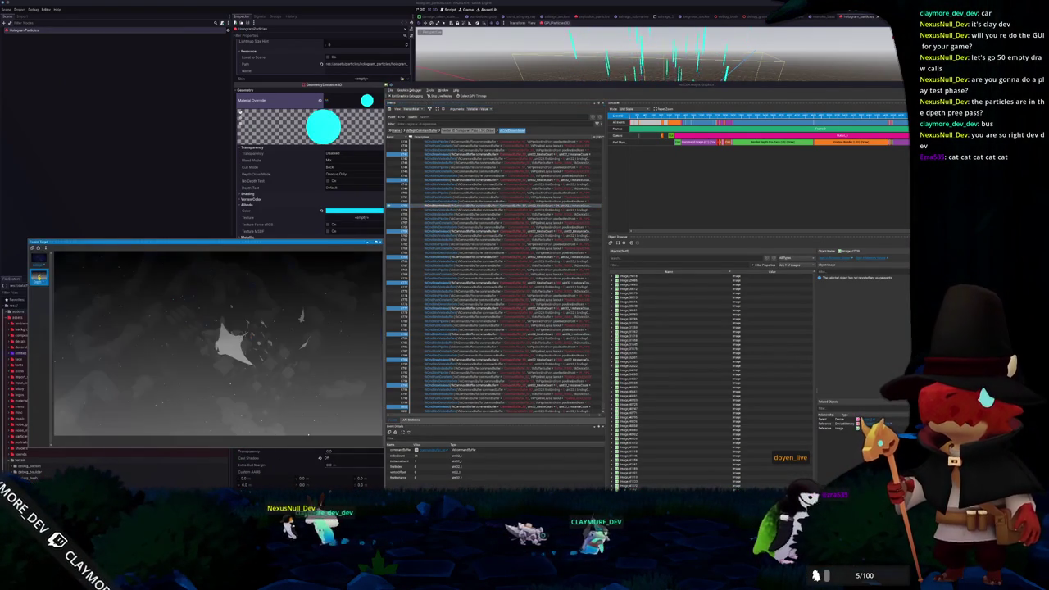
{"action": "left_click", "coordinate": [432, 234]}
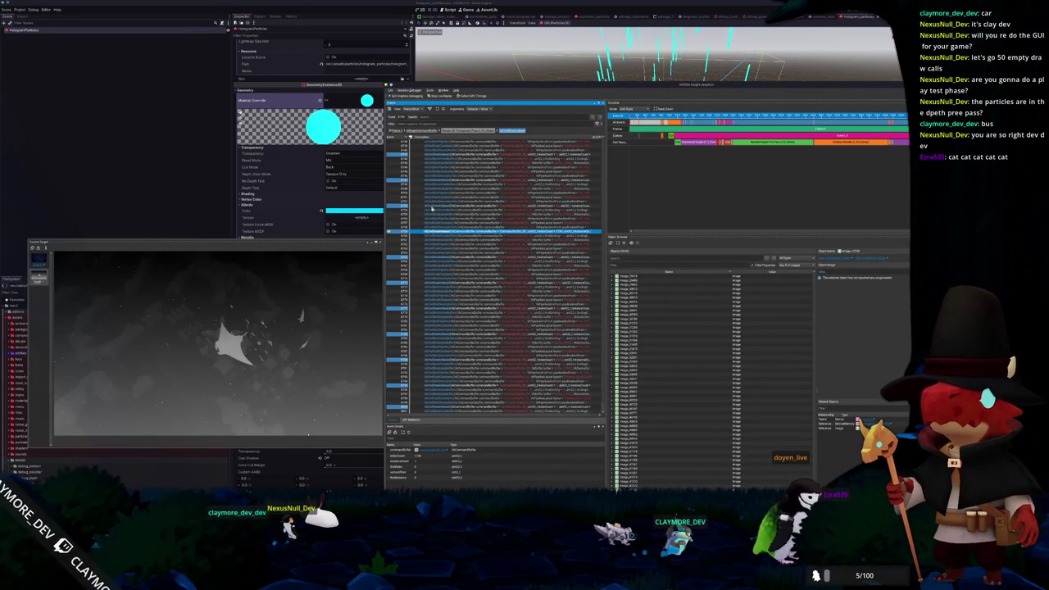
{"action": "left_click", "coordinate": [432, 206]}
{"action": "left_click", "coordinate": [432, 233]}
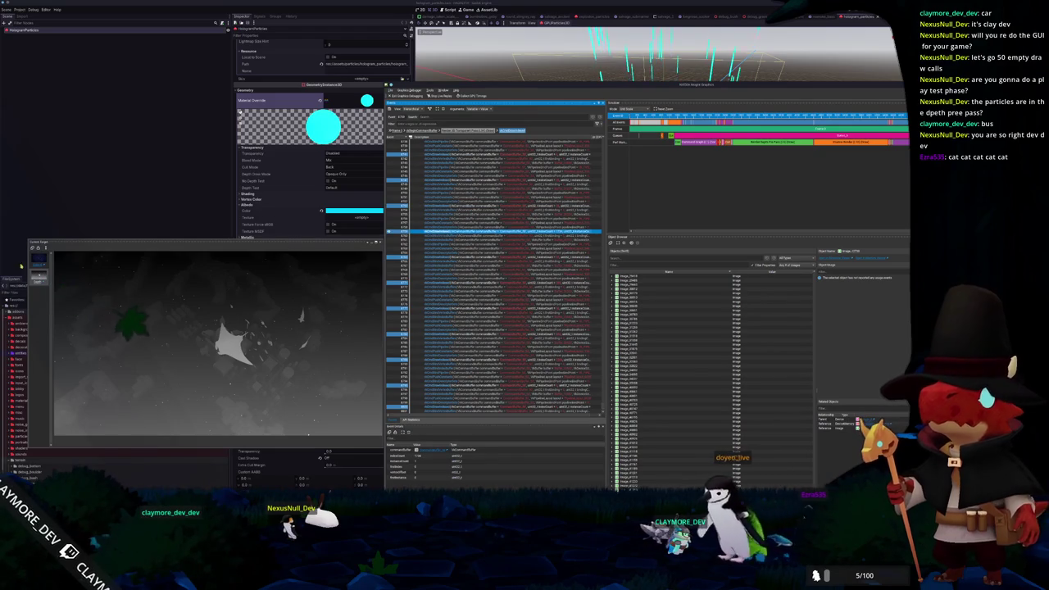
{"action": "left_click", "coordinate": [39, 261]}
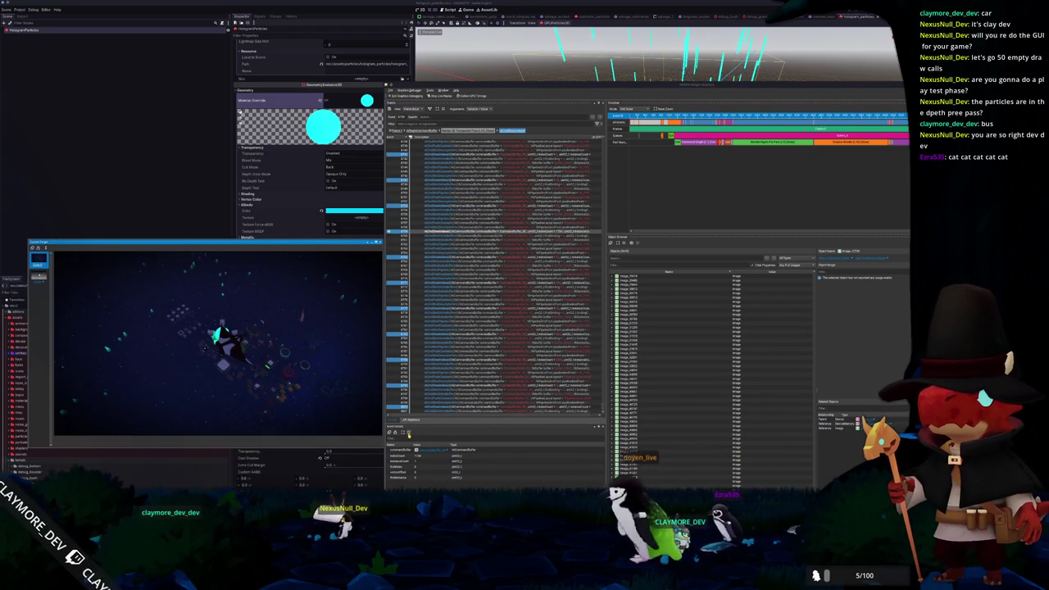
Check the draw call's indexCount and commandBuffer in the API Inspector.
{"action": "left_click", "coordinate": [439, 461]}
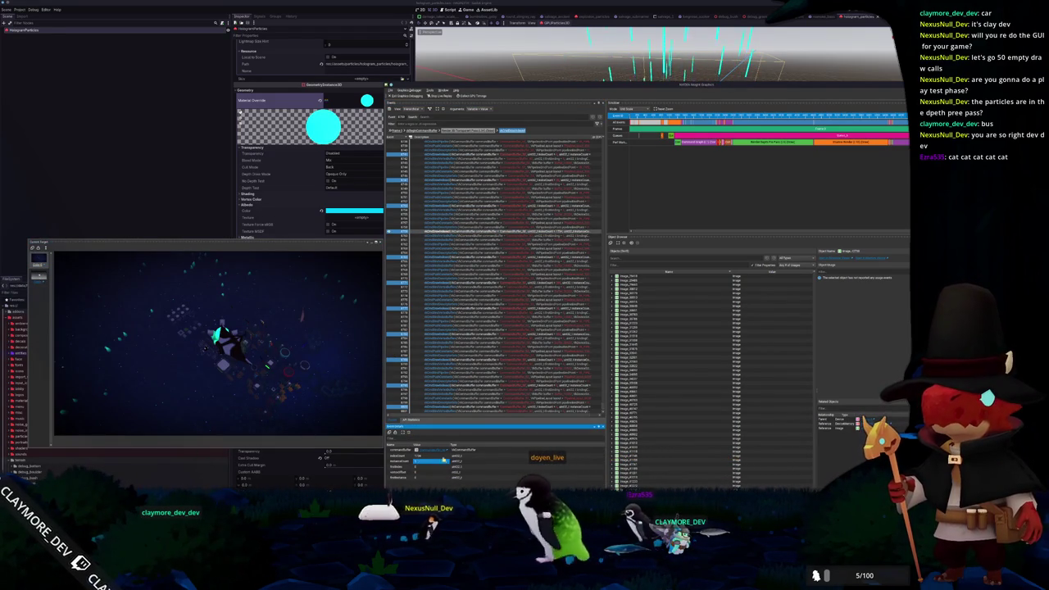
{"action": "left_click", "coordinate": [401, 456]}
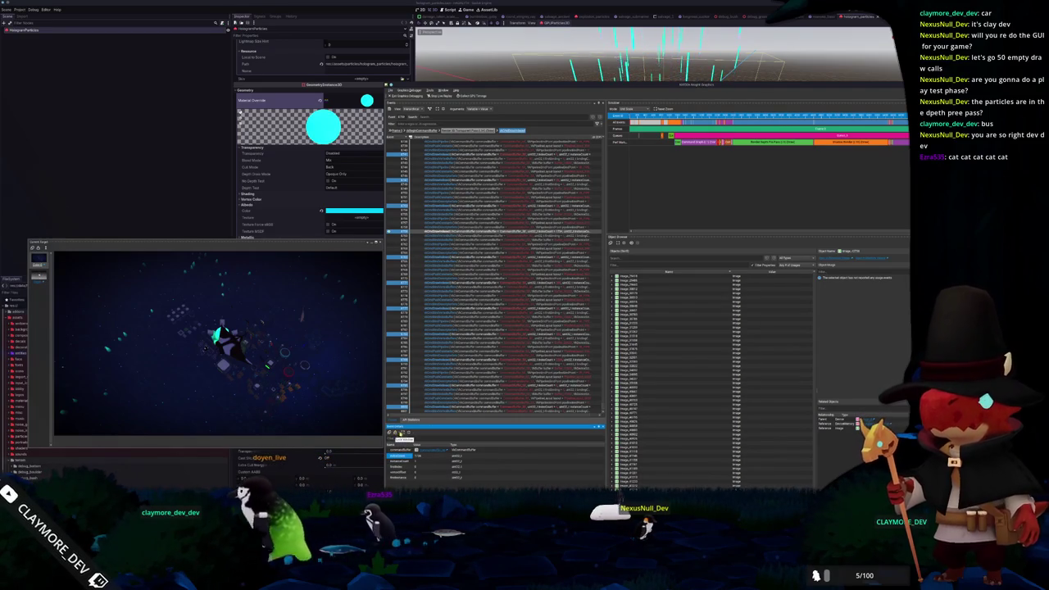
{"action": "left_click", "coordinate": [431, 450]}
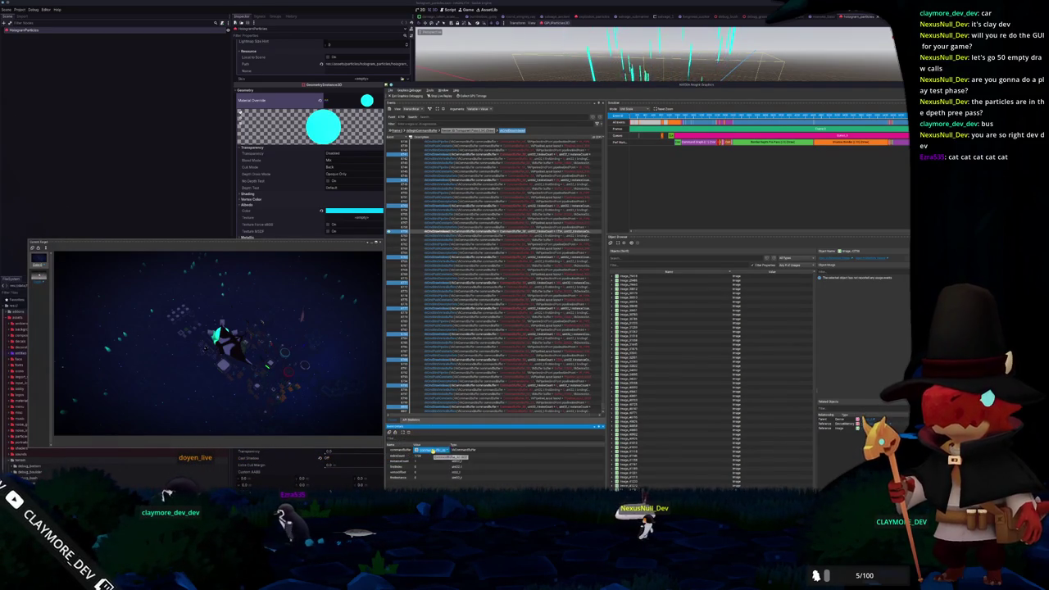
Browse the Object Browser, selecting a DescriptorPool entry and then a Buffer object.
{"action": "left_click", "coordinate": [727, 324]}
{"action": "scroll", "coordinate": [727, 344], "scroll_direction": "down", "scroll_amount": 5}
{"action": "left_click", "coordinate": [694, 440]}
{"action": "scroll", "coordinate": [695, 439], "scroll_direction": "down", "scroll_amount": 8}
{"action": "scroll", "coordinate": [688, 435], "scroll_direction": "up", "scroll_amount": 10}
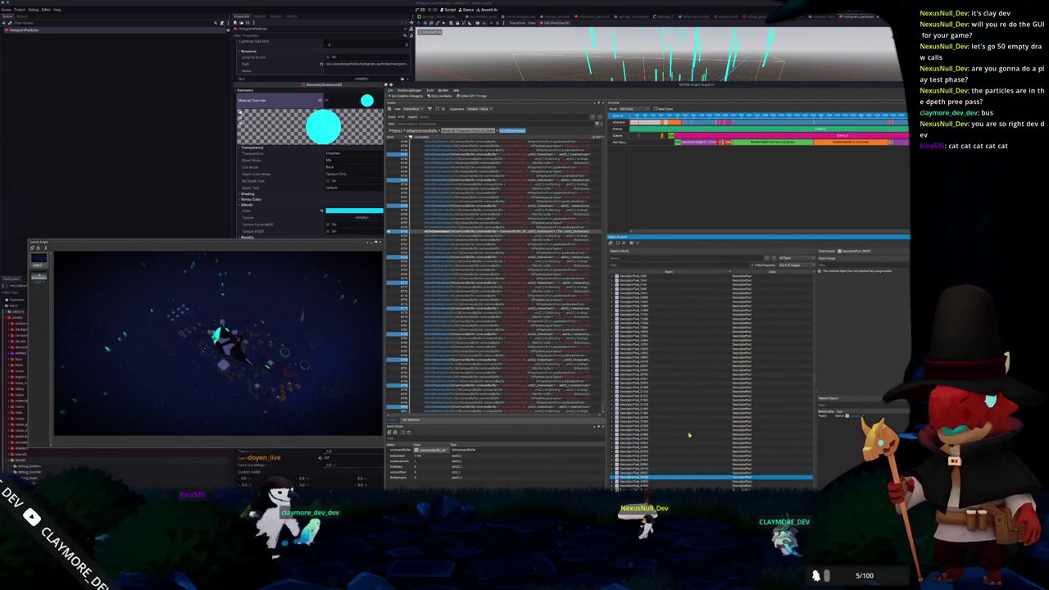
{"action": "scroll", "coordinate": [689, 435], "scroll_direction": "up", "scroll_amount": 10}
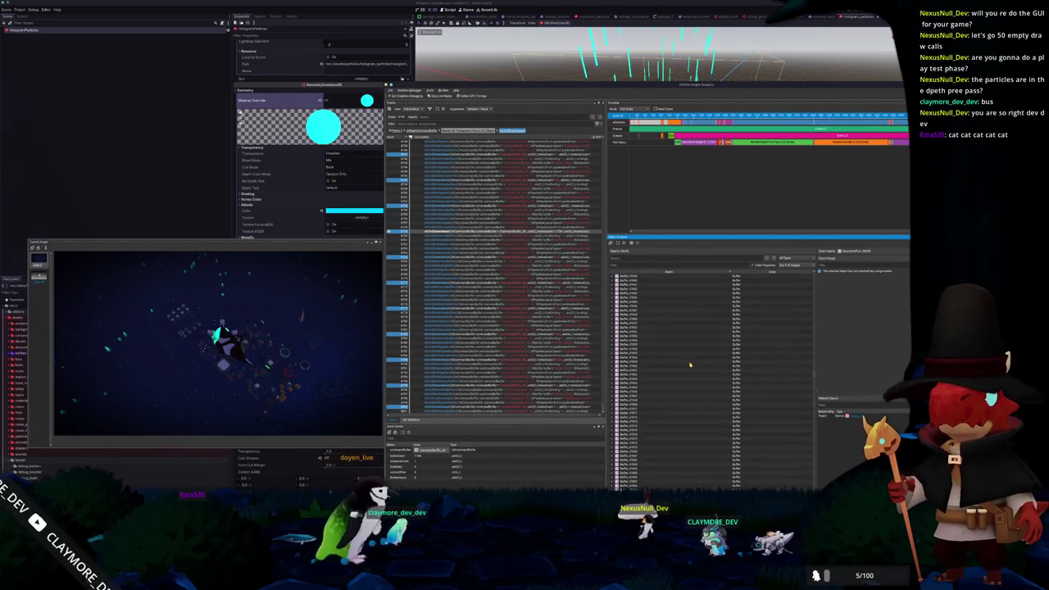
{"action": "left_click", "coordinate": [687, 362]}
Select a draw event and apply Expand All to the Events list.
{"action": "left_click", "coordinate": [431, 230]}
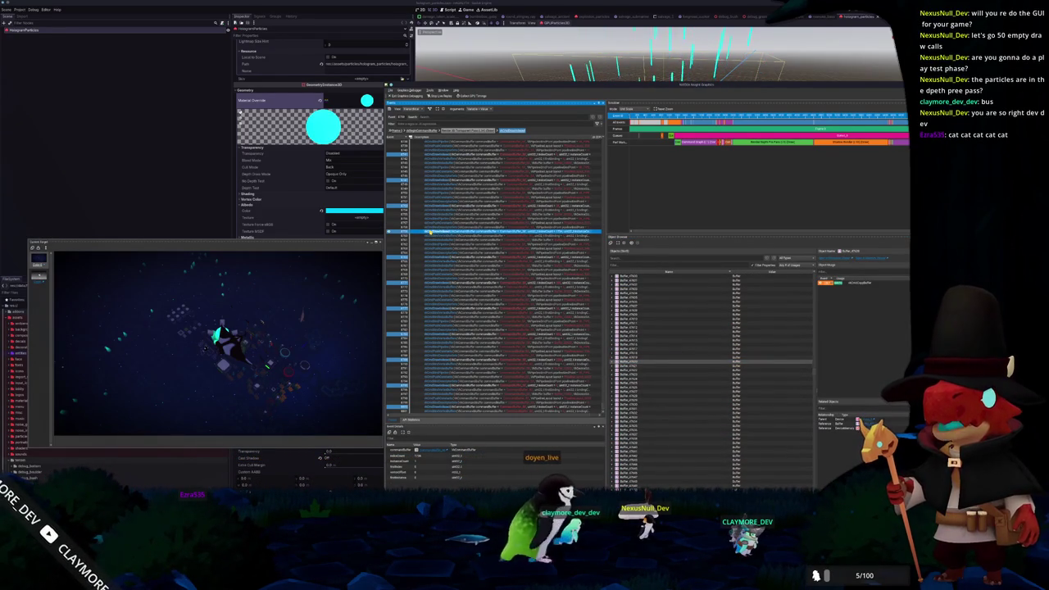
{"action": "right_click", "coordinate": [430, 231]}
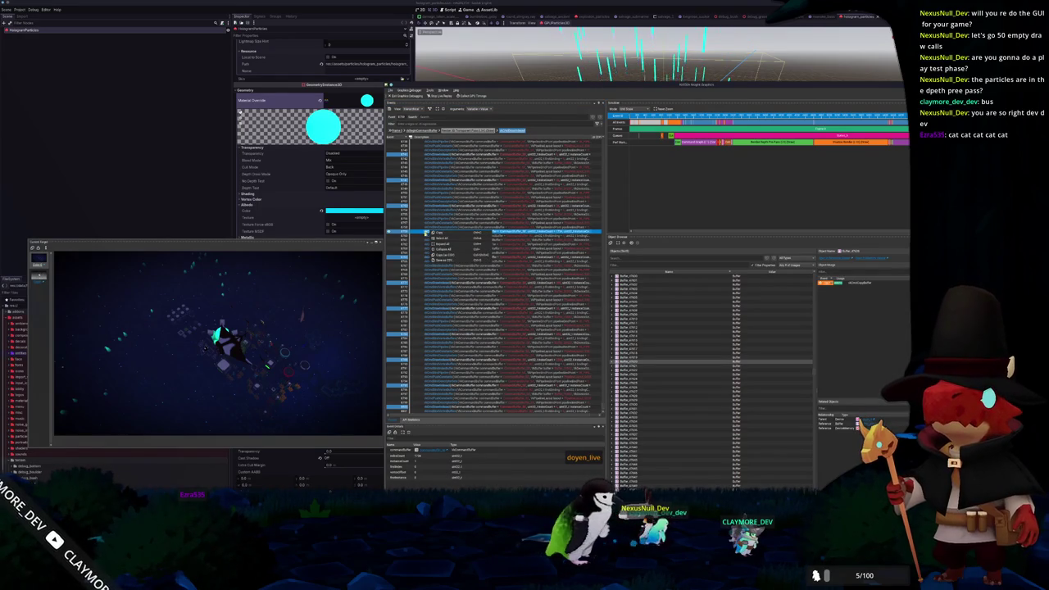
{"action": "left_click", "coordinate": [443, 244]}
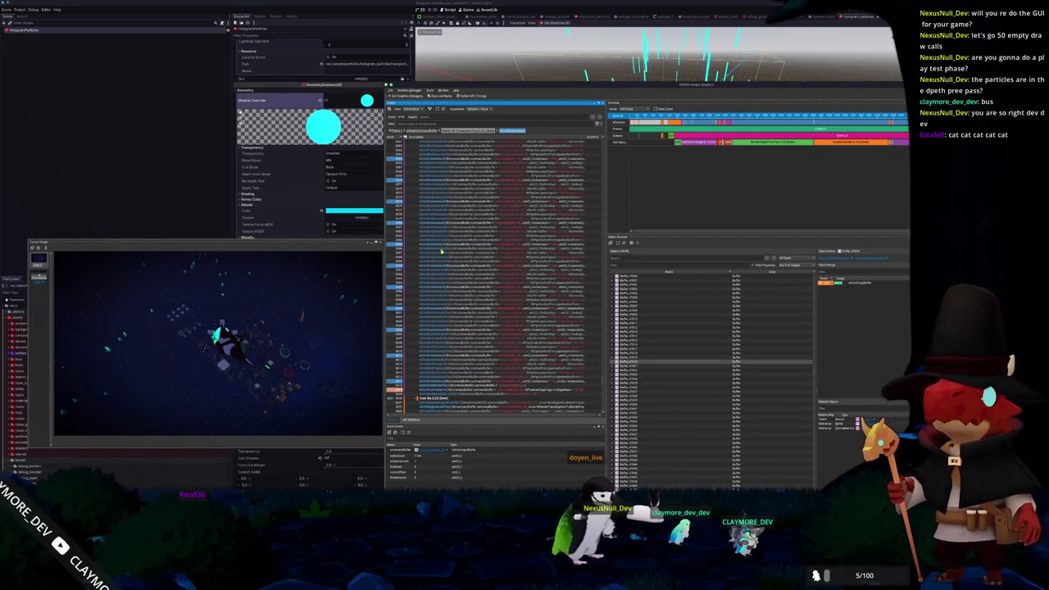
Scroll the expanded Copy Screen Texture and transparent-pass events and select one draw call.
{"action": "scroll", "coordinate": [437, 285], "scroll_direction": "down", "scroll_amount": 10}
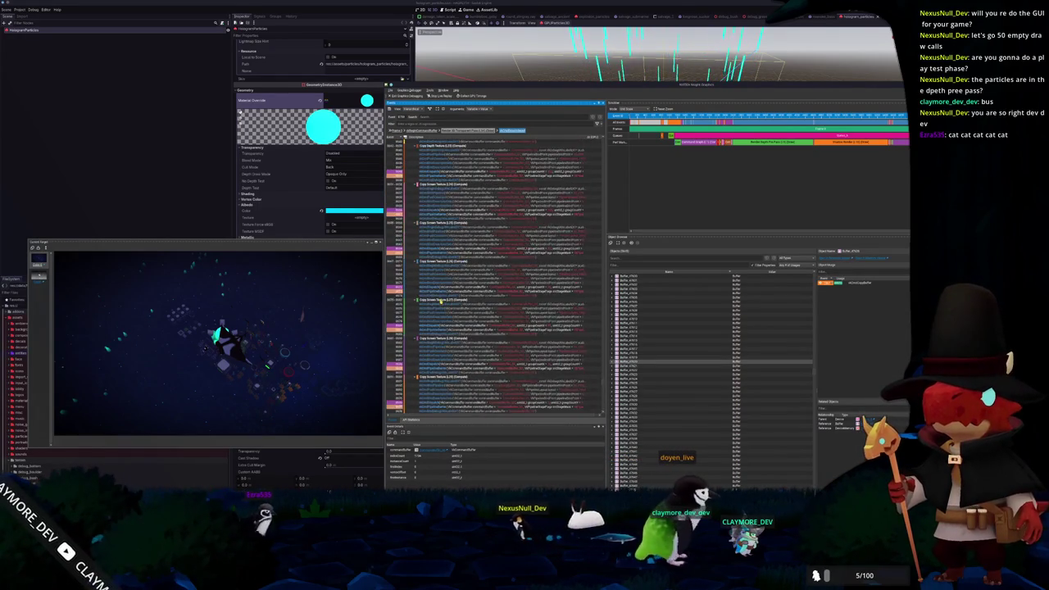
{"action": "scroll", "coordinate": [440, 300], "scroll_direction": "down", "scroll_amount": 5}
{"action": "left_click", "coordinate": [540, 309]}
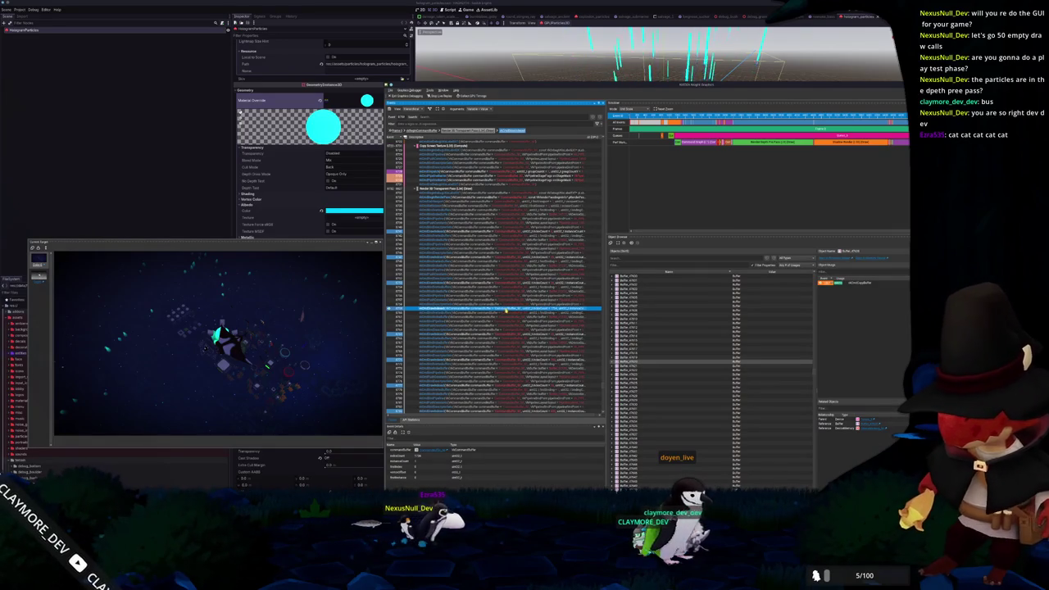
{"action": "right_click", "coordinate": [576, 310]}
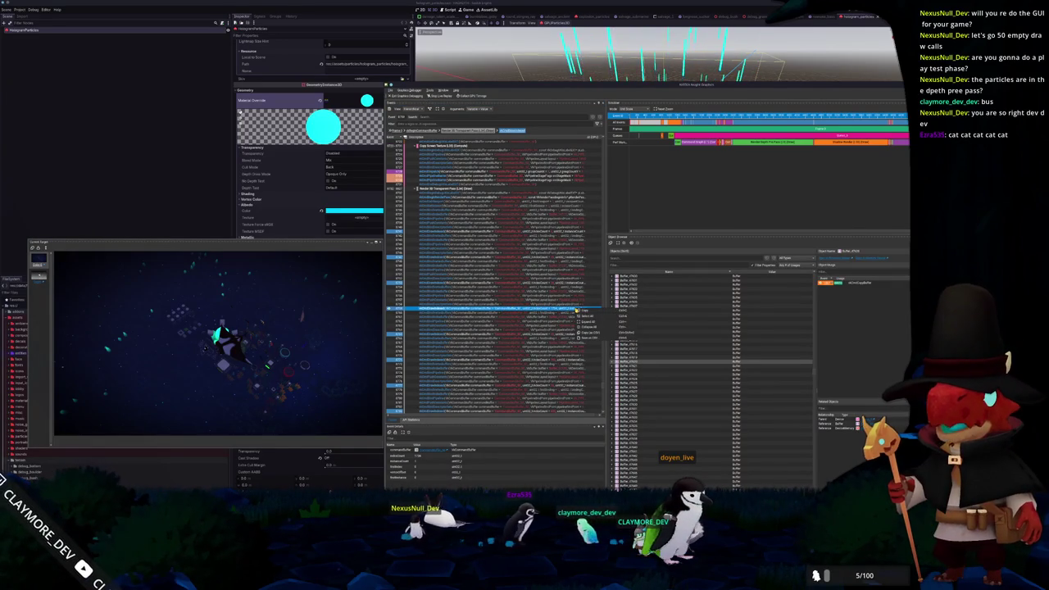
{"action": "left_click", "coordinate": [583, 311]}
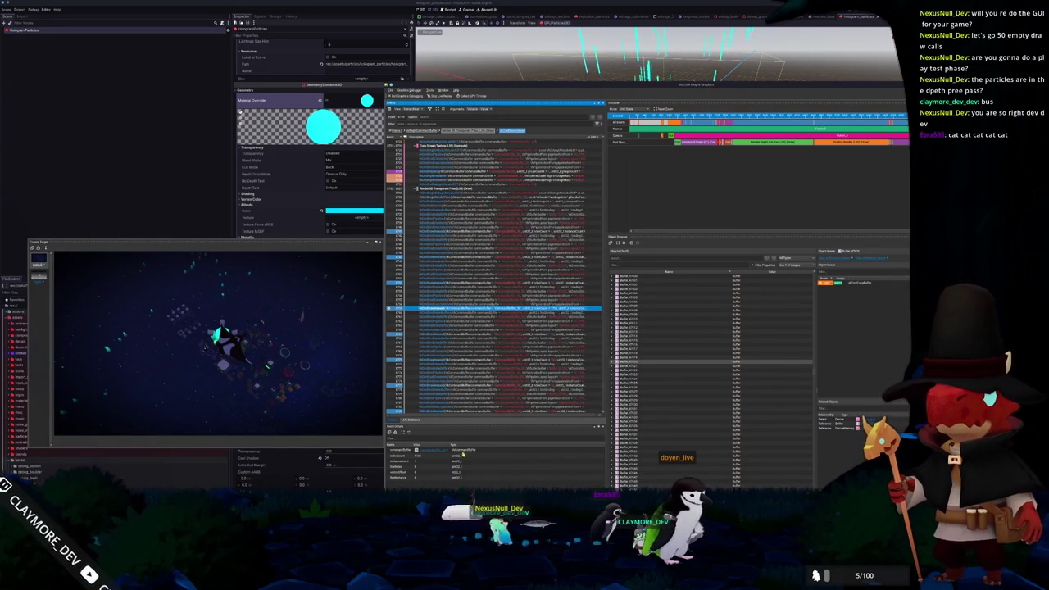
Inspect the selected draw call's parameters in the API Inspector, then bring Godot forward.
{"action": "left_click", "coordinate": [419, 459]}
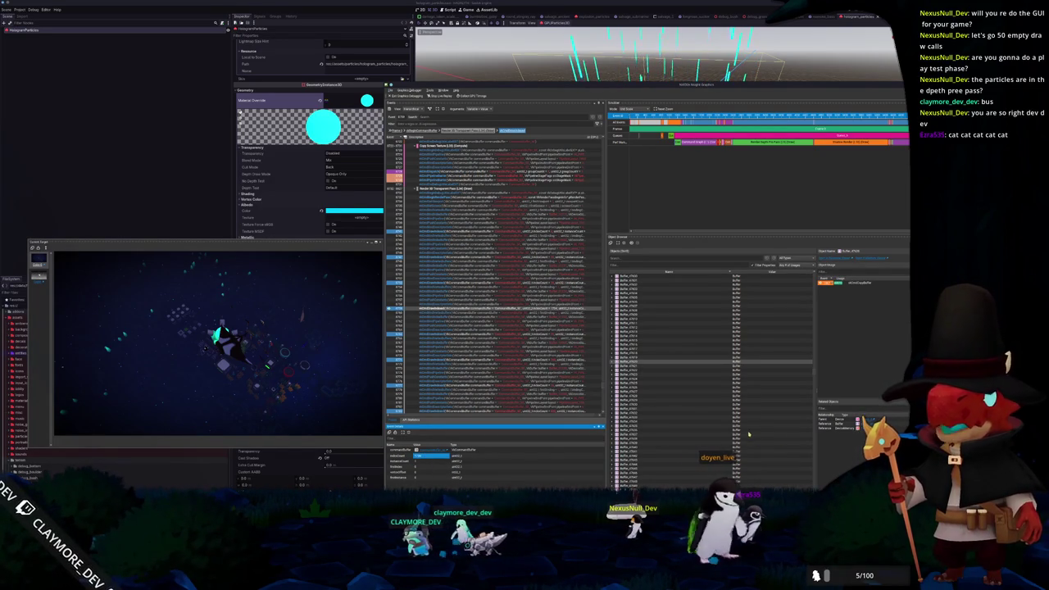
{"action": "left_click", "coordinate": [698, 262]}
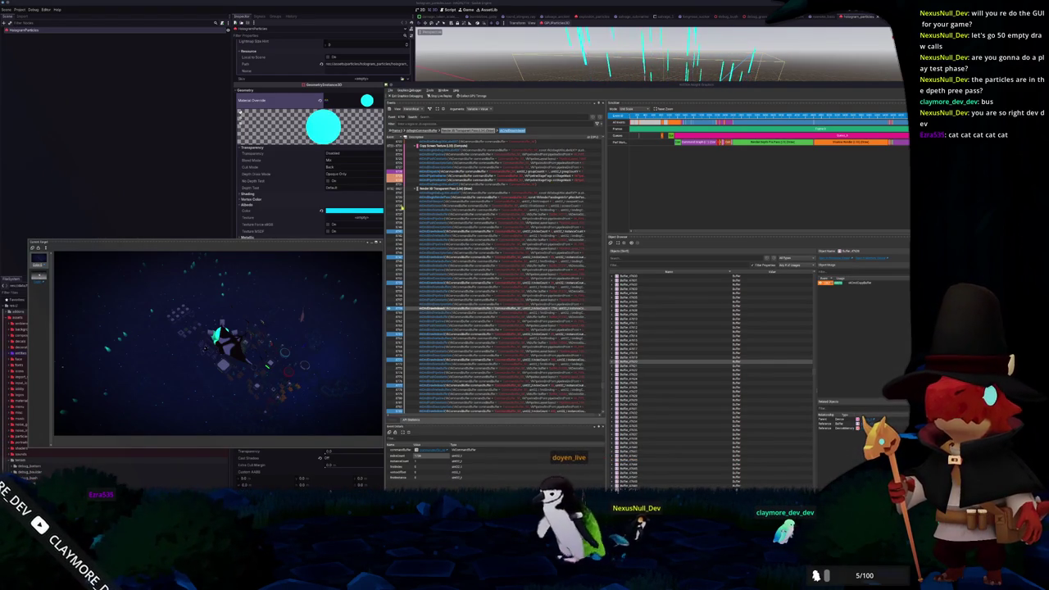
{"action": "left_click", "coordinate": [271, 163]}
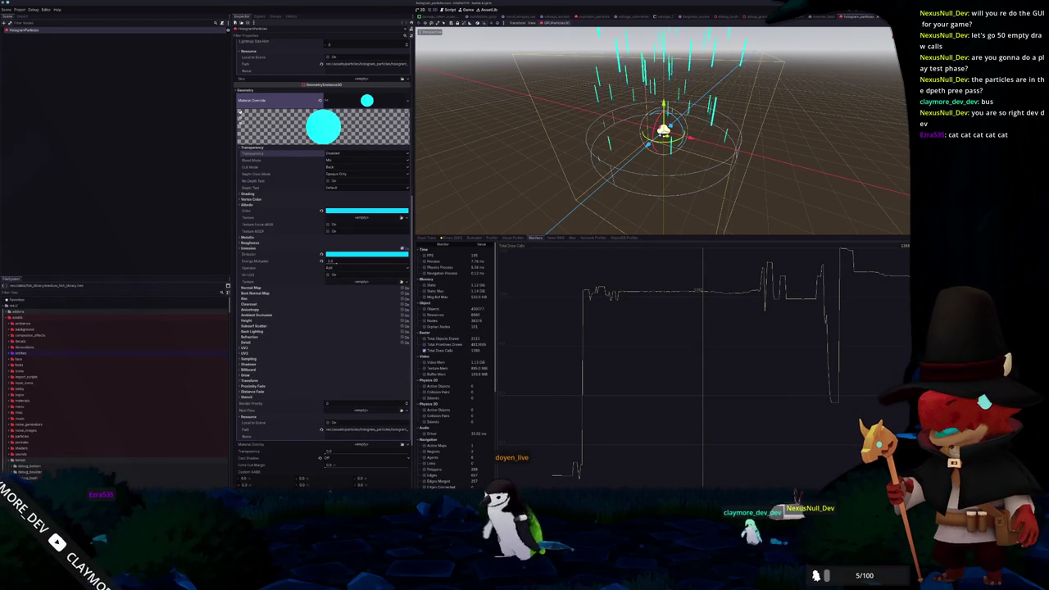
Switch to VS Code and run a project-wide '%transparency' text search.
{"action": "key", "text": "alt+Tab"}
{"action": "left_click", "coordinate": [336, 14]}
{"action": "type", "text": "%transparency"}
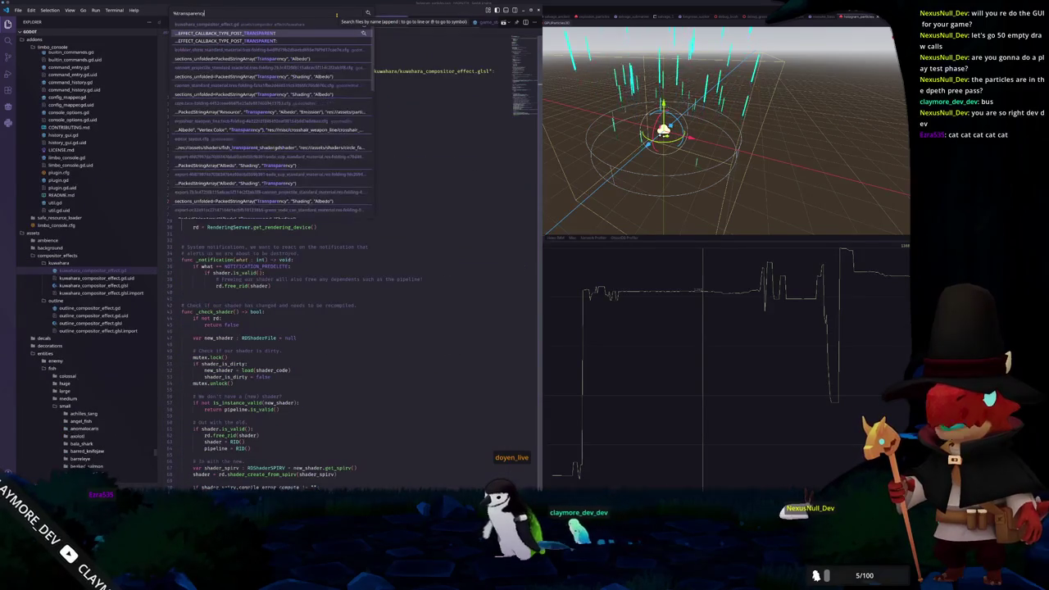
Preview the transparency matches, including hologram_particles and fire_trail_particles.
{"action": "key", "text": "Down"}
{"action": "key", "text": "Down"}
{"action": "key", "text": "Down"}
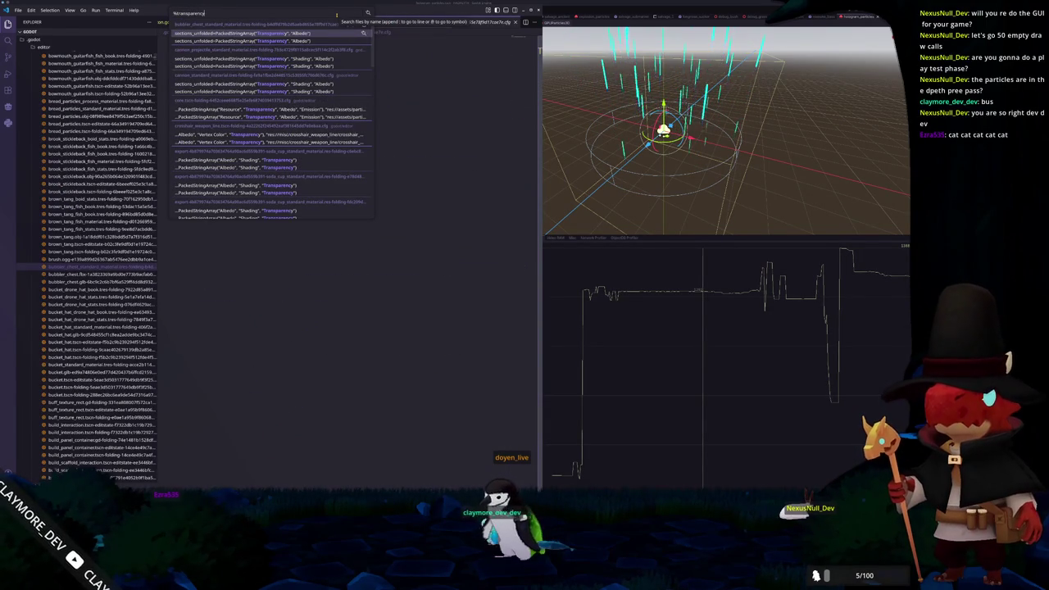
{"action": "key", "text": "Down"}
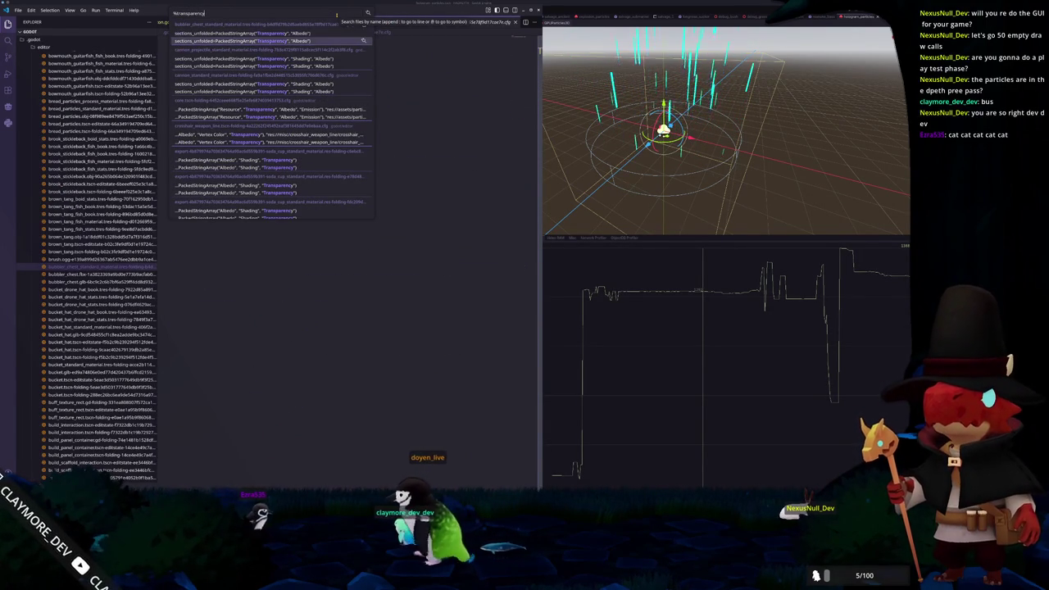
{"action": "key", "text": "Down"}
{"action": "key", "text": "Down"}
{"action": "key", "text": "Down"}
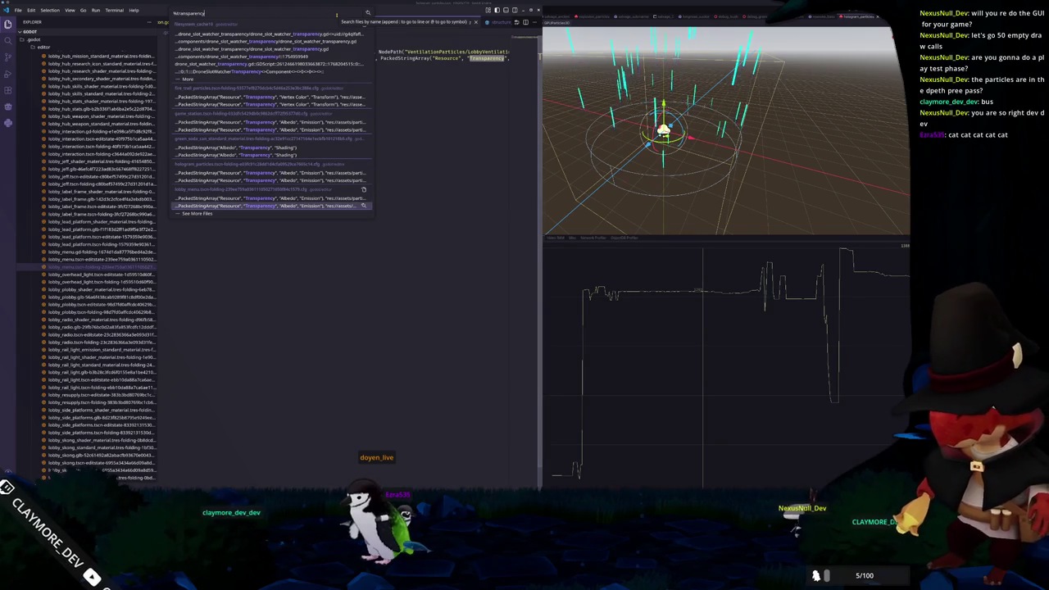
{"action": "key", "text": "Up"}
{"action": "key", "text": "Up"}
{"action": "key", "text": "Up"}
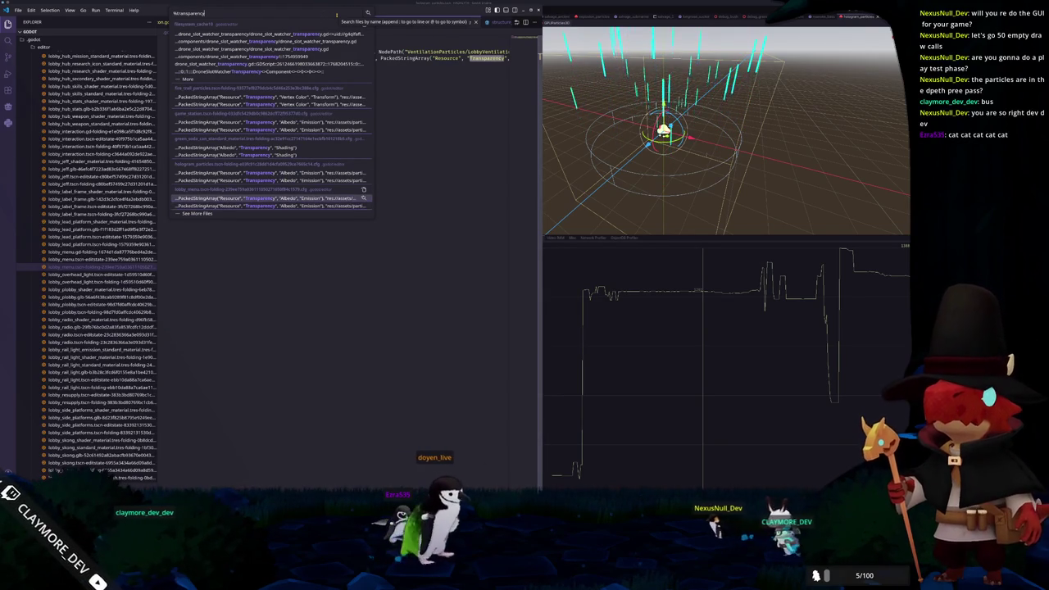
{"action": "key", "text": "Up"}
{"action": "key", "text": "Up"}
{"action": "key", "text": "Up"}
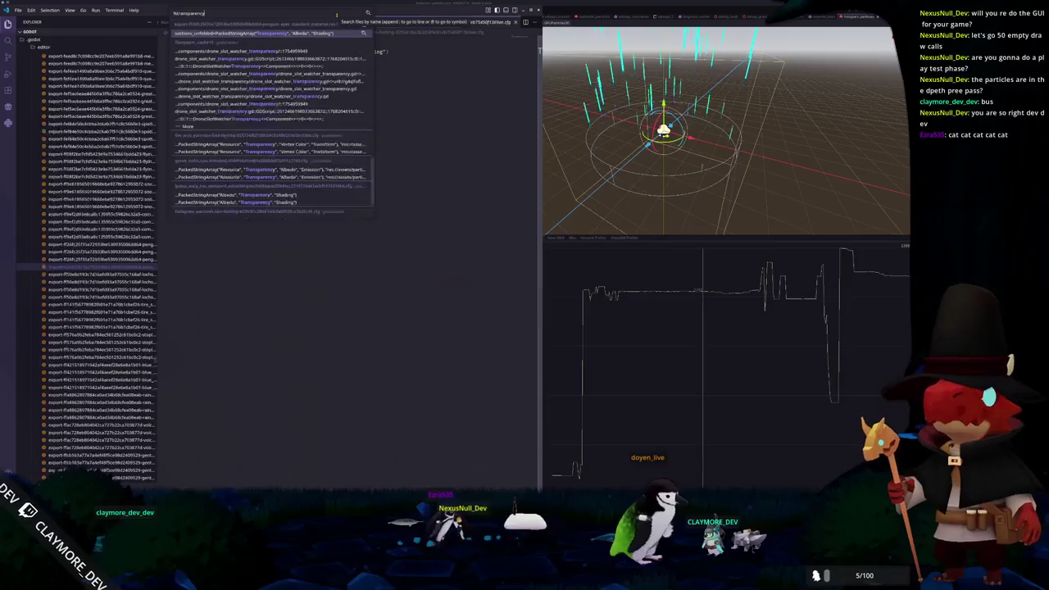
{"action": "key", "text": "Up"}
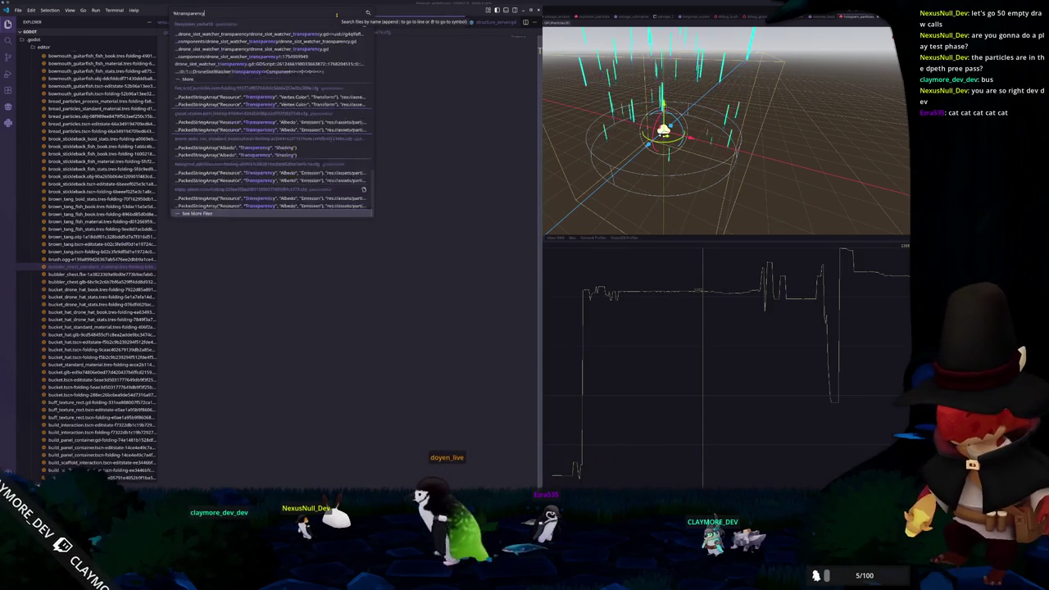
Show the transparency results in the Search sidebar, clear the quick-open query and return to Godot.
{"action": "key", "text": "ctrl+shift+f"}
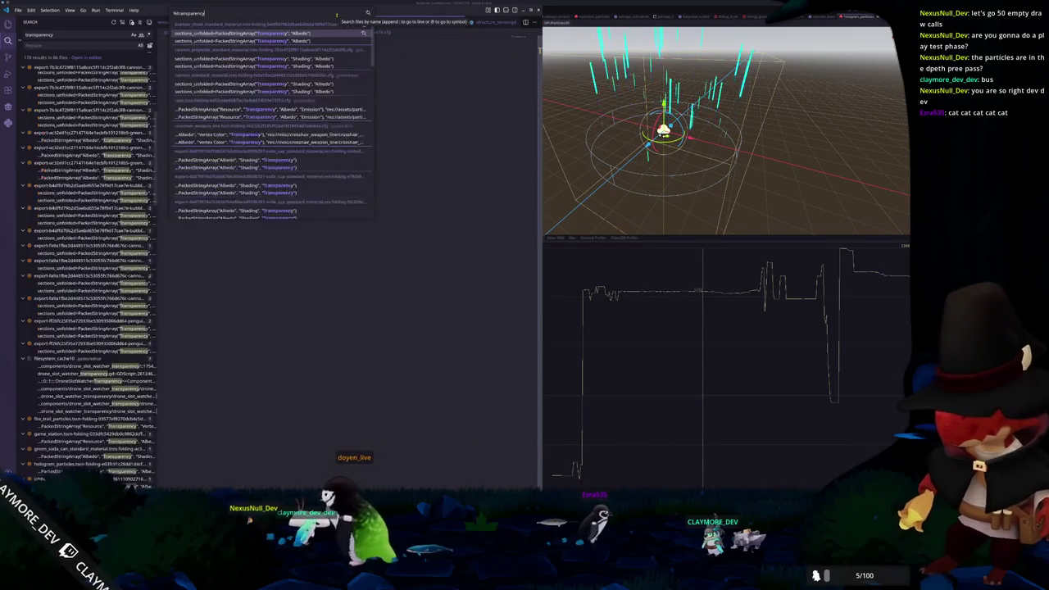
{"action": "key", "text": "ctrl+a"}
{"action": "key", "text": "BackSpace"}
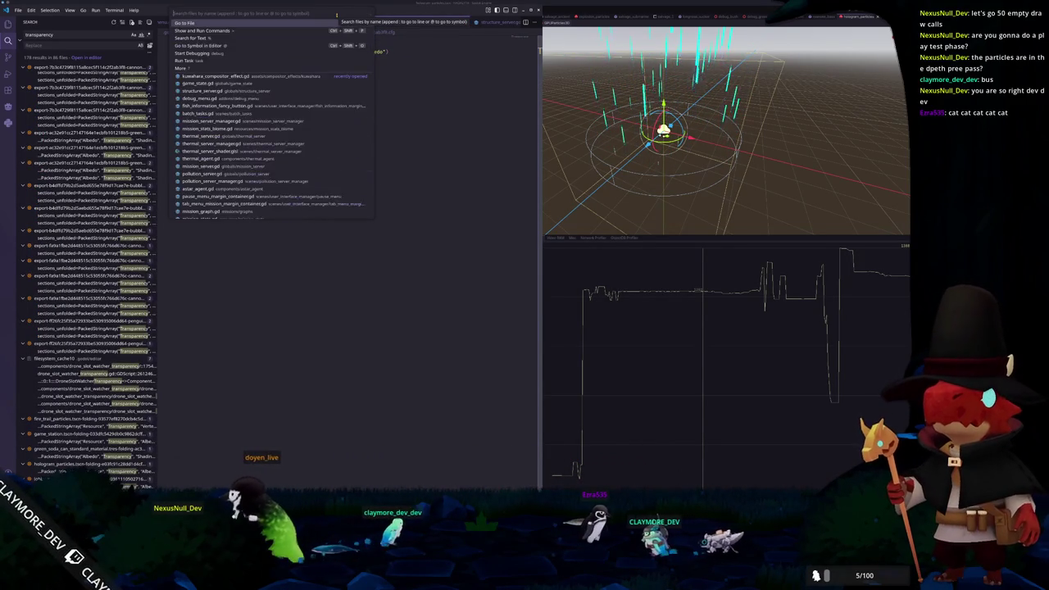
{"action": "key", "text": "Escape"}
{"action": "left_click", "coordinate": [572, 140]}
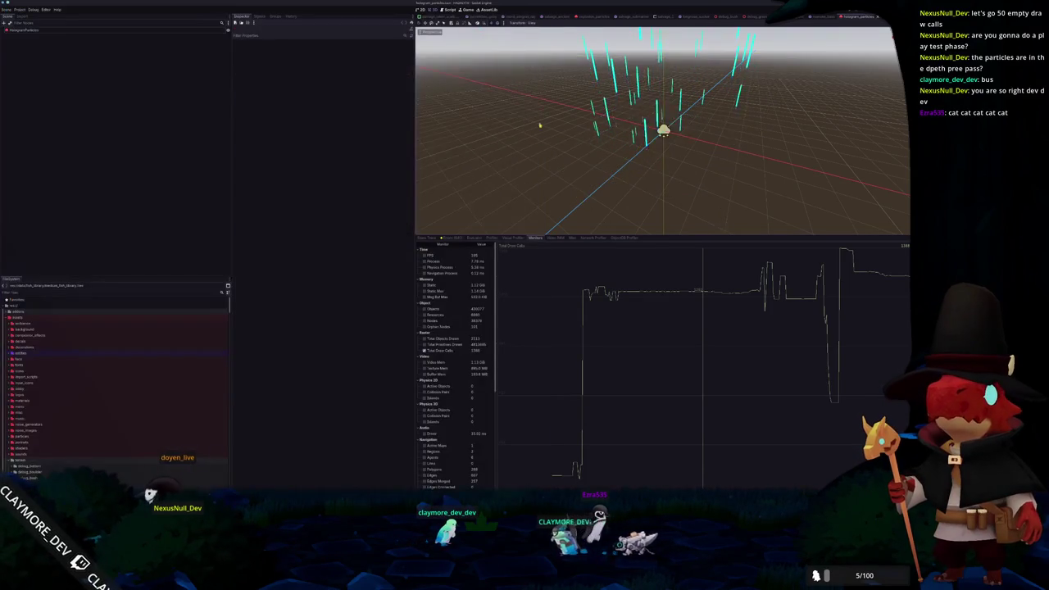
Set the HologramParticles material's transparency mode to Alpha.
{"action": "left_click", "coordinate": [85, 31]}
{"action": "left_click", "coordinate": [357, 160]}
{"action": "left_click", "coordinate": [352, 166]}
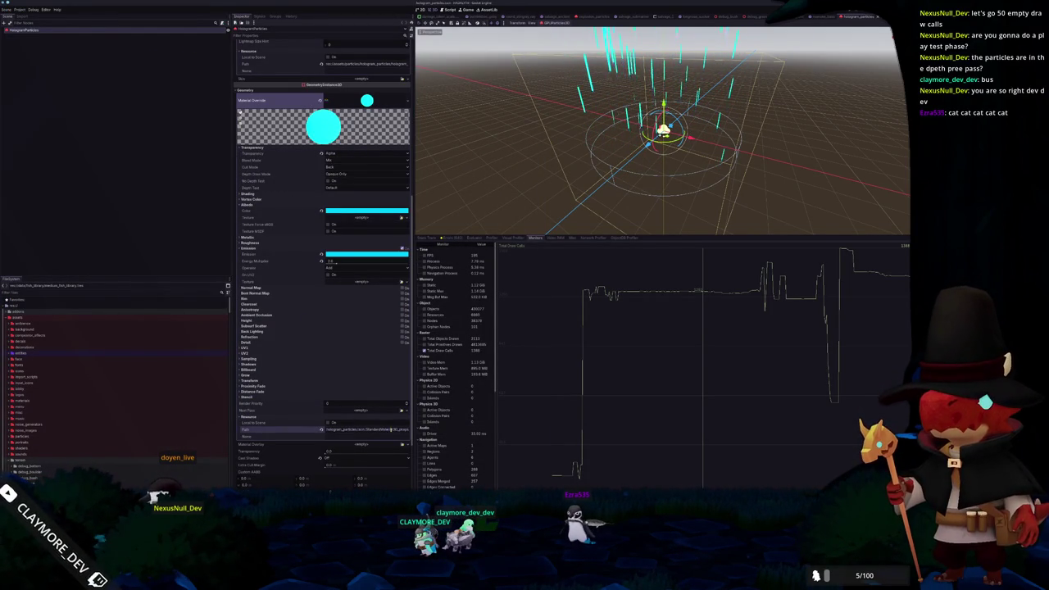
Back in VS Code, search for project files named 'hologram'.
{"action": "key", "text": "alt+Tab"}
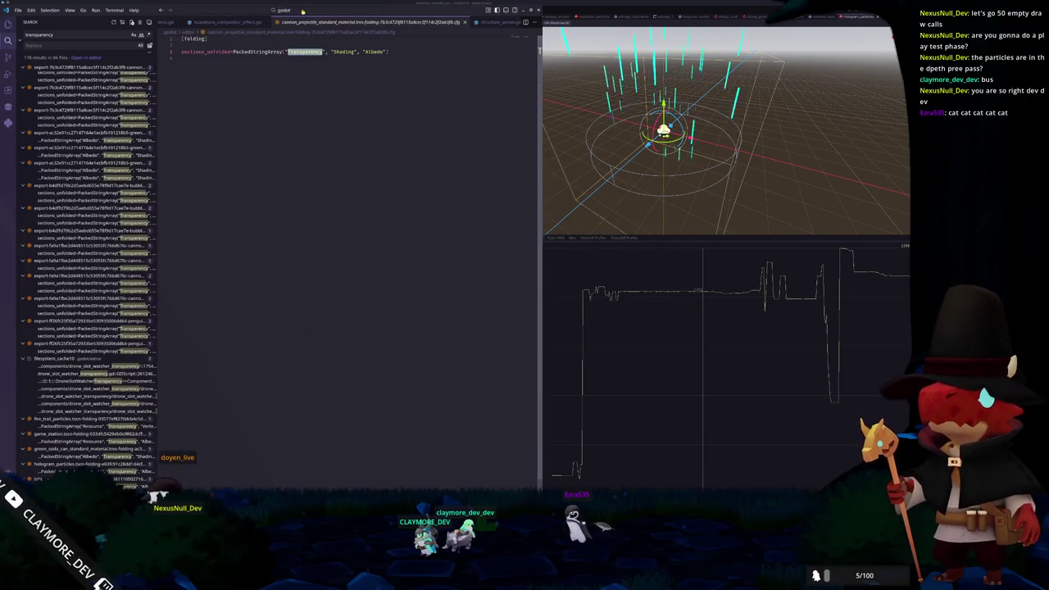
{"action": "left_click", "coordinate": [303, 11]}
{"action": "type", "text": ">hologr"}
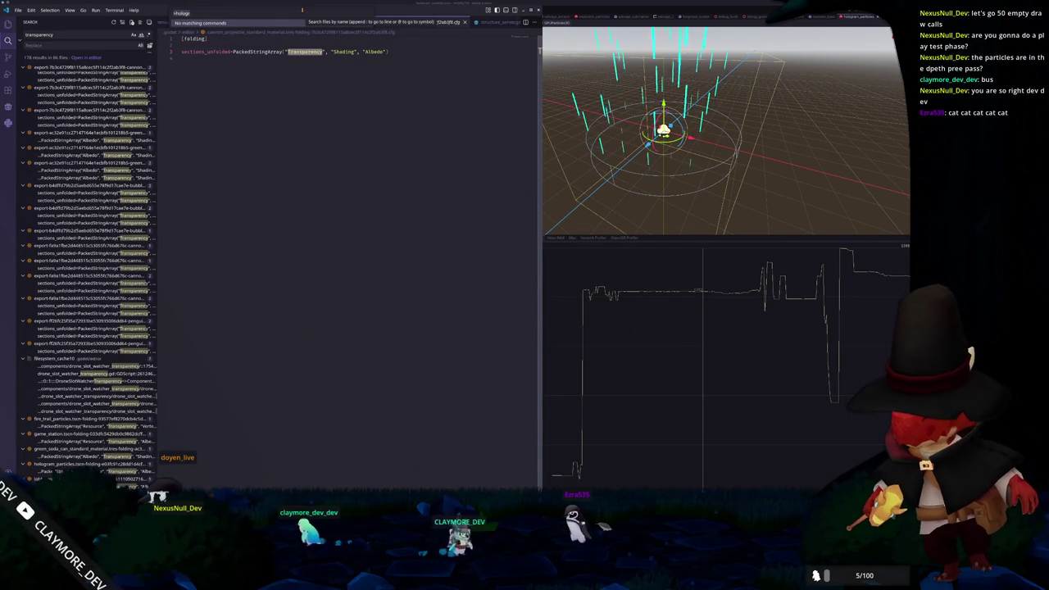
{"action": "type", "text": "am"}
{"action": "key", "text": "Home"}
{"action": "key", "text": "Delete"}
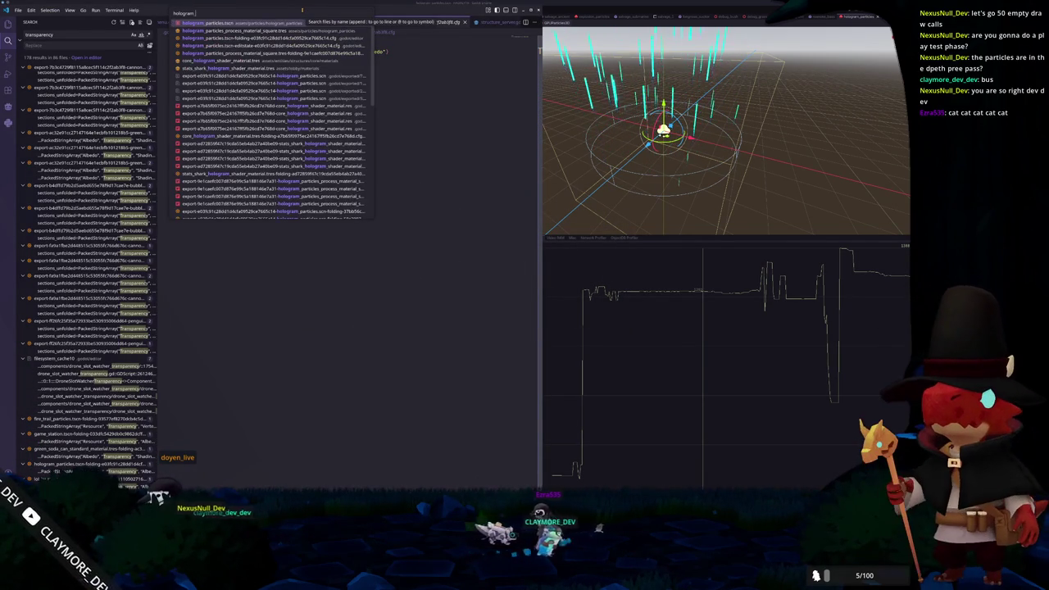
Open hologram_particles.tscn, inspect its transparency and spread lines, and compare against Godot.
{"action": "key", "text": "Return"}
{"action": "double_click", "coordinate": [212, 195]}
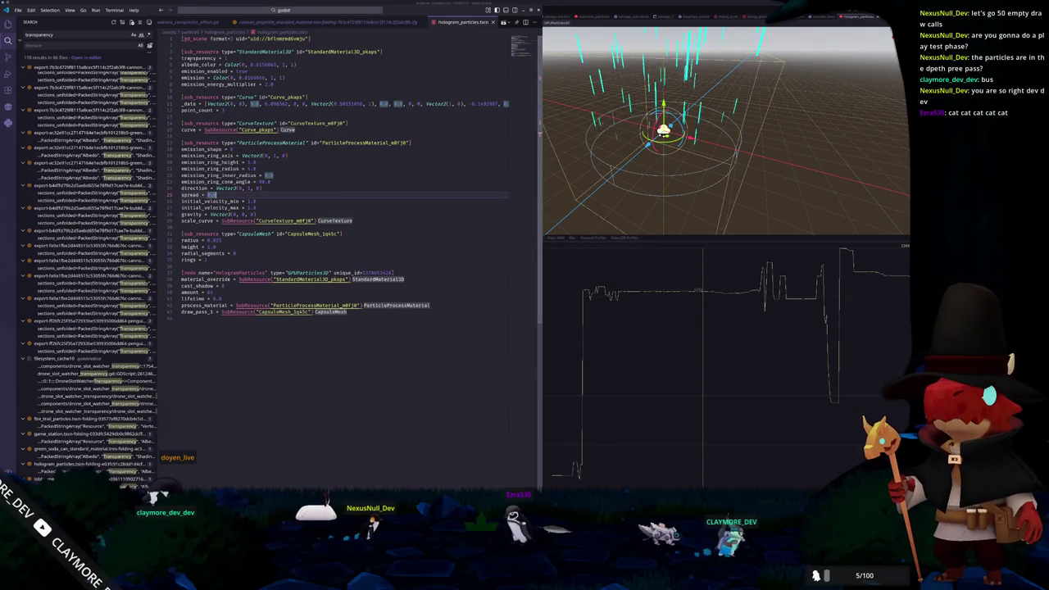
{"action": "double_click", "coordinate": [198, 58]}
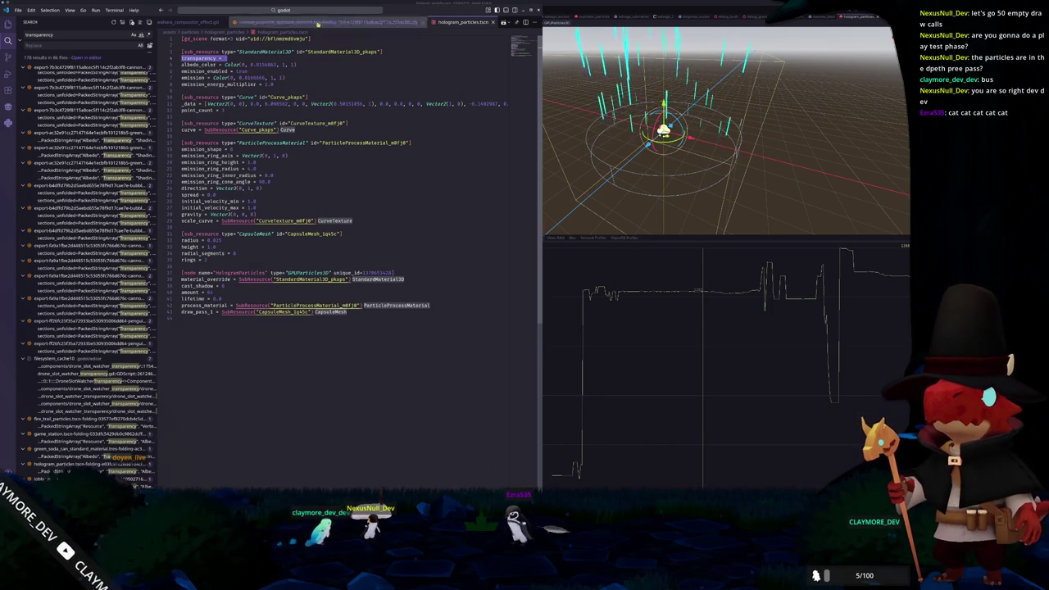
{"action": "key", "text": "alt+Tab"}
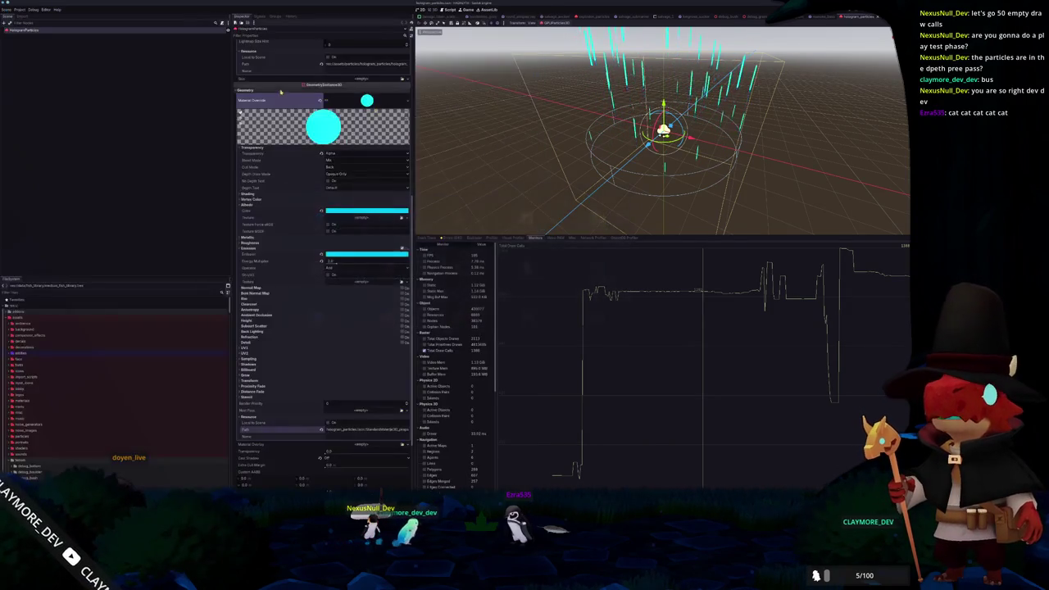
{"action": "key", "text": "alt+Tab"}
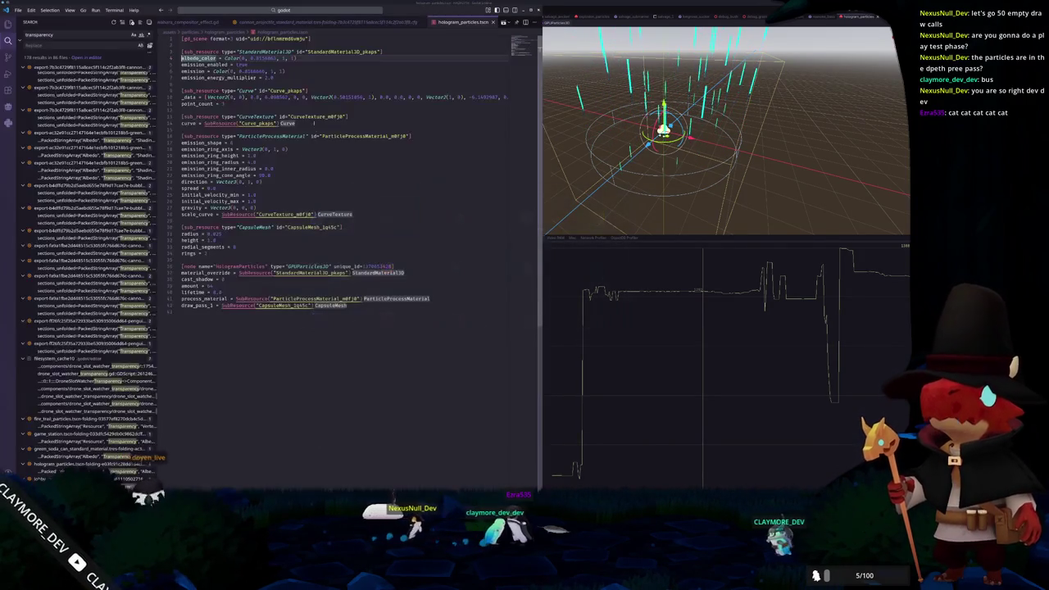
{"action": "key", "text": "alt+Tab"}
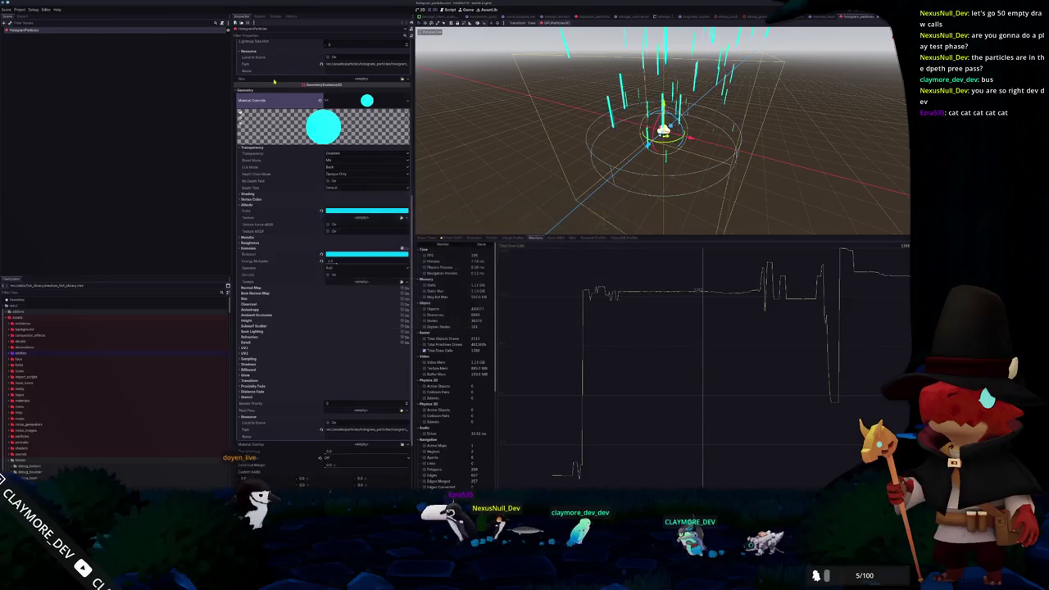
{"action": "key", "text": "alt+Tab"}
Quick-search project file contents for '%transparency = 1'.
{"action": "left_click", "coordinate": [283, 10]}
{"action": "type", "text": "%re"}
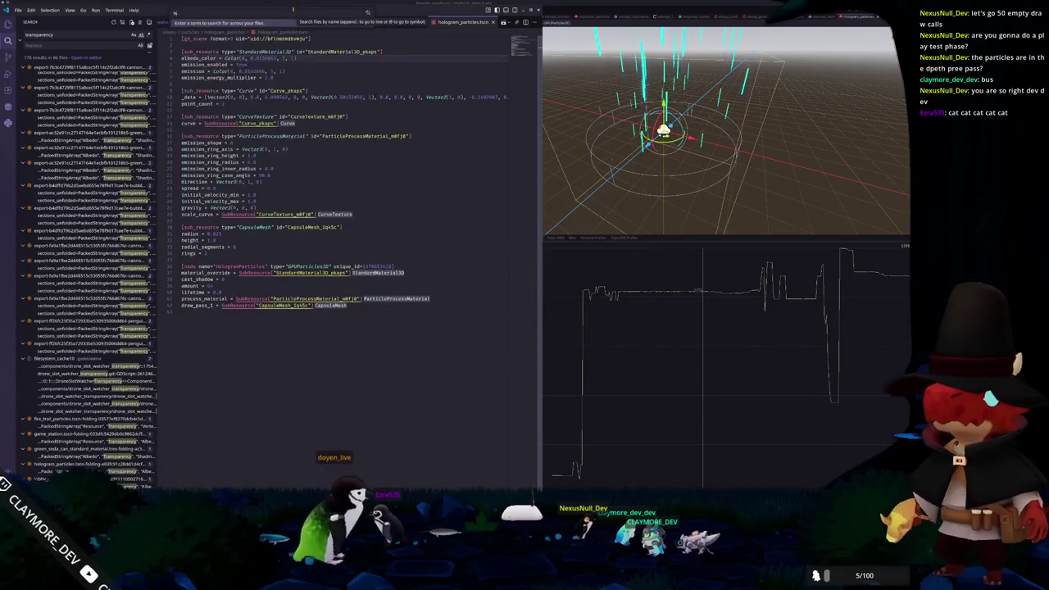
{"action": "key", "text": "BackSpace"}
{"action": "type", "text": "transparency = 1"}
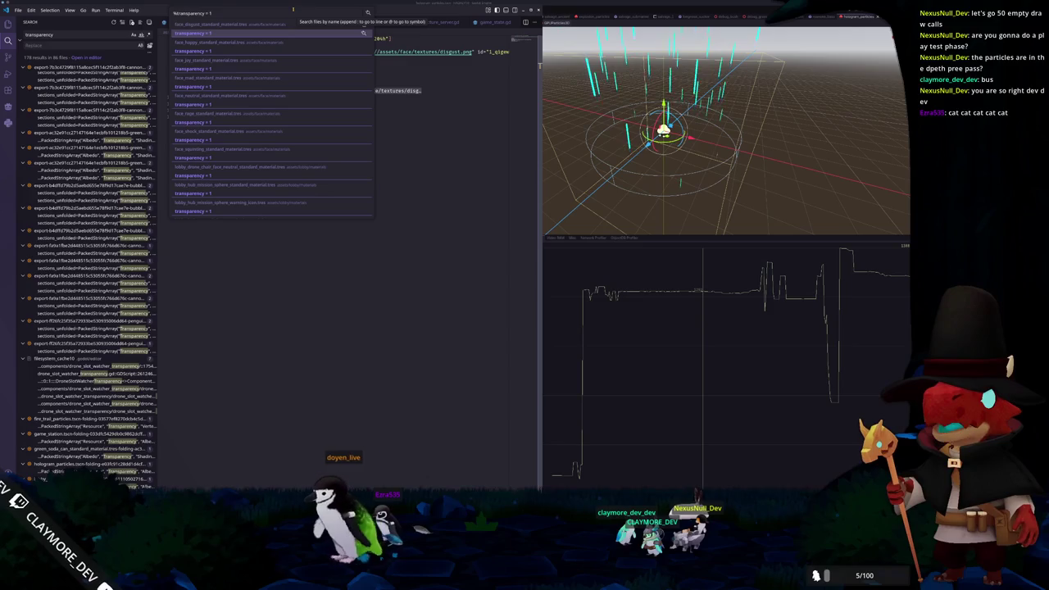
Step past face, lobby and particle material matches to housing_tile.transparency = 1.0 in housing_agent.gd.
{"action": "key", "text": "Down"}
{"action": "key", "text": "Down"}
{"action": "key", "text": "Down"}
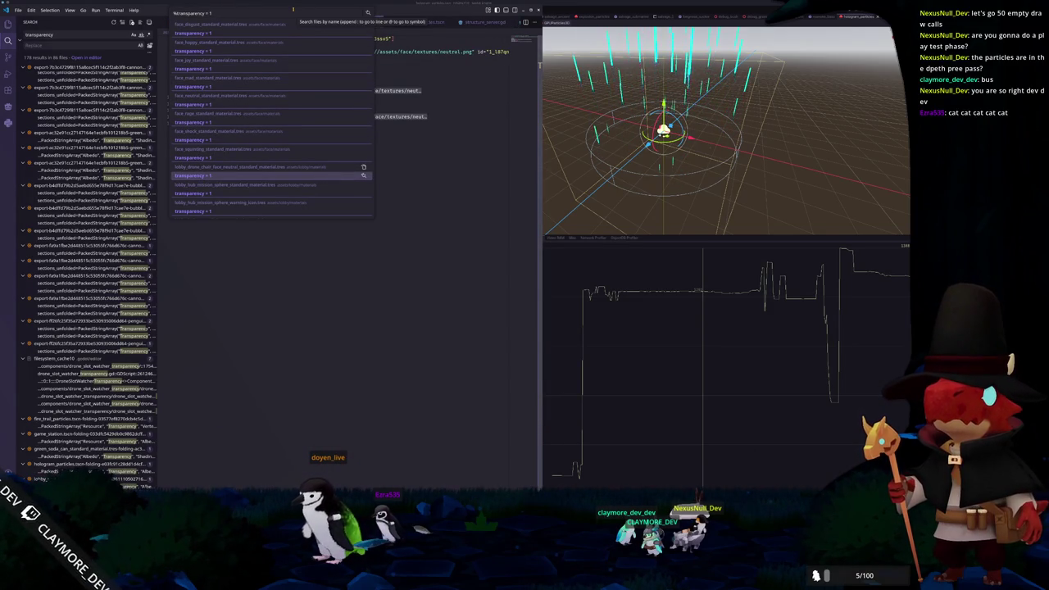
{"action": "key", "text": "Down"}
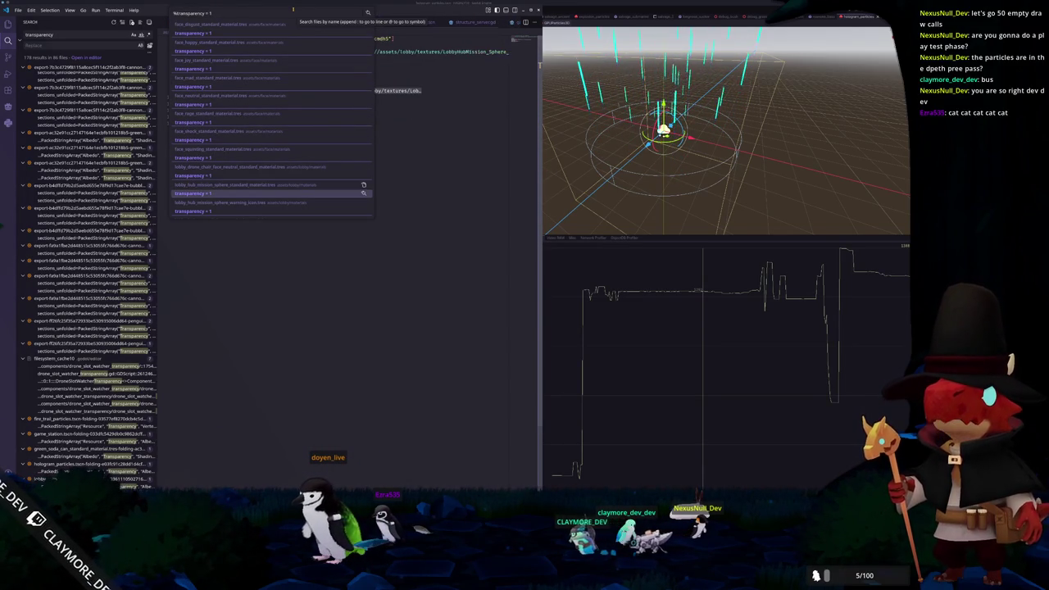
{"action": "key", "text": "Down"}
{"action": "key", "text": "Down"}
{"action": "key", "text": "Down"}
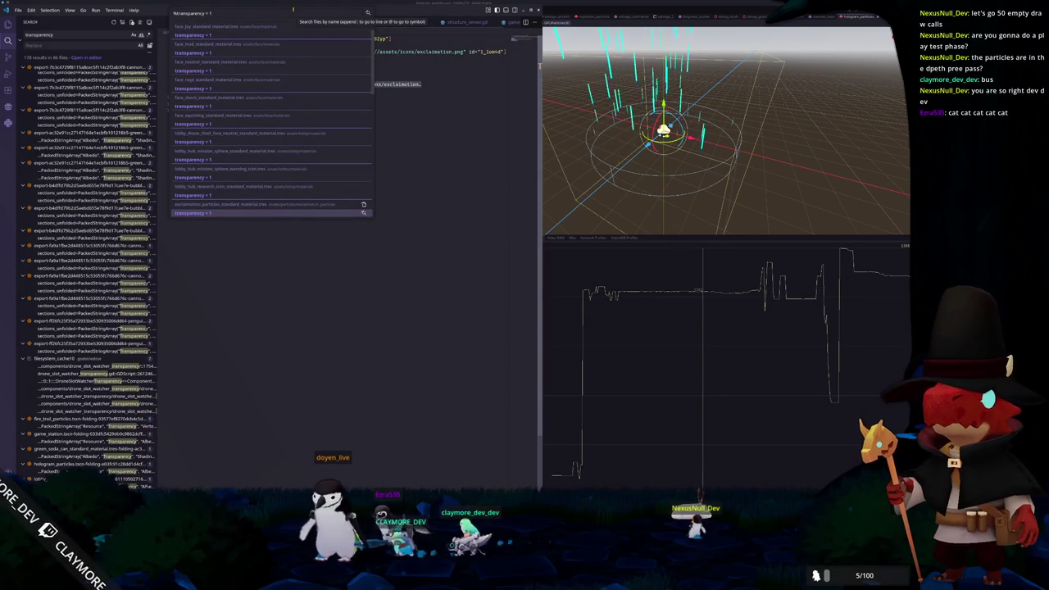
{"action": "key", "text": "Down"}
{"action": "key", "text": "Up"}
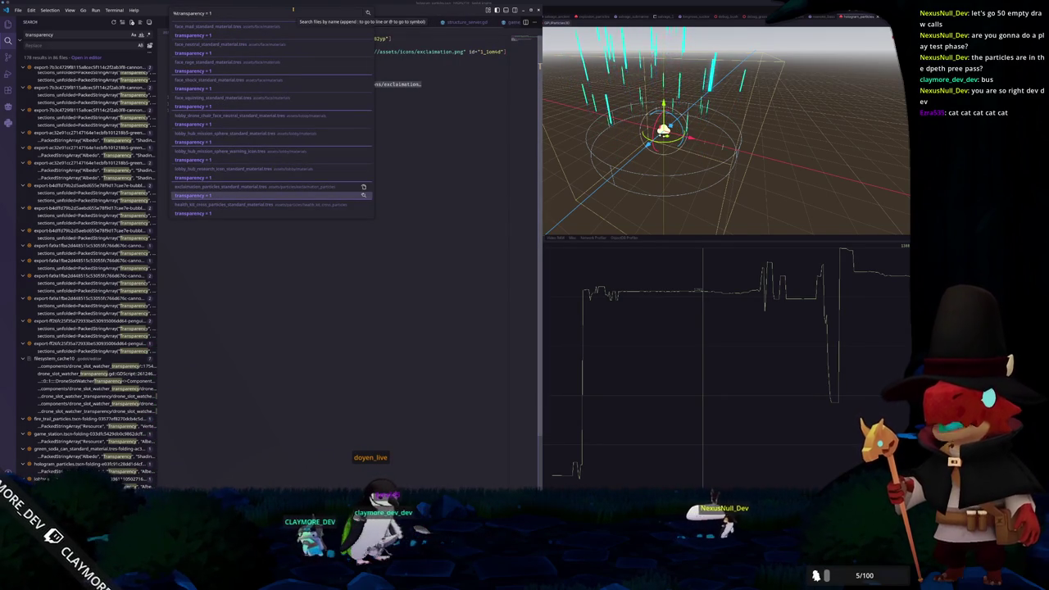
{"action": "key", "text": "Down"}
{"action": "key", "text": "Down"}
{"action": "key", "text": "Down"}
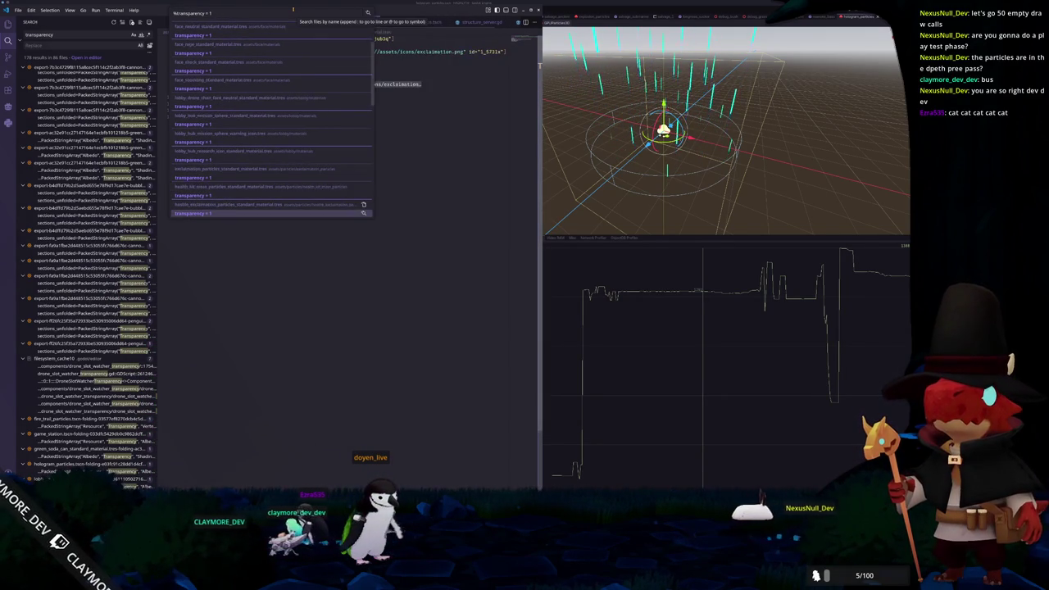
{"action": "key", "text": "Down"}
{"action": "key", "text": "Down"}
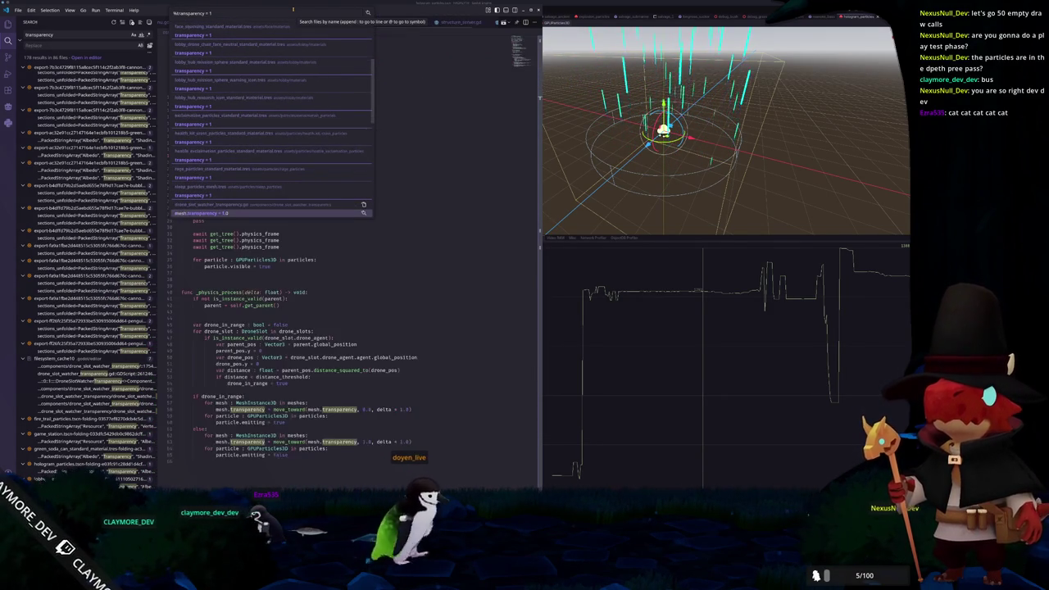
{"action": "key", "text": "Down"}
{"action": "key", "text": "Up"}
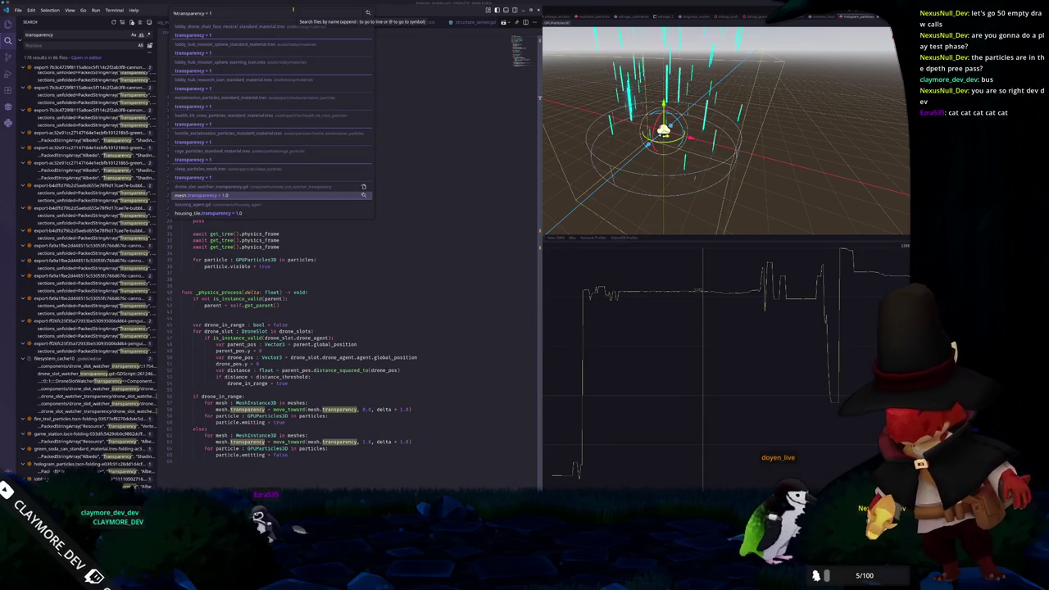
{"action": "key", "text": "Down"}
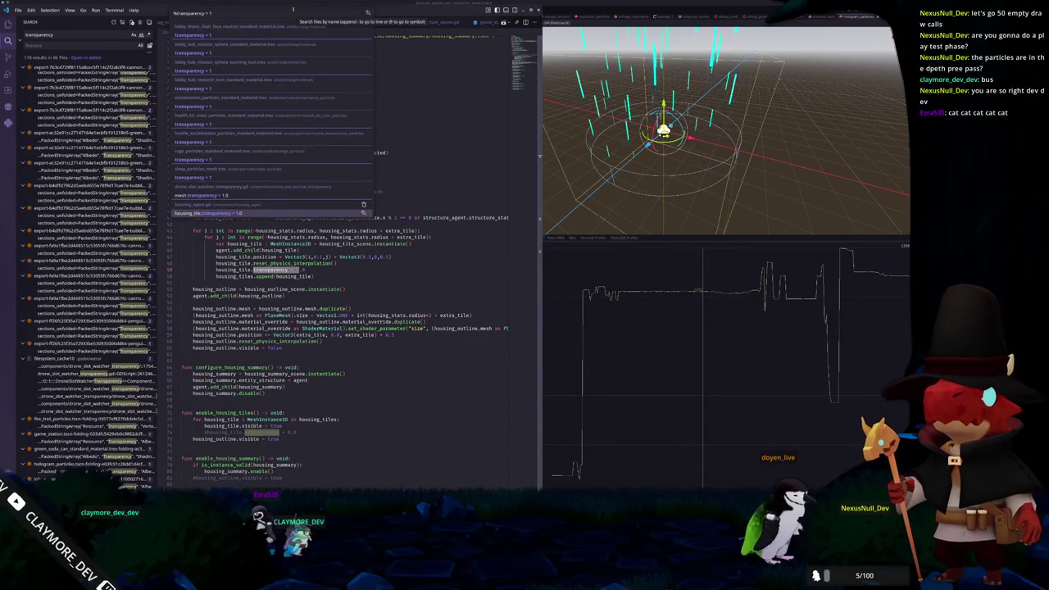
Open housing_agent.gd and retype the housing_tile.transparency line as housing_tile.visible = false.
{"action": "key", "text": "Return"}
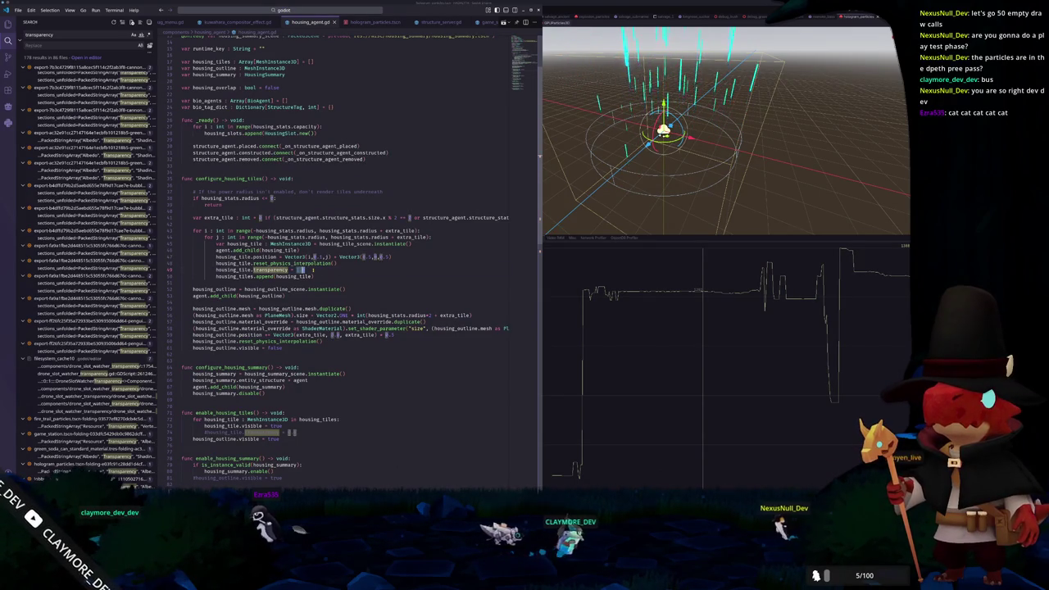
{"action": "key", "text": "shift+Home"}
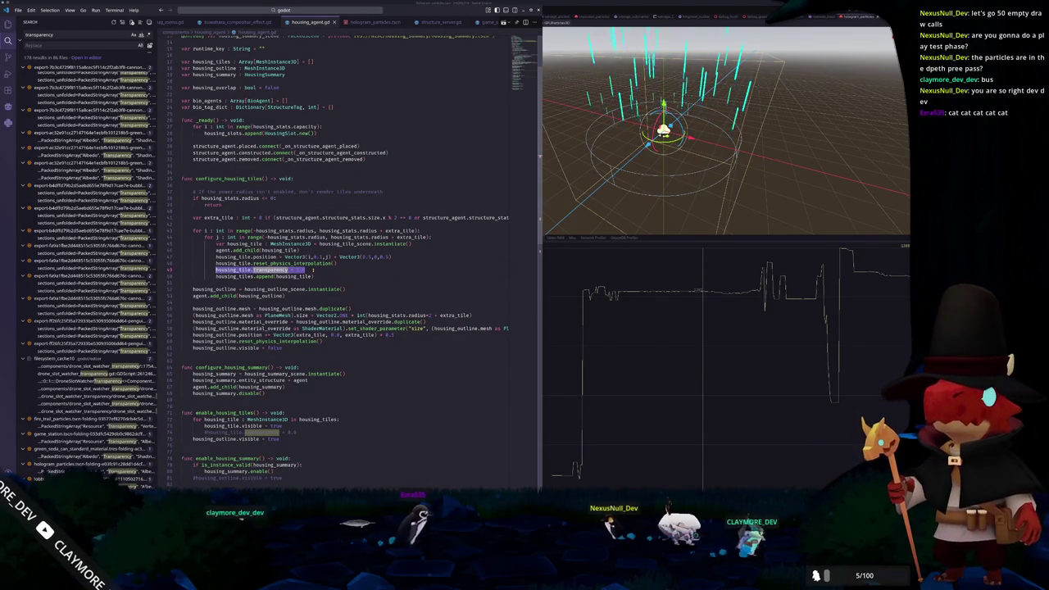
{"action": "key", "text": "BackSpace"}
{"action": "type", "text": "housing_ti"}
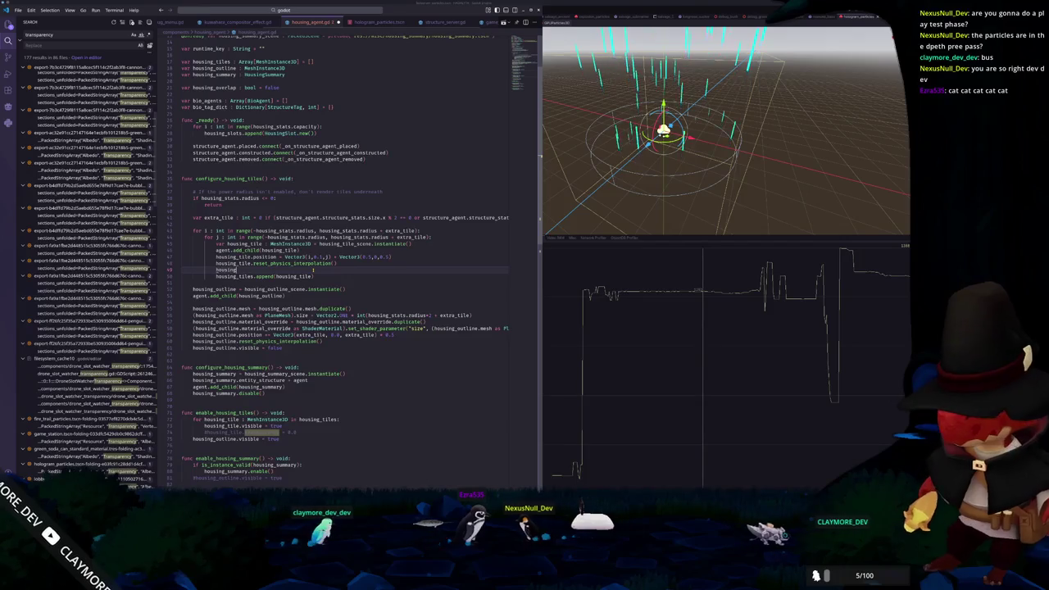
{"action": "type", "text": "le.visible = false"}
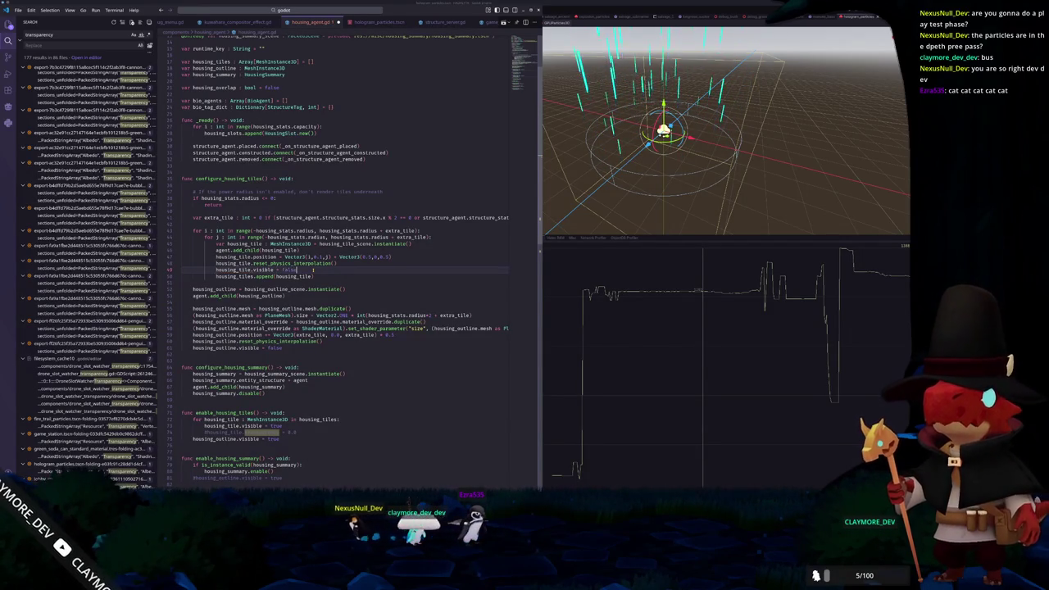
{"action": "key", "text": "alt+Tab"}
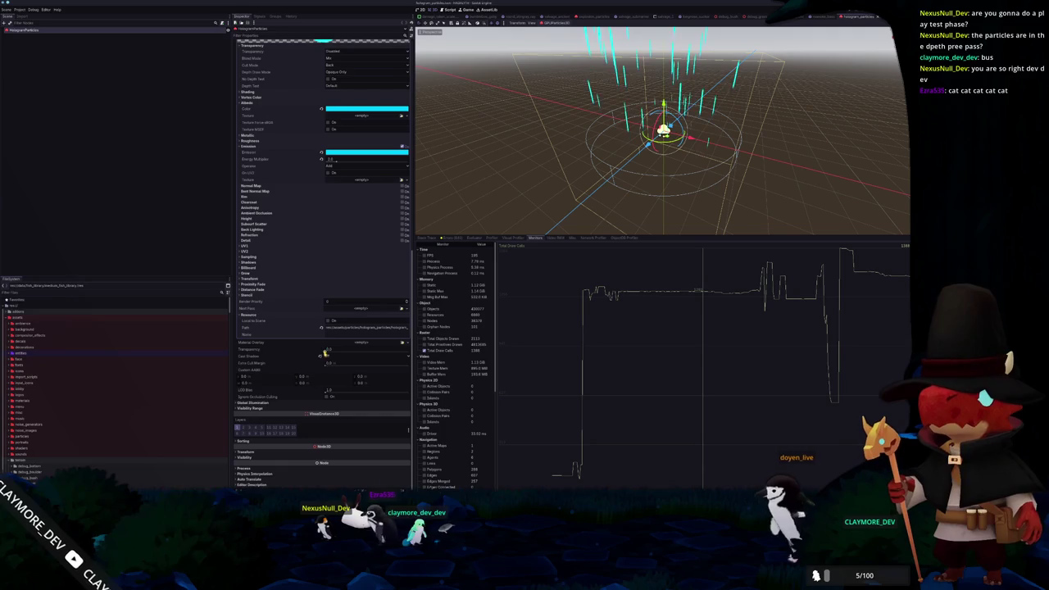
{"action": "key", "text": "alt+Tab"}
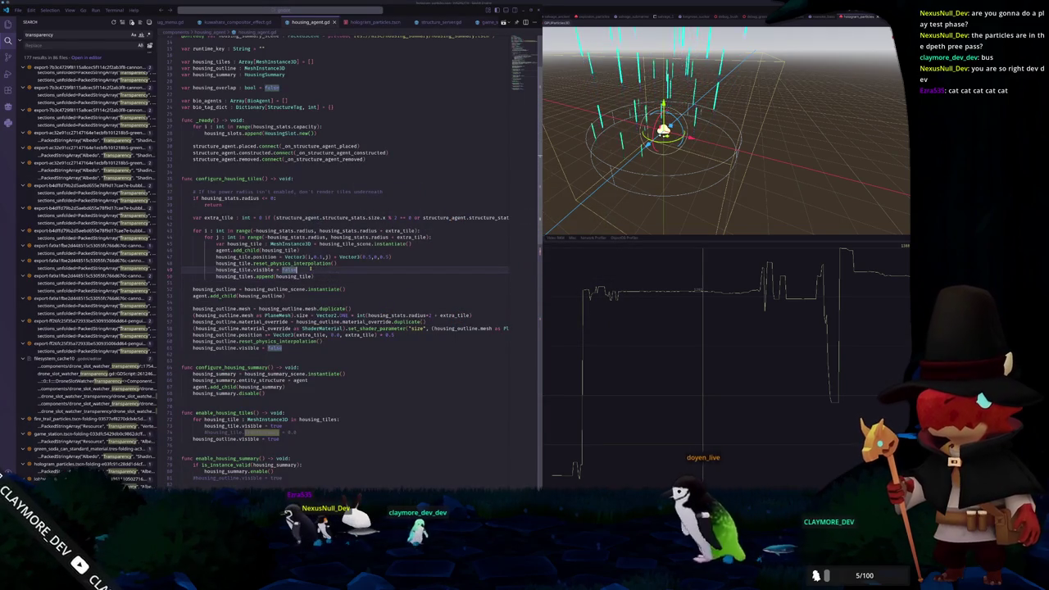
Replace the leftover transparency line in disable_housing_tiles and delete the stray empty line.
{"action": "scroll", "coordinate": [344, 262], "scroll_direction": "down", "scroll_amount": 2}
{"action": "scroll", "coordinate": [334, 270], "scroll_direction": "down", "scroll_amount": 5}
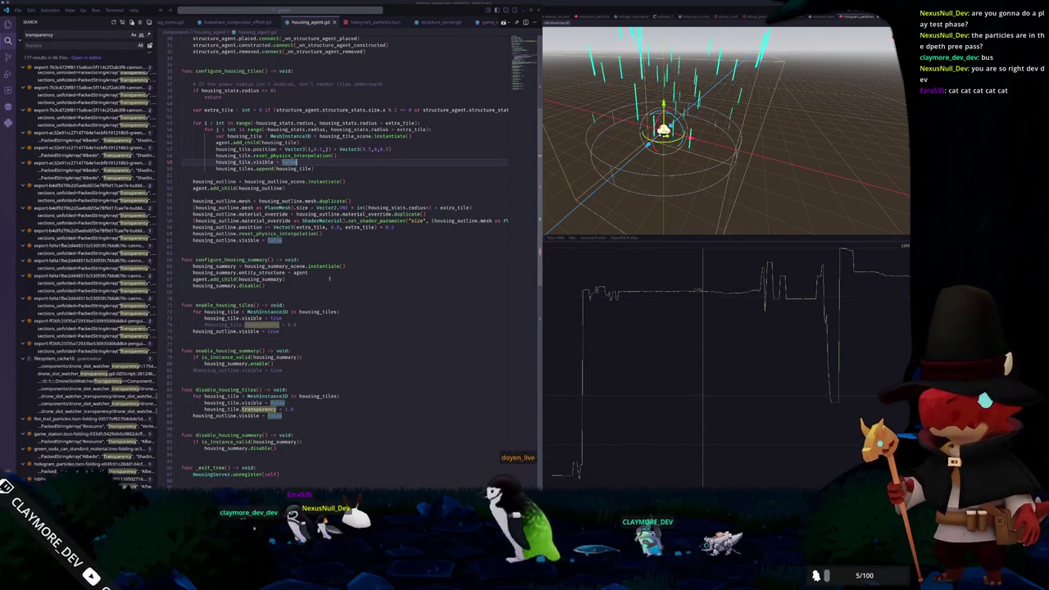
{"action": "left_click_drag", "start_coordinate": [203, 409], "coordinate": [290, 408]}
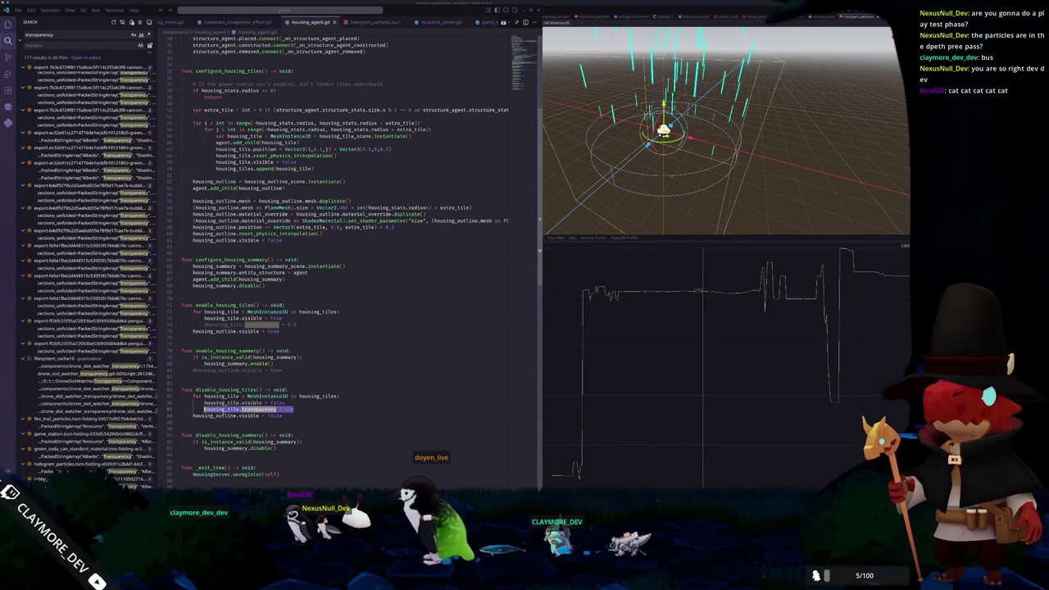
{"action": "type", "text": "housi"}
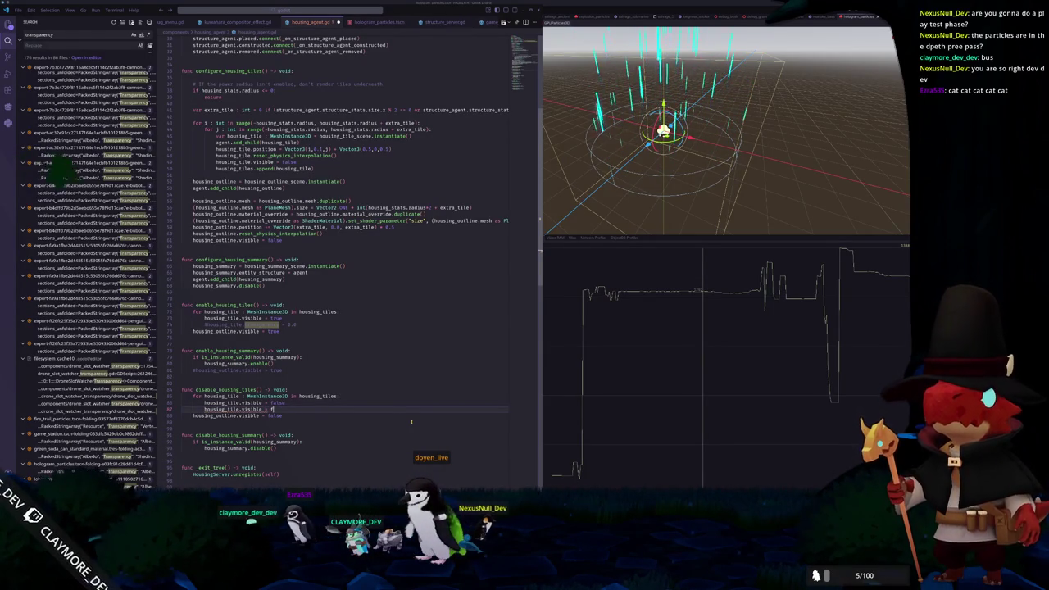
{"action": "key", "text": "Down"}
{"action": "key", "text": "Home"}
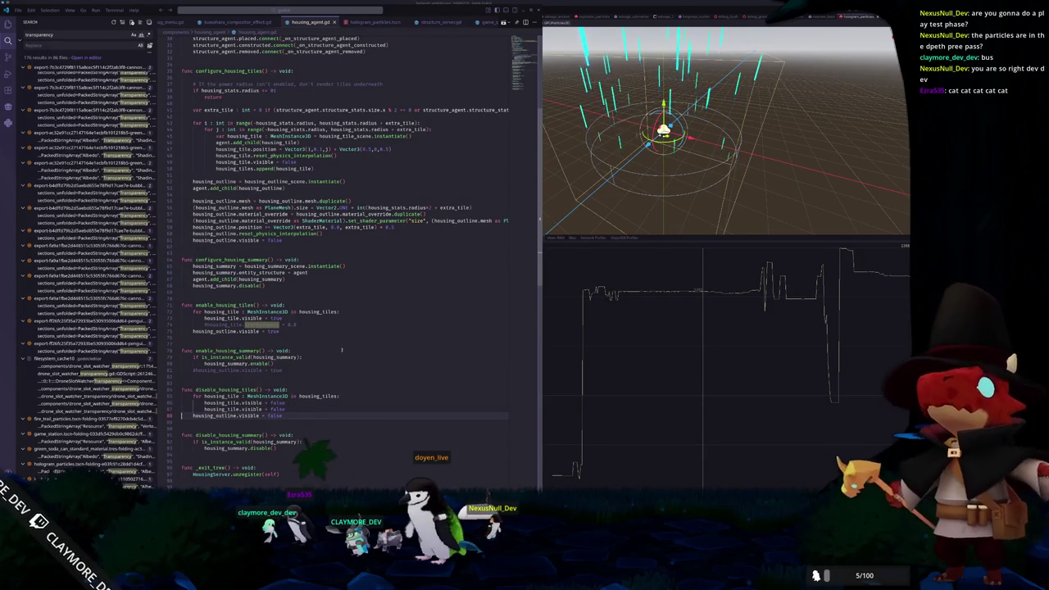
{"action": "key", "text": "Delete"}
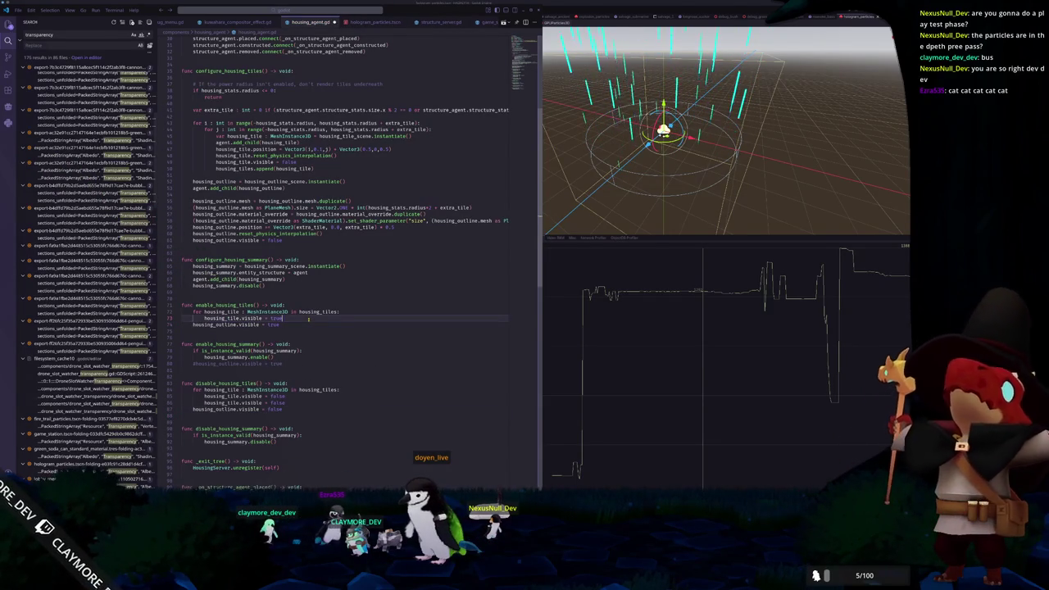
Browse transparency results in drone slot watcher and power_agent.gd, then open structure_agent.gd's update_placement_tiles.
{"action": "left_click", "coordinate": [307, 12]}
{"action": "left_click", "coordinate": [69, 33]}
{"action": "type", "text": "="}
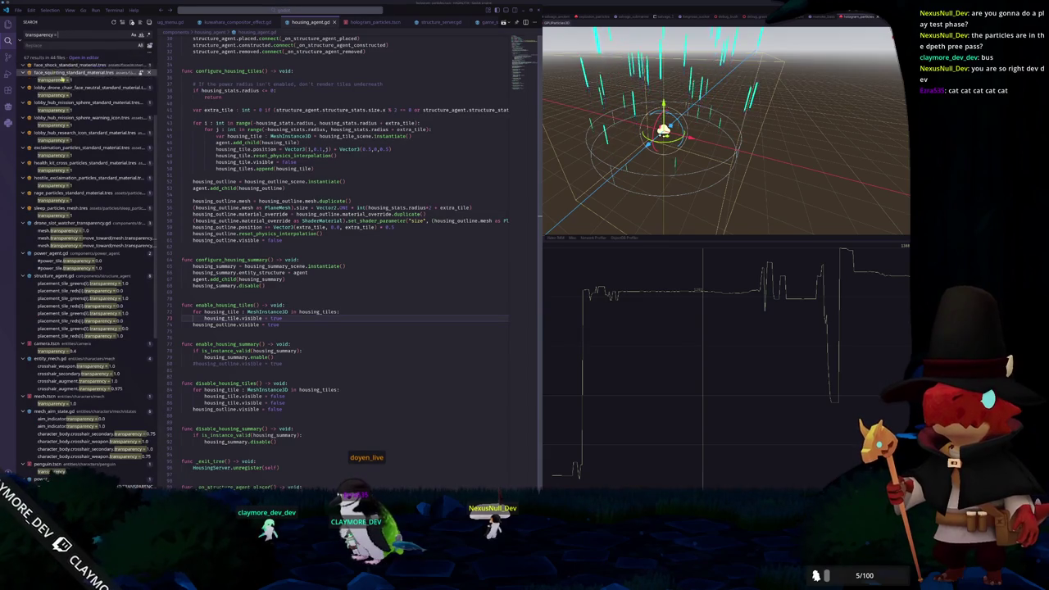
{"action": "left_click", "coordinate": [74, 231]}
{"action": "left_click", "coordinate": [73, 237]}
{"action": "left_click", "coordinate": [73, 245]}
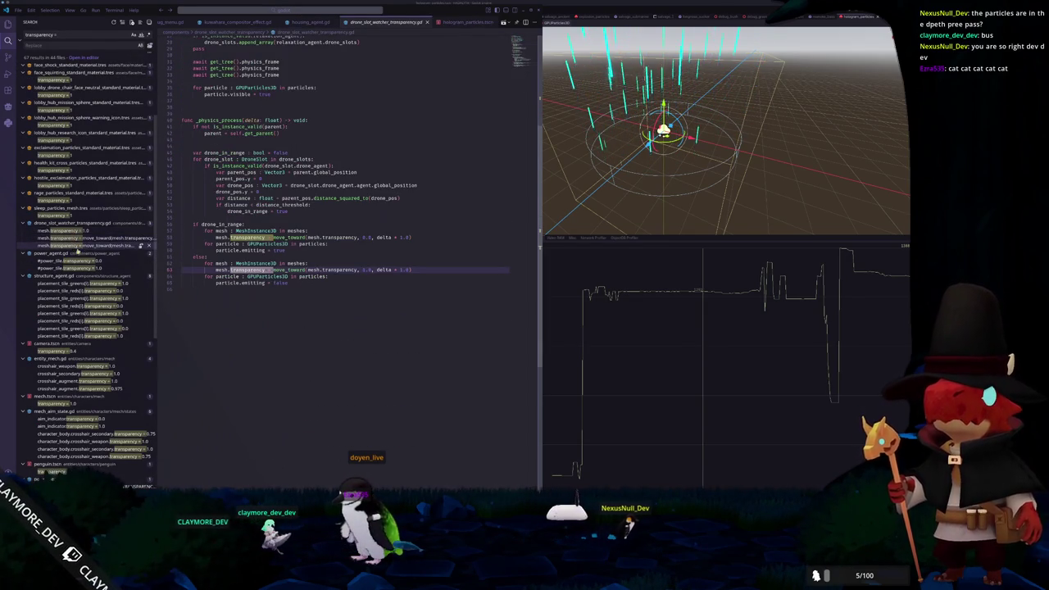
{"action": "left_click", "coordinate": [75, 268]}
{"action": "left_click", "coordinate": [75, 268]}
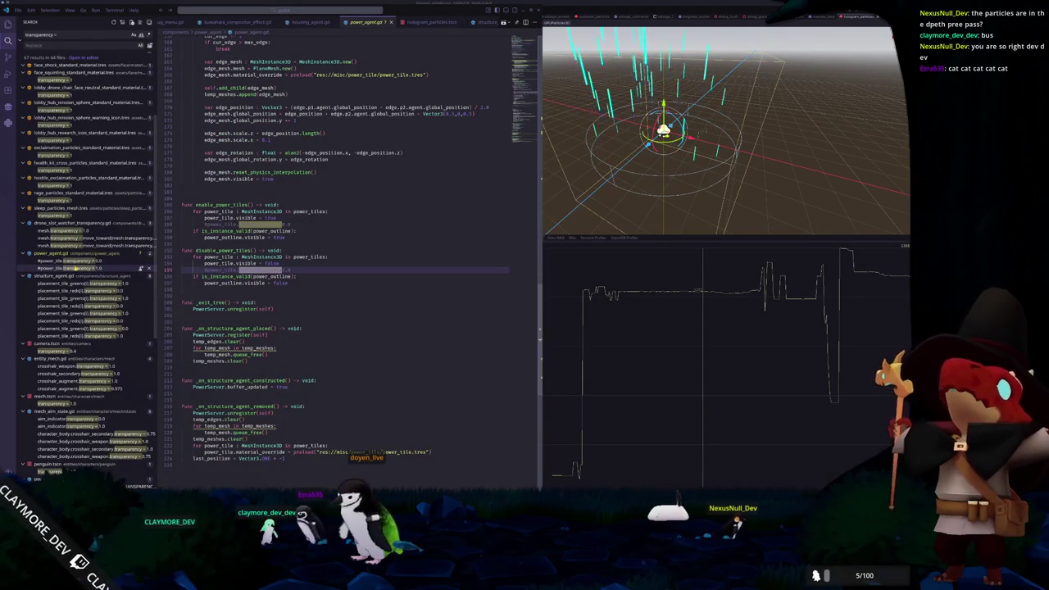
{"action": "left_click", "coordinate": [82, 282]}
{"action": "left_click", "coordinate": [86, 290]}
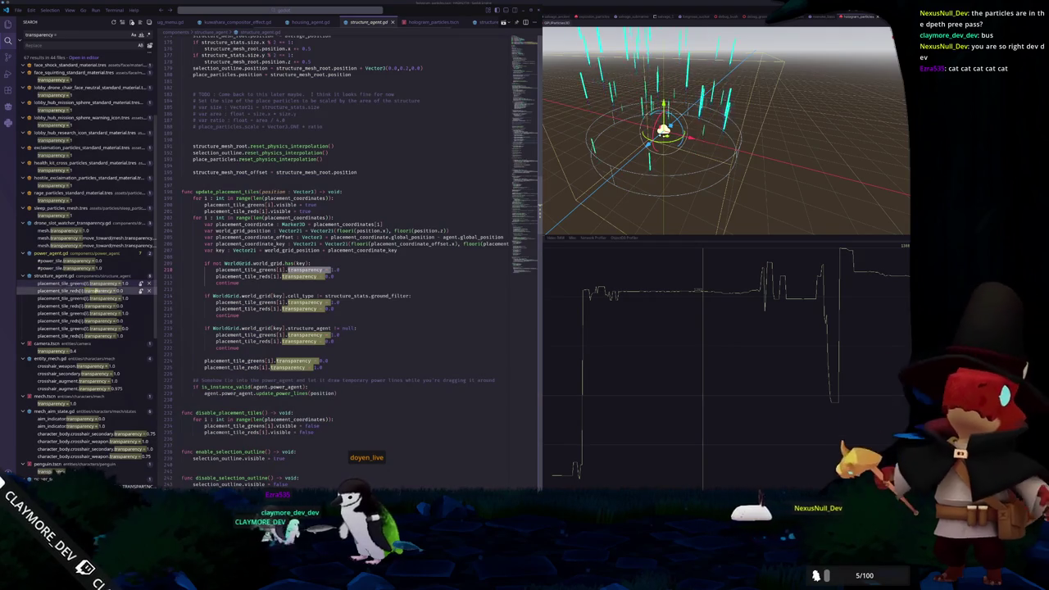
{"action": "left_click", "coordinate": [256, 282]}
In structure_agent.gd, replace all 'transparency = 1.0' with 'visible = false'.
{"action": "scroll", "coordinate": [250, 311], "scroll_direction": "down", "scroll_amount": 4}
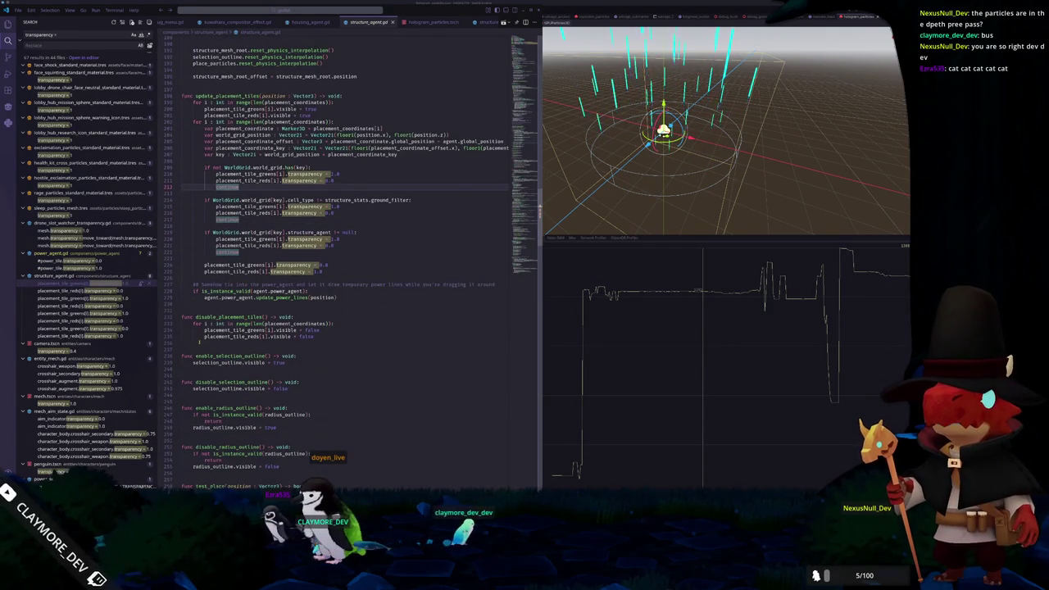
{"action": "scroll", "coordinate": [199, 342], "scroll_direction": "up", "scroll_amount": 3}
{"action": "scroll", "coordinate": [199, 339], "scroll_direction": "up", "scroll_amount": 1}
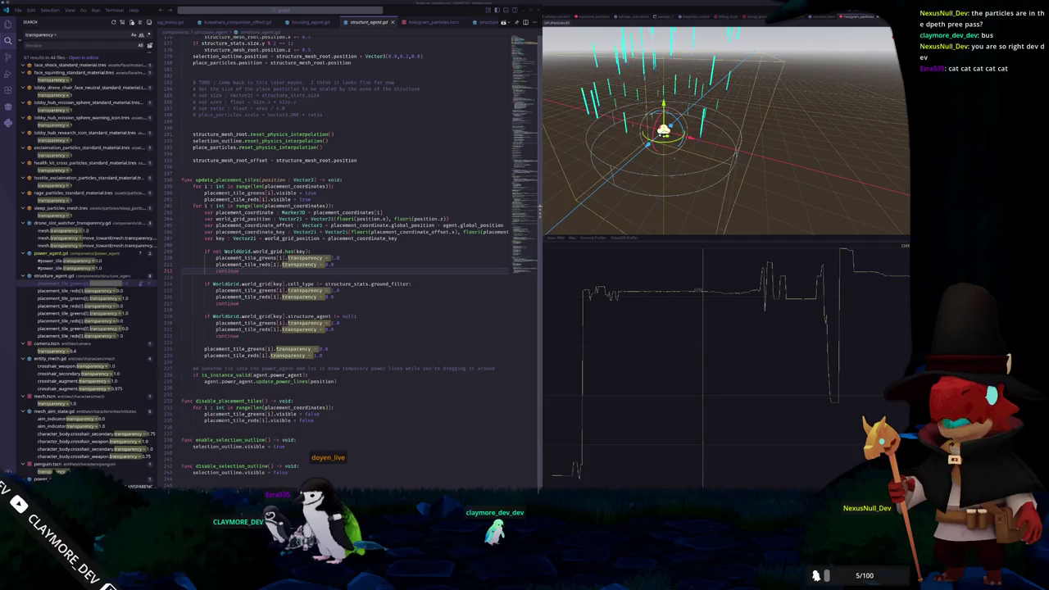
{"action": "double_click", "coordinate": [345, 264]}
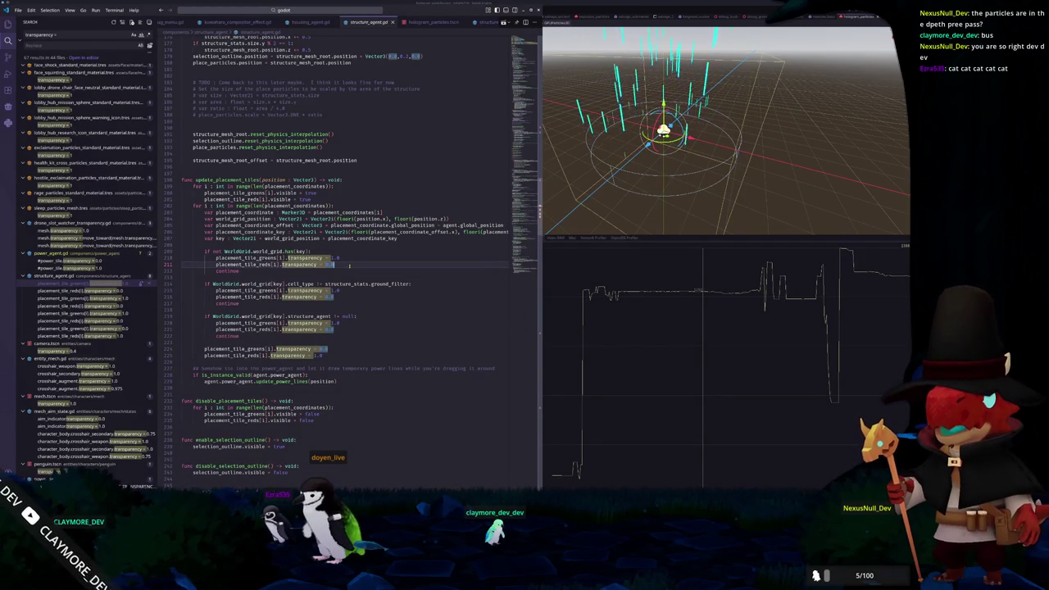
{"action": "key", "text": "Up"}
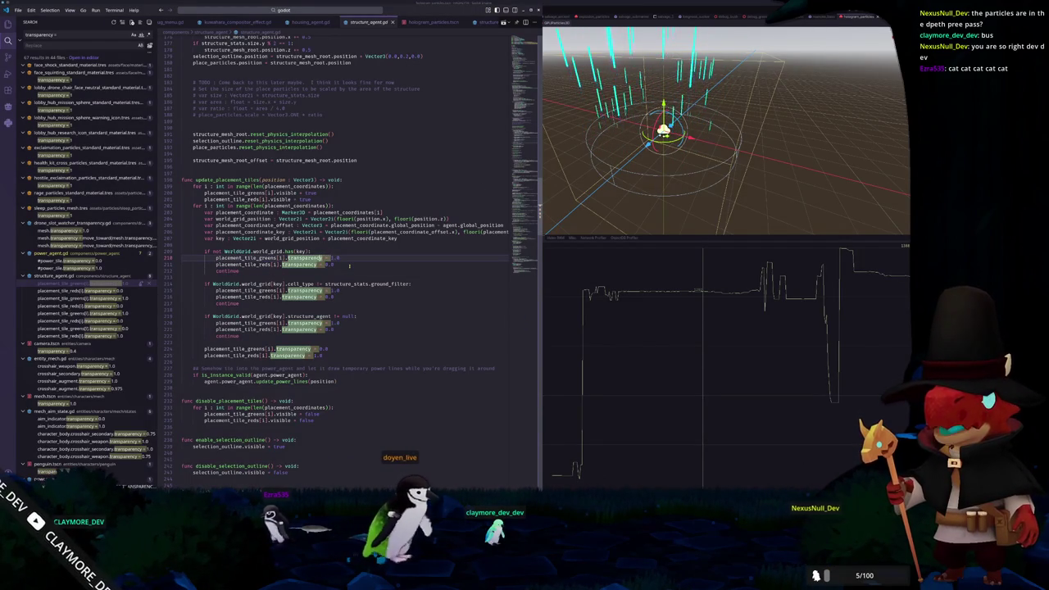
{"action": "key", "text": "ctrl+shift+l"}
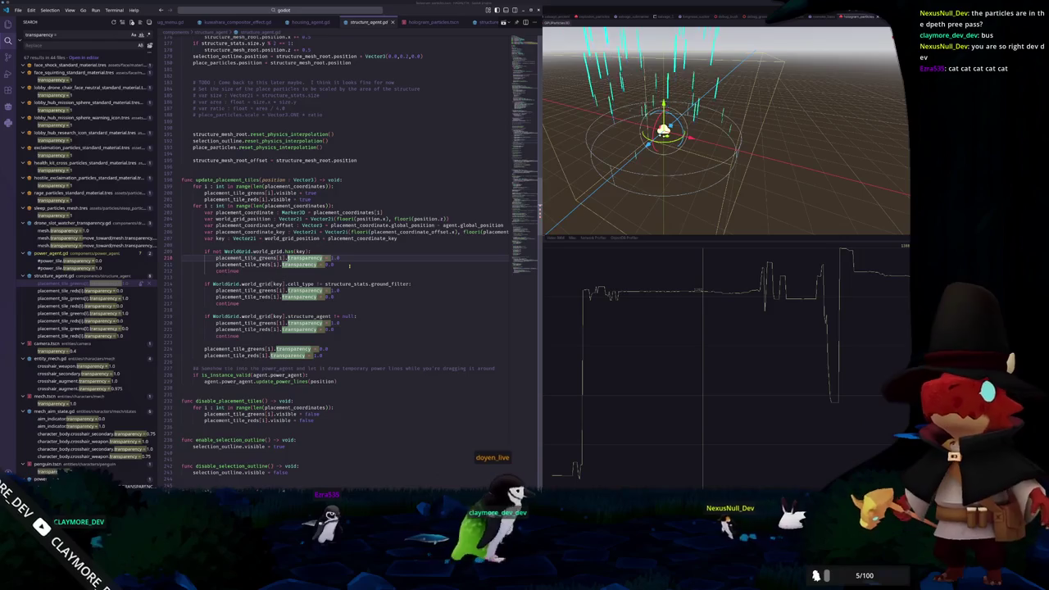
{"action": "key", "text": "ctrl+f"}
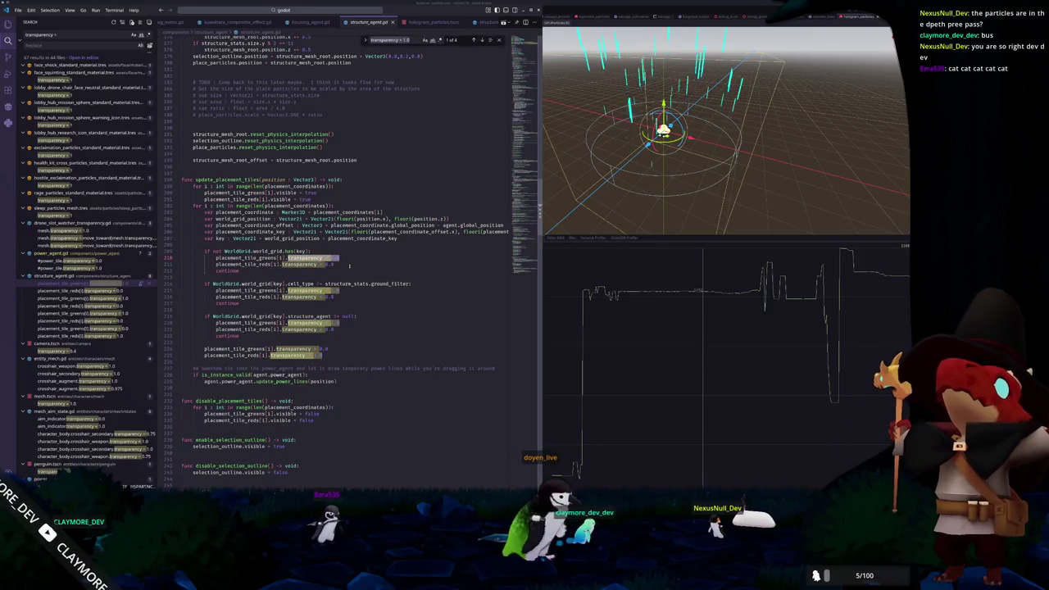
{"action": "left_click", "coordinate": [365, 43]}
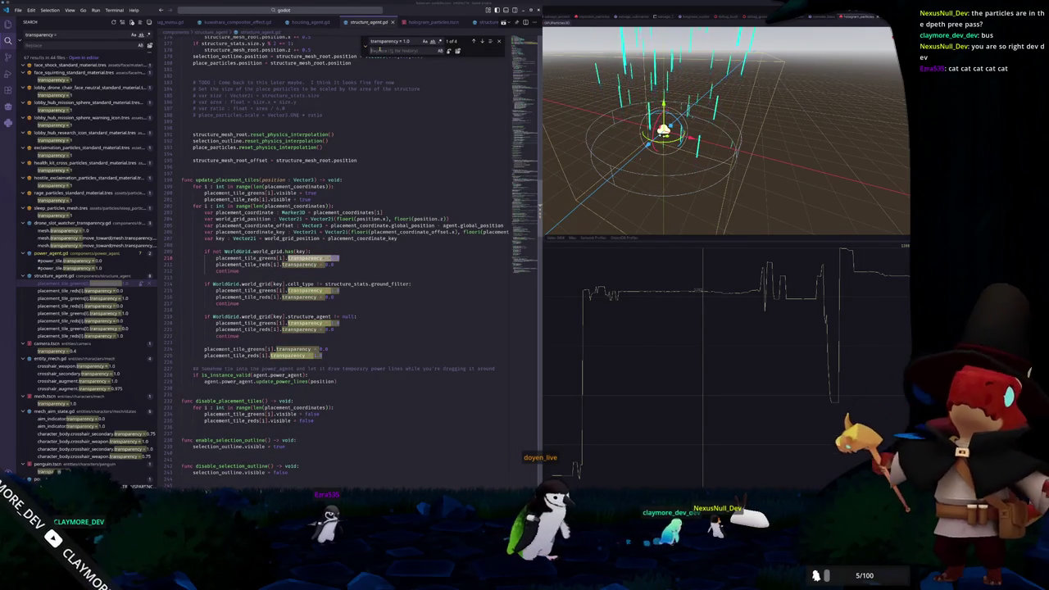
{"action": "type", "text": "visible =false"}
{"action": "left_click", "coordinate": [457, 50]}
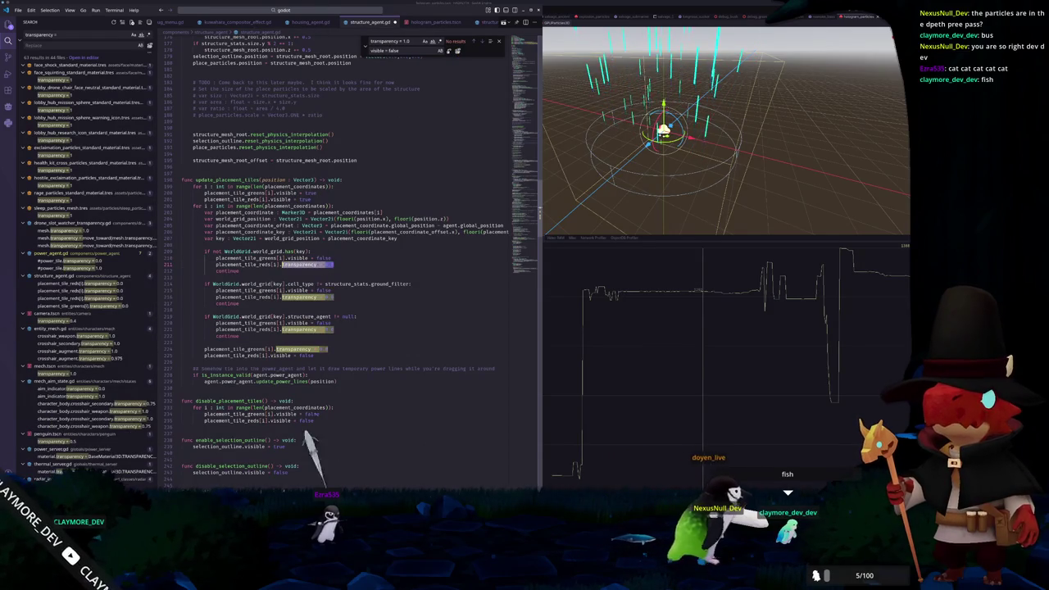
Replace all 'transparency = 0.0' with 'visible = true' and review the rest of the file.
{"action": "key", "text": "BackSpace"}
{"action": "key", "text": "BackSpace"}
{"action": "key", "text": "BackSpace"}
{"action": "type", "text": "0.0"}
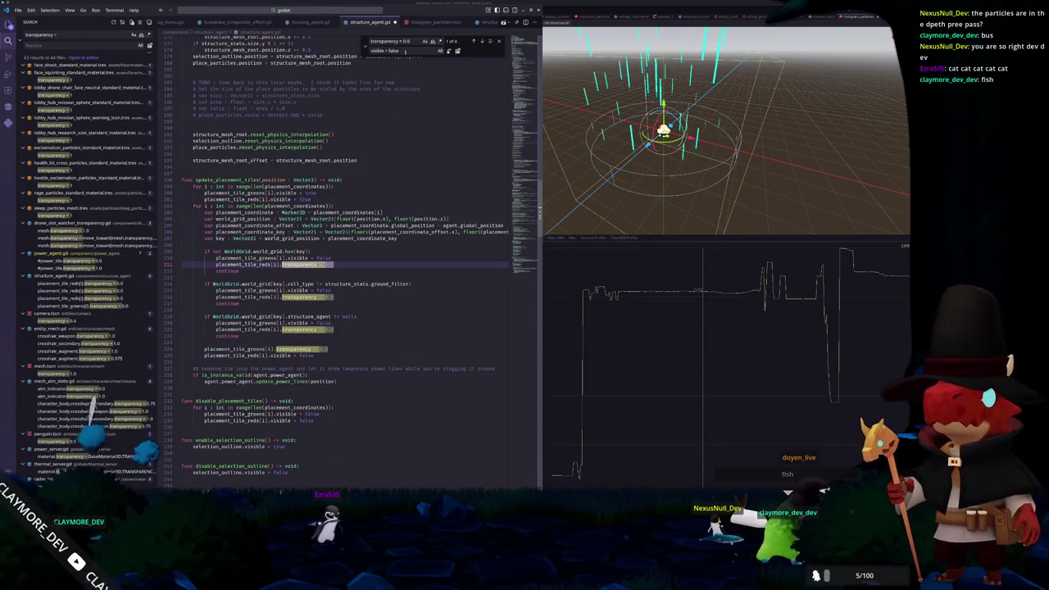
{"action": "key", "text": "Tab"}
{"action": "type", "text": "transparency = 0.0"}
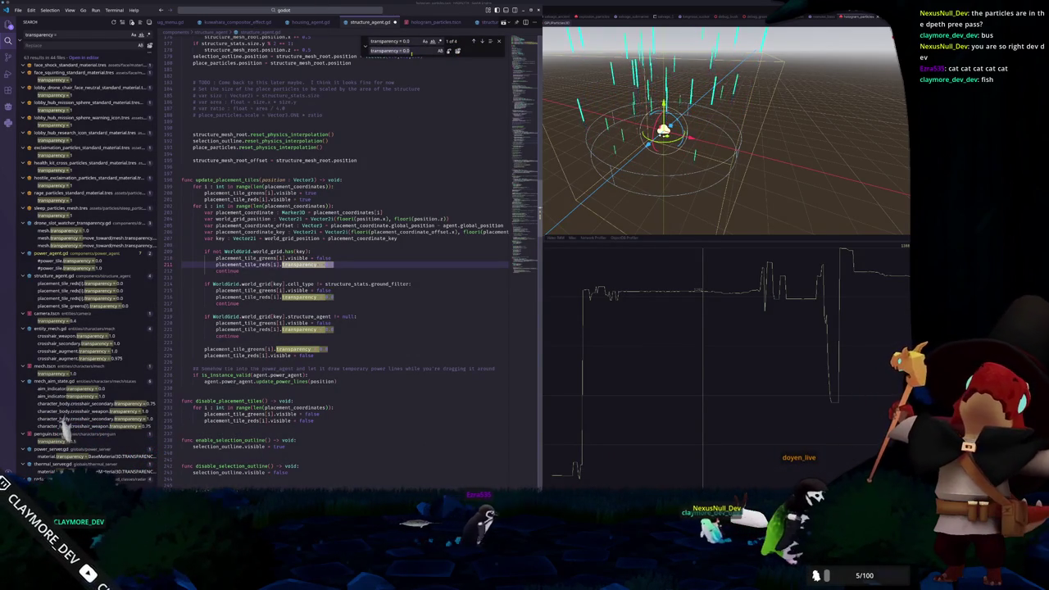
{"action": "type", "text": "isible = true"}
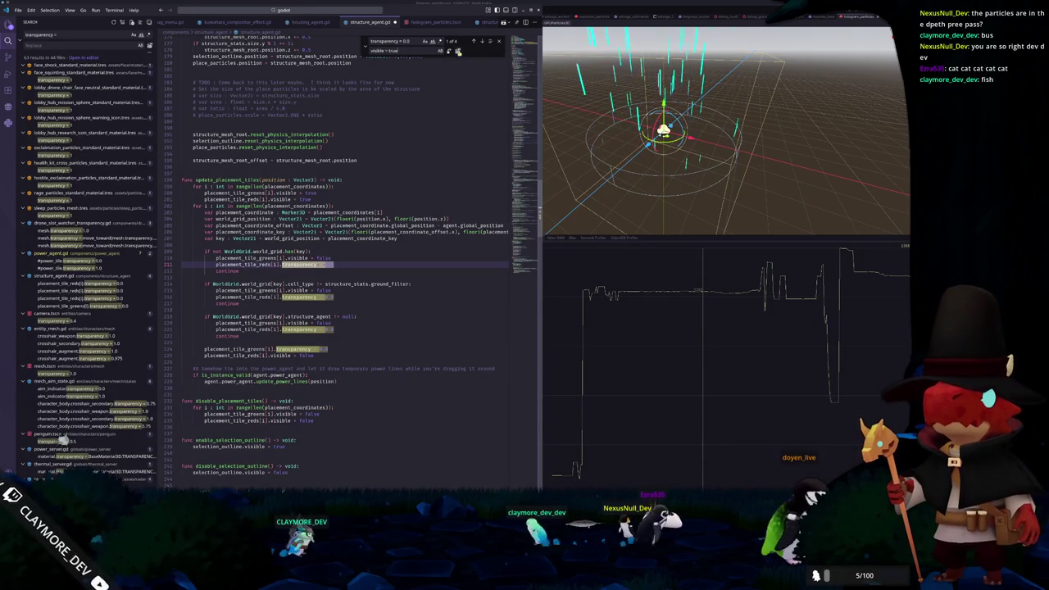
{"action": "left_click", "coordinate": [456, 51]}
{"action": "key", "text": "Escape"}
{"action": "scroll", "coordinate": [378, 313], "scroll_direction": "down", "scroll_amount": 5}
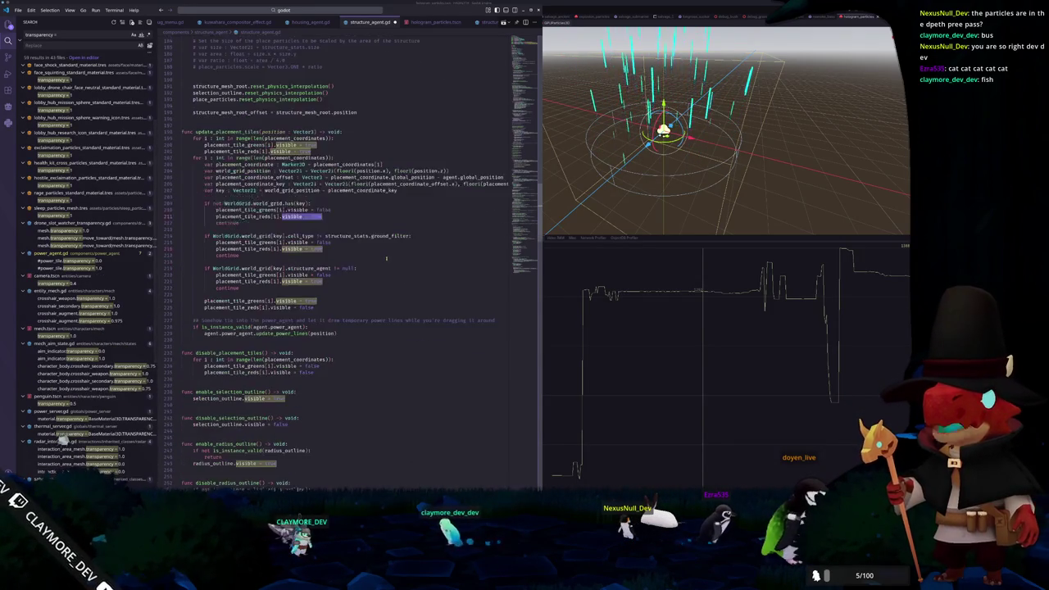
{"action": "scroll", "coordinate": [378, 314], "scroll_direction": "down", "scroll_amount": 10}
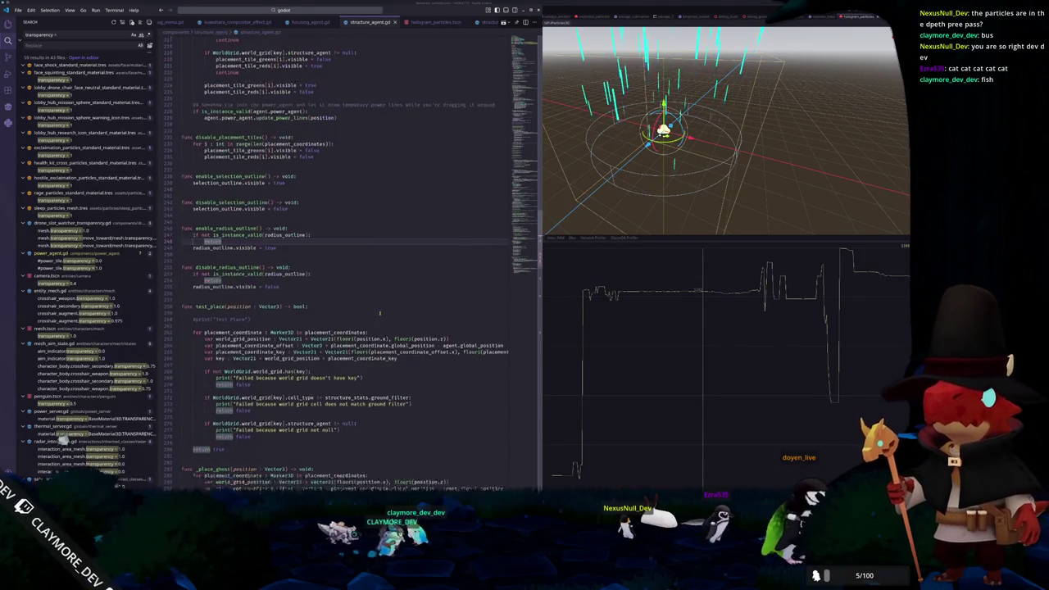
{"action": "scroll", "coordinate": [381, 312], "scroll_direction": "down", "scroll_amount": 10}
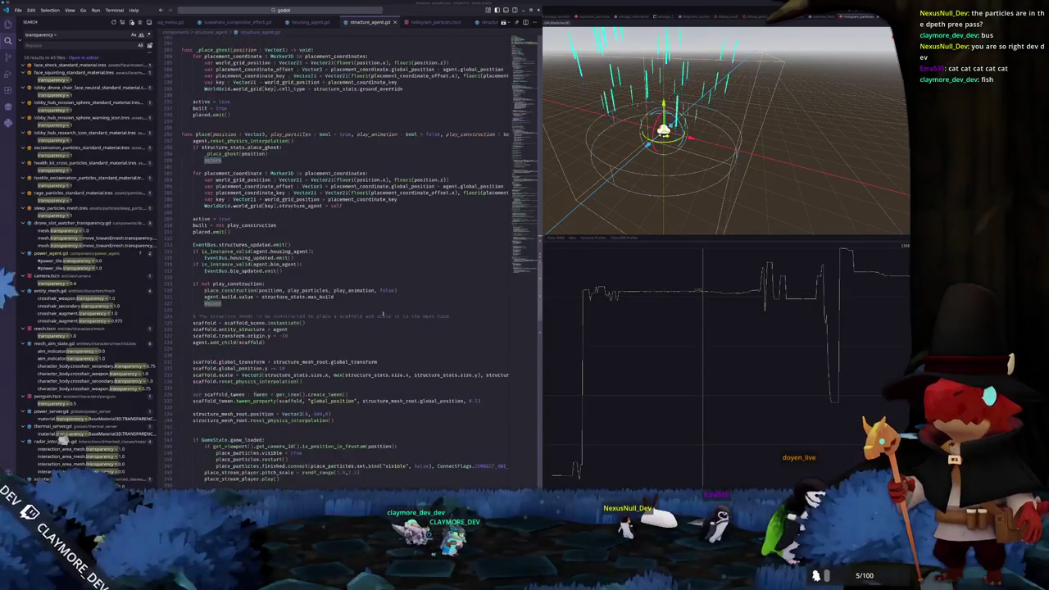
{"action": "scroll", "coordinate": [382, 312], "scroll_direction": "down", "scroll_amount": 20}
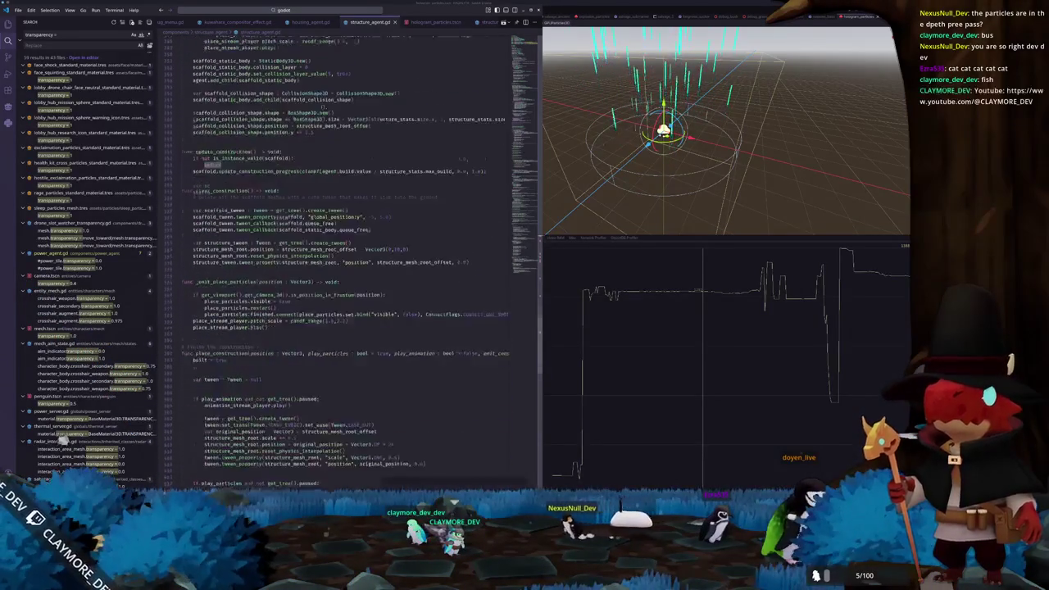
{"action": "scroll", "coordinate": [391, 311], "scroll_direction": "down", "scroll_amount": 20}
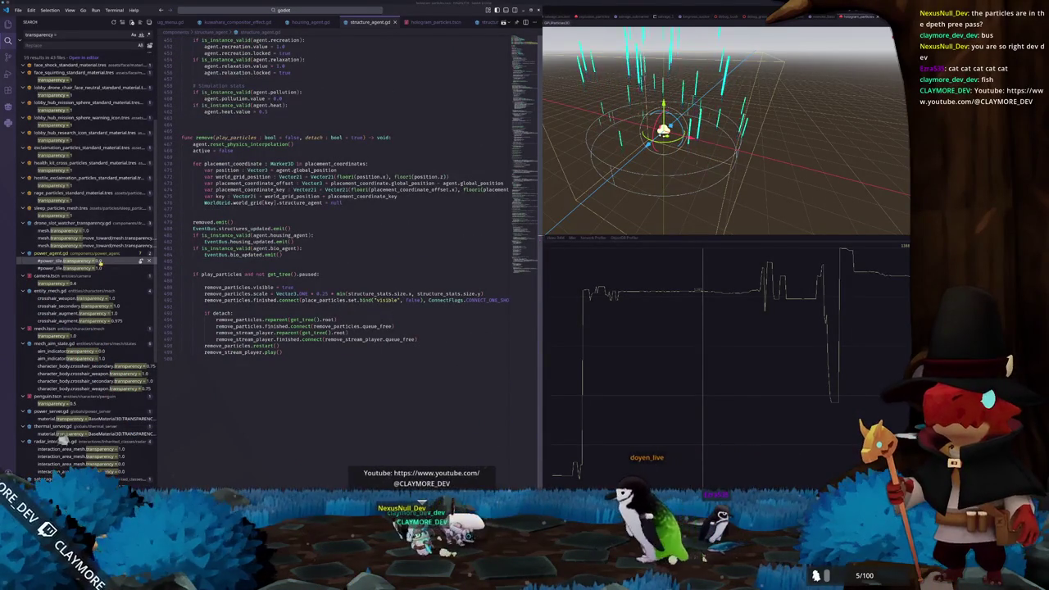
Delete the two remaining power_tile transparency lines in power_agent.gd.
{"action": "left_click", "coordinate": [98, 261]}
{"action": "key", "text": "ctrl+shift+k"}
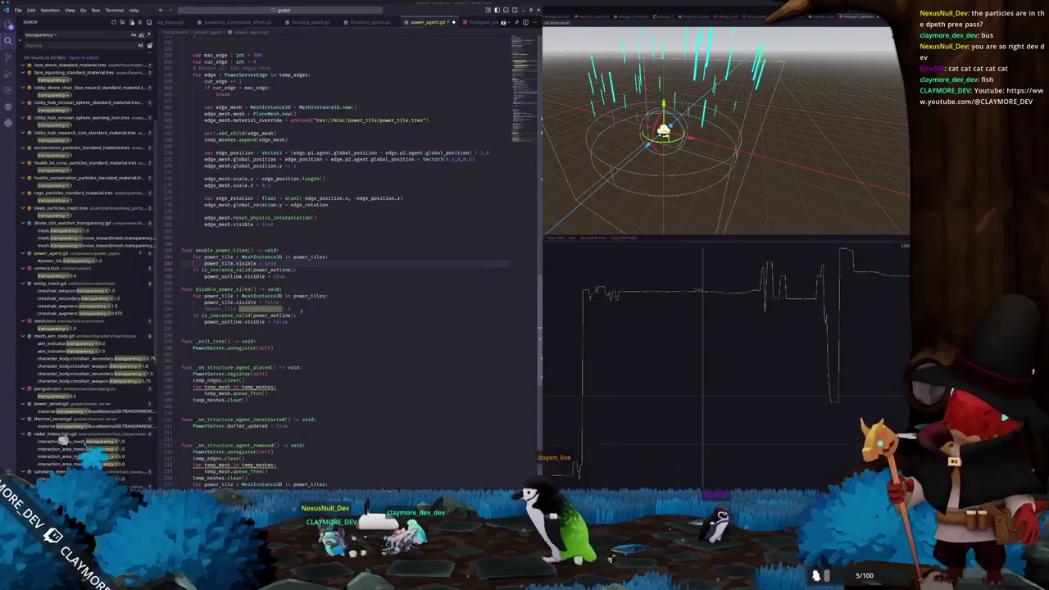
{"action": "key", "text": "ctrl+shift+k"}
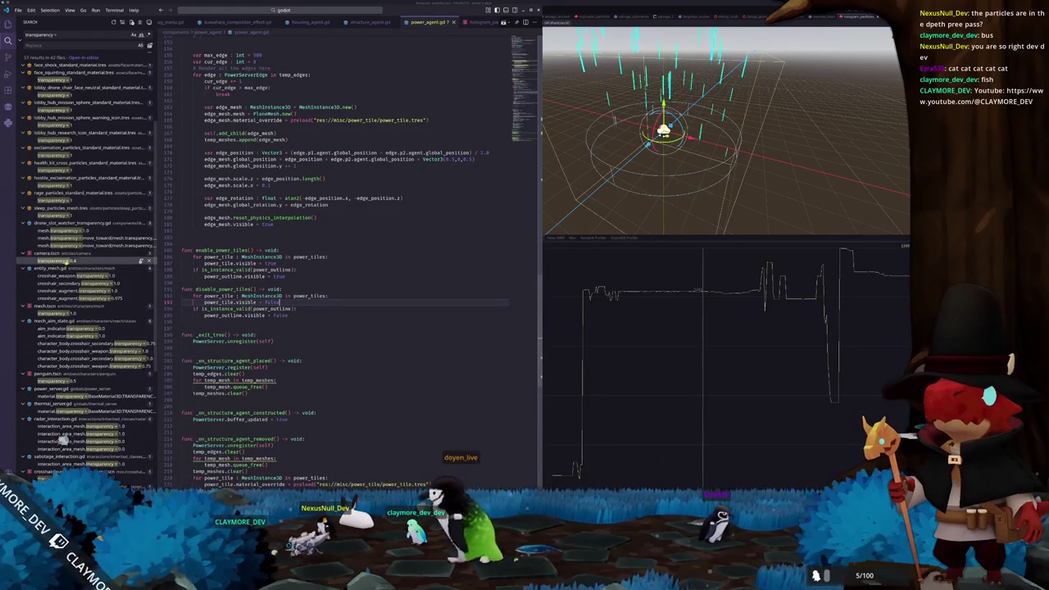
Review the crosshair transparency matches in entity_mech.gd, then open mech.tscn's transparency setting.
{"action": "left_click", "coordinate": [82, 282]}
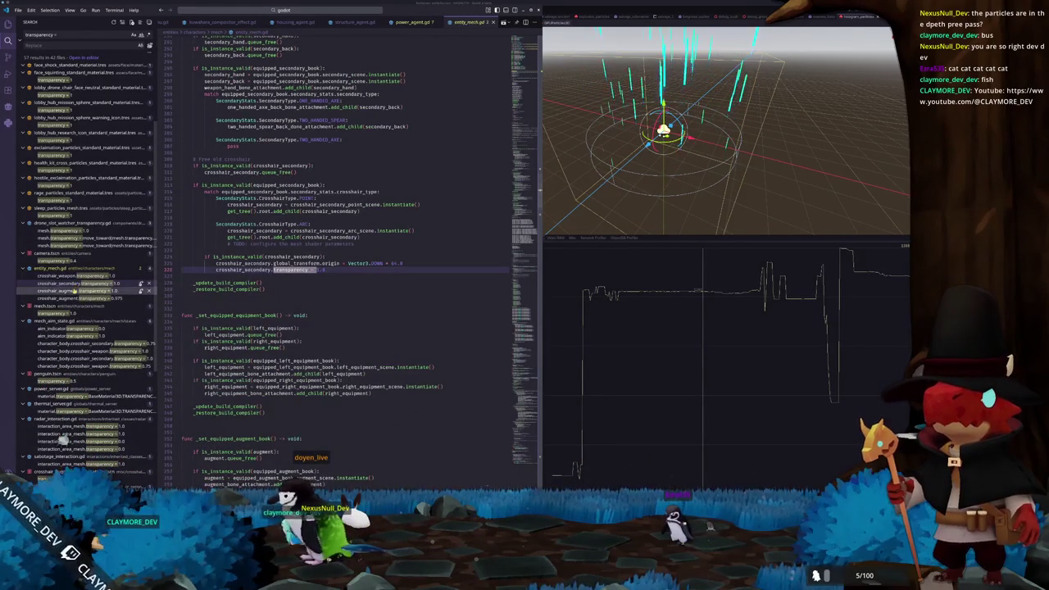
{"action": "left_click", "coordinate": [75, 291]}
{"action": "left_click", "coordinate": [76, 298]}
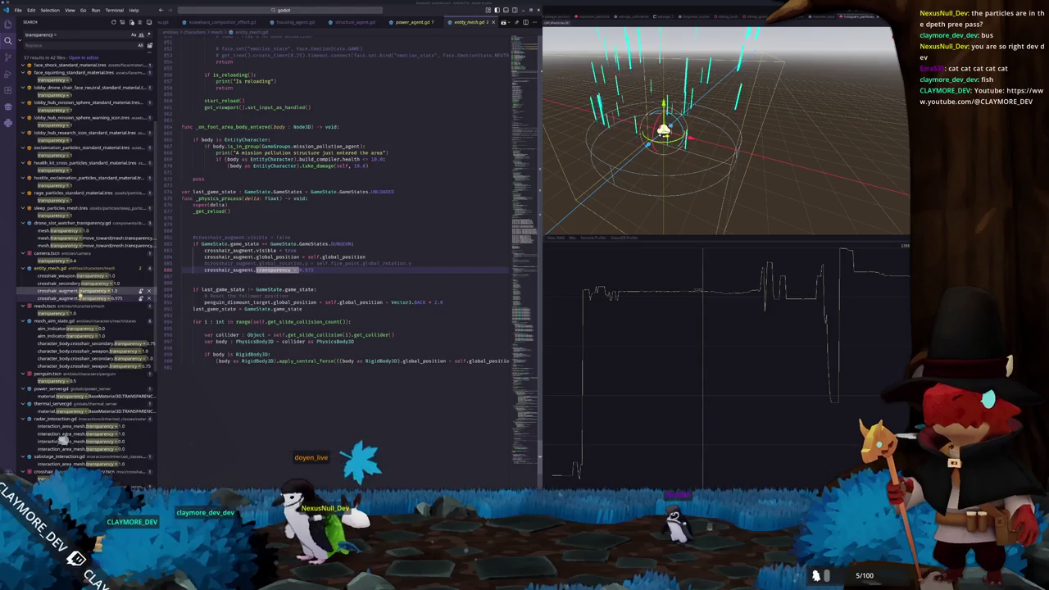
{"action": "scroll", "coordinate": [69, 361], "scroll_direction": "down", "scroll_amount": 1}
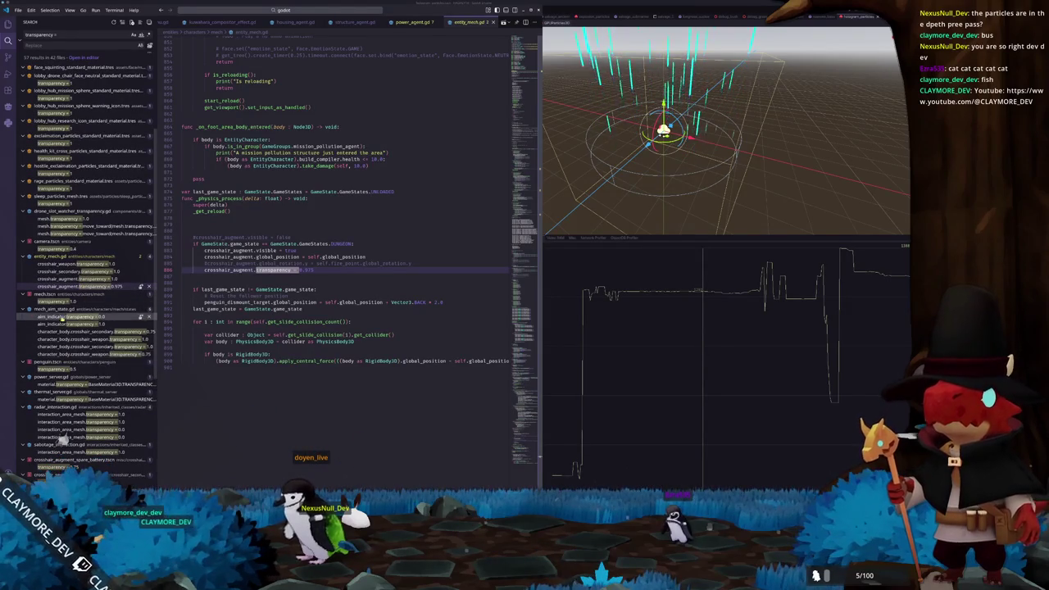
{"action": "scroll", "coordinate": [65, 291], "scroll_direction": "down", "scroll_amount": 2}
{"action": "scroll", "coordinate": [63, 281], "scroll_direction": "down", "scroll_amount": 1}
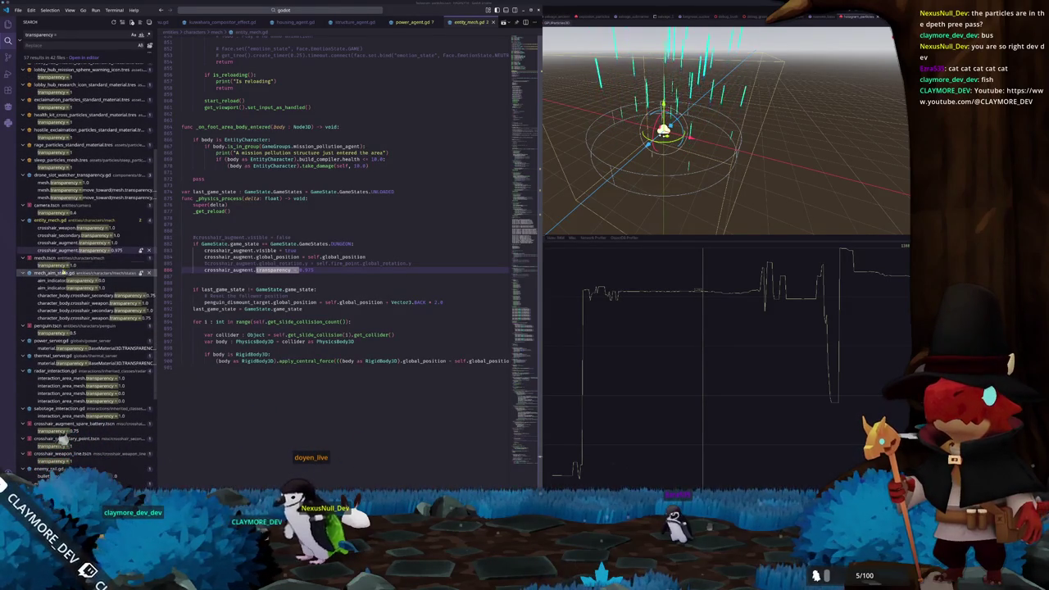
{"action": "left_click", "coordinate": [60, 266]}
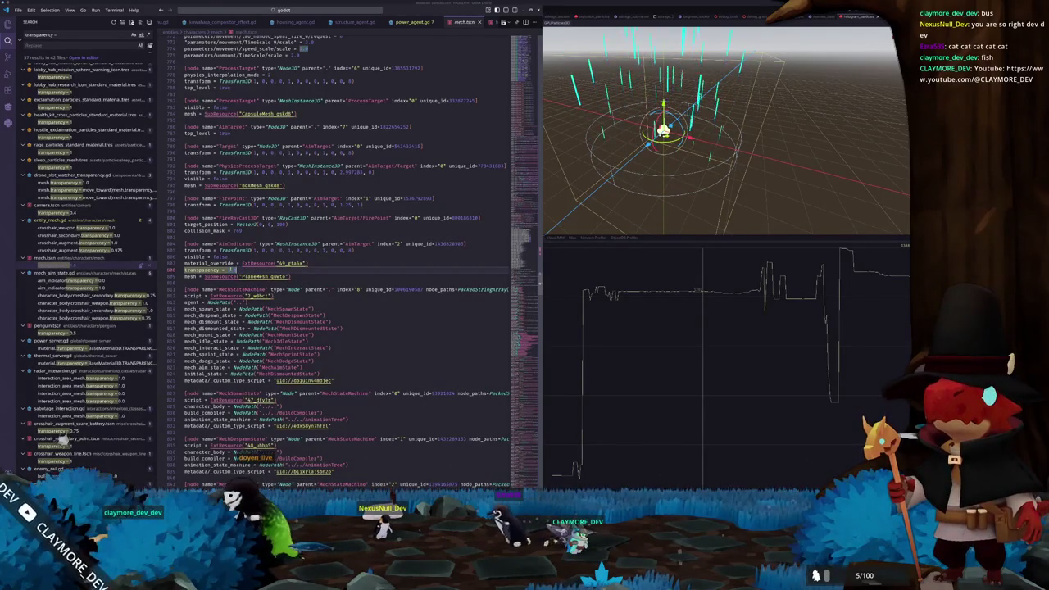
Review transparency lines in mech_aim_state.gd, penguin.tscn, power_server.gd and thermal_server.gd.
{"action": "left_click", "coordinate": [96, 280]}
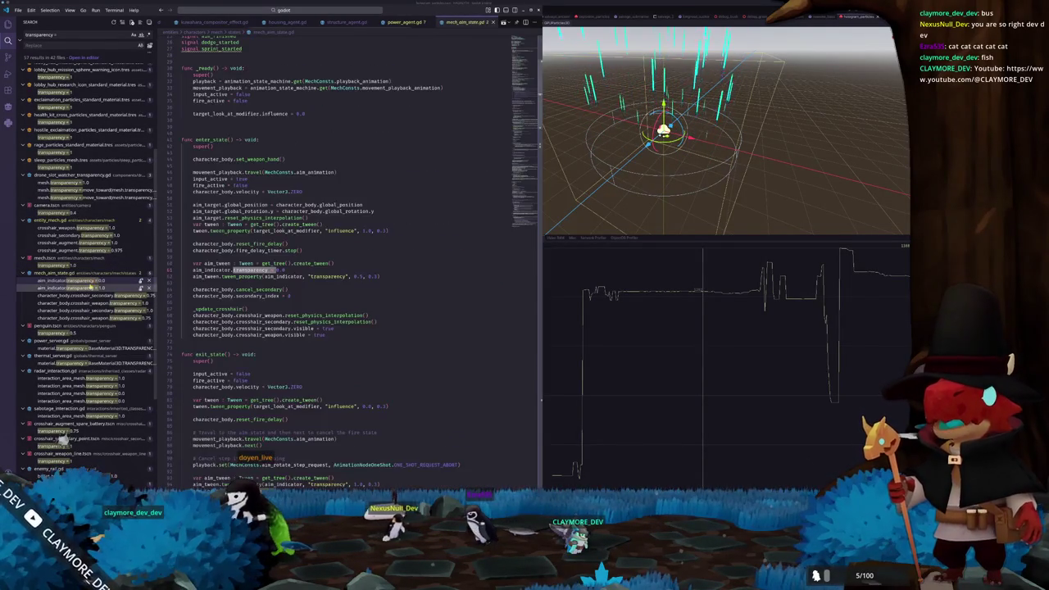
{"action": "left_click", "coordinate": [89, 287]}
{"action": "scroll", "coordinate": [89, 287], "scroll_direction": "down", "scroll_amount": 3}
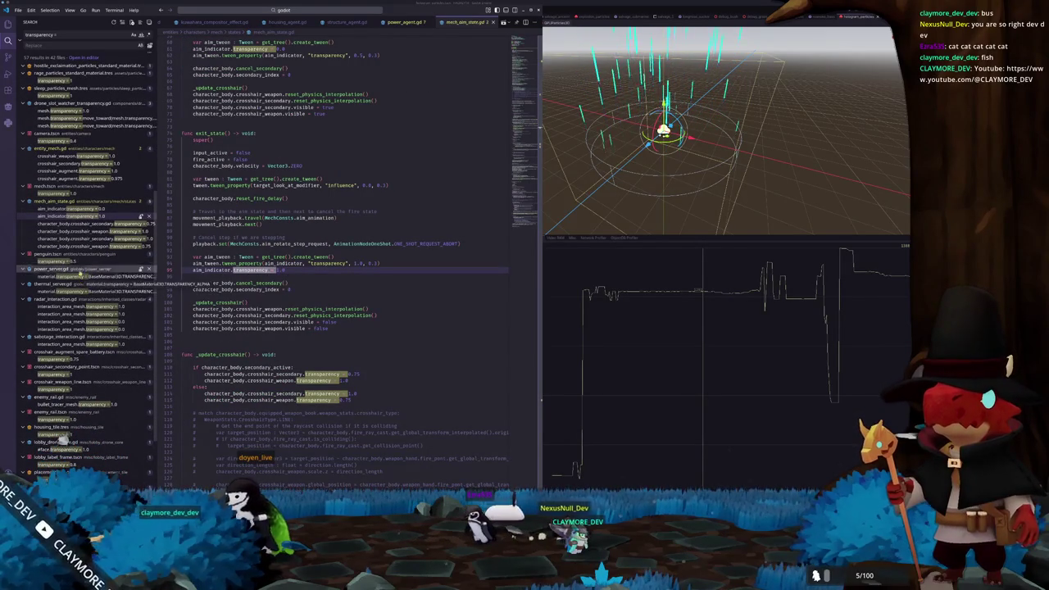
{"action": "left_click", "coordinate": [80, 262]}
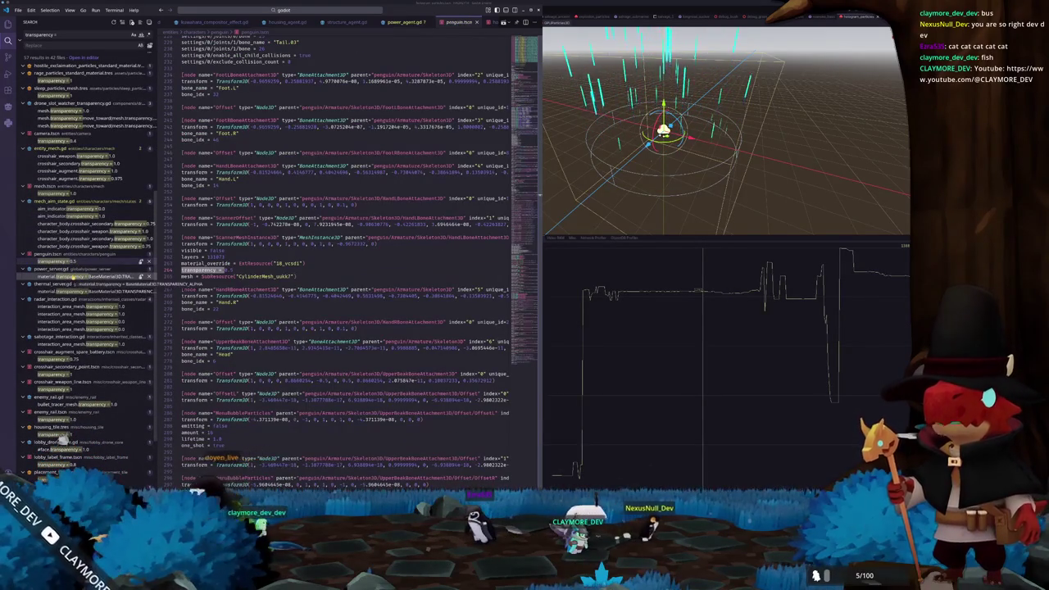
{"action": "left_click", "coordinate": [72, 277]}
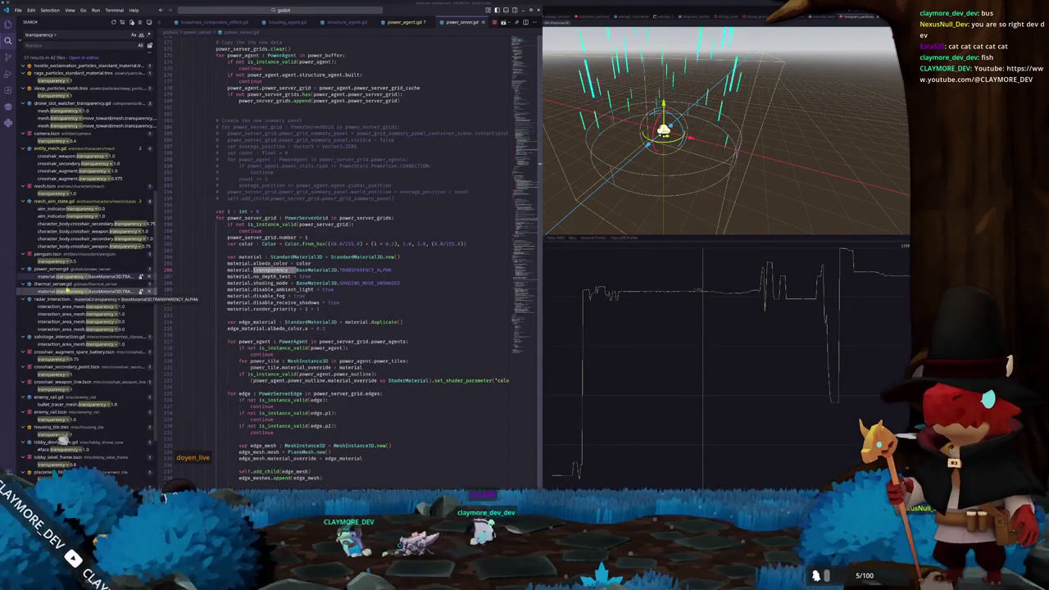
{"action": "left_click", "coordinate": [66, 291]}
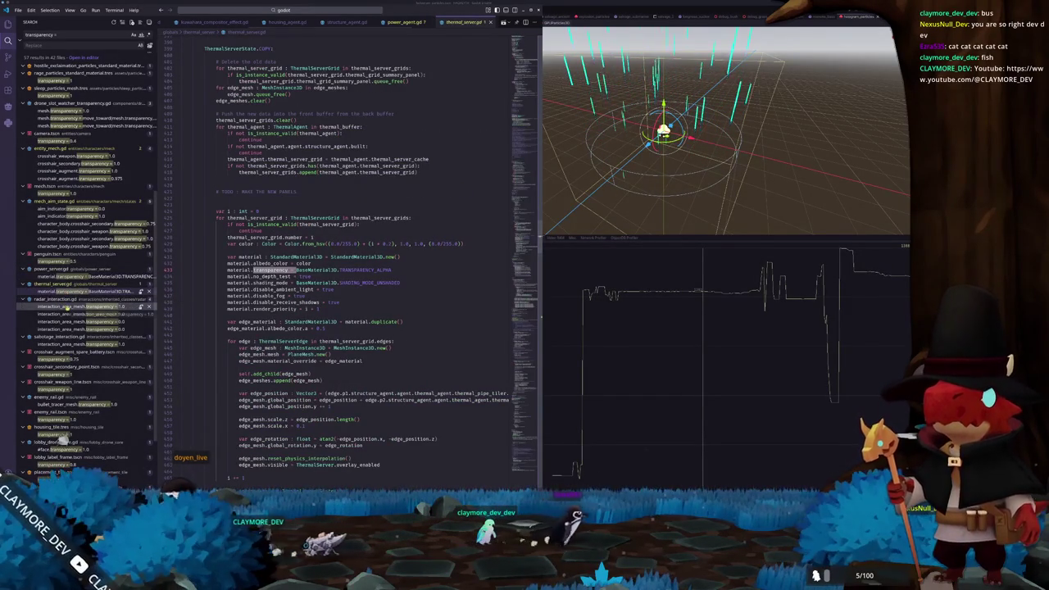
Inspect radar_interaction.gd's interaction_area_mesh transparency lines and its uses of visible.
{"action": "left_click", "coordinate": [69, 307]}
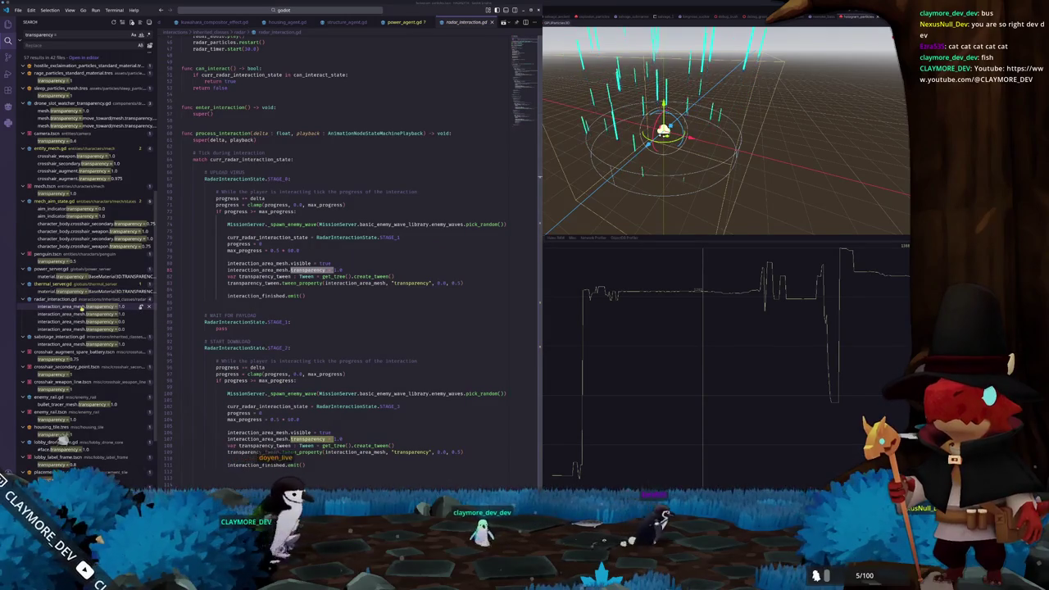
{"action": "mouse_move", "coordinate": [335, 257]}
{"action": "double_click", "coordinate": [300, 263]}
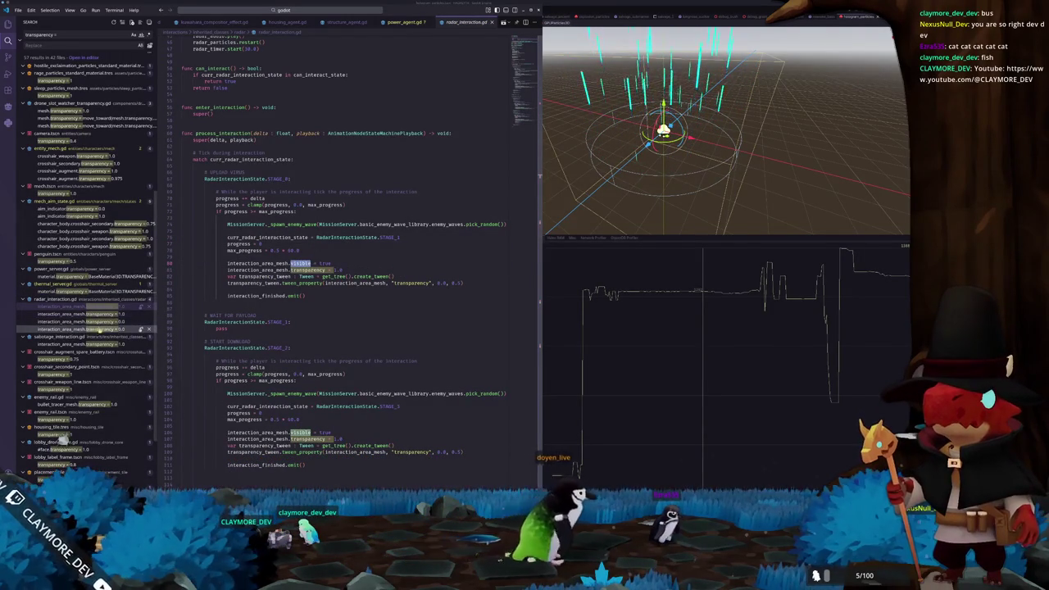
{"action": "left_click", "coordinate": [98, 322]}
{"action": "left_click", "coordinate": [98, 328]}
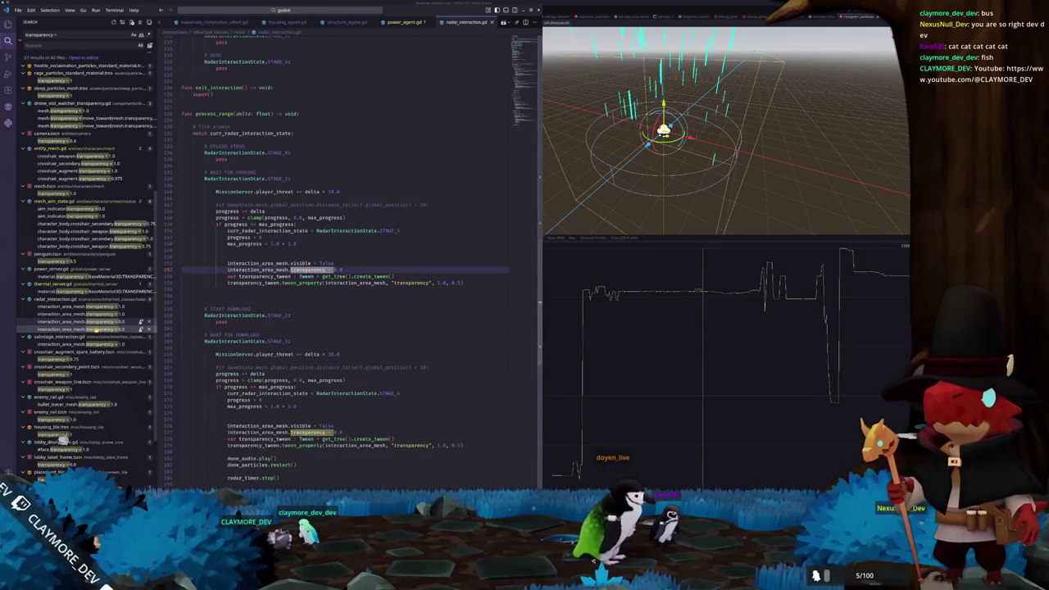
{"action": "scroll", "coordinate": [94, 324], "scroll_direction": "down", "scroll_amount": 2}
Check the transparency settings in sabotage_interaction.gd and the crosshair scene files.
{"action": "left_click", "coordinate": [86, 310]}
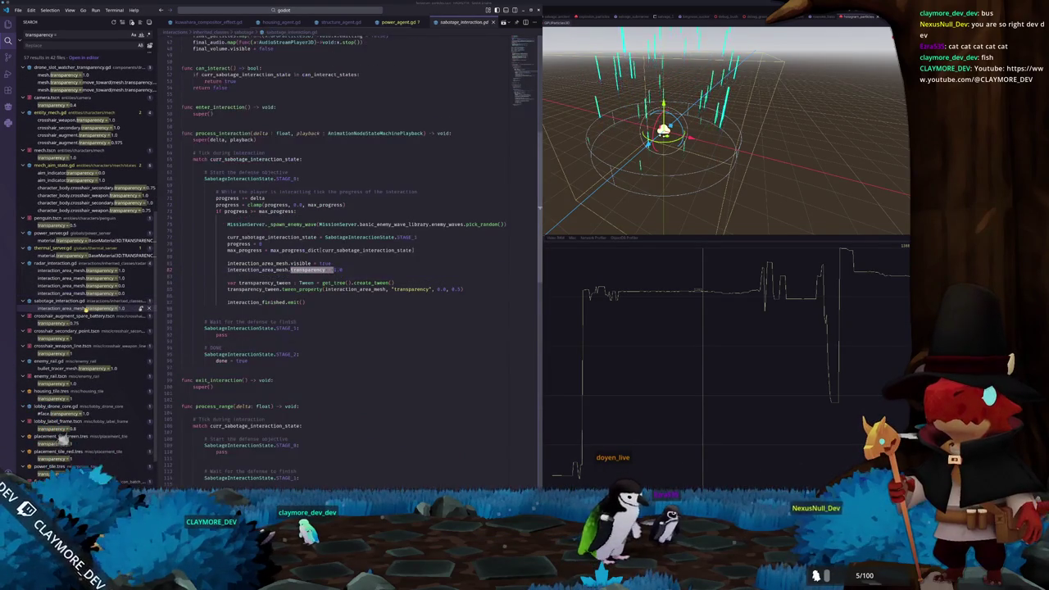
{"action": "scroll", "coordinate": [85, 310], "scroll_direction": "down", "scroll_amount": 2}
{"action": "left_click", "coordinate": [72, 300]}
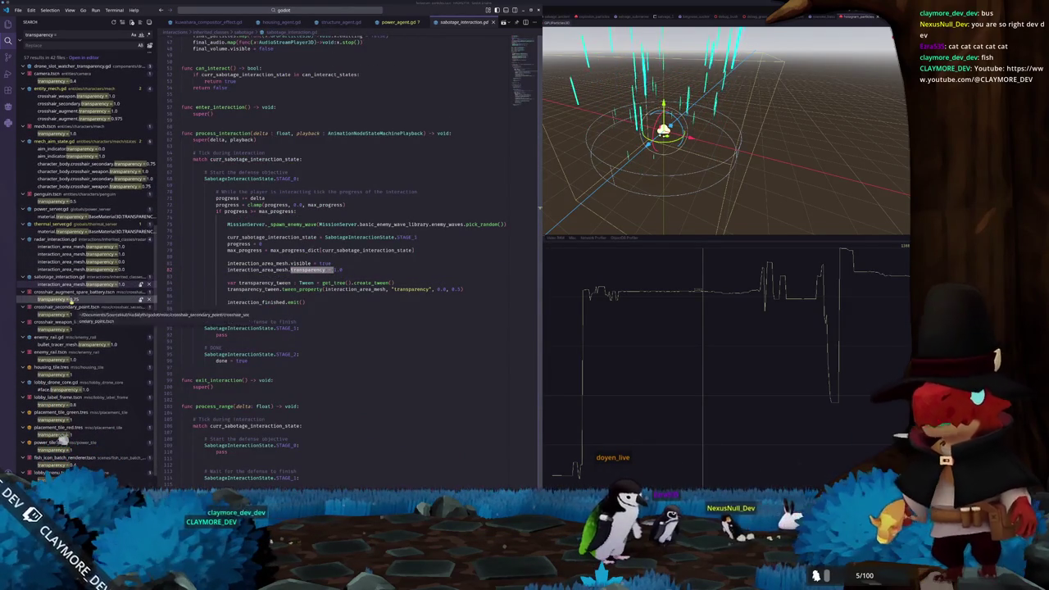
{"action": "left_click", "coordinate": [78, 329]}
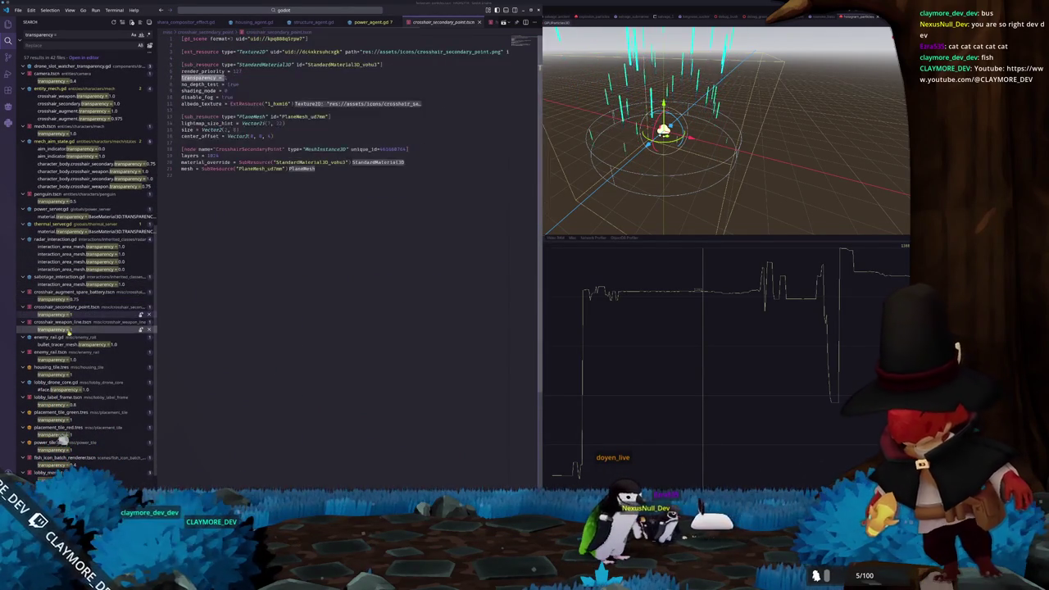
Review transparency in housing_tile.tres, placement_tile_green.tres, power_tile.tres, fish_icon_batch_renderer.tscn and lobby_menu.tscn.
{"action": "scroll", "coordinate": [78, 319], "scroll_direction": "down", "scroll_amount": 2}
{"action": "left_click", "coordinate": [77, 321]}
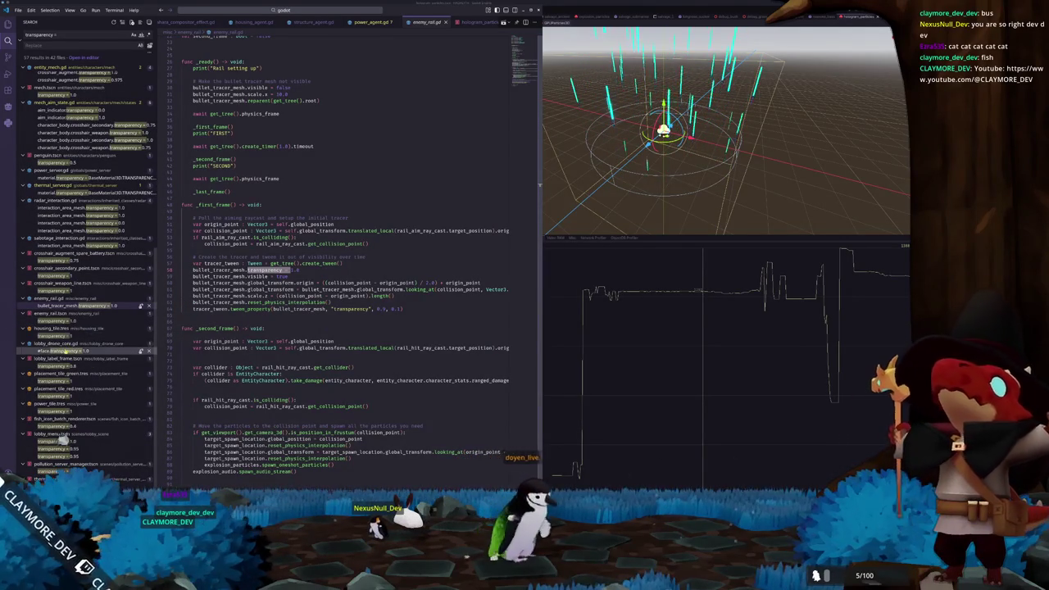
{"action": "left_click", "coordinate": [64, 351]}
{"action": "left_click", "coordinate": [70, 336]}
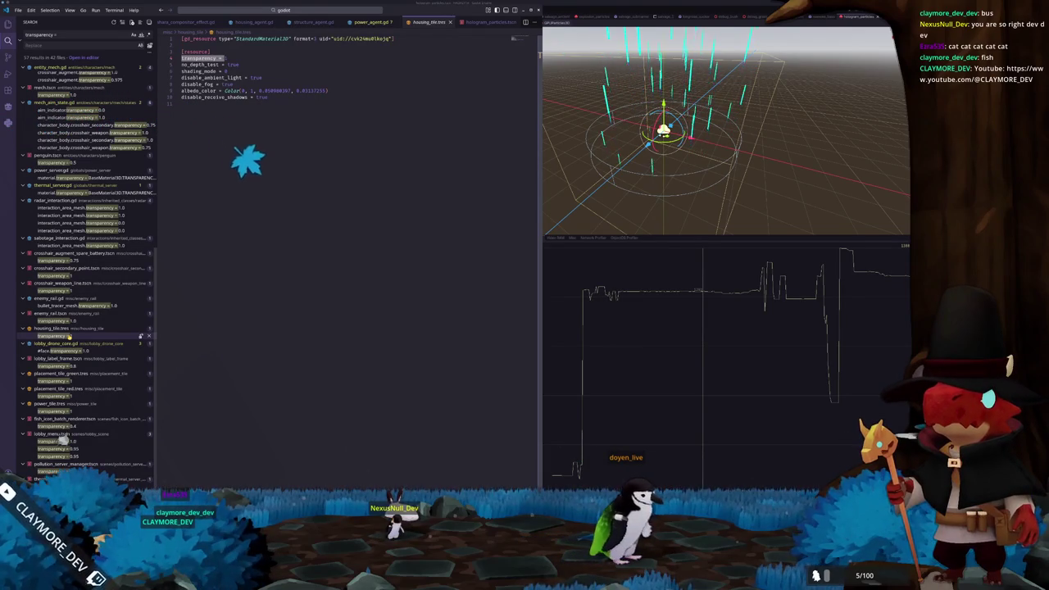
{"action": "left_click", "coordinate": [56, 381]}
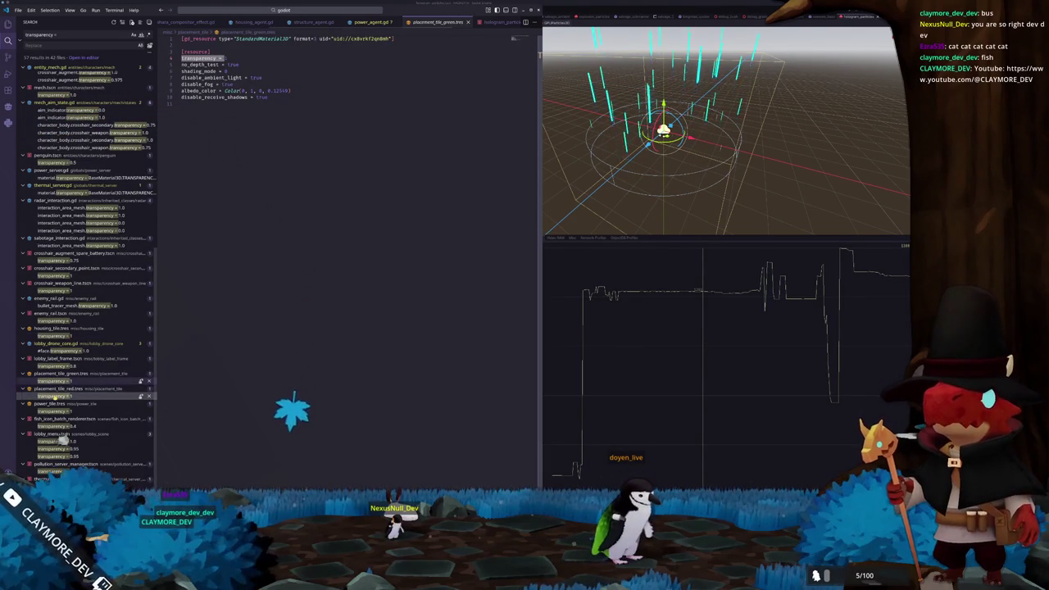
{"action": "left_click", "coordinate": [54, 411]}
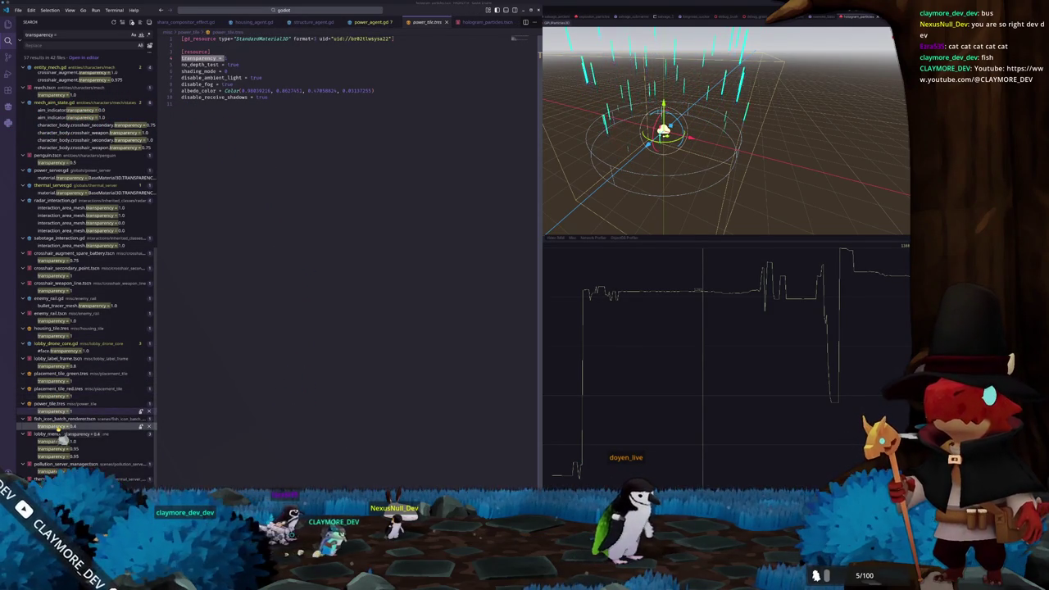
{"action": "left_click", "coordinate": [59, 427]}
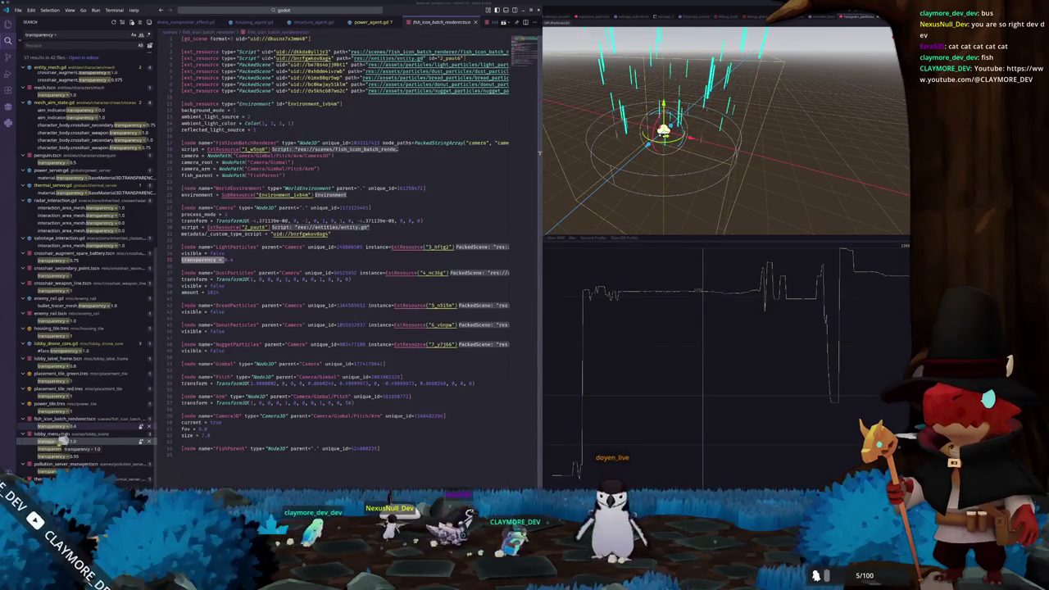
{"action": "left_click", "coordinate": [63, 440]}
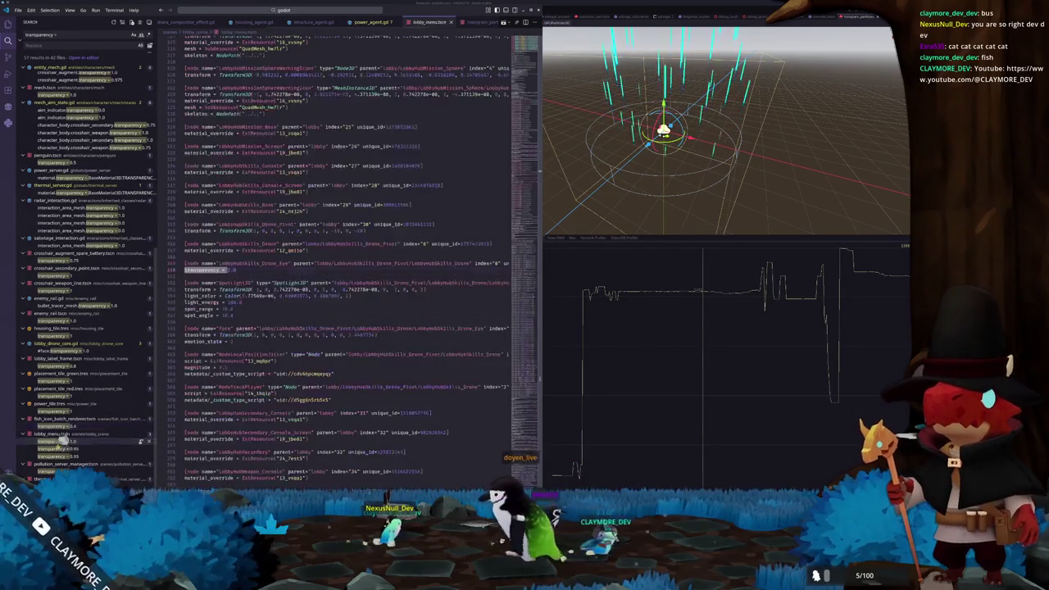
Advance to pollution_server_manager.tscn's transparency line, glancing at Godot in between.
{"action": "key", "text": "Down"}
{"action": "key", "text": "Up"}
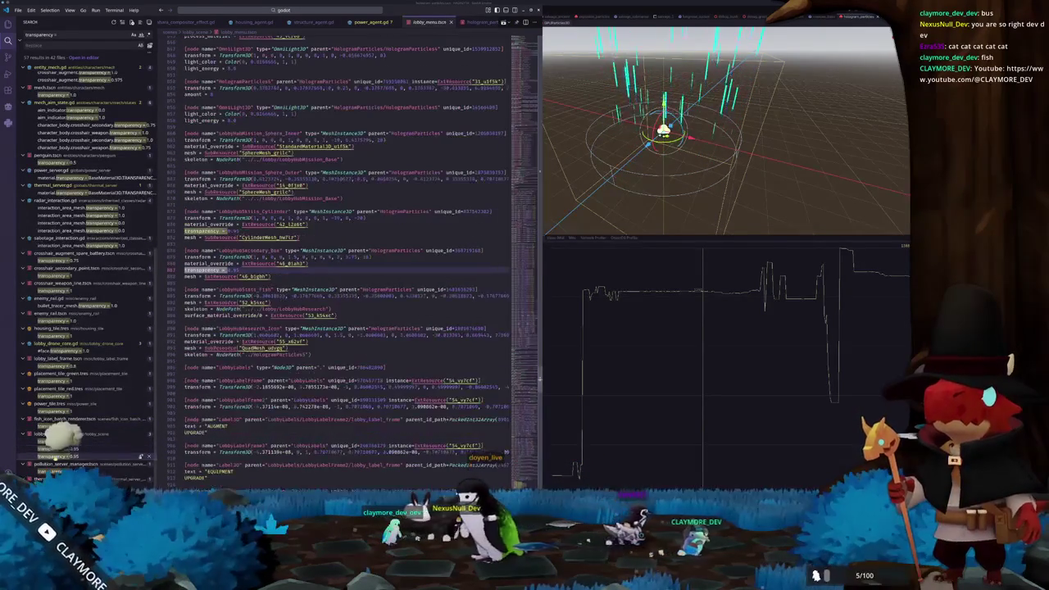
{"action": "key", "text": "Down"}
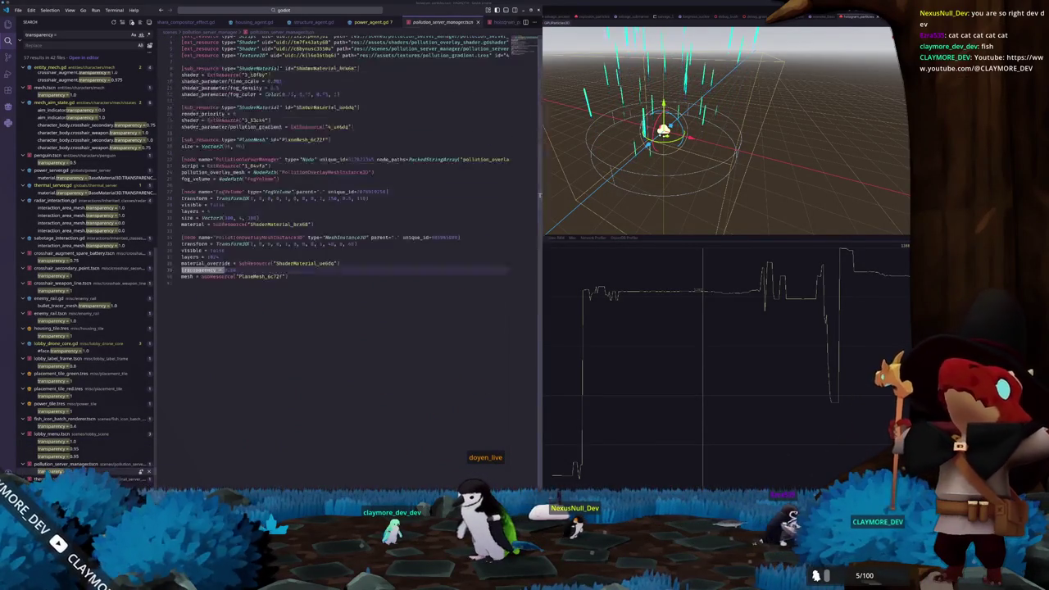
{"action": "left_click", "coordinate": [583, 207]}
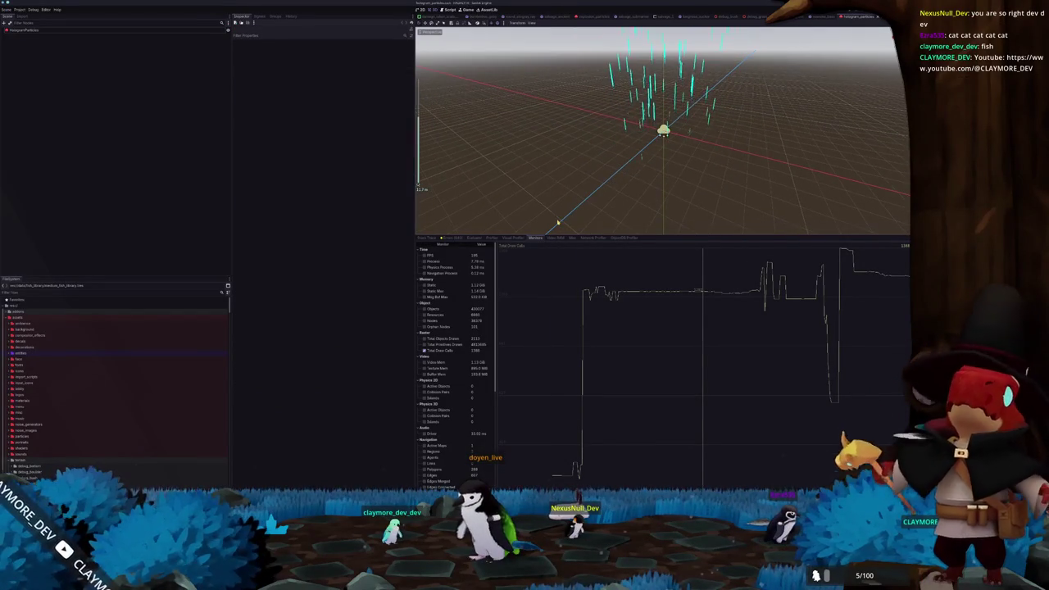
{"action": "key", "text": "alt+Tab"}
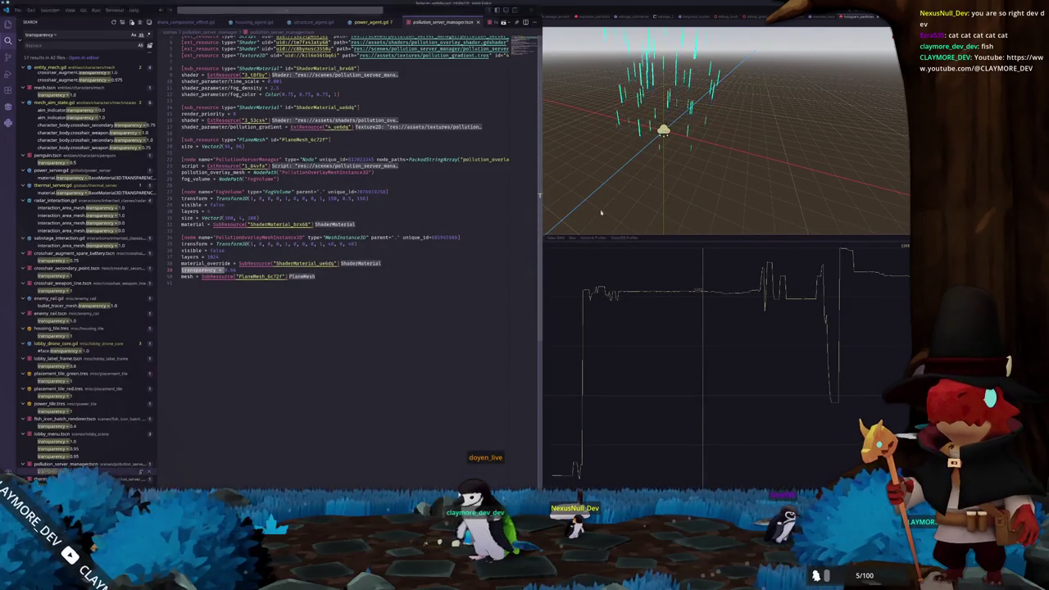
{"action": "key", "text": "alt+Tab"}
{"action": "key", "text": "alt+Tab"}
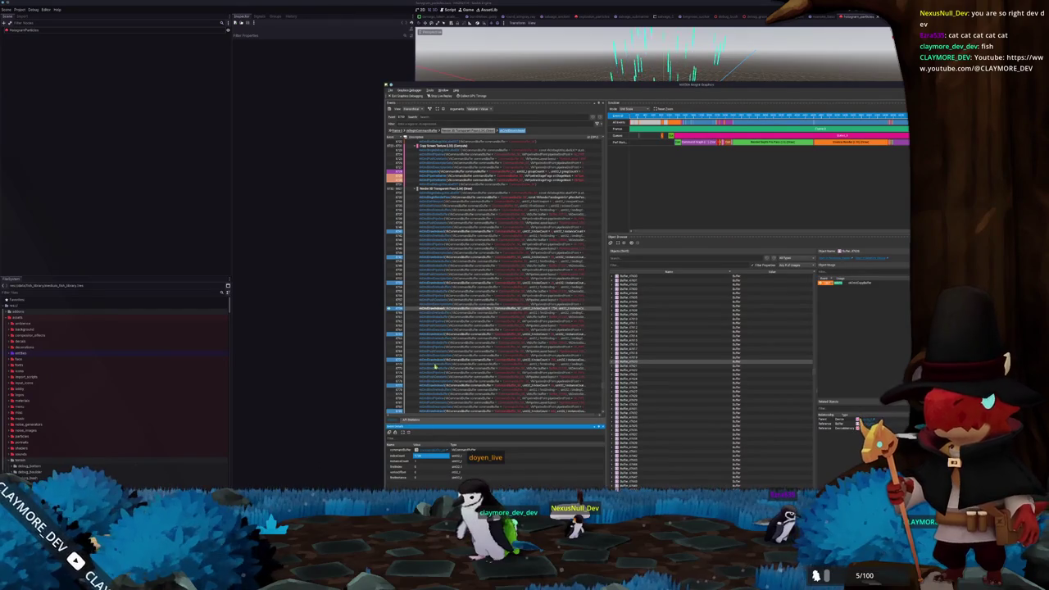
Click down through successive draw events in the Event List, checking each one's output.
{"action": "left_click", "coordinate": [410, 309]}
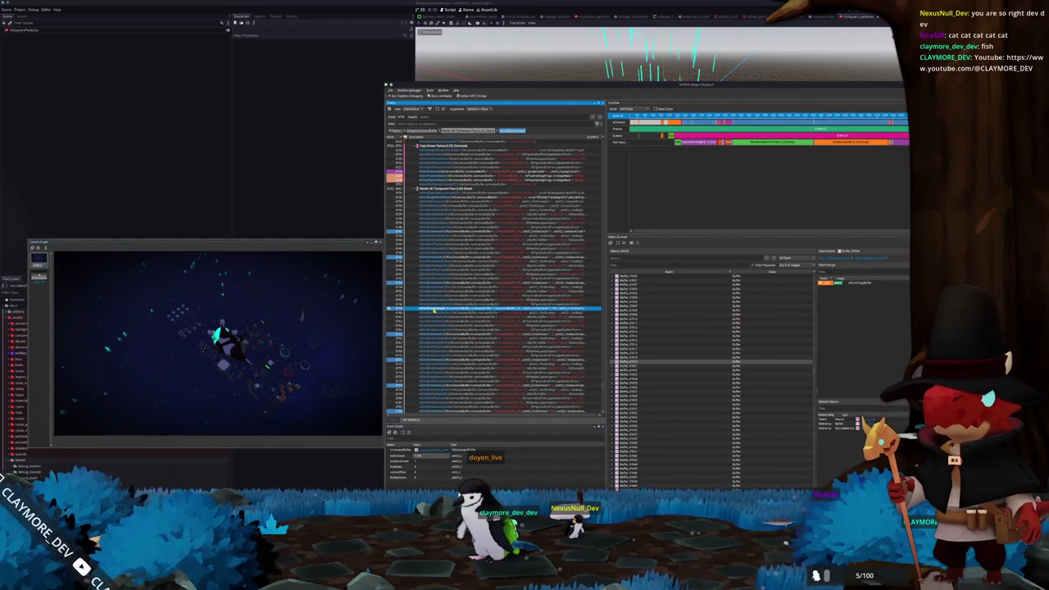
{"action": "scroll", "coordinate": [432, 324], "scroll_direction": "down", "scroll_amount": 1}
{"action": "left_click", "coordinate": [436, 322]}
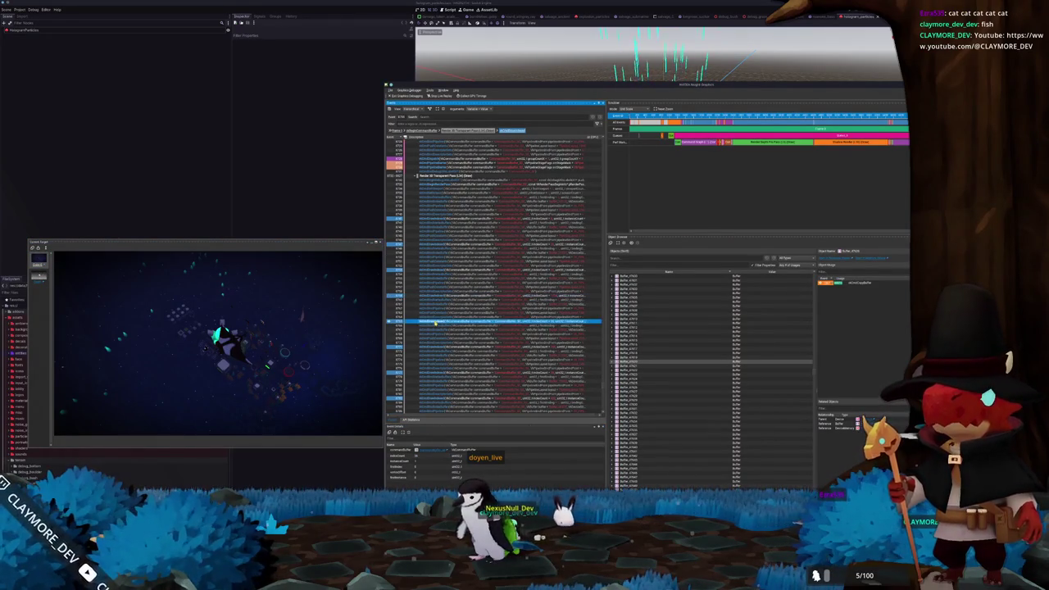
{"action": "left_click", "coordinate": [434, 347]}
{"action": "scroll", "coordinate": [438, 346], "scroll_direction": "down", "scroll_amount": 2}
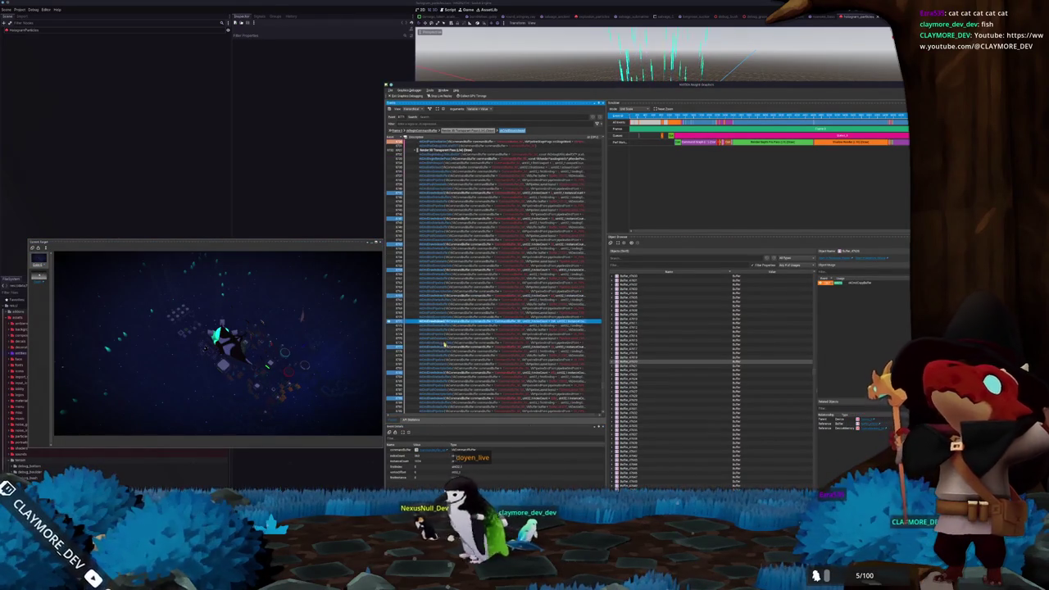
{"action": "left_click", "coordinate": [433, 348]}
{"action": "scroll", "coordinate": [434, 350], "scroll_direction": "down", "scroll_amount": 1}
{"action": "left_click", "coordinate": [436, 360]}
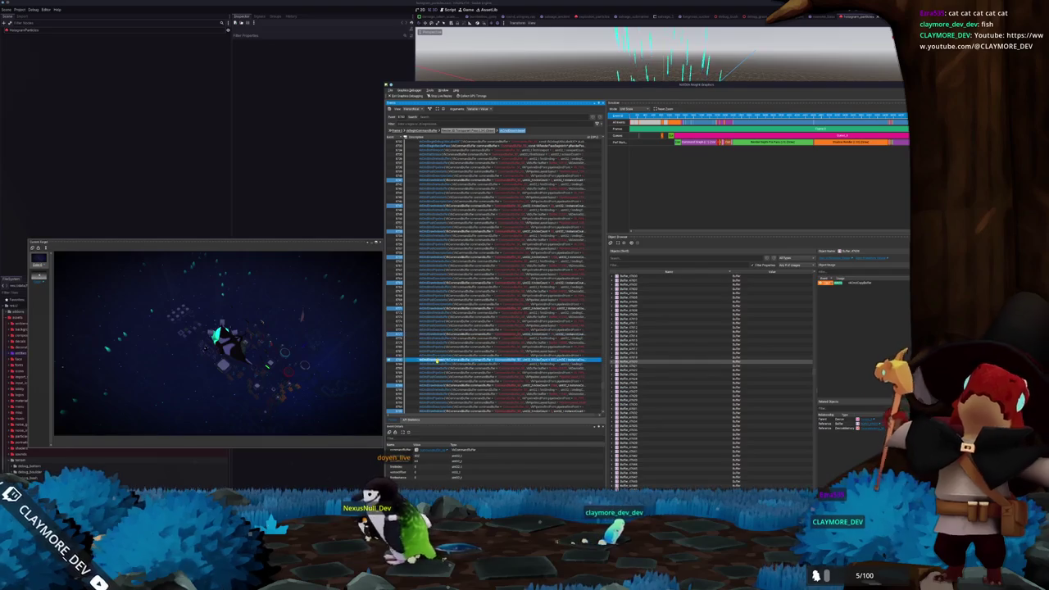
{"action": "scroll", "coordinate": [436, 358], "scroll_direction": "down", "scroll_amount": 1}
{"action": "left_click", "coordinate": [432, 373]}
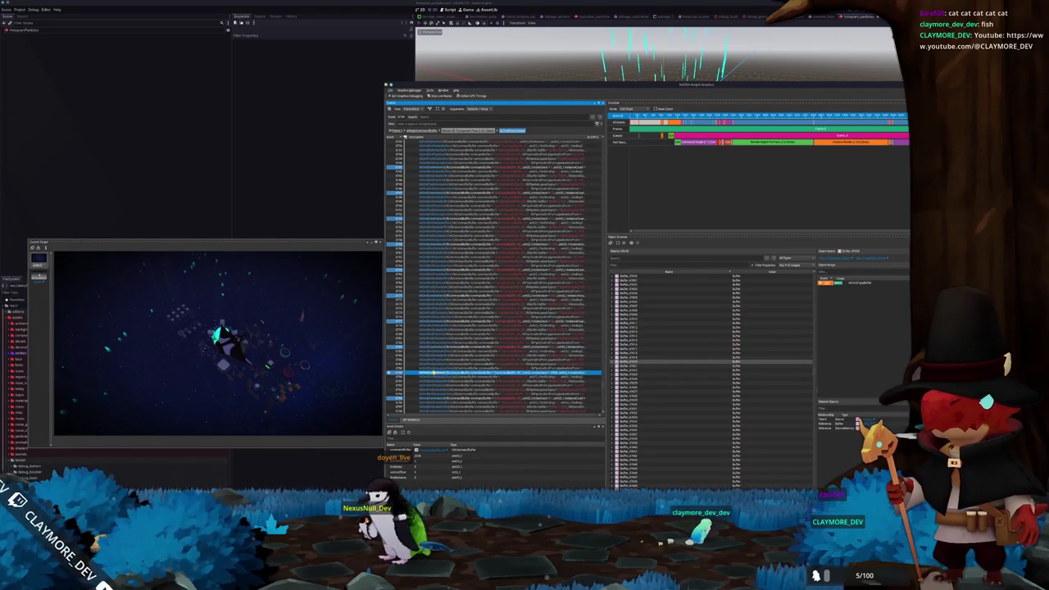
{"action": "scroll", "coordinate": [437, 364], "scroll_direction": "down", "scroll_amount": 3}
{"action": "left_click", "coordinate": [435, 360]}
{"action": "scroll", "coordinate": [434, 358], "scroll_direction": "down", "scroll_amount": 3}
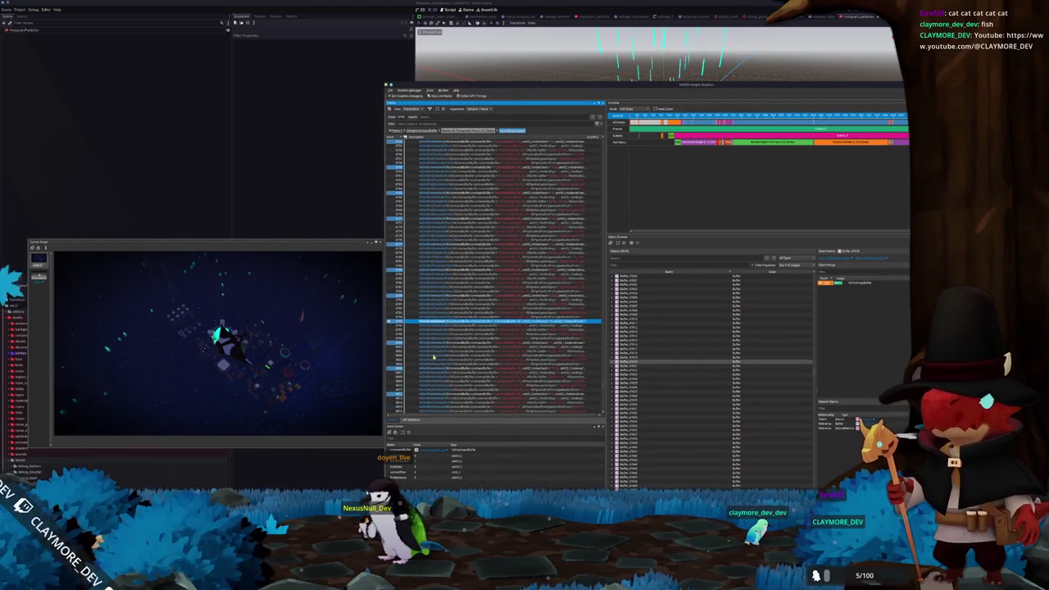
Step between neighbouring events with the arrow keys, ending on the last event with nothing bound.
{"action": "key", "text": "Down"}
{"action": "key", "text": "Down"}
{"action": "key", "text": "Down"}
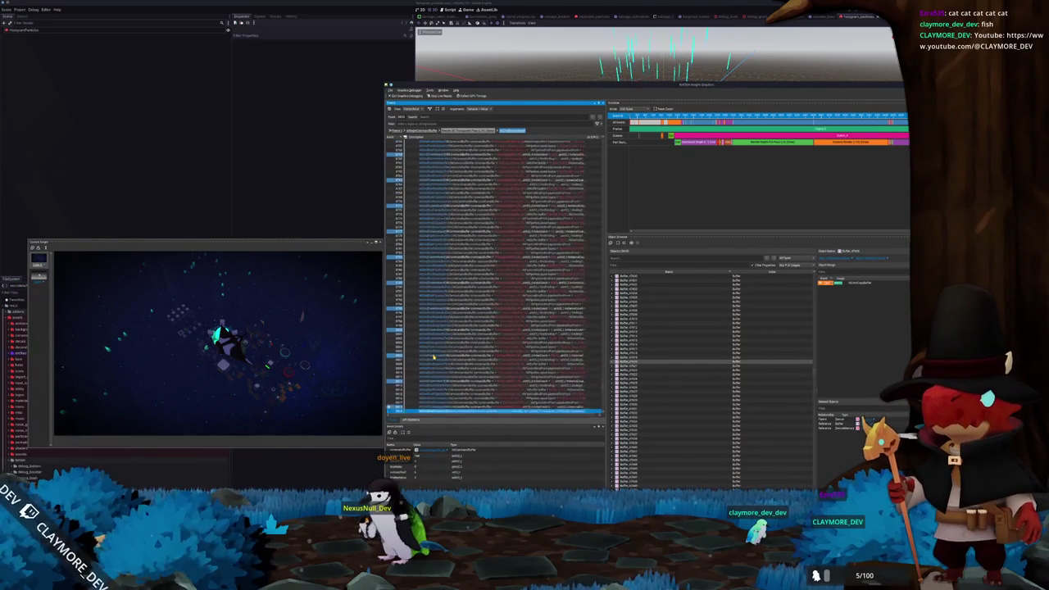
{"action": "key", "text": "Up"}
{"action": "key", "text": "Up"}
{"action": "key", "text": "Up"}
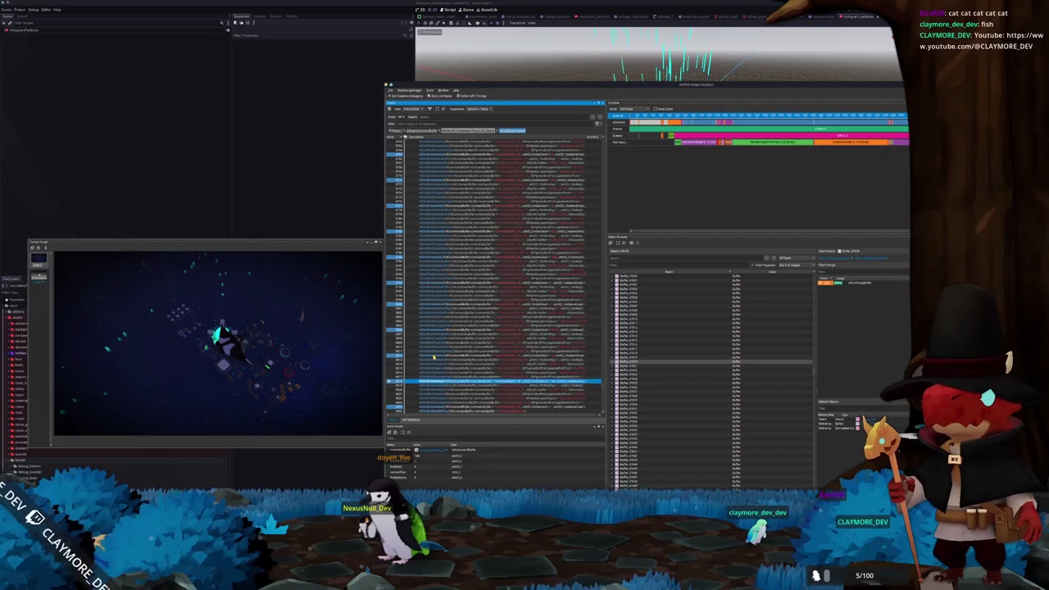
{"action": "key", "text": "Up"}
{"action": "key", "text": "Up"}
{"action": "key", "text": "Up"}
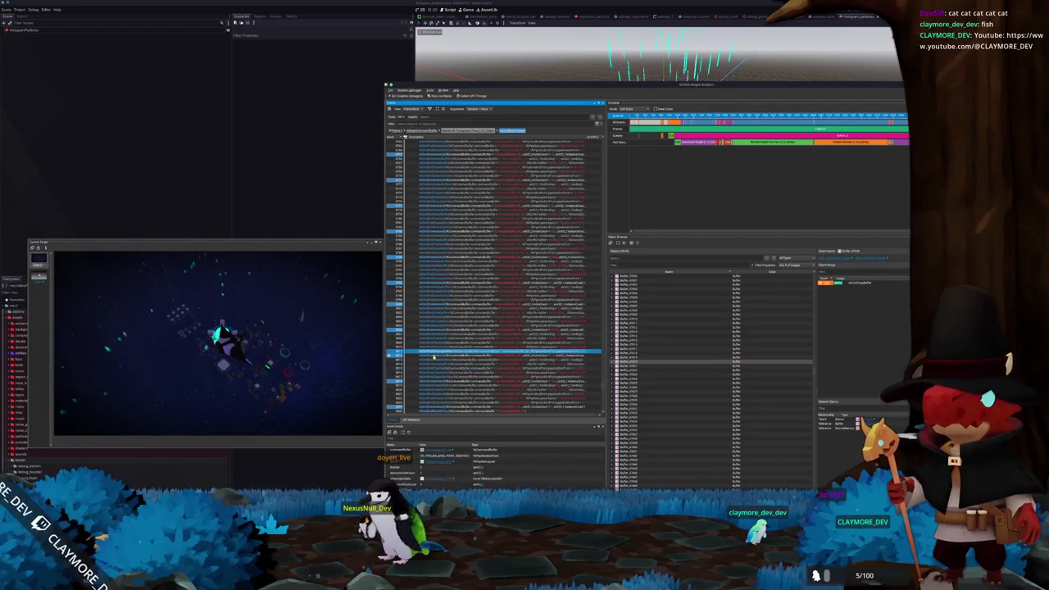
{"action": "key", "text": "Down"}
{"action": "key", "text": "Down"}
{"action": "key", "text": "Down"}
{"action": "key", "text": "Up"}
{"action": "key", "text": "Up"}
{"action": "key", "text": "Up"}
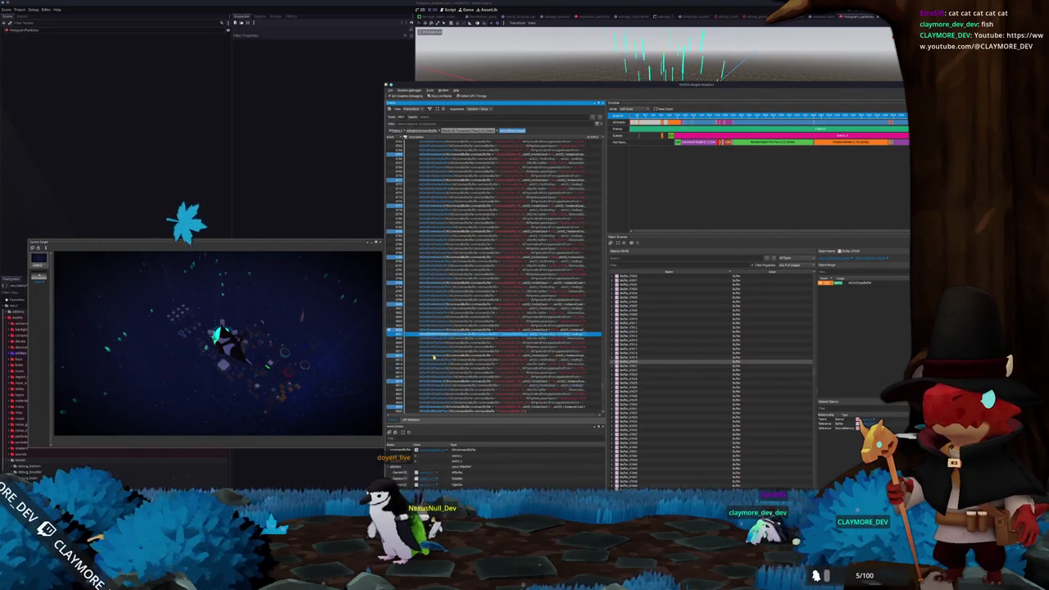
{"action": "key", "text": "Down"}
{"action": "key", "text": "Down"}
{"action": "key", "text": "Down"}
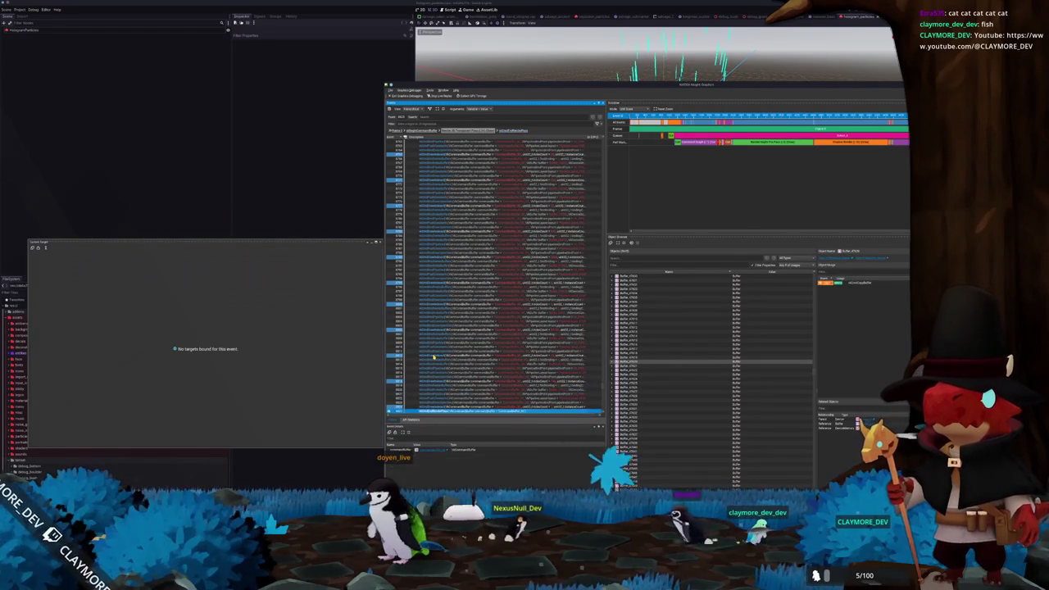
{"action": "key", "text": "Down"}
{"action": "key", "text": "Down"}
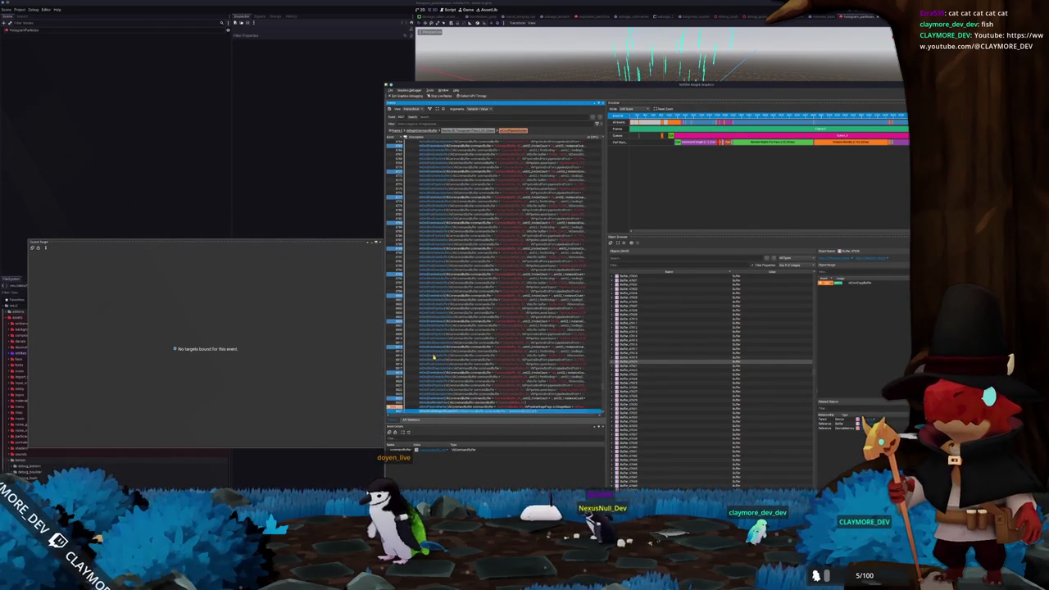
{"action": "left_click", "coordinate": [347, 167]}
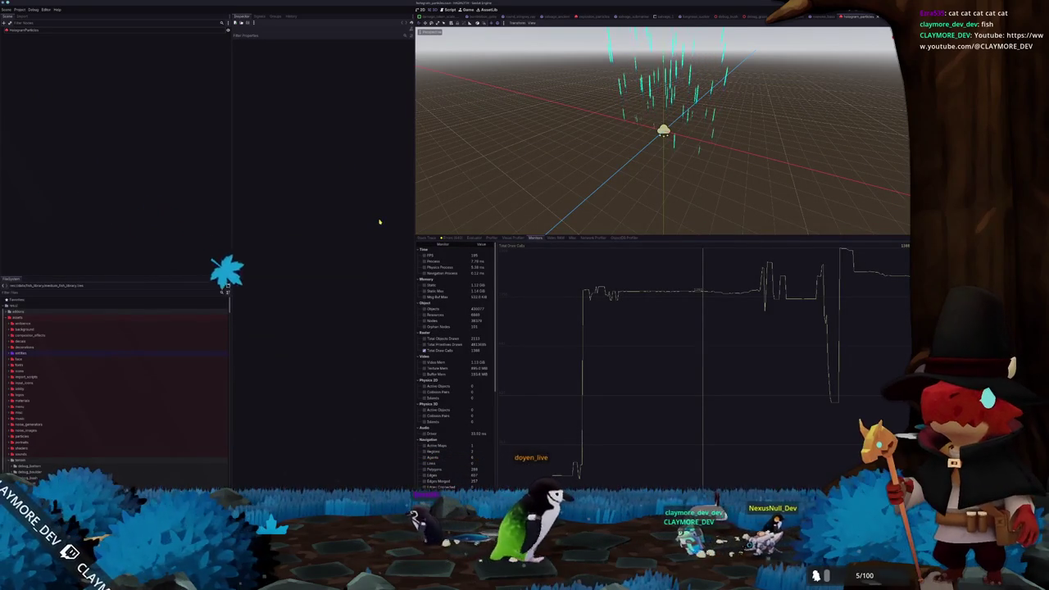
Open game_state.gd in VS Code through the quick file search.
{"action": "key", "text": "alt+Tab"}
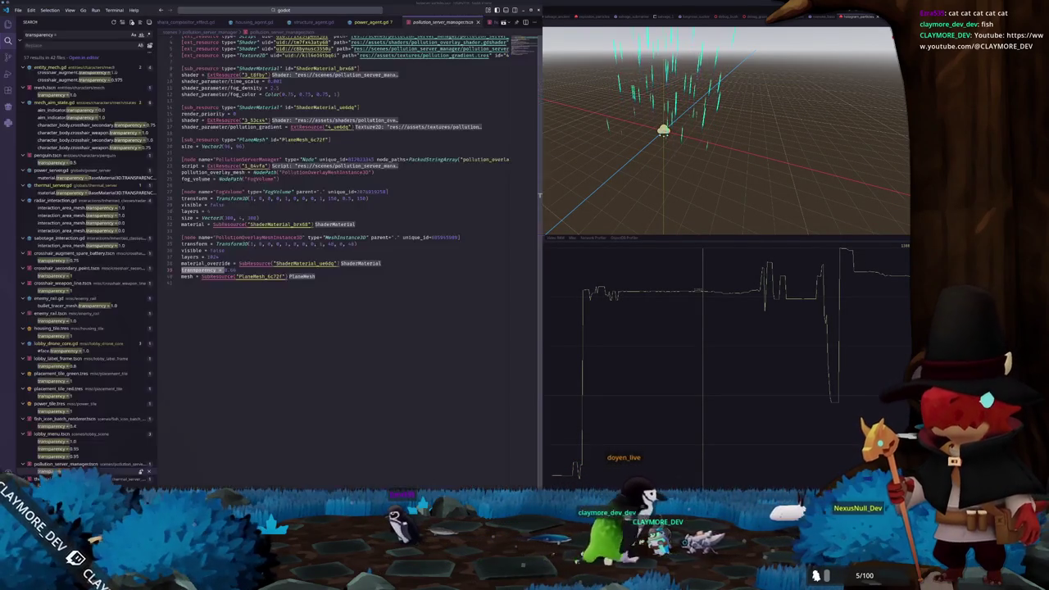
{"action": "left_click", "coordinate": [395, 270]}
{"action": "key", "text": "ctrl+p"}
{"action": "type", "text": "ch"}
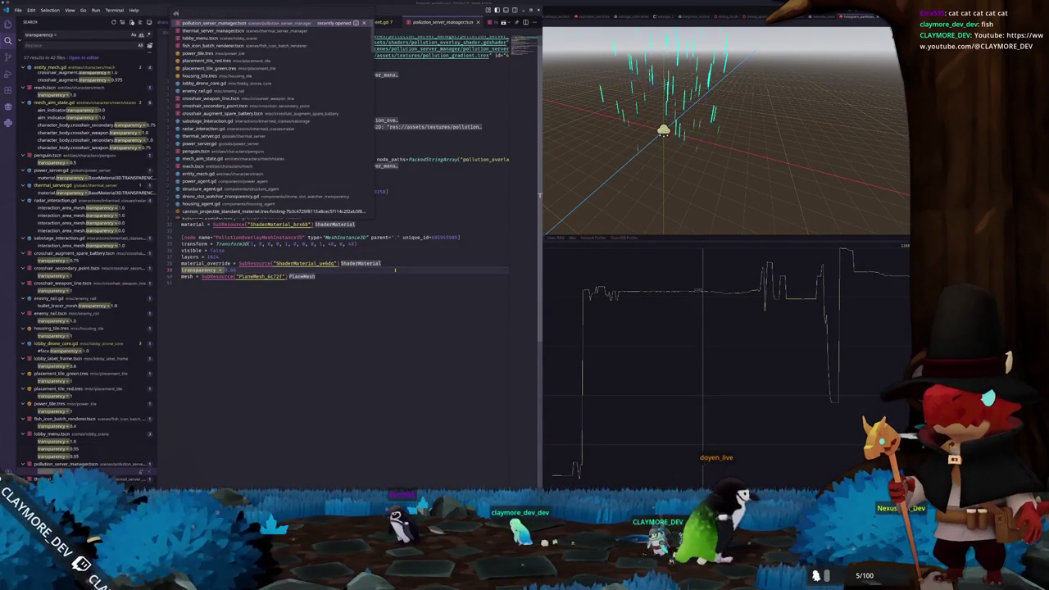
{"action": "key", "text": "BackSpace"}
{"action": "key", "text": "BackSpace"}
{"action": "key", "text": "BackSpace"}
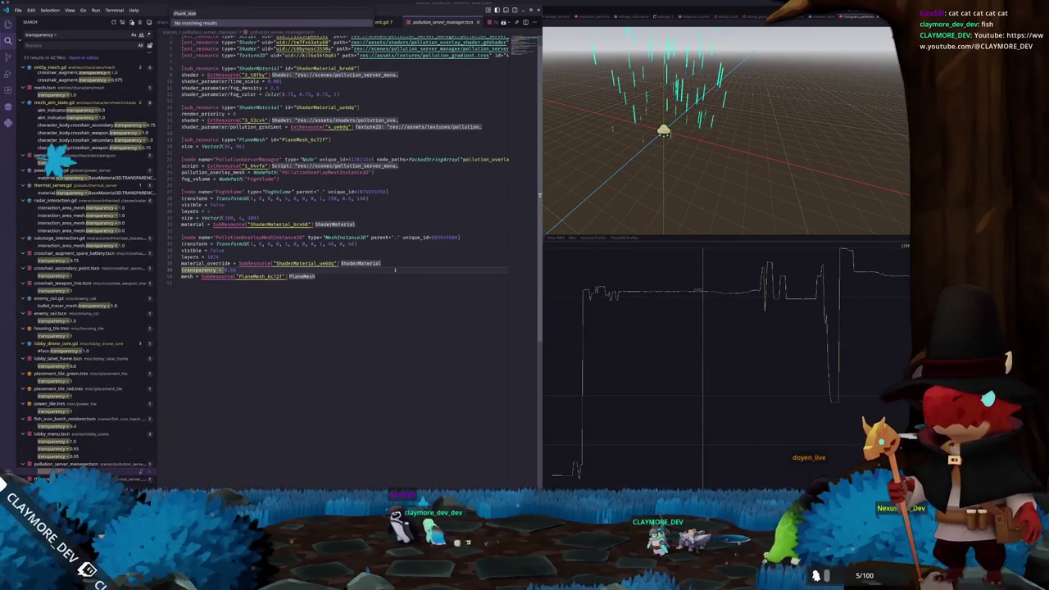
{"action": "type", "text": "game_state"}
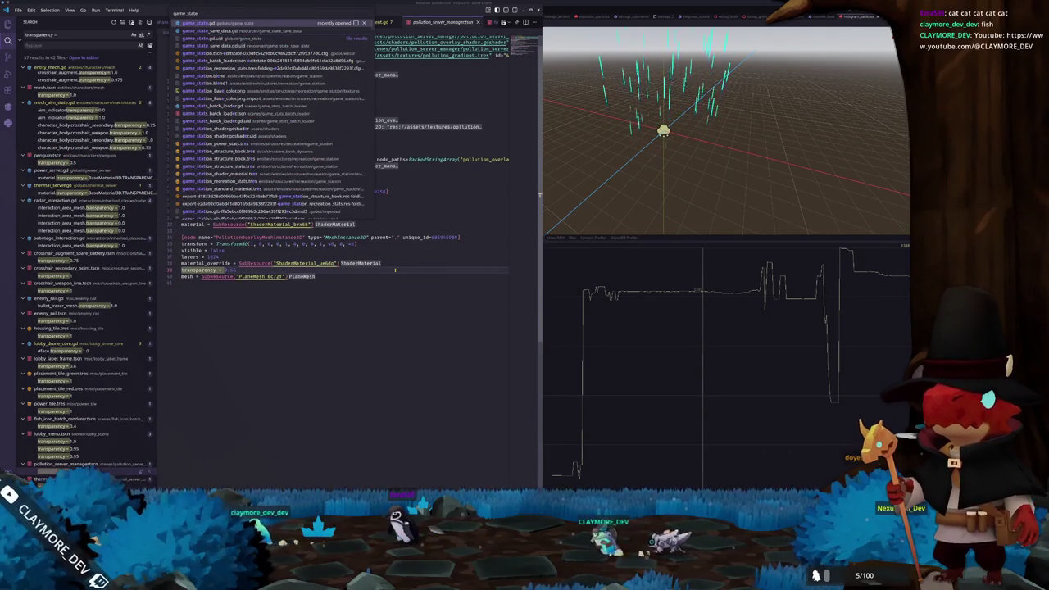
{"action": "key", "text": "Return"}
Find chunk_size in game_state.gd and change it from 64 to 128.
{"action": "scroll", "coordinate": [527, 134], "scroll_direction": "up", "scroll_amount": 15}
{"action": "left_click", "coordinate": [269, 241]}
{"action": "key", "text": "ctrl+f"}
{"action": "type", "text": "chunk"}
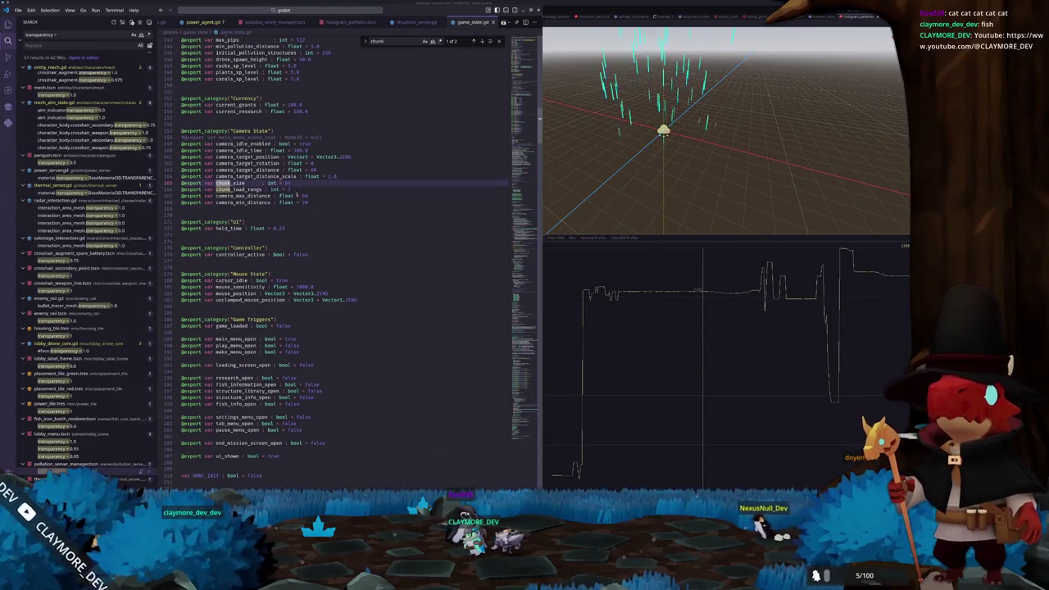
{"action": "type", "text": "12"}
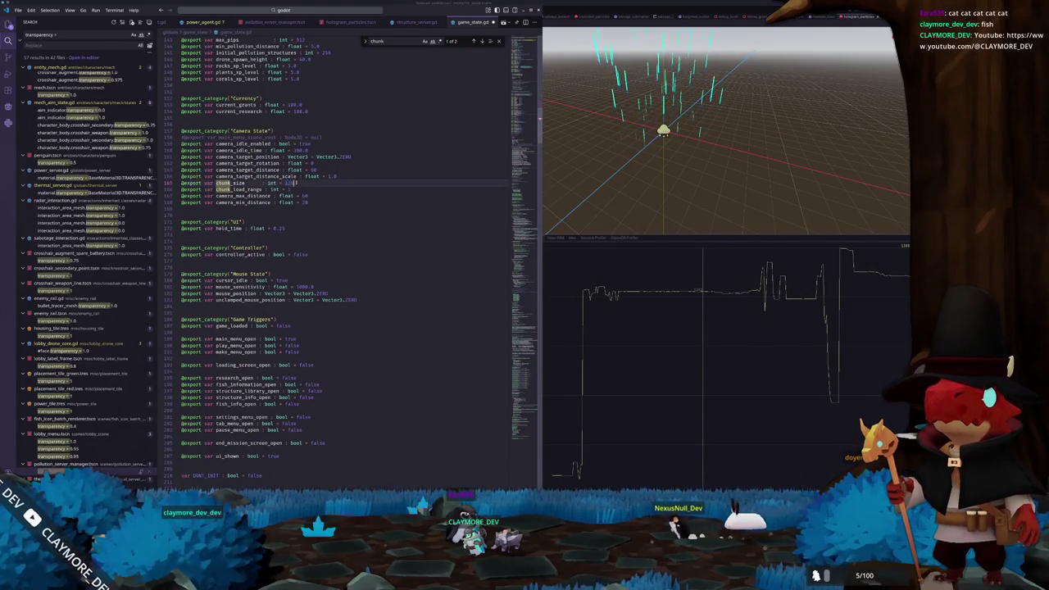
{"action": "type", "text": "8"}
{"action": "key", "text": "Down"}
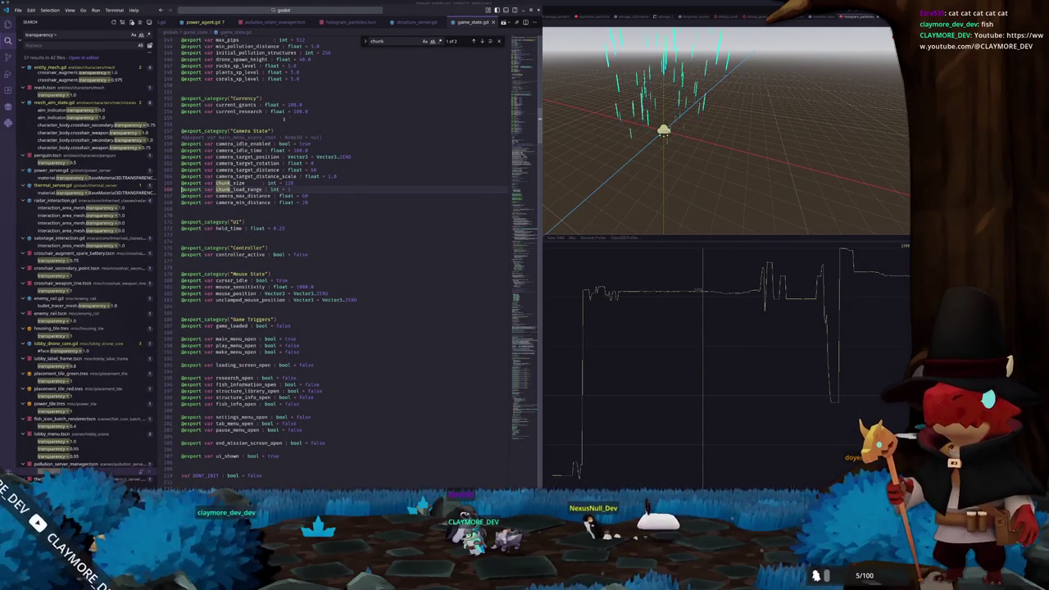
{"action": "left_click", "coordinate": [580, 171]}
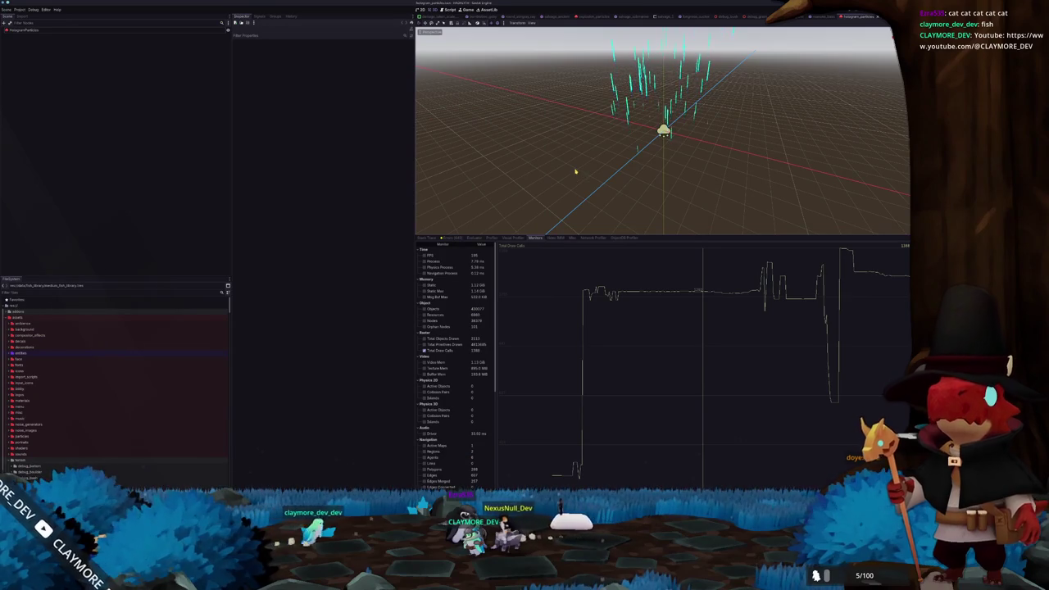
Run the game with F6, move its window to the top-left, and load the saved world.
{"action": "key", "text": "F6"}
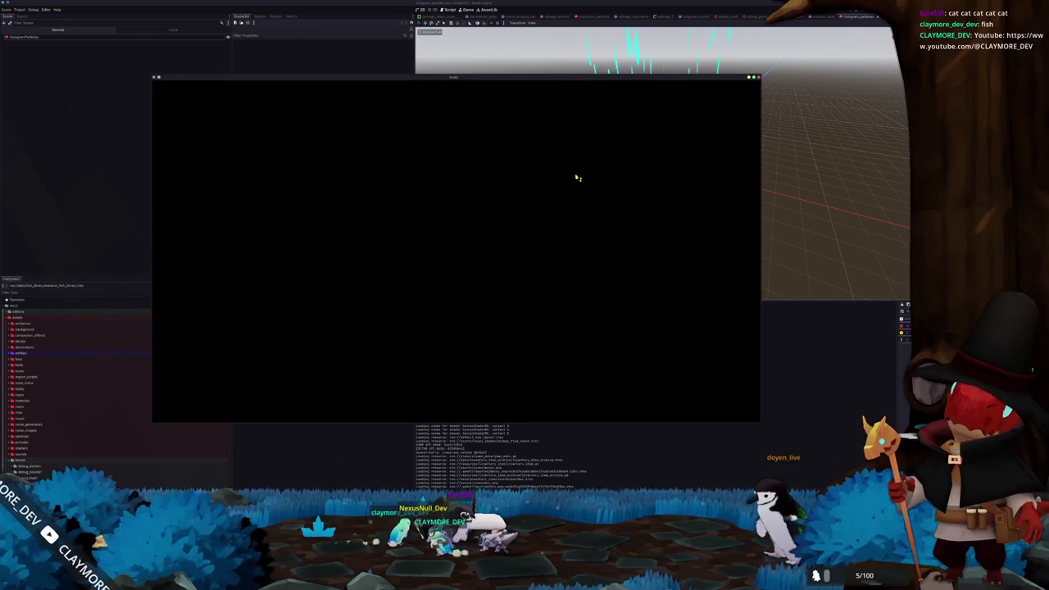
{"action": "mouse_move", "coordinate": [580, 83]}
{"action": "left_mouse_down"}
{"action": "mouse_move", "coordinate": [340, 30]}
{"action": "mouse_move", "coordinate": [371, 23]}
{"action": "left_mouse_up"}
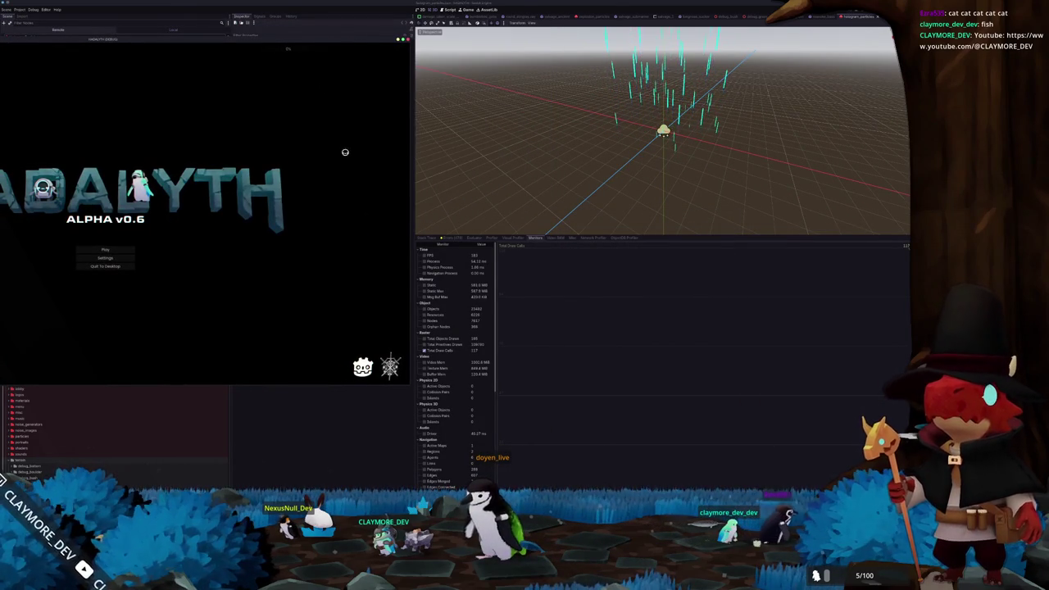
{"action": "left_click", "coordinate": [105, 249]}
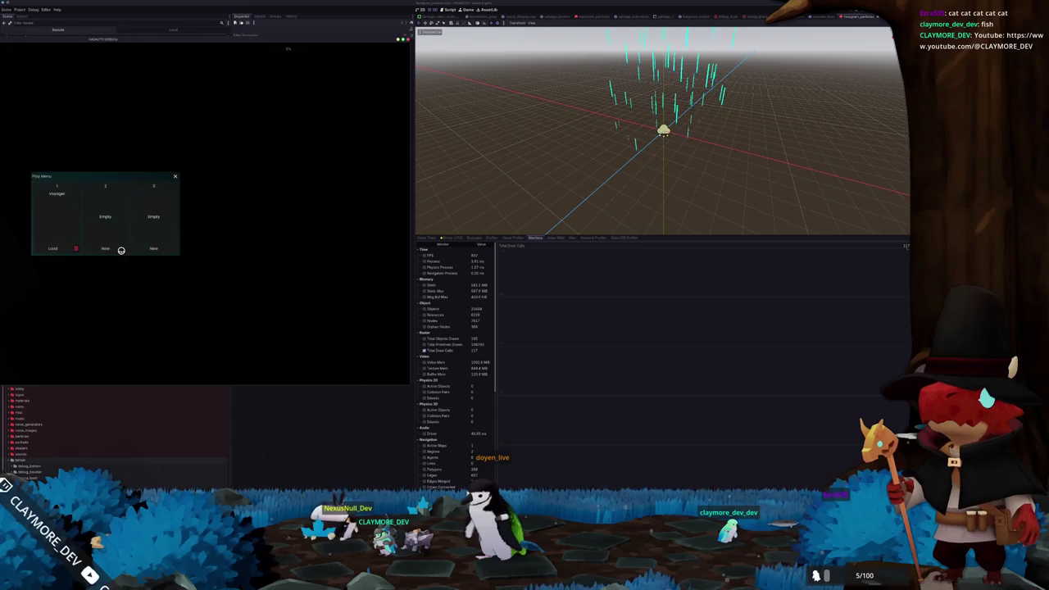
{"action": "left_click", "coordinate": [56, 248]}
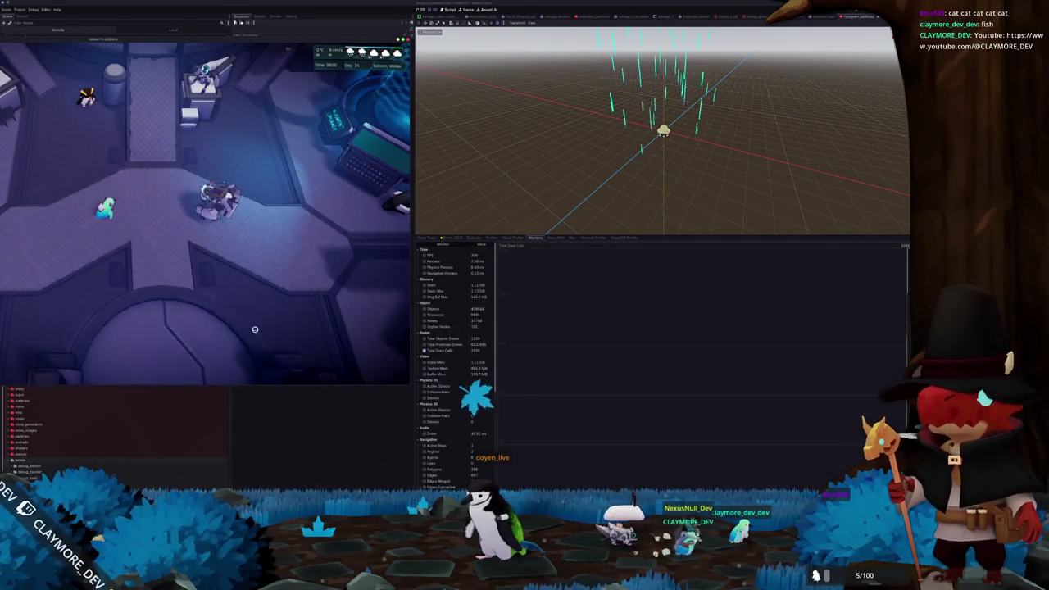
Move into the outside map view, show the stats overlay, enlarge the window, and pause.
{"action": "key", "text": "d"}
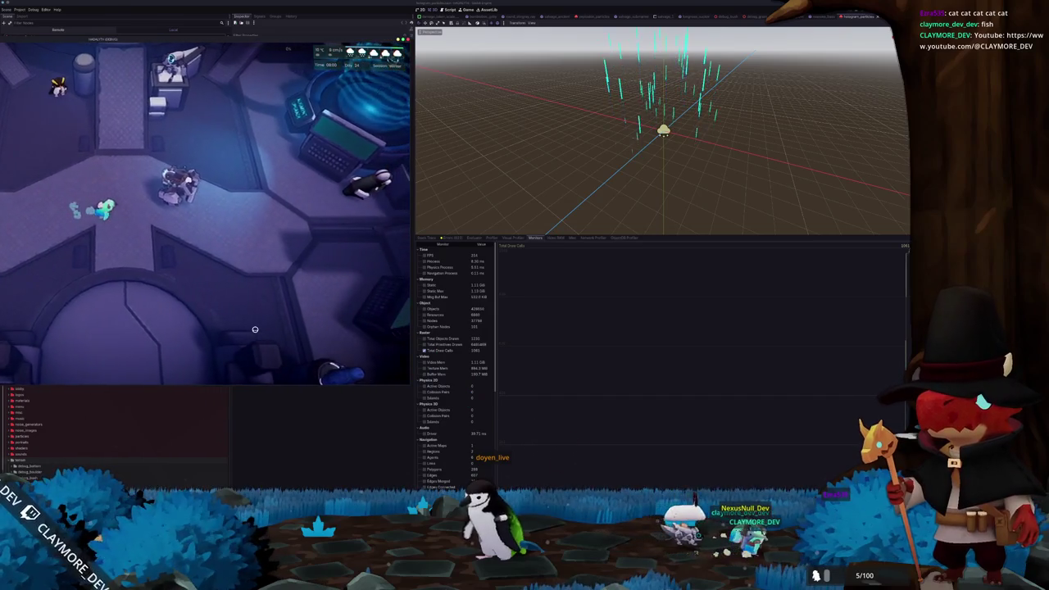
{"action": "key", "text": "d"}
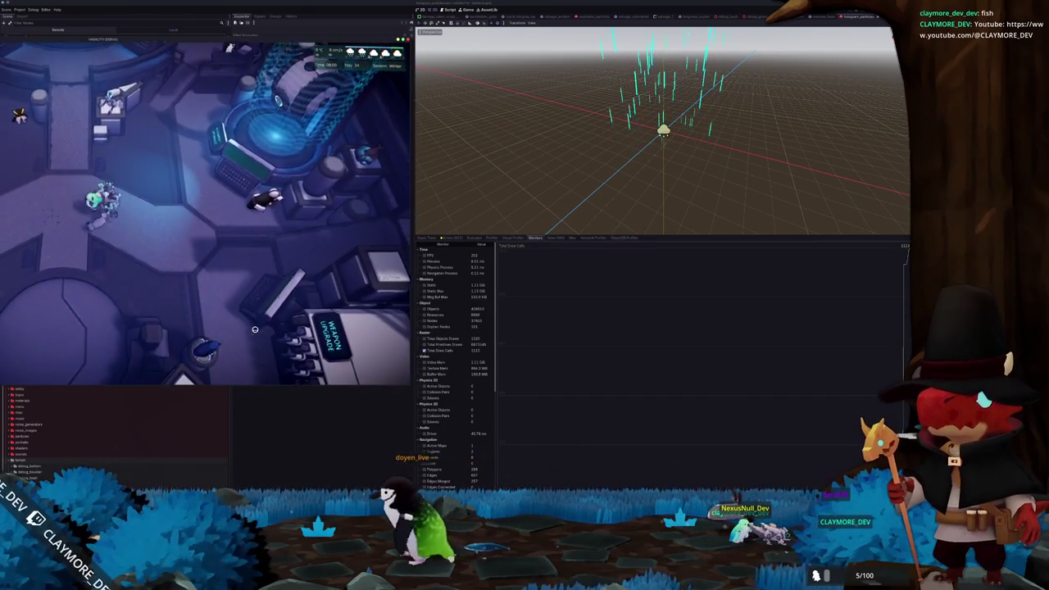
{"action": "key", "text": "s"}
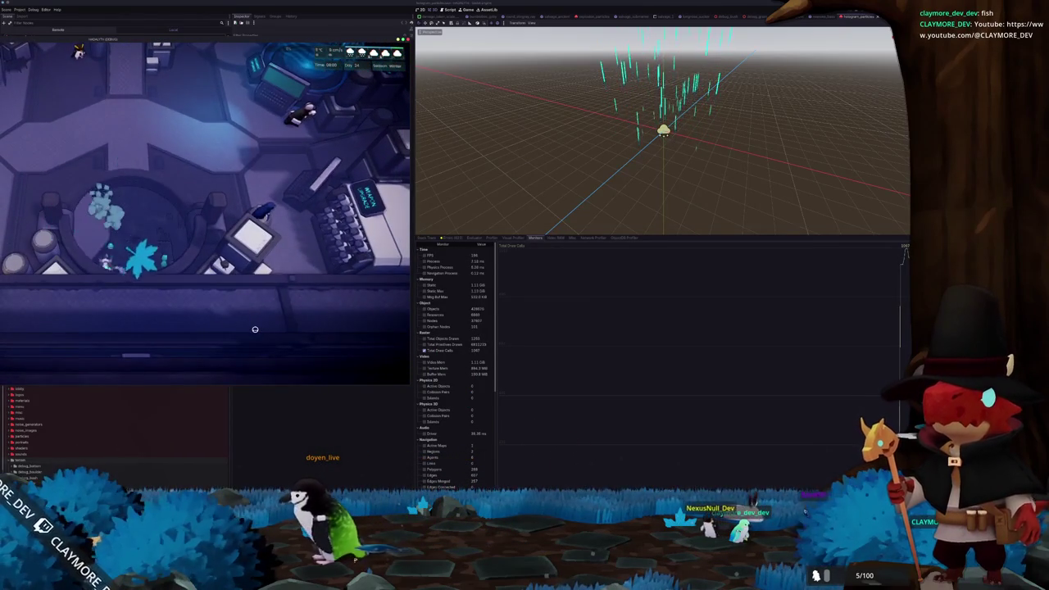
{"action": "key", "text": "s"}
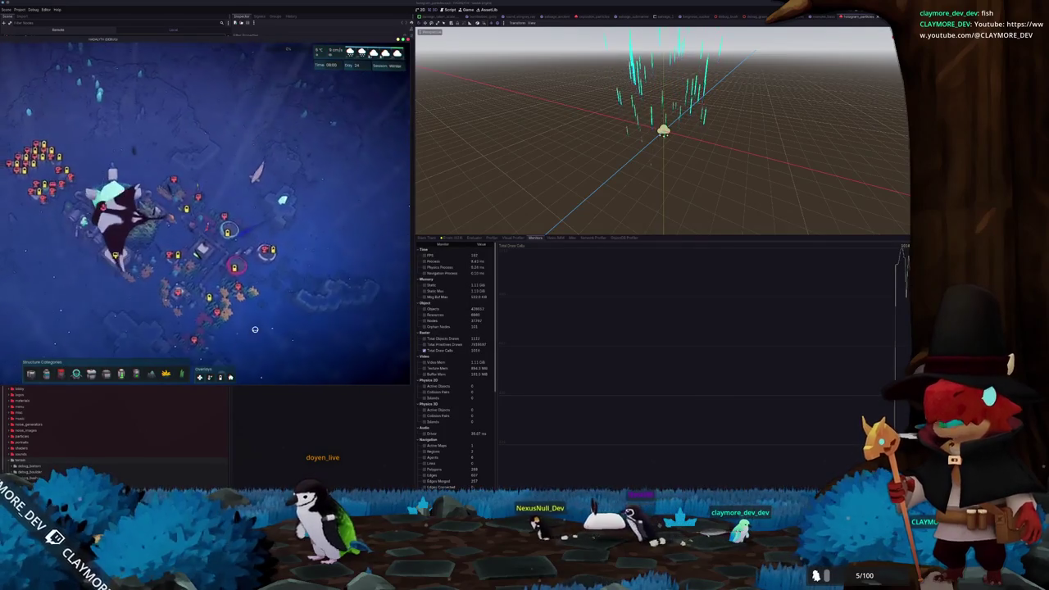
{"action": "key", "text": "F3"}
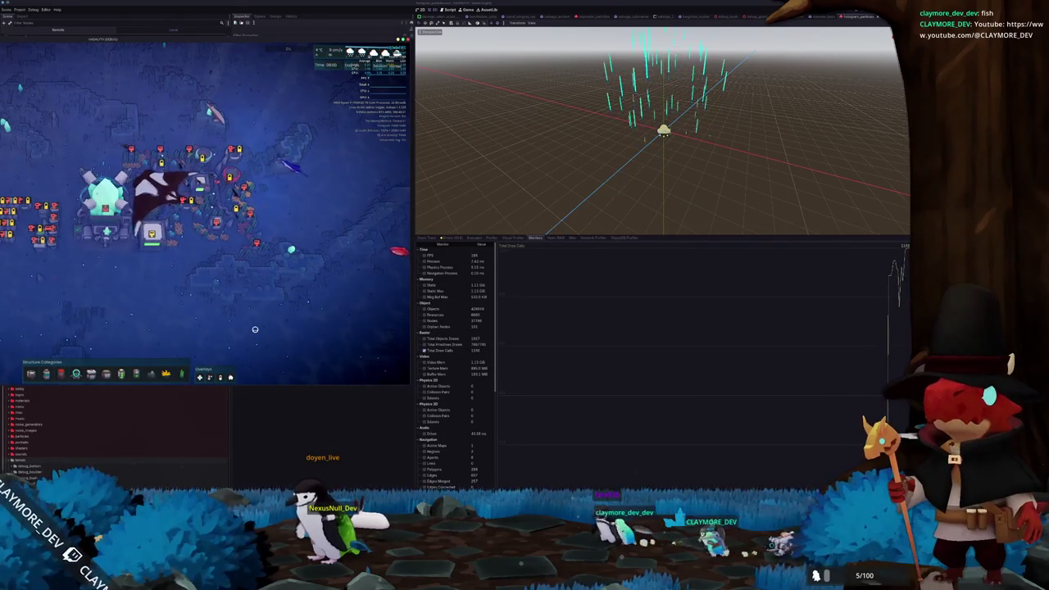
{"action": "key", "text": "e"}
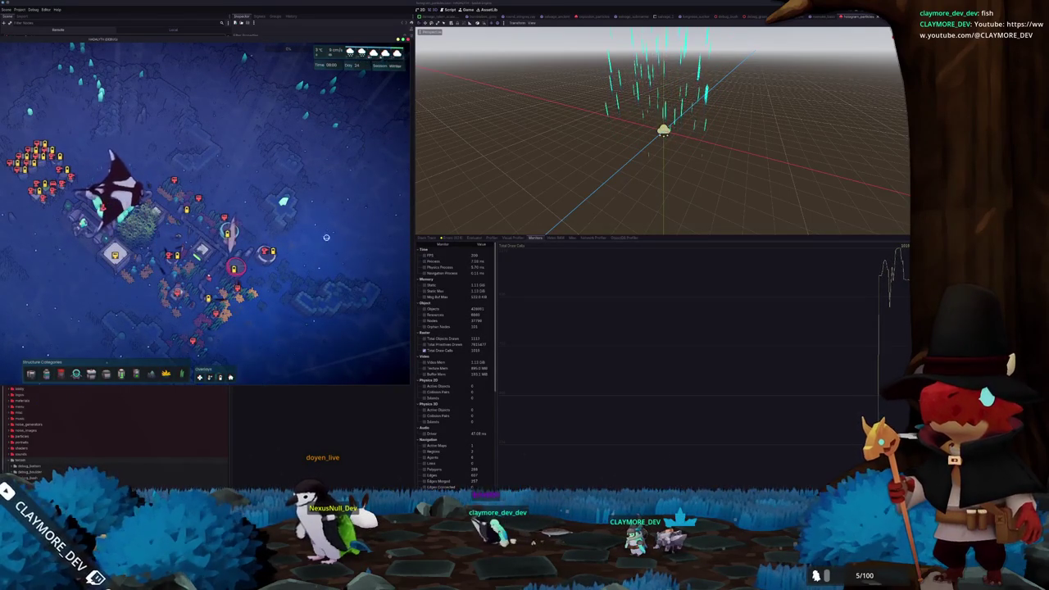
{"action": "key", "text": "F11"}
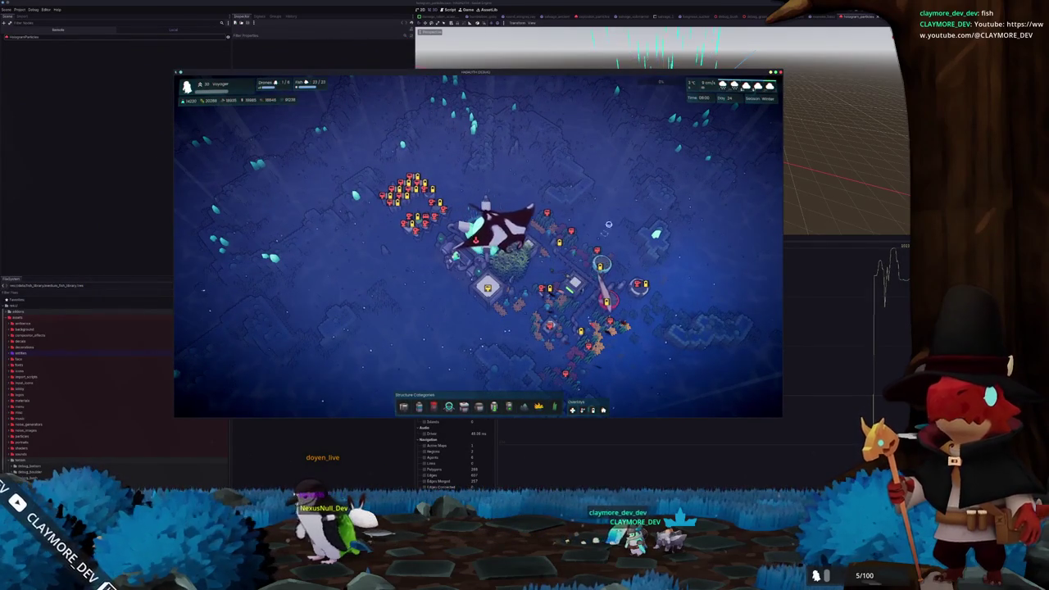
{"action": "key", "text": "Escape"}
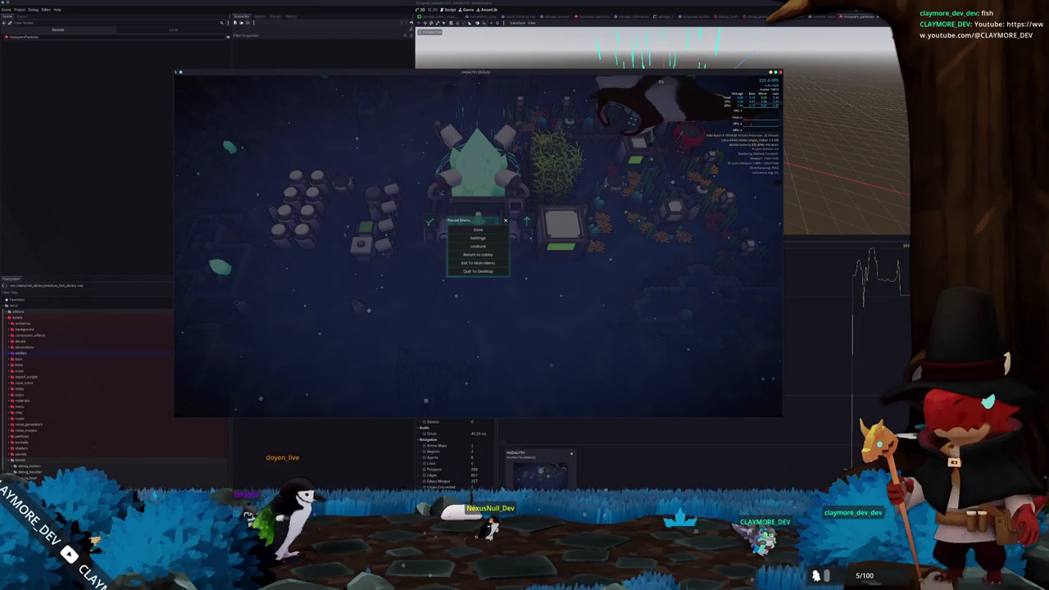
Check the Nsight capture status log, close it, and return to the paused game.
{"action": "key", "text": "alt+Tab"}
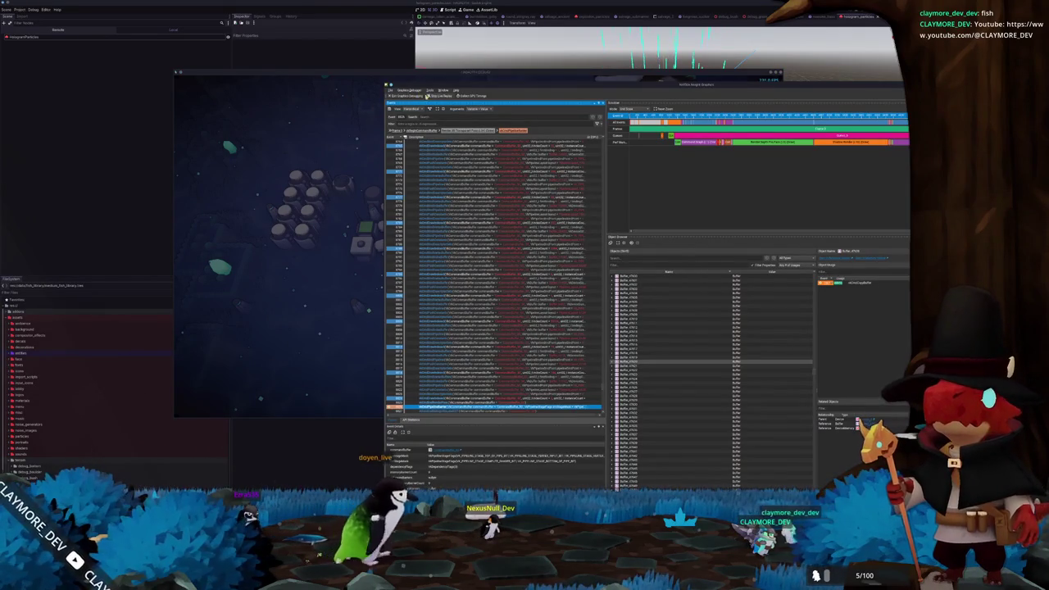
{"action": "left_click", "coordinate": [418, 96]}
{"action": "left_click", "coordinate": [760, 390]}
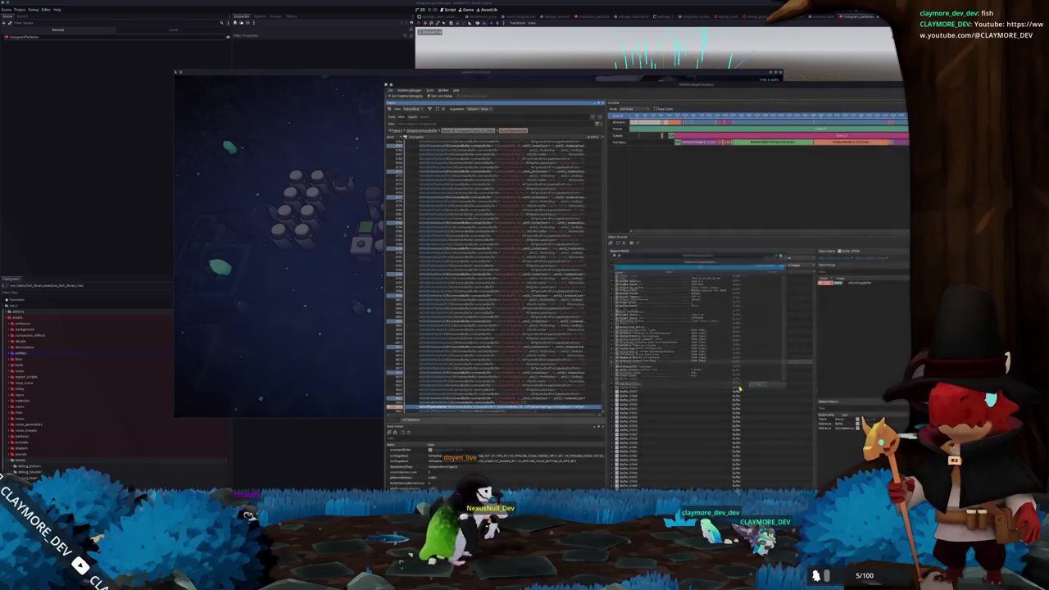
{"action": "key", "text": "alt+Tab"}
{"action": "key", "text": "alt+Tab"}
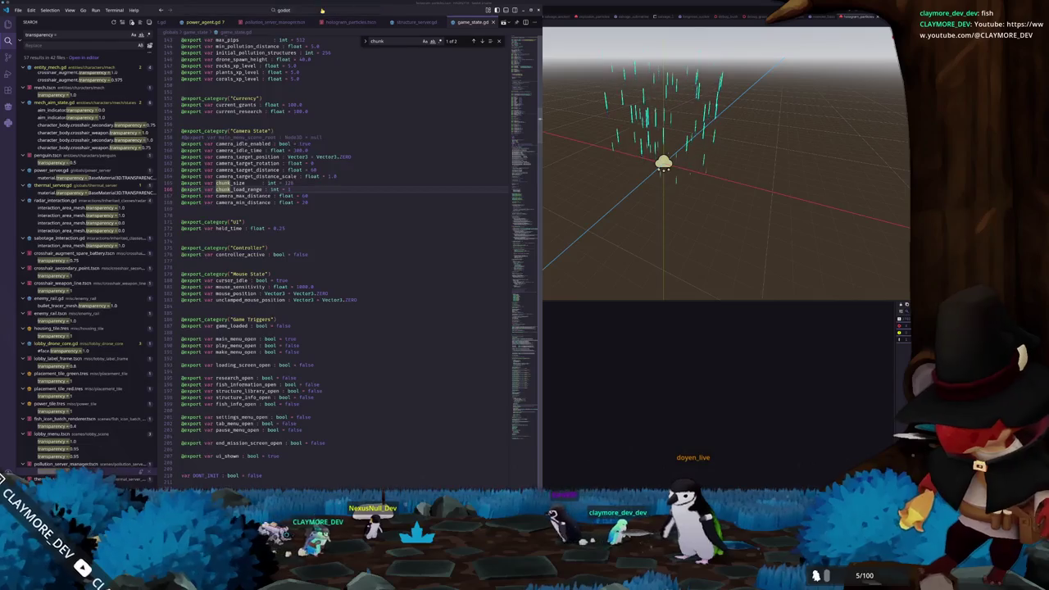
In the 'print' search results, collapse config_mapper.gd and delete the 'Visibility triggered' print.
{"action": "left_click", "coordinate": [324, 13]}
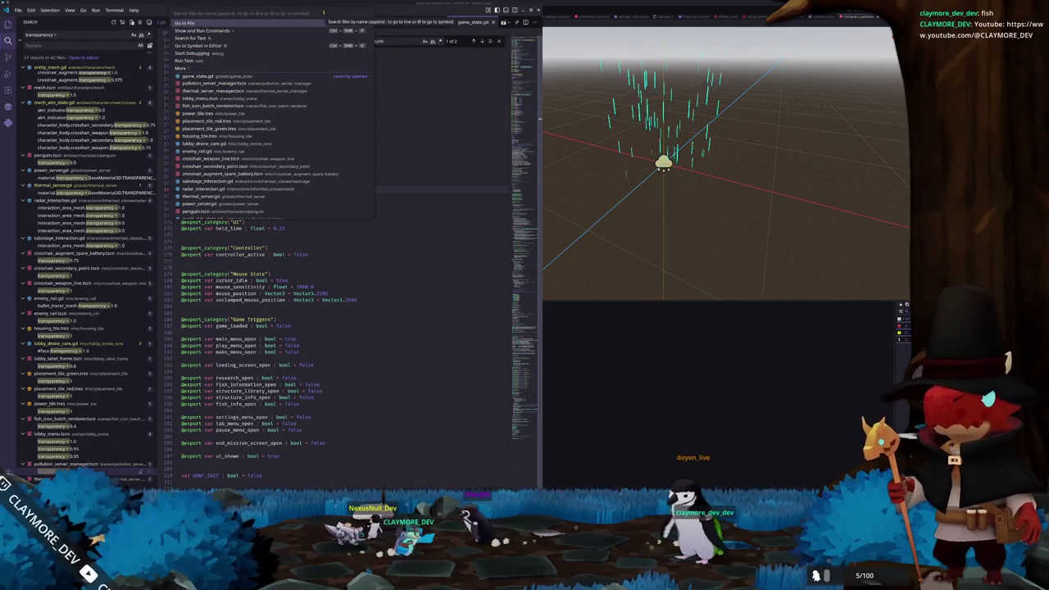
{"action": "key", "text": "Escape"}
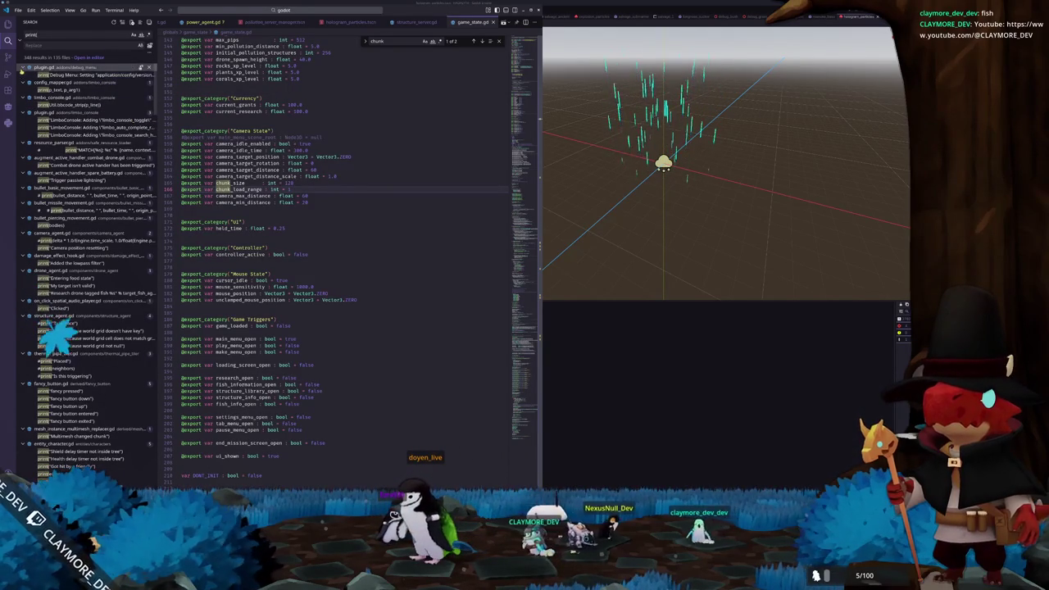
{"action": "scroll", "coordinate": [74, 83], "scroll_direction": "down", "scroll_amount": 1}
{"action": "left_click", "coordinate": [23, 78]}
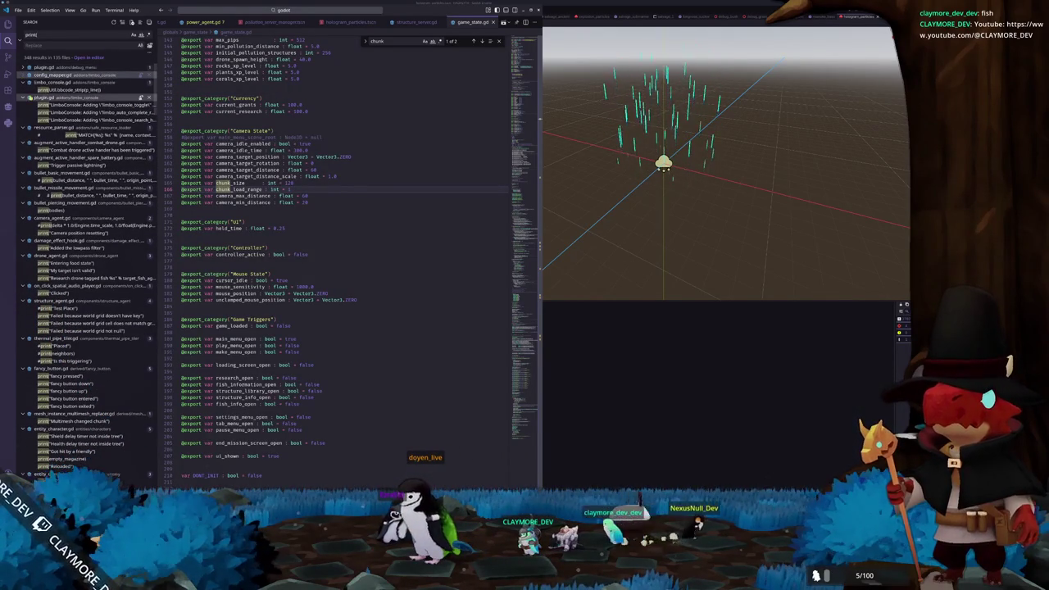
{"action": "scroll", "coordinate": [154, 164], "scroll_direction": "down", "scroll_amount": 10}
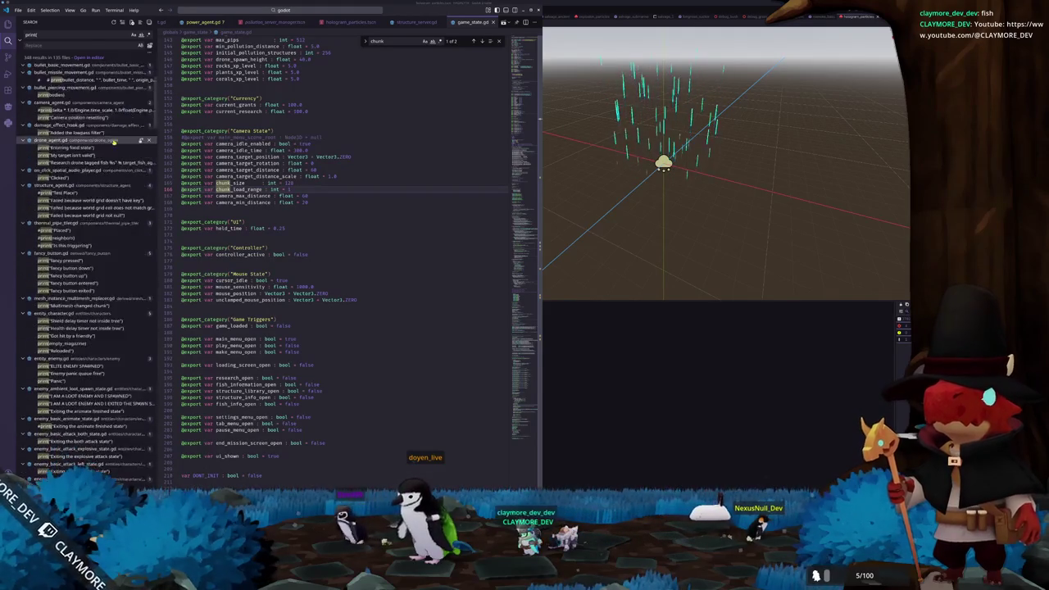
{"action": "scroll", "coordinate": [92, 274], "scroll_direction": "down", "scroll_amount": 15}
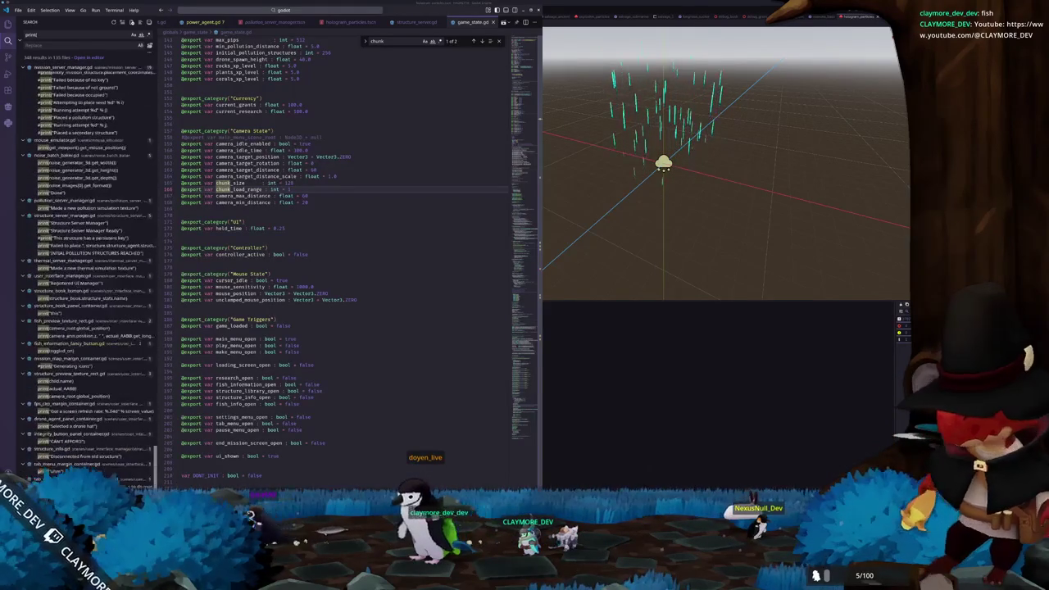
{"action": "left_click", "coordinate": [58, 471]}
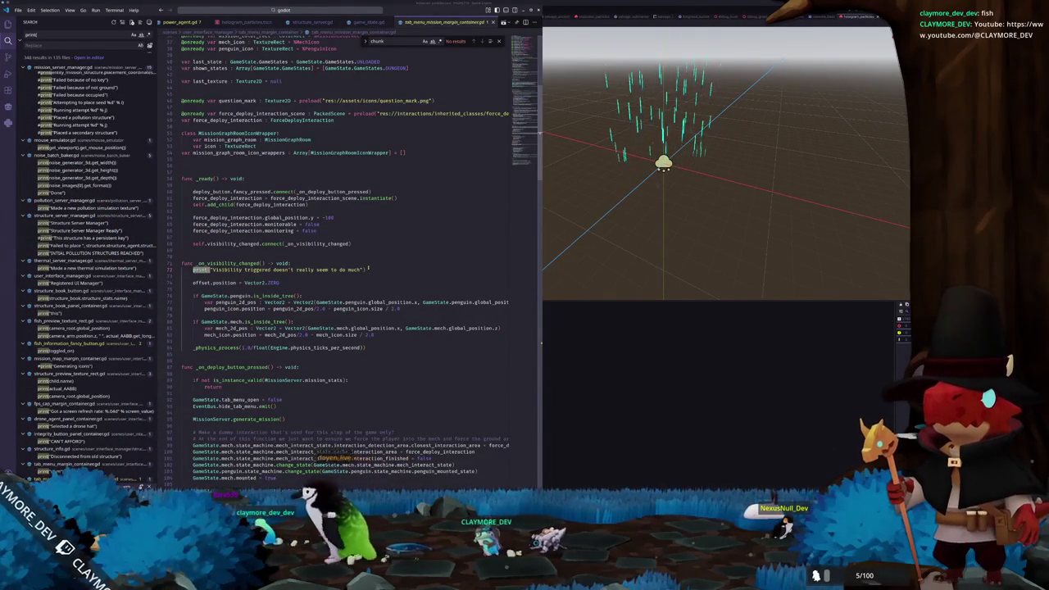
{"action": "left_click", "coordinate": [173, 270]}
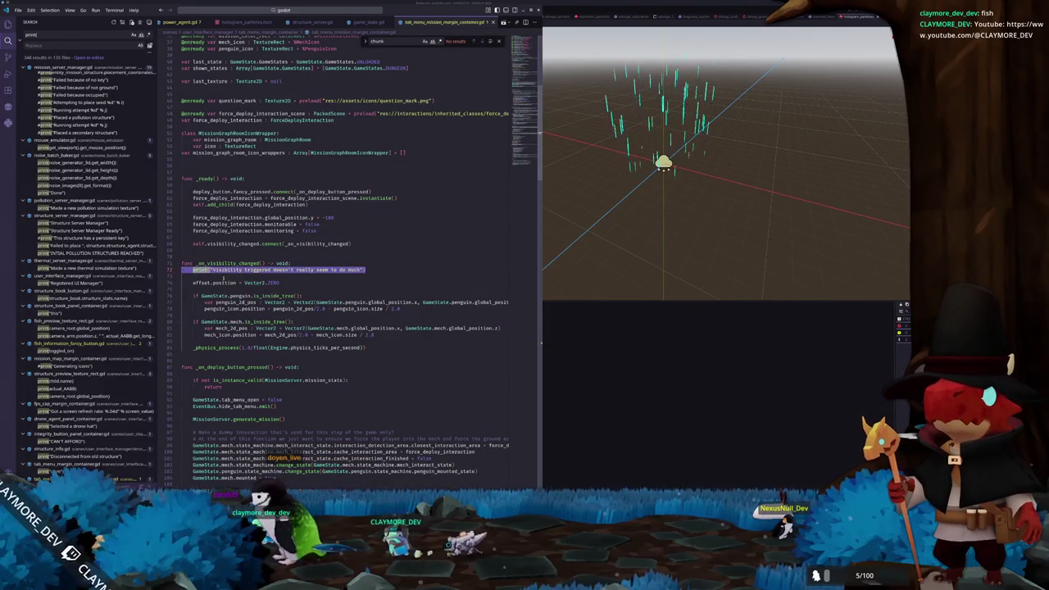
{"action": "key", "text": "BackSpace"}
{"action": "key", "text": "BackSpace"}
{"action": "key", "text": "BackSpace"}
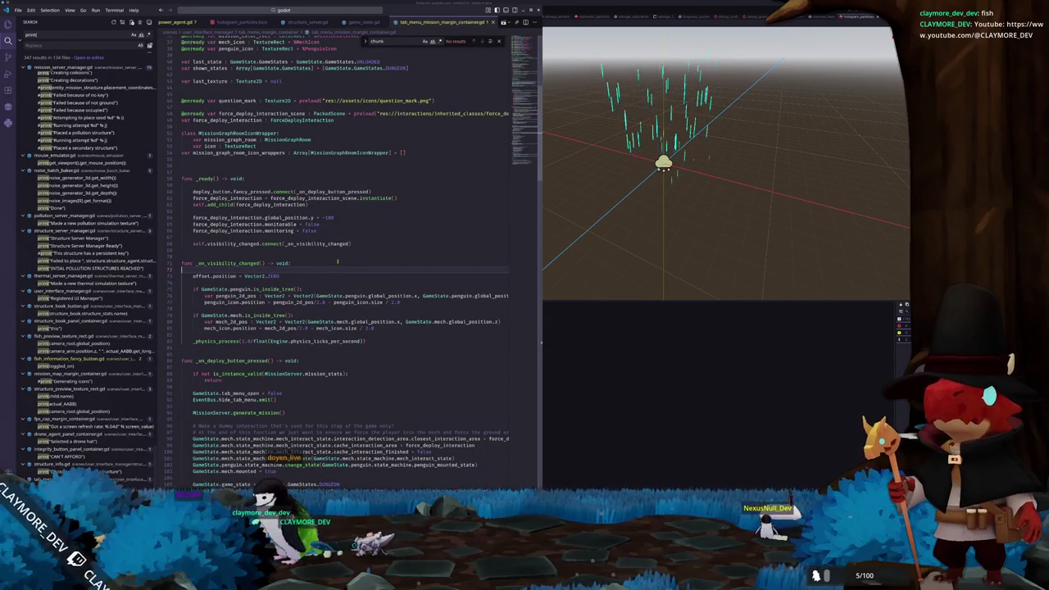
Delete the print("uhm") line and the CAN'T AFFORD print line.
{"action": "key", "text": "F4"}
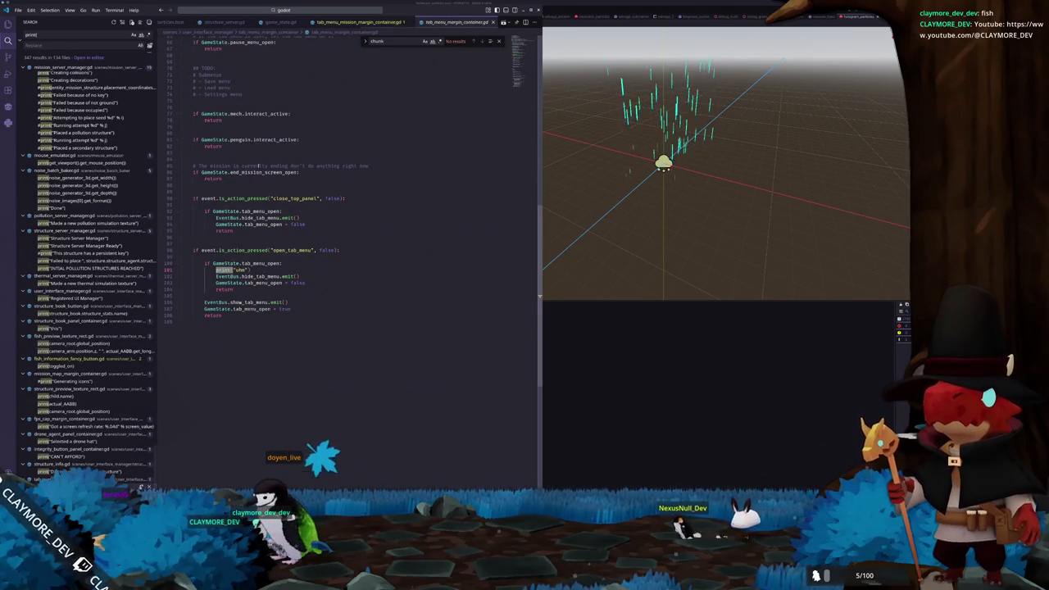
{"action": "left_click", "coordinate": [174, 270]}
{"action": "key", "text": "BackSpace"}
{"action": "key", "text": "BackSpace"}
{"action": "key", "text": "BackSpace"}
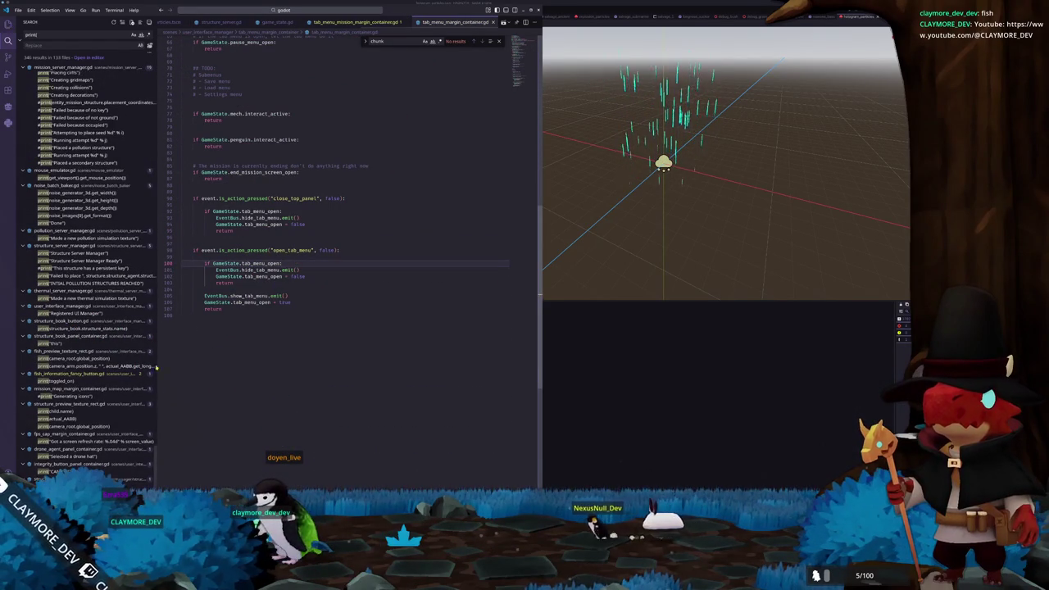
{"action": "key", "text": "F4"}
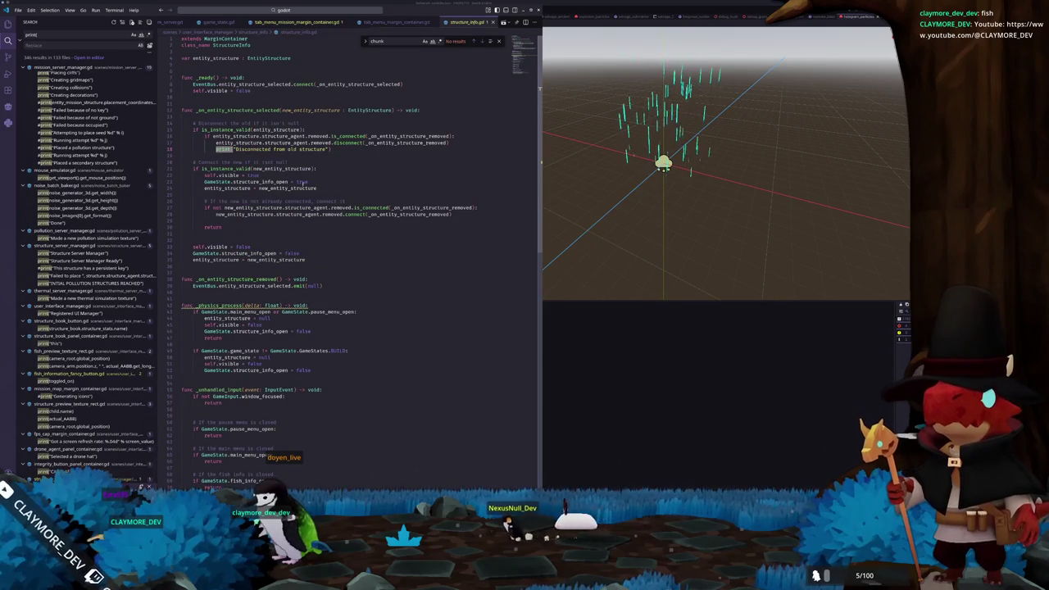
{"action": "left_click", "coordinate": [66, 471]}
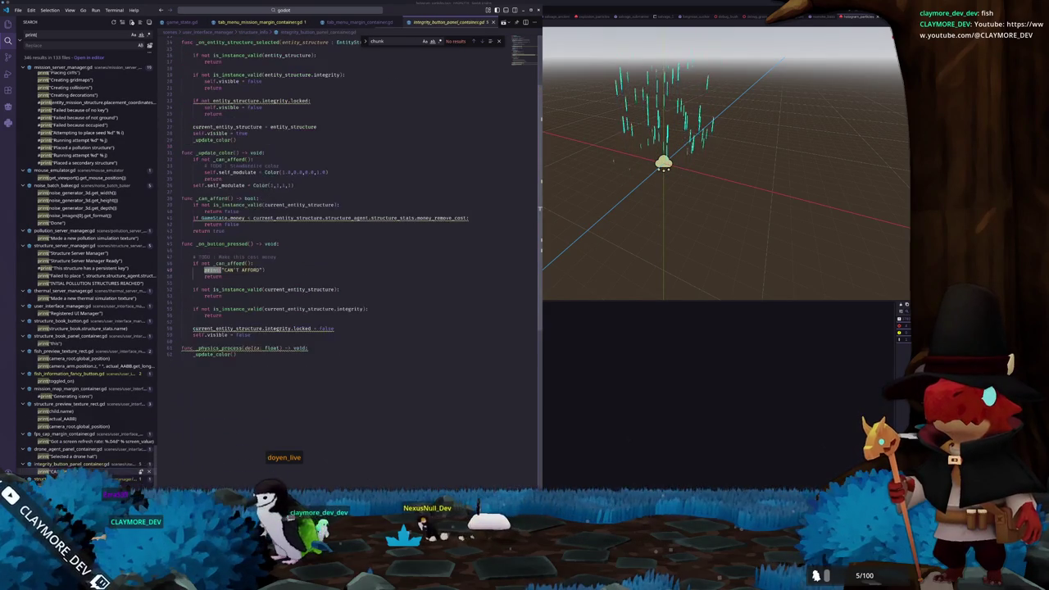
{"action": "left_click_drag", "start_coordinate": [270, 268], "coordinate": [274, 262]}
{"action": "key", "text": "BackSpace"}
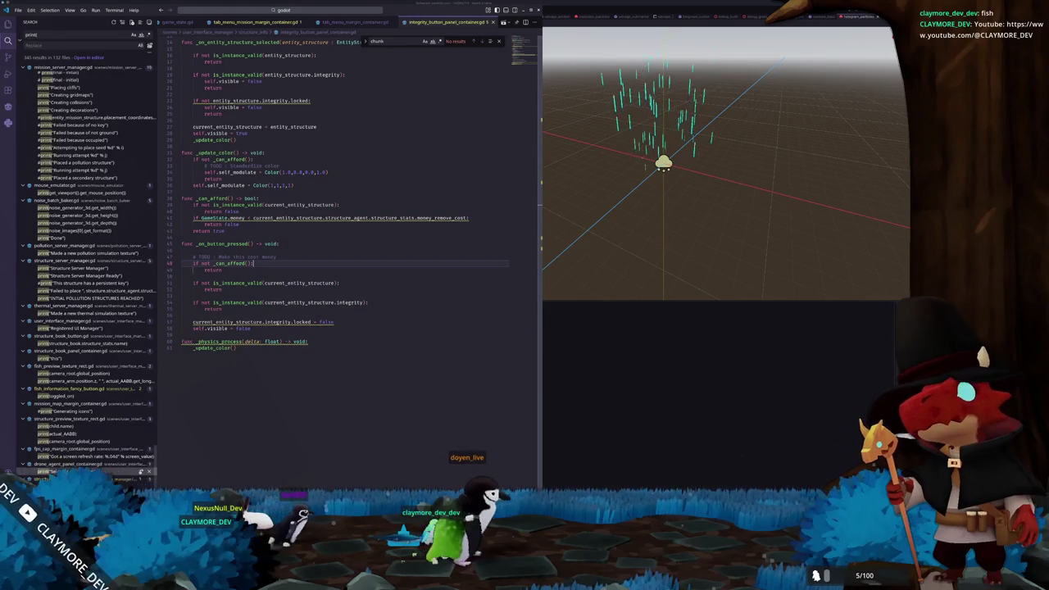
Delete the 'Selected a drone hat' print and select the refresh rate print in fps_cap_margin_container.gd.
{"action": "left_click", "coordinate": [141, 473]}
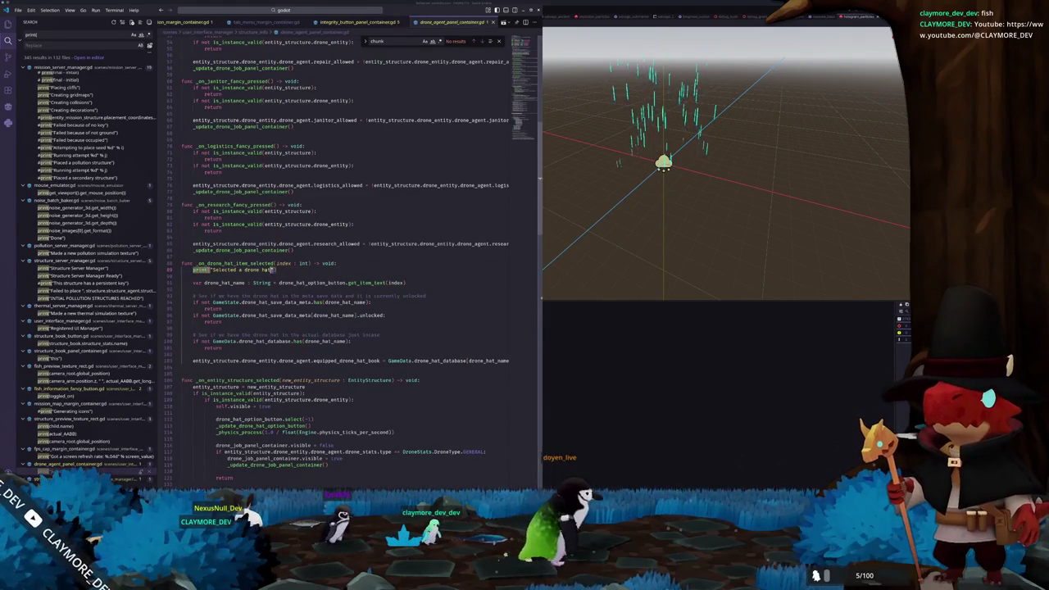
{"action": "key", "text": "BackSpace"}
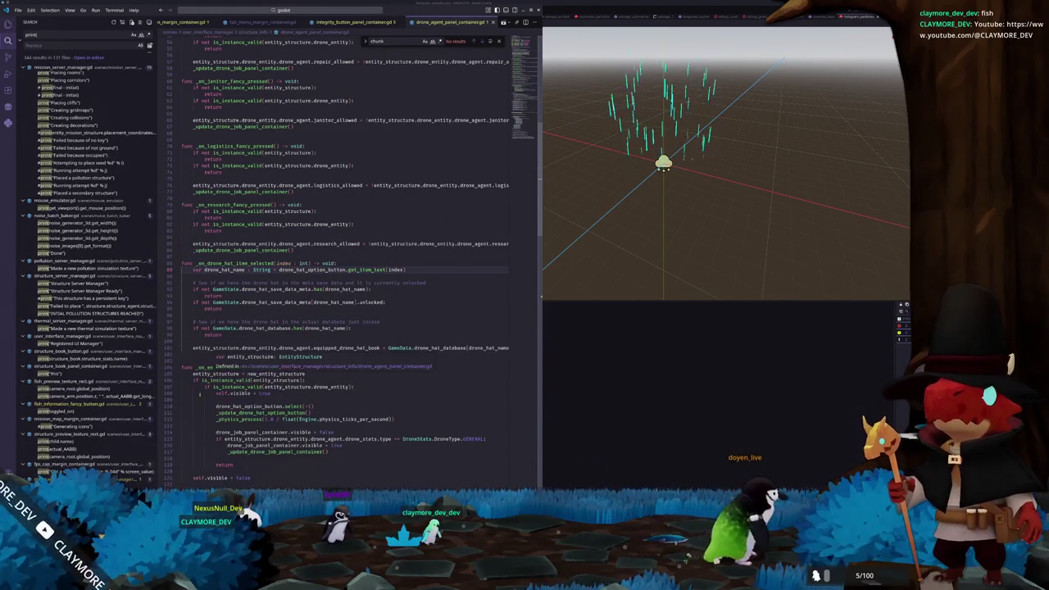
{"action": "left_click", "coordinate": [74, 472]}
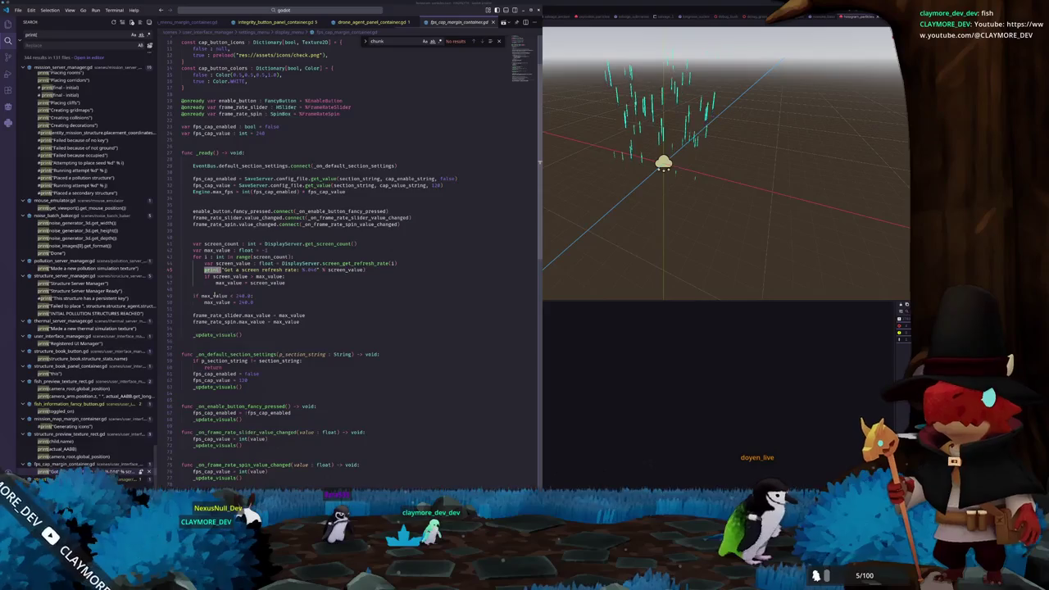
{"action": "left_click_drag", "start_coordinate": [410, 270], "coordinate": [418, 261]}
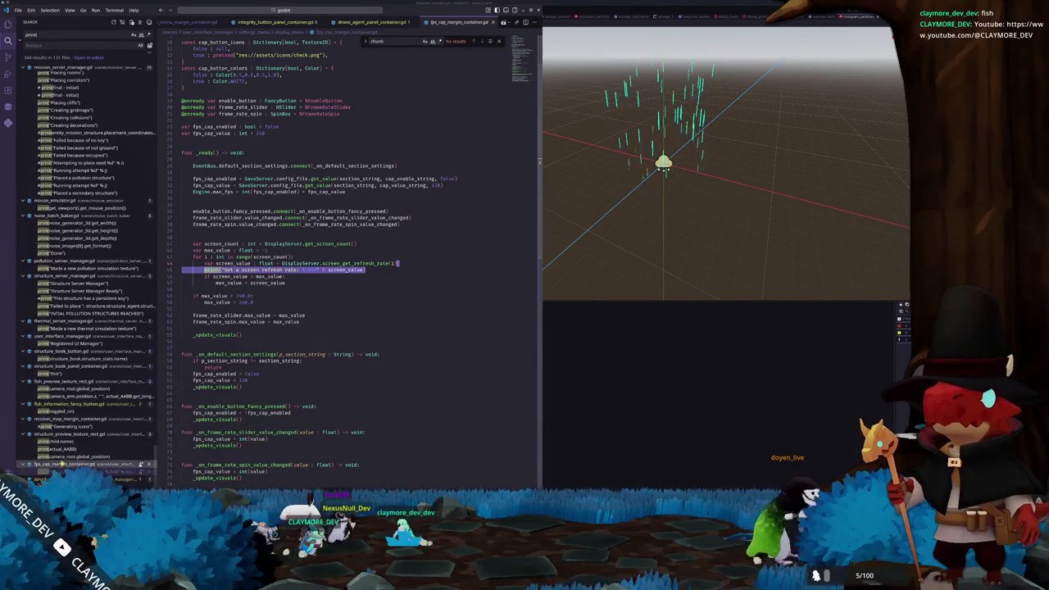
{"action": "left_click", "coordinate": [89, 456]}
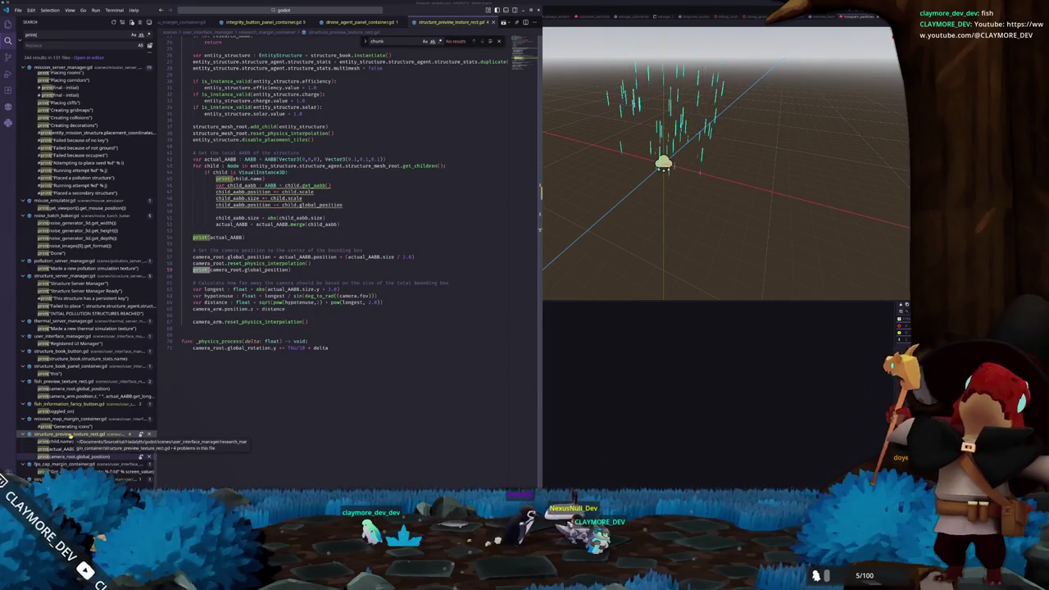
Delete the print(actual_AABB), camera_root.global_position and print(child.name) lines.
{"action": "left_click_drag", "start_coordinate": [254, 238], "coordinate": [181, 232]}
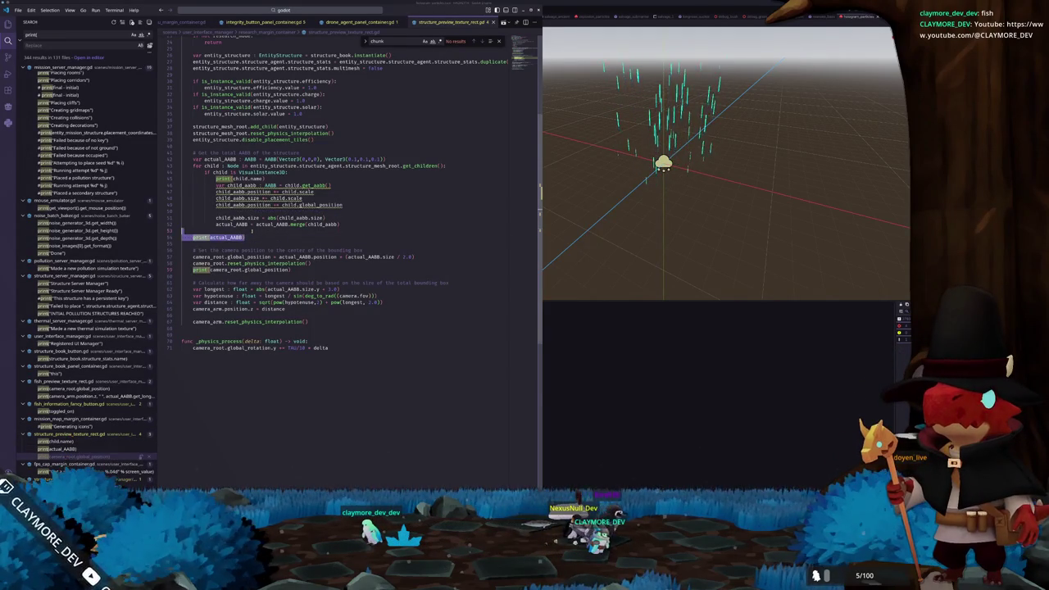
{"action": "key", "text": "BackSpace"}
{"action": "left_click_drag", "start_coordinate": [291, 263], "coordinate": [168, 263]}
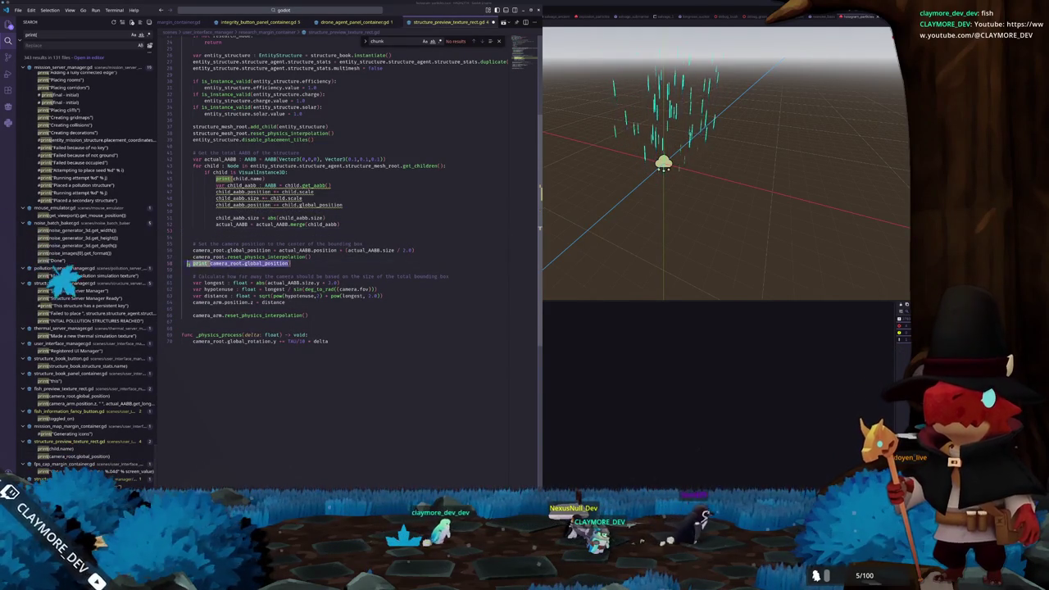
{"action": "key", "text": "BackSpace"}
{"action": "left_click_drag", "start_coordinate": [270, 179], "coordinate": [198, 178]}
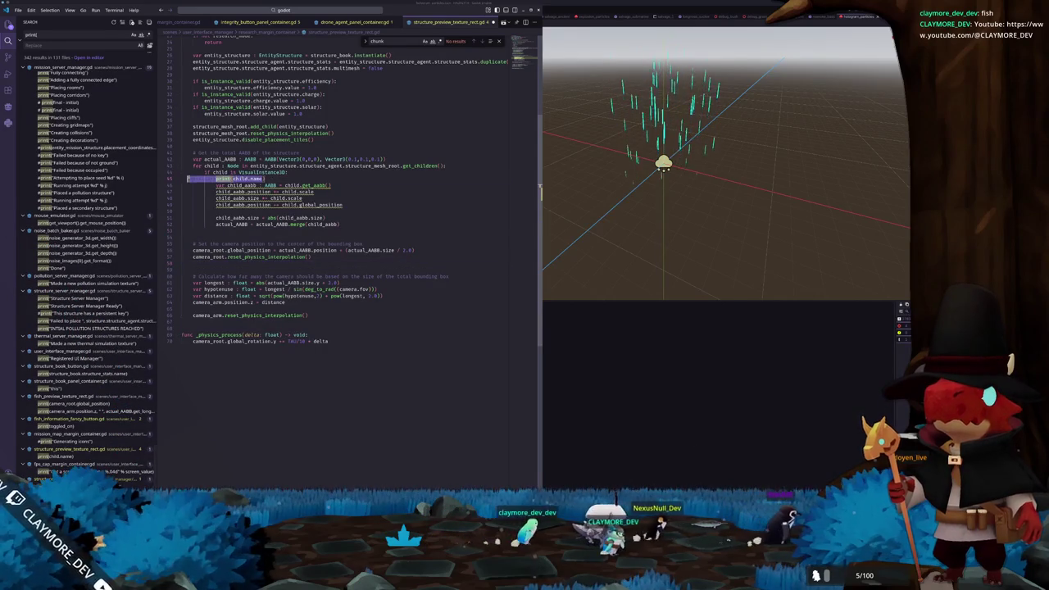
{"action": "key", "text": "BackSpace"}
Delete the print(toggled_on) line from its script.
{"action": "scroll", "coordinate": [344, 246], "scroll_direction": "up", "scroll_amount": 7}
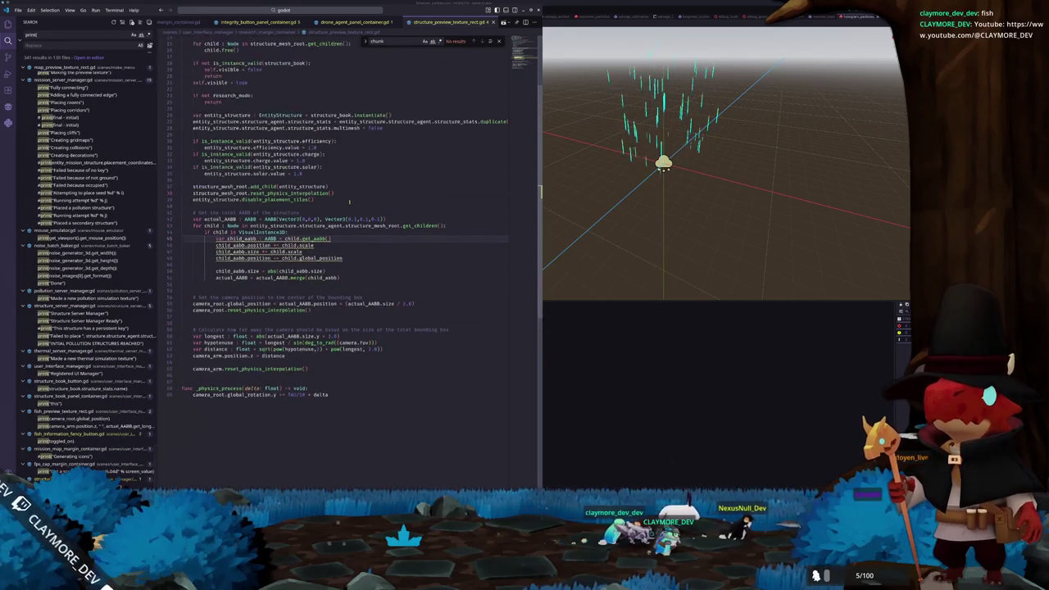
{"action": "scroll", "coordinate": [344, 245], "scroll_direction": "up", "scroll_amount": 2}
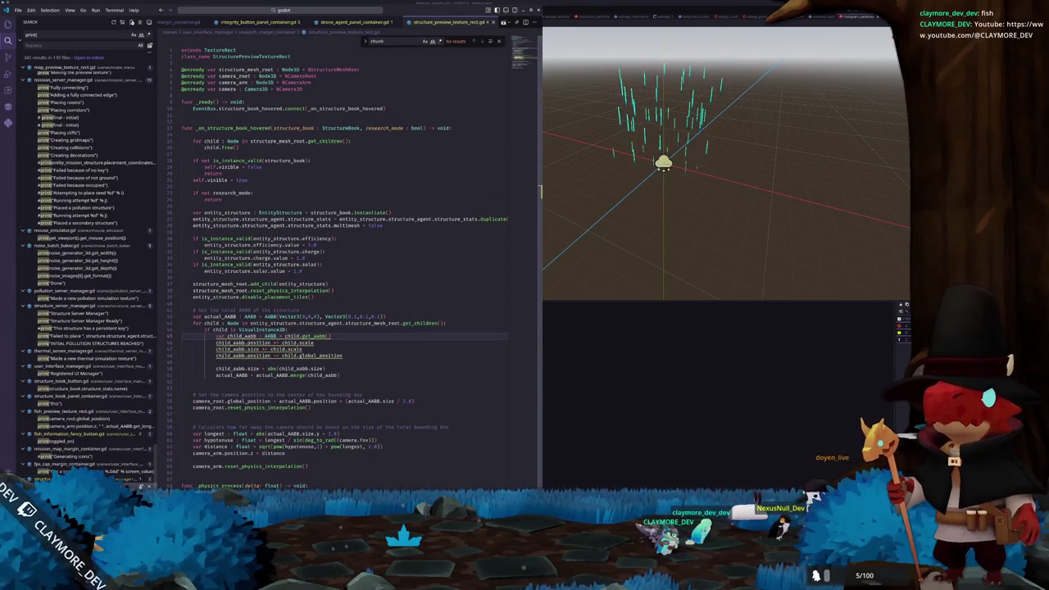
{"action": "left_click", "coordinate": [70, 441]}
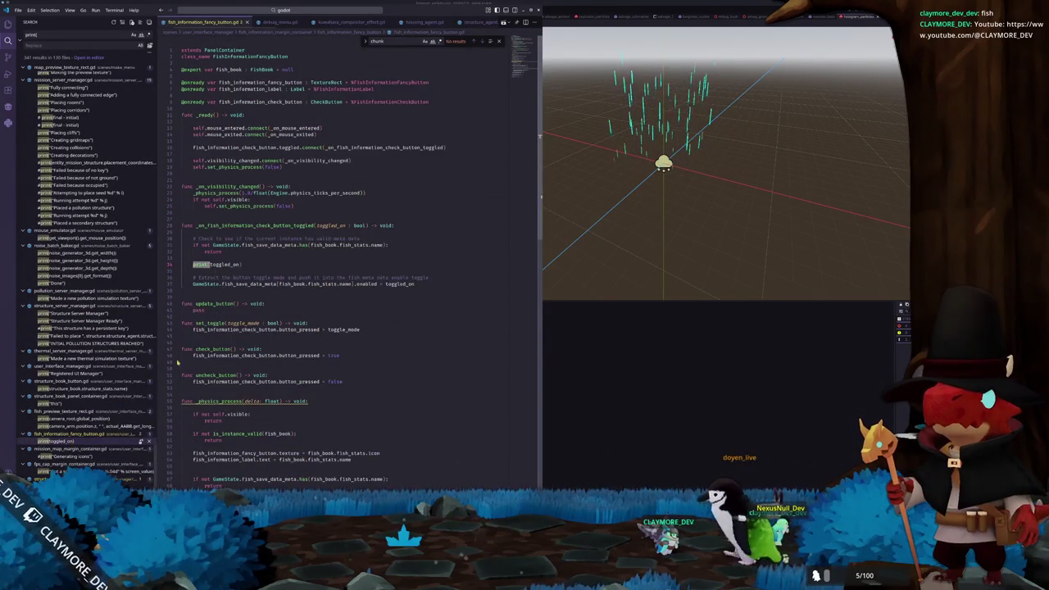
{"action": "triple_click", "coordinate": [246, 264]}
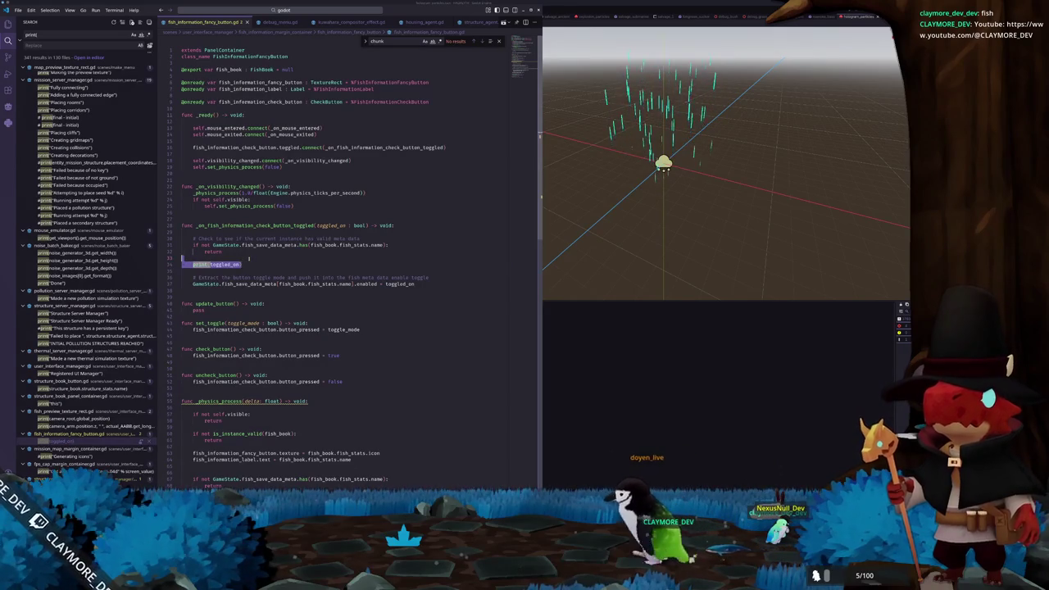
{"action": "key", "text": "BackSpace"}
{"action": "key", "text": "BackSpace"}
Step through the 'Generating icons' match and the print calls in noise_batch_baker.gd.
{"action": "scroll", "coordinate": [342, 254], "scroll_direction": "down", "scroll_amount": 7}
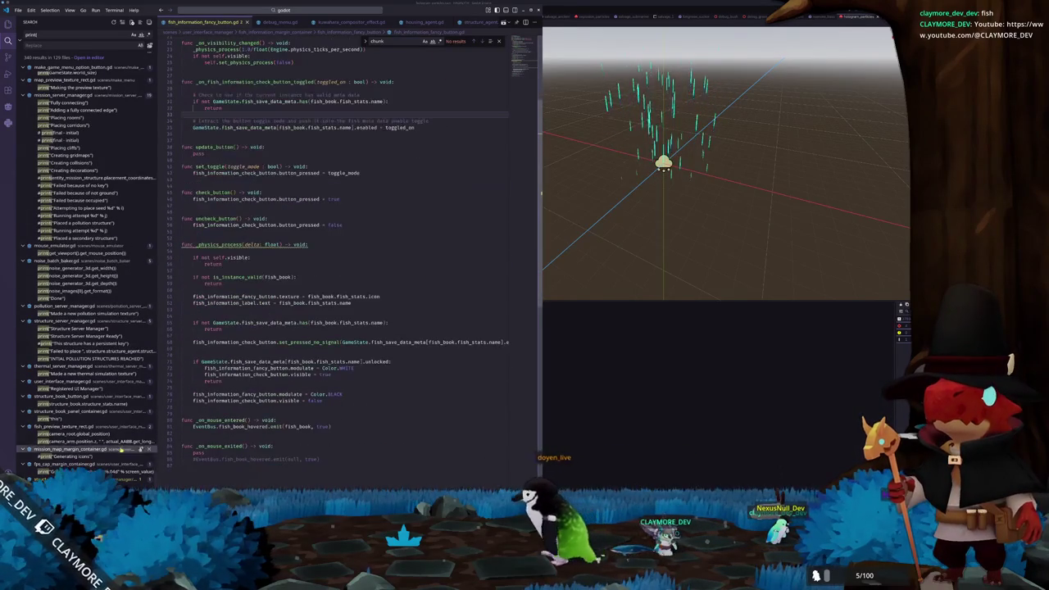
{"action": "left_click", "coordinate": [68, 461]}
{"action": "scroll", "coordinate": [69, 368], "scroll_direction": "up", "scroll_amount": 5}
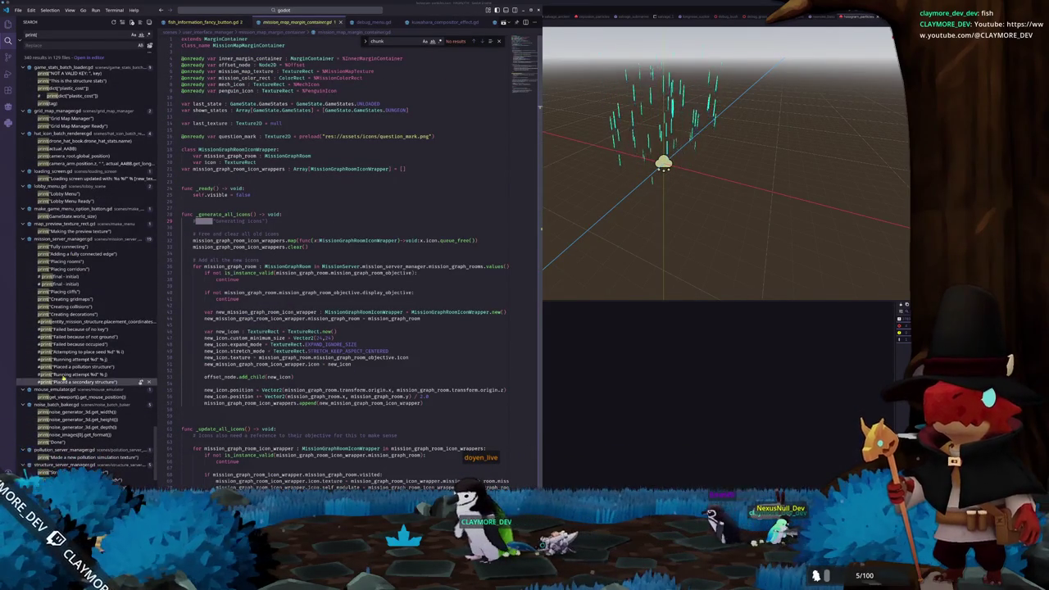
{"action": "scroll", "coordinate": [64, 373], "scroll_direction": "down", "scroll_amount": 1}
{"action": "left_click", "coordinate": [65, 375]}
{"action": "left_click", "coordinate": [67, 388]}
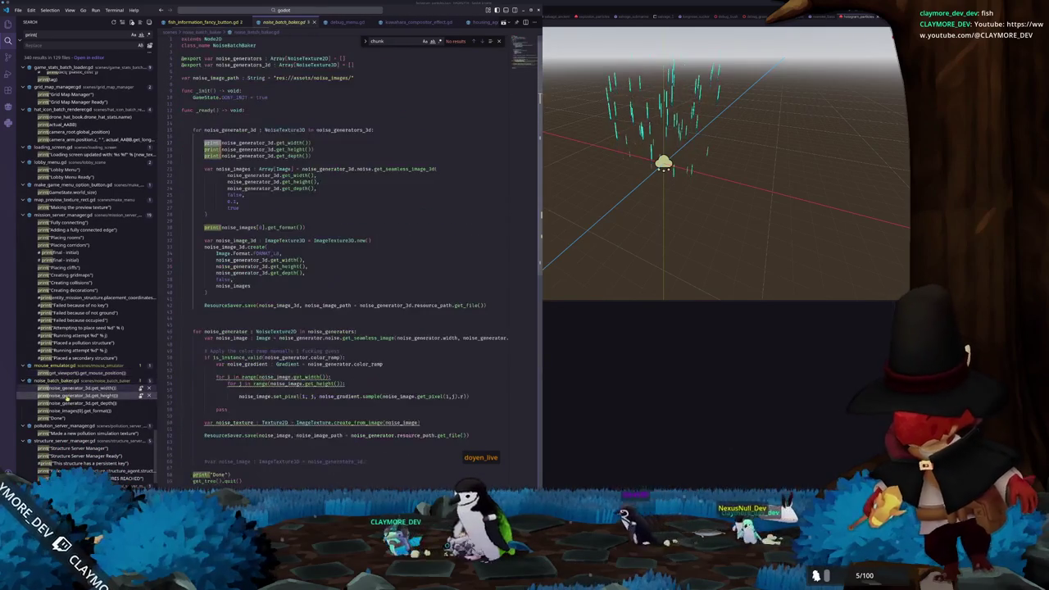
{"action": "left_click", "coordinate": [67, 395]}
{"action": "left_click", "coordinate": [67, 402]}
Open the print line in fish_icon_batch_renderer.gd, then run the game from Godot with F5.
{"action": "scroll", "coordinate": [67, 393], "scroll_direction": "up", "scroll_amount": 5}
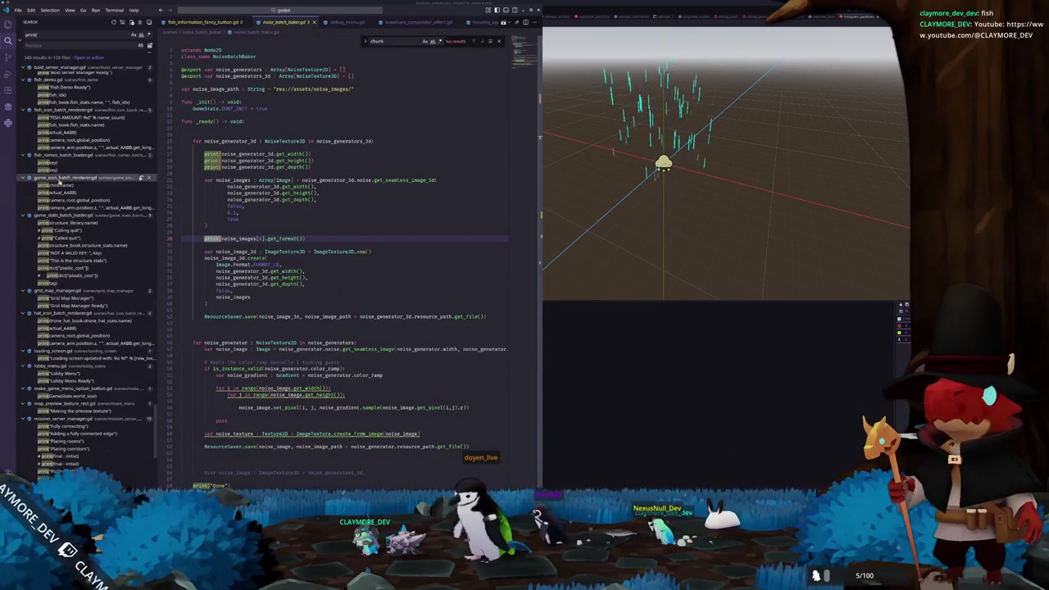
{"action": "left_click", "coordinate": [72, 151]}
{"action": "scroll", "coordinate": [73, 159], "scroll_direction": "up", "scroll_amount": 10}
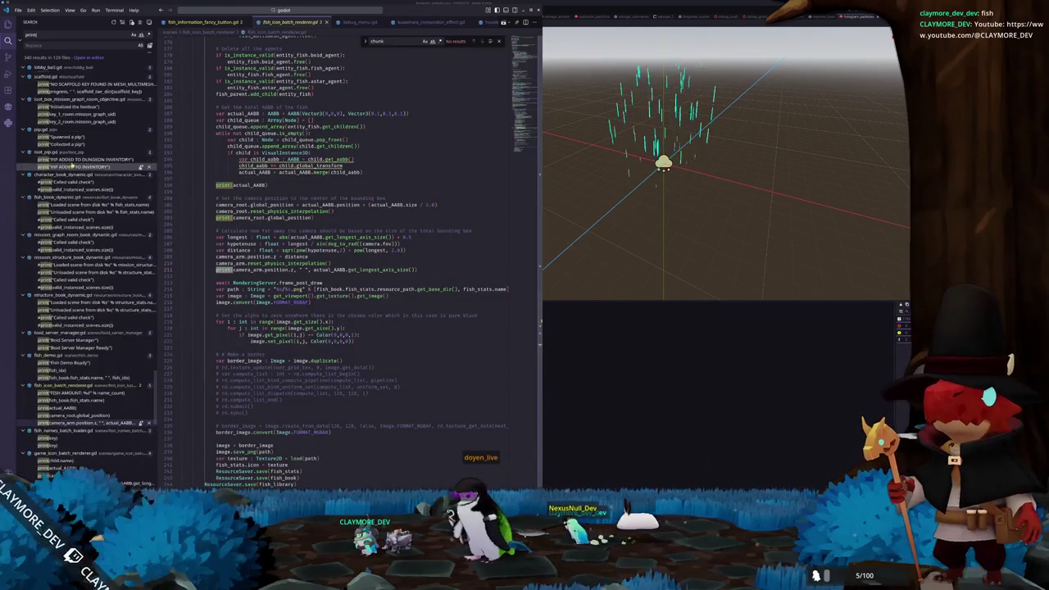
{"action": "scroll", "coordinate": [72, 170], "scroll_direction": "up", "scroll_amount": 15}
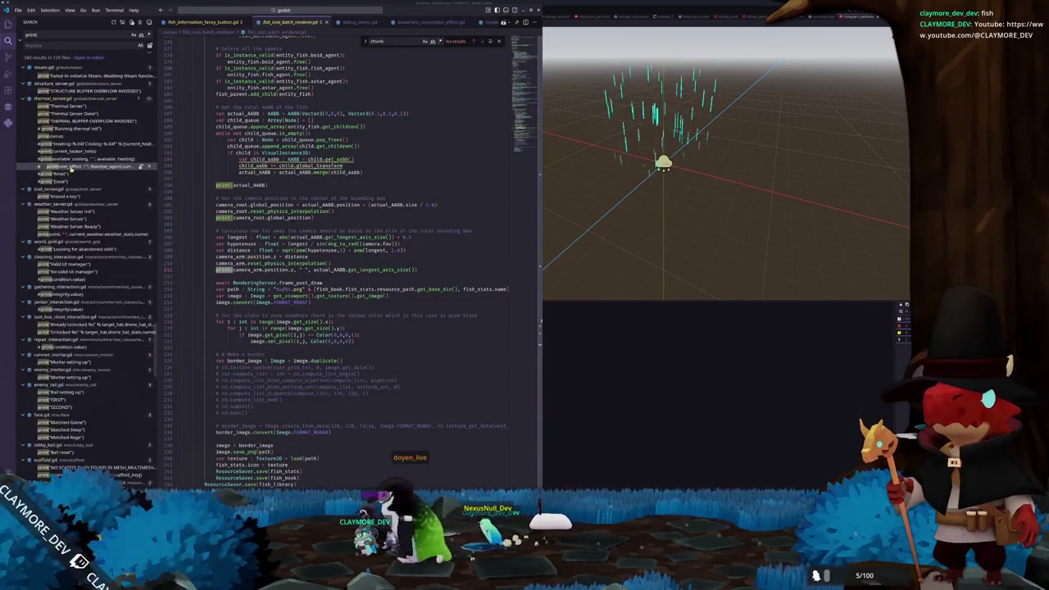
{"action": "left_click", "coordinate": [643, 332]}
{"action": "key", "text": "F5"}
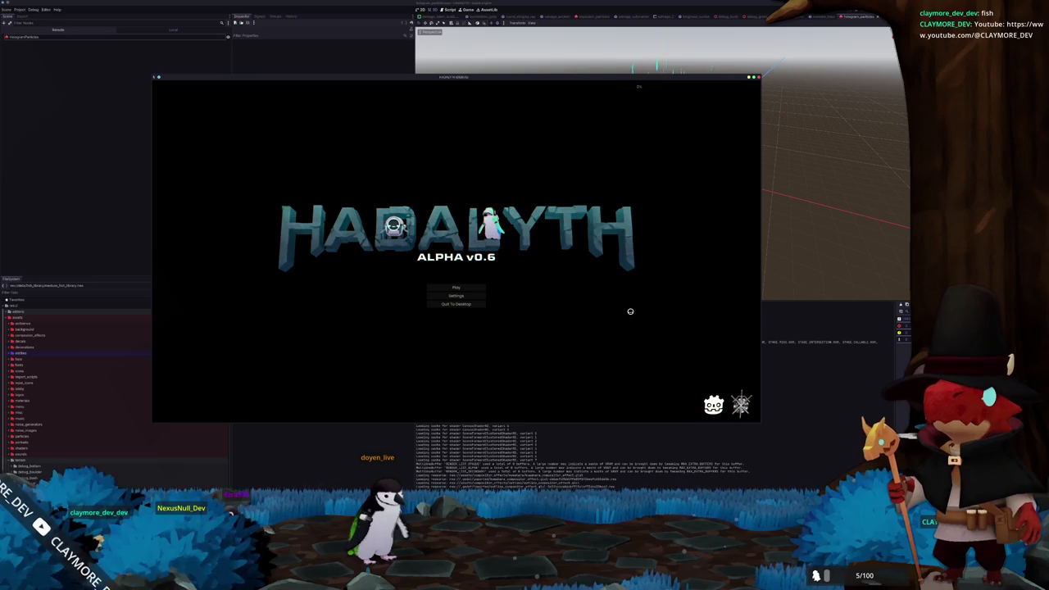
Show the F3 performance overlay, load the Voyager save in slot 1, and toggle the pause menu.
{"action": "key", "text": "F3"}
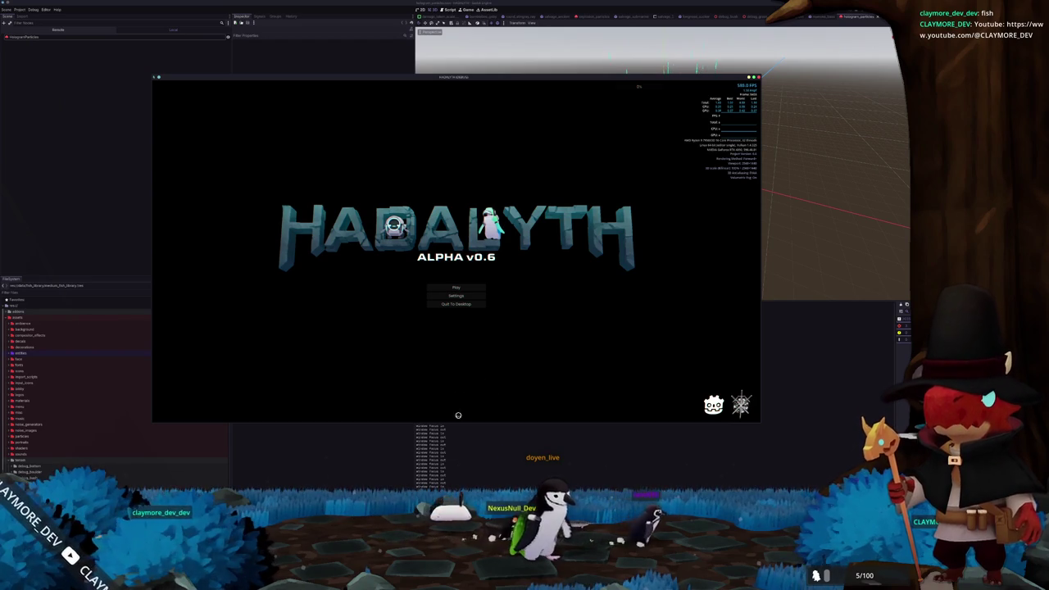
{"action": "left_click", "coordinate": [456, 287]}
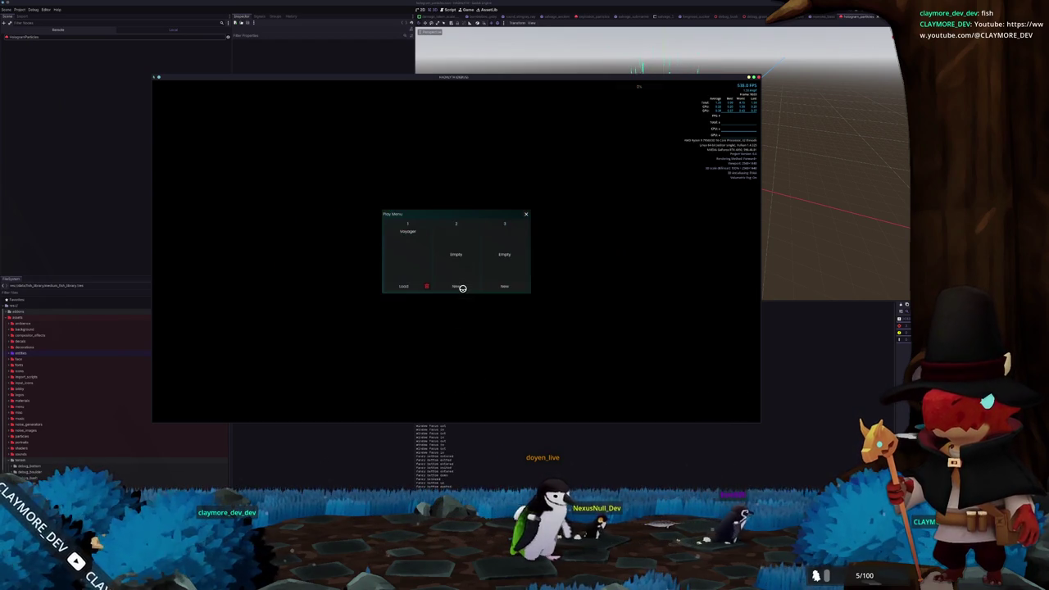
{"action": "left_click", "coordinate": [407, 286]}
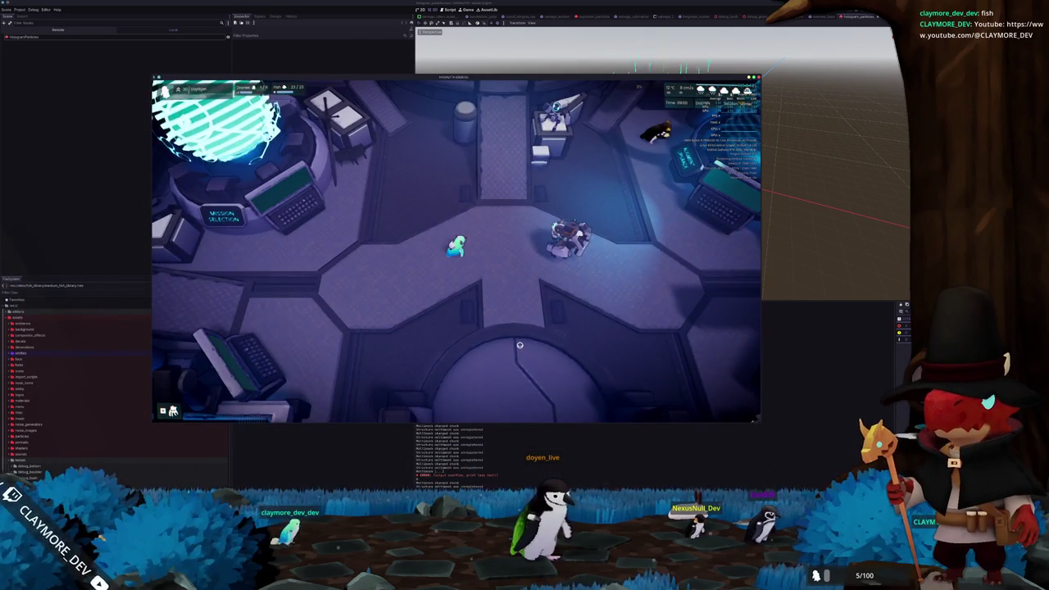
{"action": "key", "text": "Escape"}
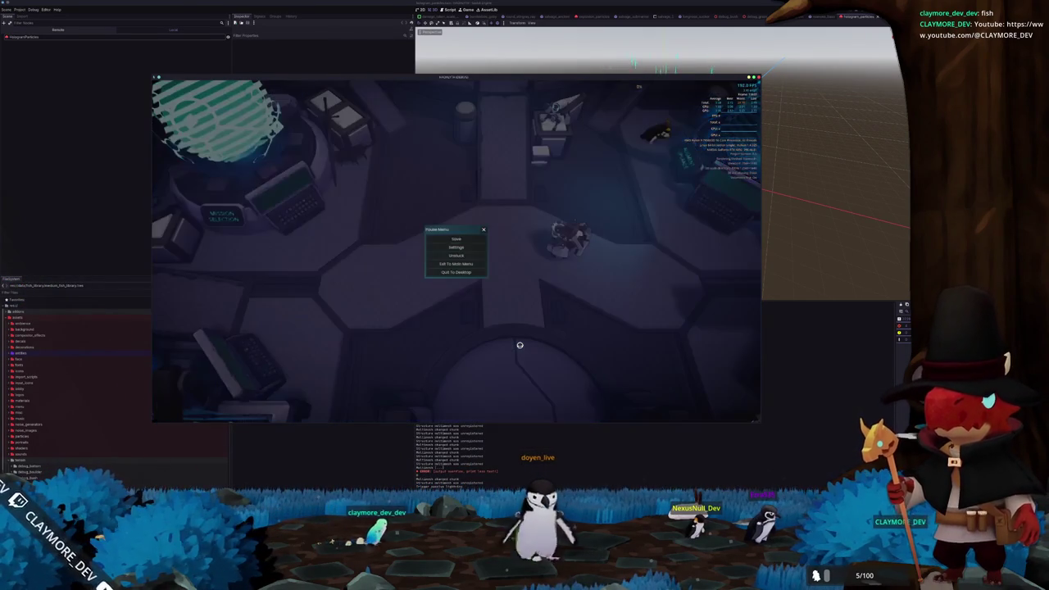
{"action": "key", "text": "Escape"}
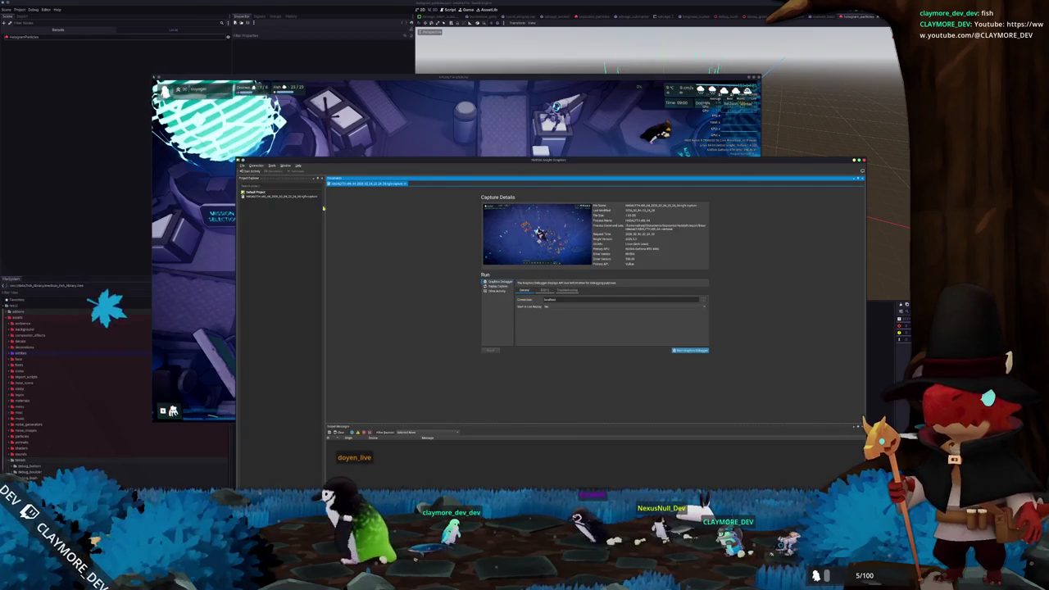
Open Start Activity, move the dialog aside, and list attachable processes with the search filter cleared.
{"action": "left_click", "coordinate": [250, 171]}
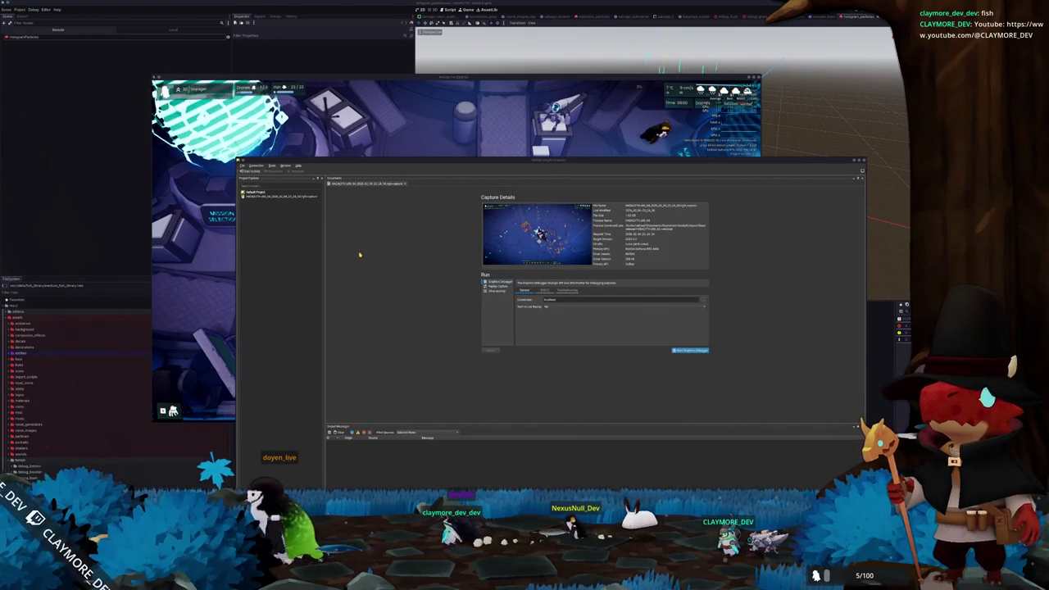
{"action": "left_click_drag", "start_coordinate": [502, 293], "coordinate": [363, 271]}
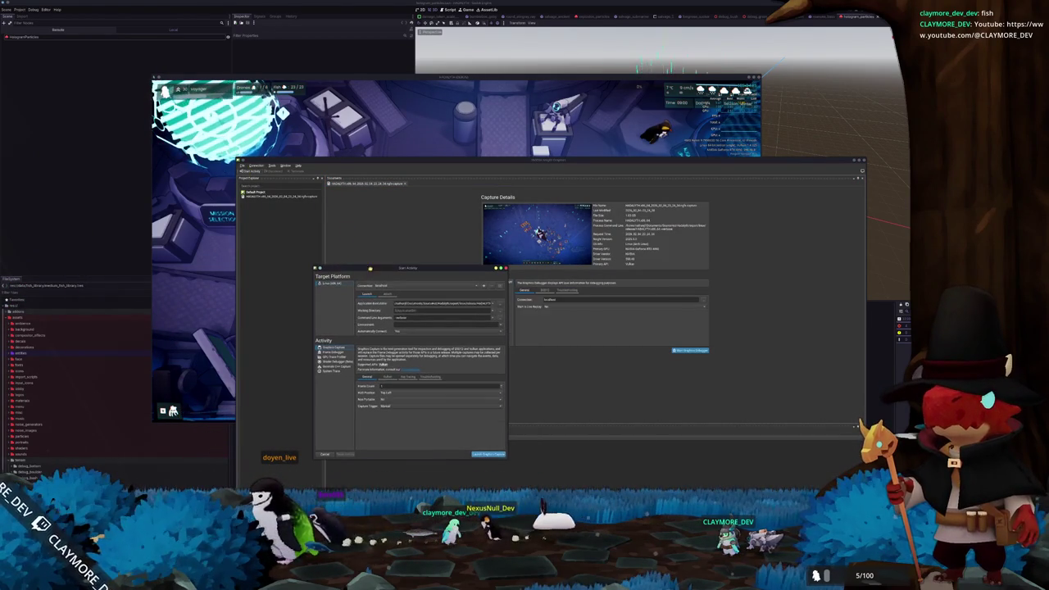
{"action": "left_click", "coordinate": [387, 293]}
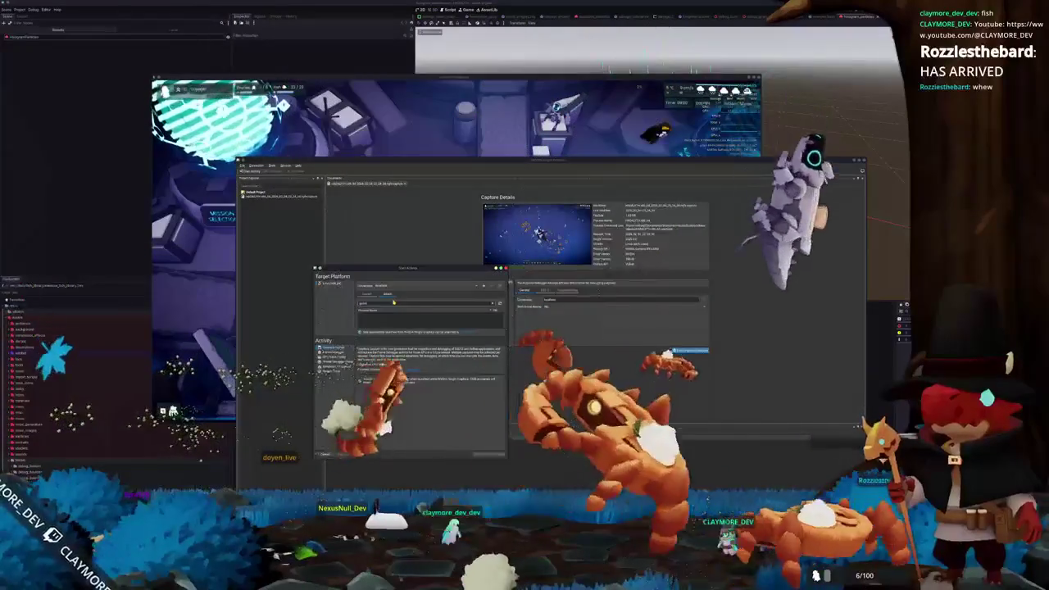
{"action": "left_click", "coordinate": [500, 303]}
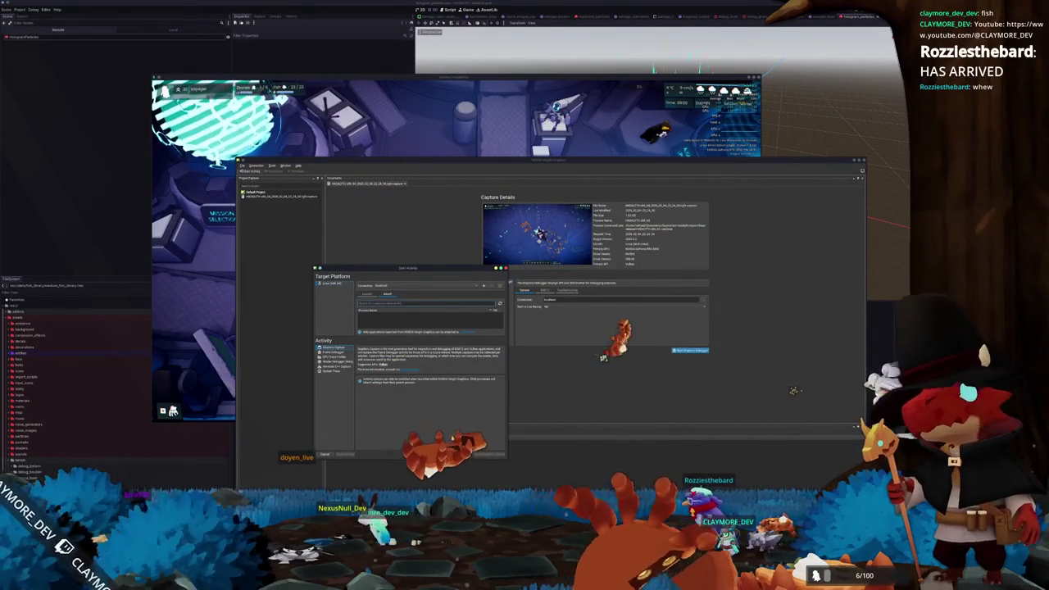
{"action": "key", "text": "alt+Tab"}
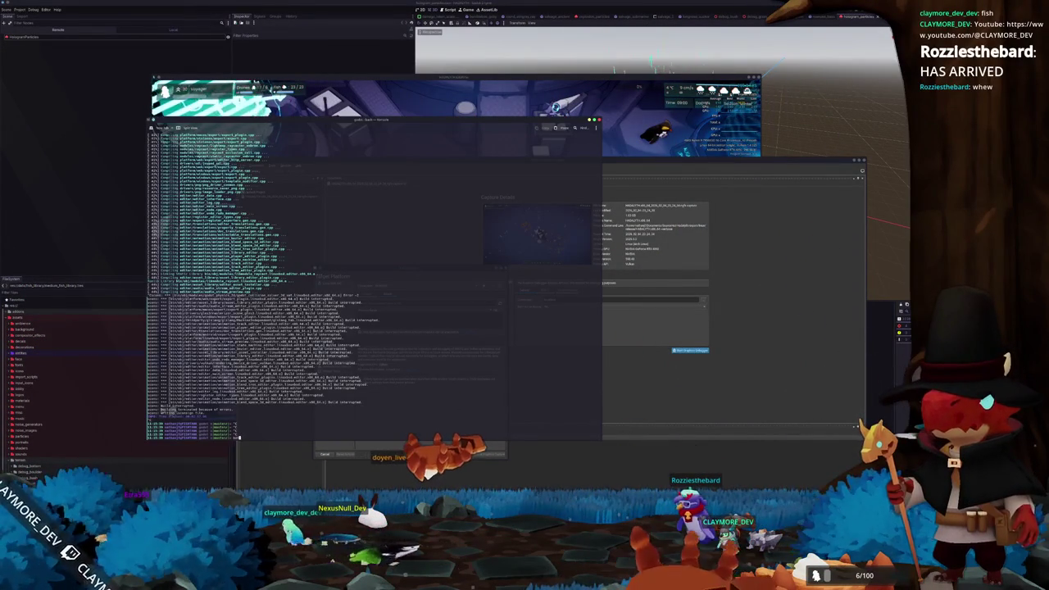
Select a process in btop and widen its window, then go back to Nsight Graphics.
{"action": "key", "text": "alt+Tab"}
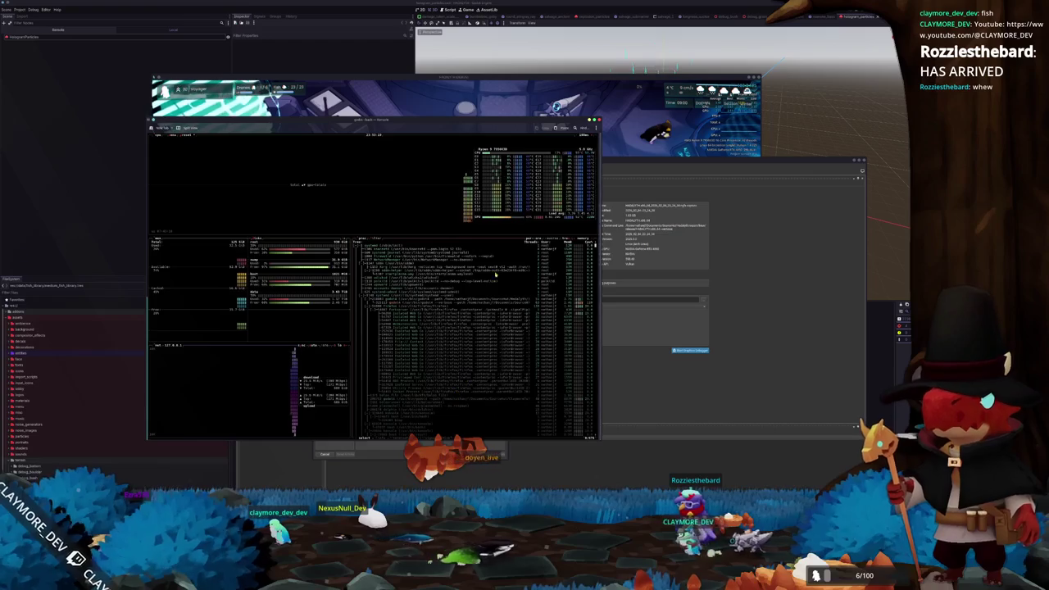
{"action": "left_click", "coordinate": [381, 303]}
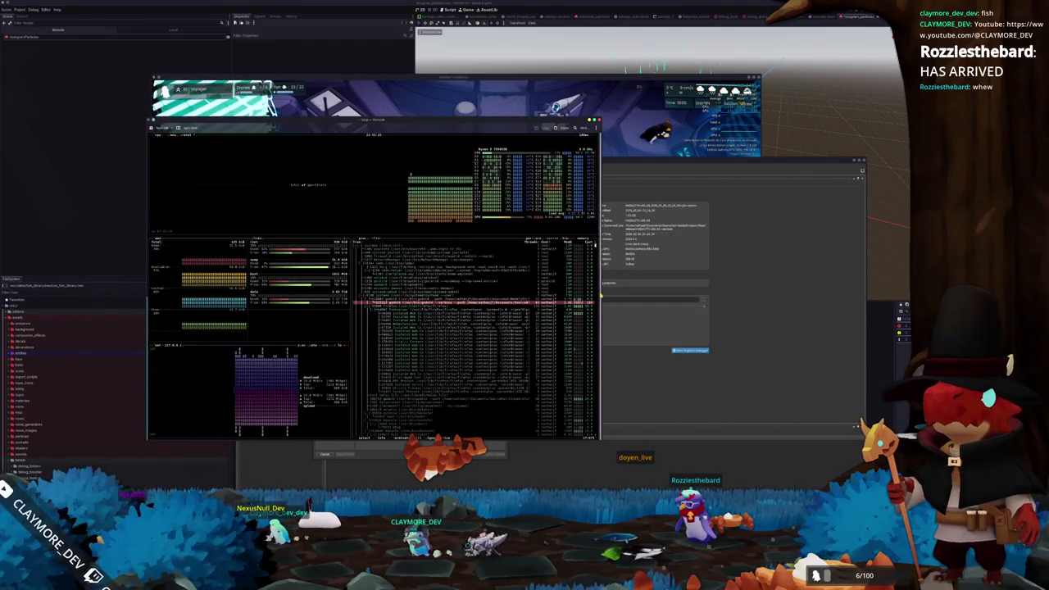
{"action": "left_click_drag", "start_coordinate": [600, 295], "coordinate": [810, 280]}
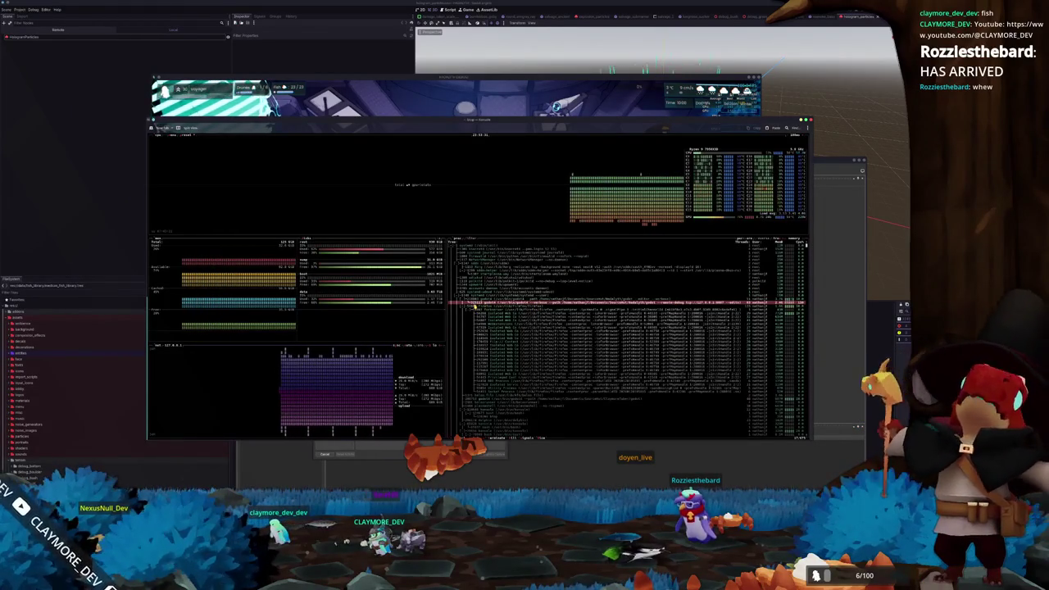
{"action": "key", "text": "alt+Tab"}
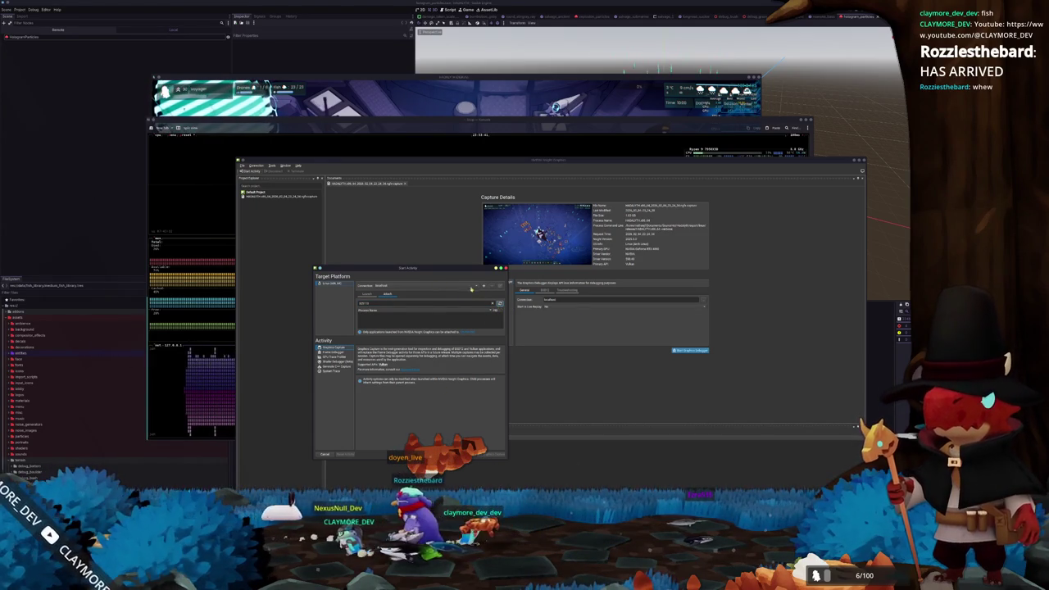
Launch the game from the Launch tab, skip the Interfering Processes warning, and load the Voyager save.
{"action": "left_click", "coordinate": [366, 293]}
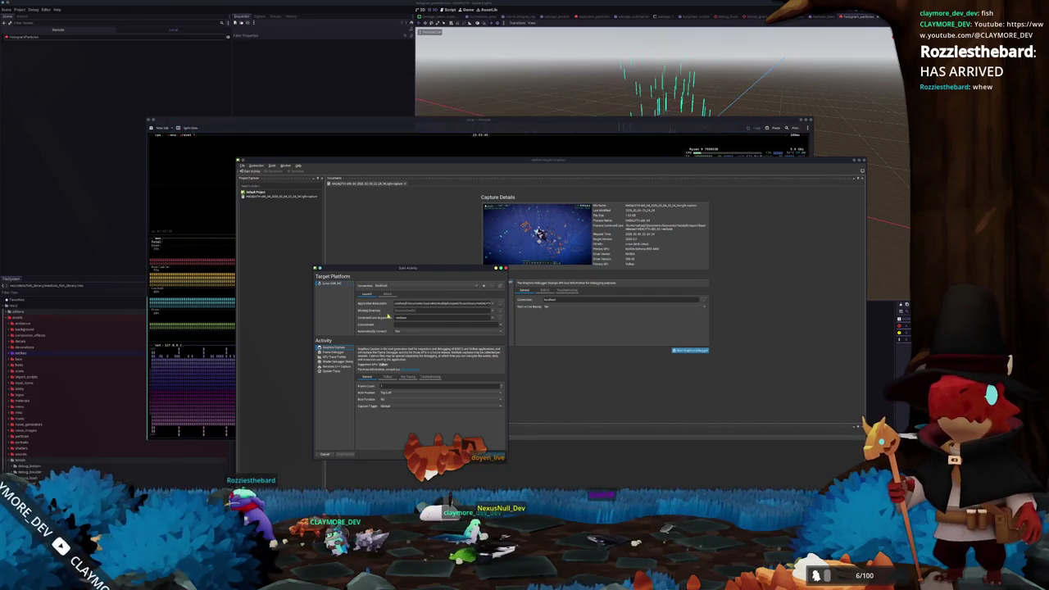
{"action": "left_click", "coordinate": [442, 318]}
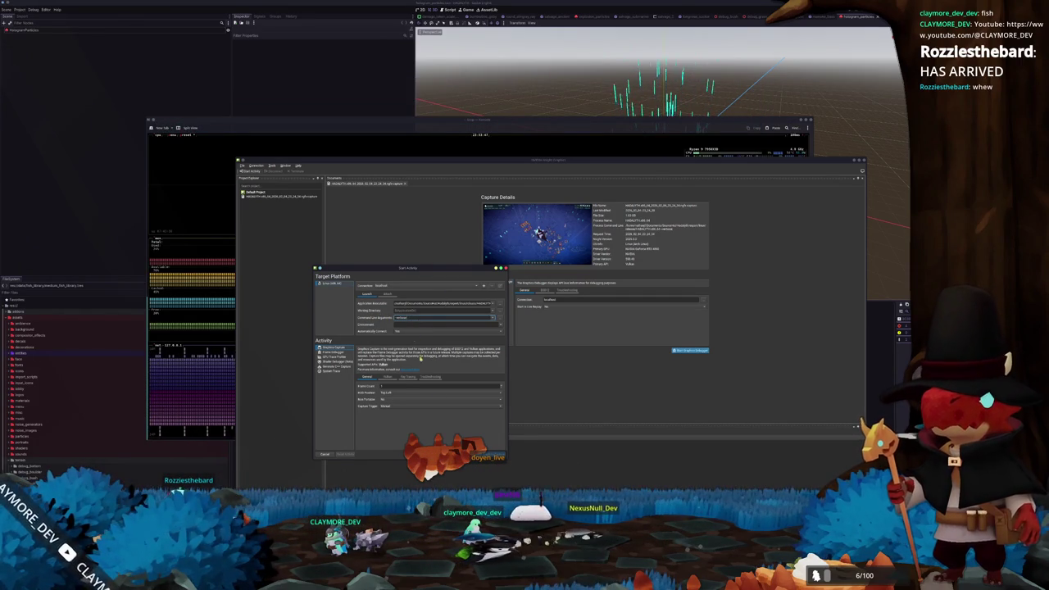
{"action": "key", "text": "Return"}
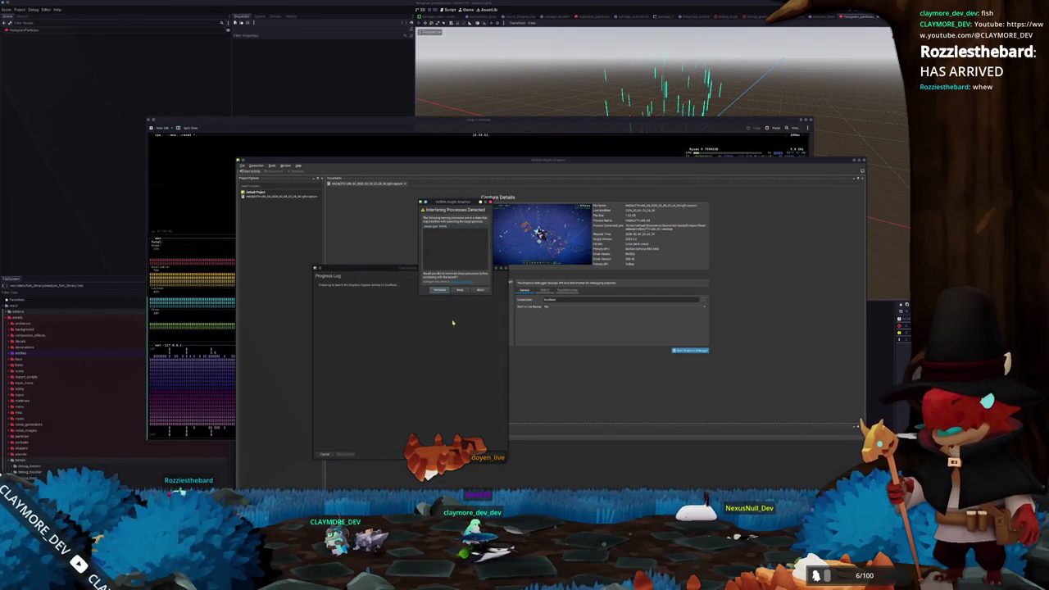
{"action": "left_click", "coordinate": [439, 289]}
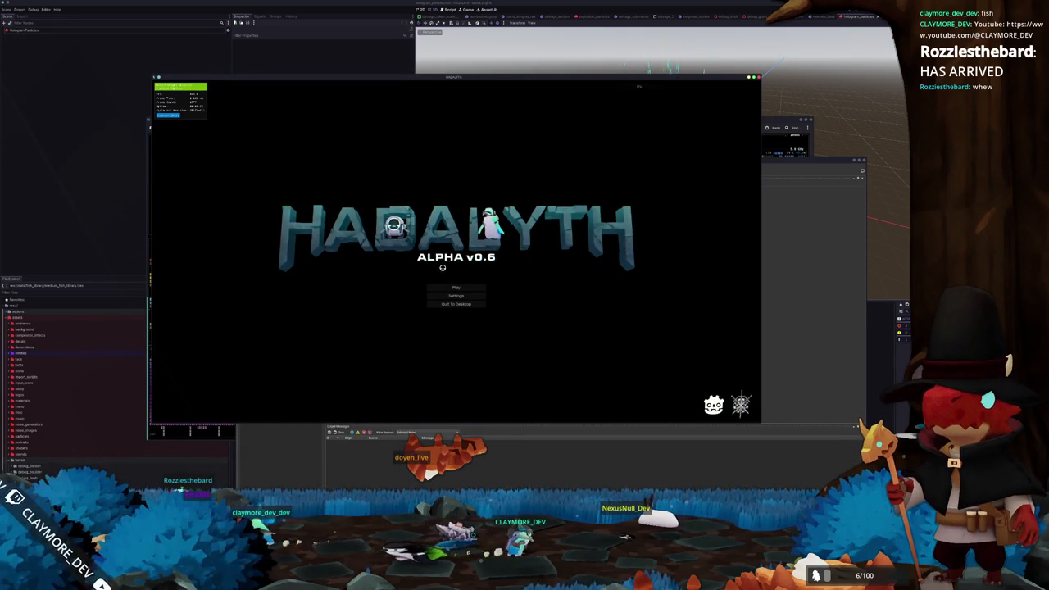
{"action": "left_click", "coordinate": [446, 286]}
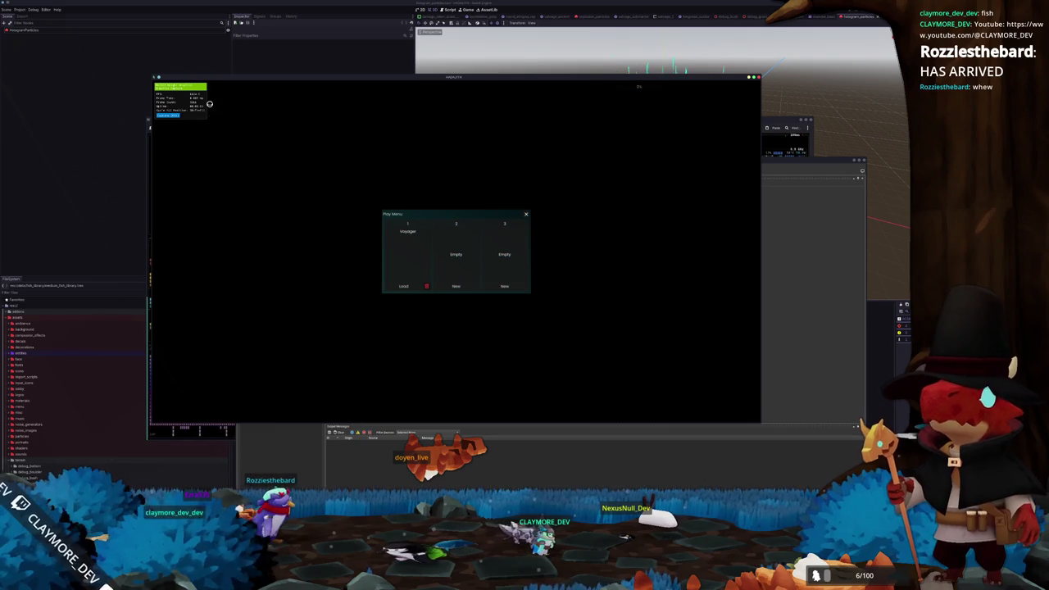
{"action": "left_click", "coordinate": [399, 287]}
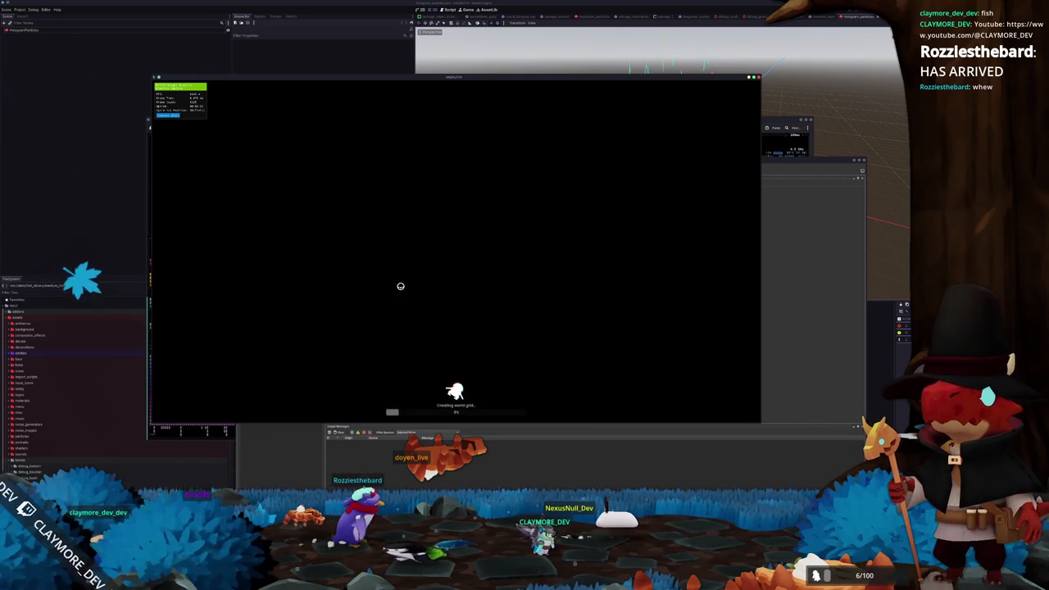
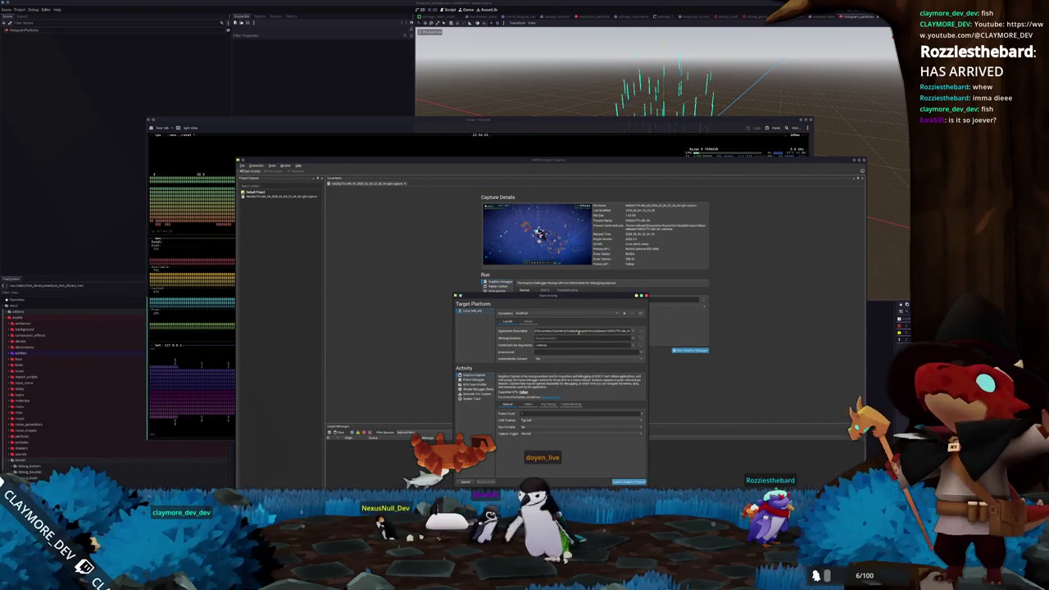
Bring the Godot editor forward and select the Release export preset.
{"action": "left_click", "coordinate": [653, 279]}
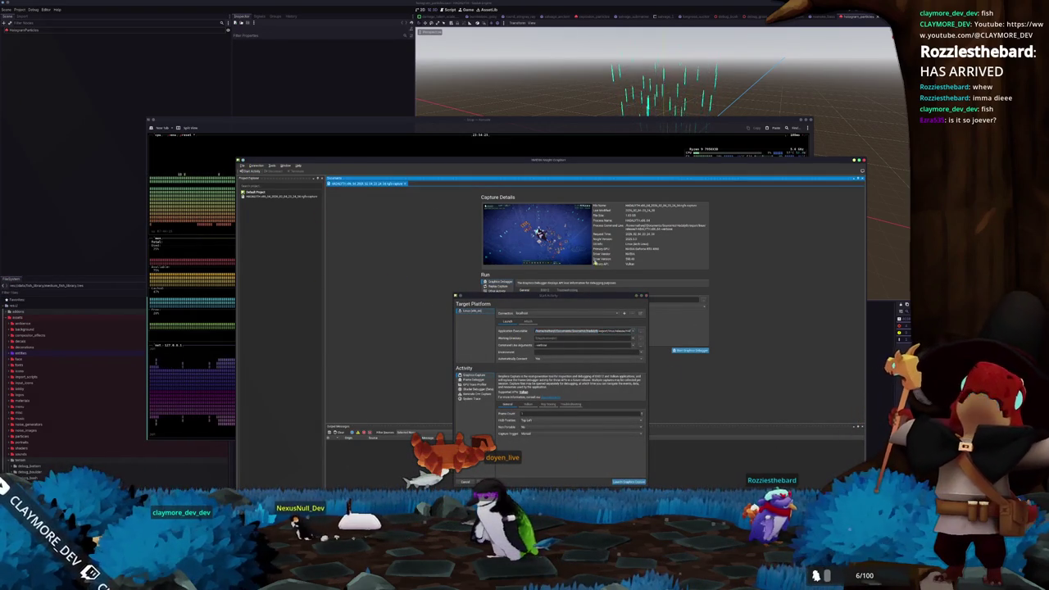
{"action": "left_click", "coordinate": [125, 58]}
{"action": "left_click", "coordinate": [18, 10]}
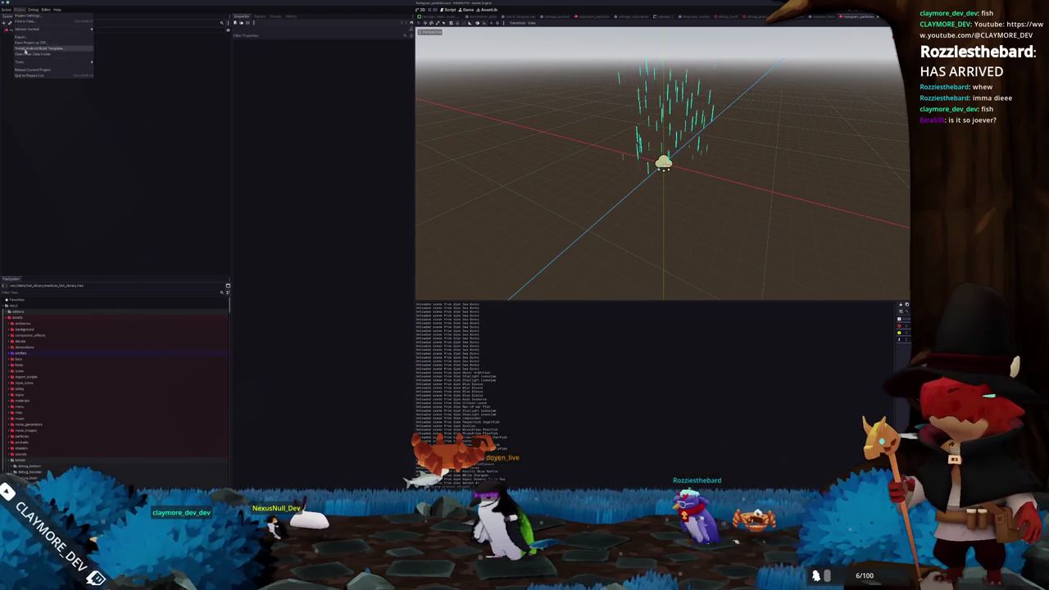
{"action": "left_click", "coordinate": [27, 37]}
{"action": "left_click", "coordinate": [377, 208]}
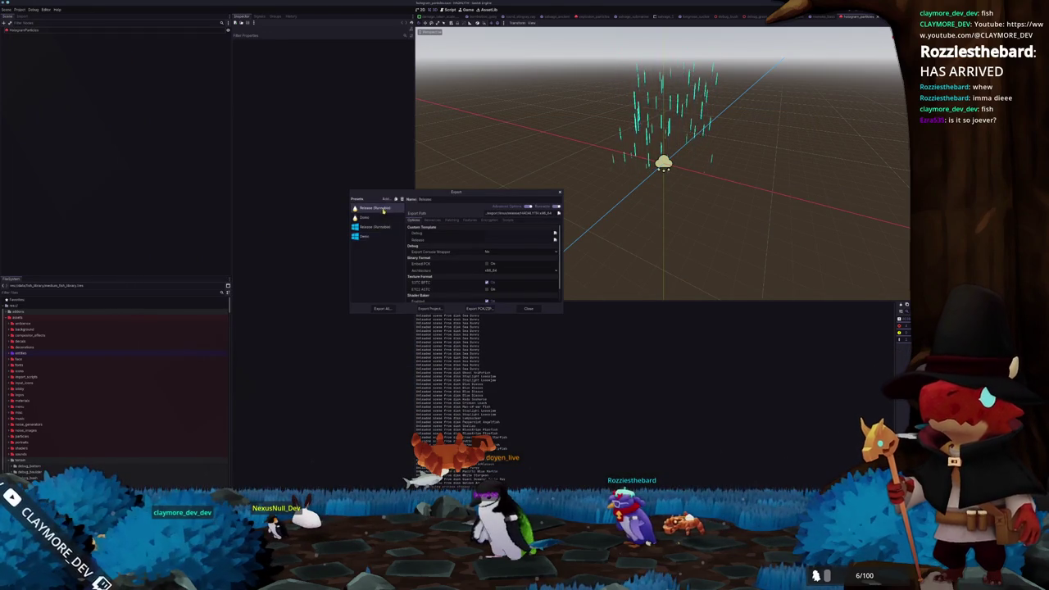
Export the Release build over the existing executable and close the Export dialog.
{"action": "left_click", "coordinate": [432, 308]}
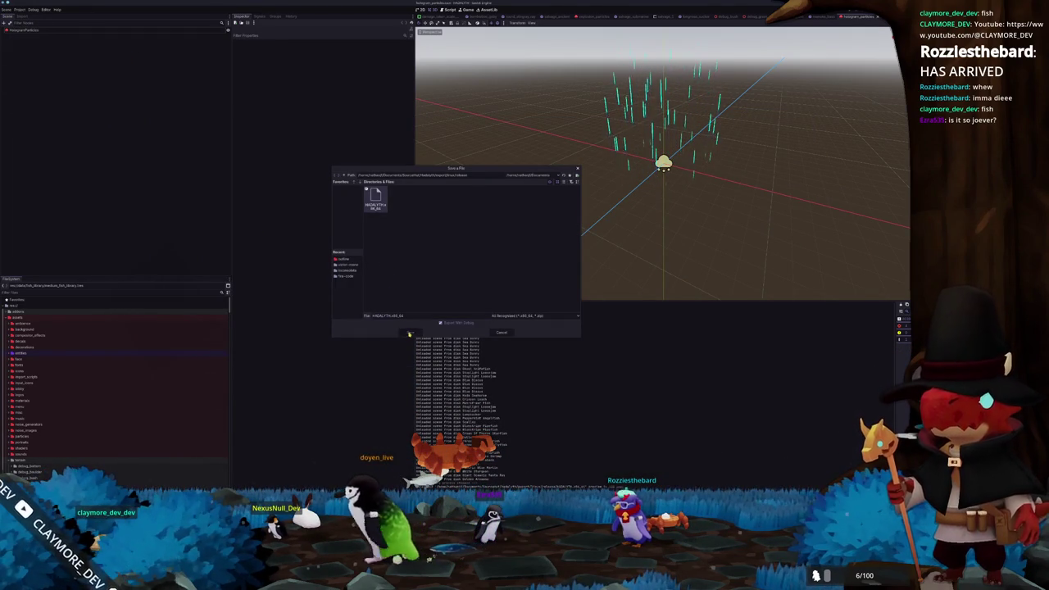
{"action": "left_click", "coordinate": [409, 333]}
{"action": "left_click", "coordinate": [423, 261]}
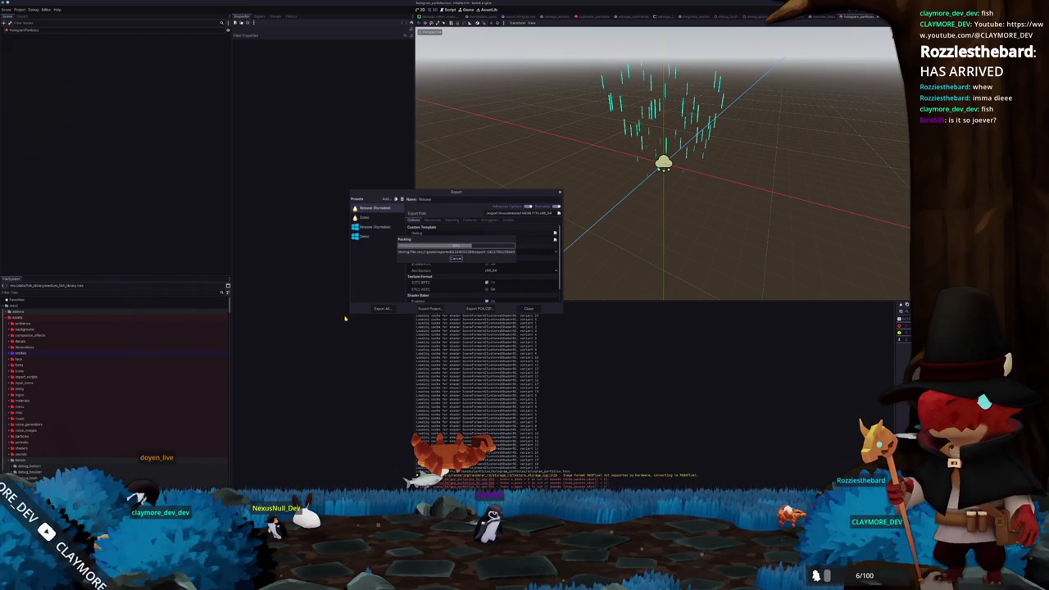
{"action": "left_click", "coordinate": [528, 309]}
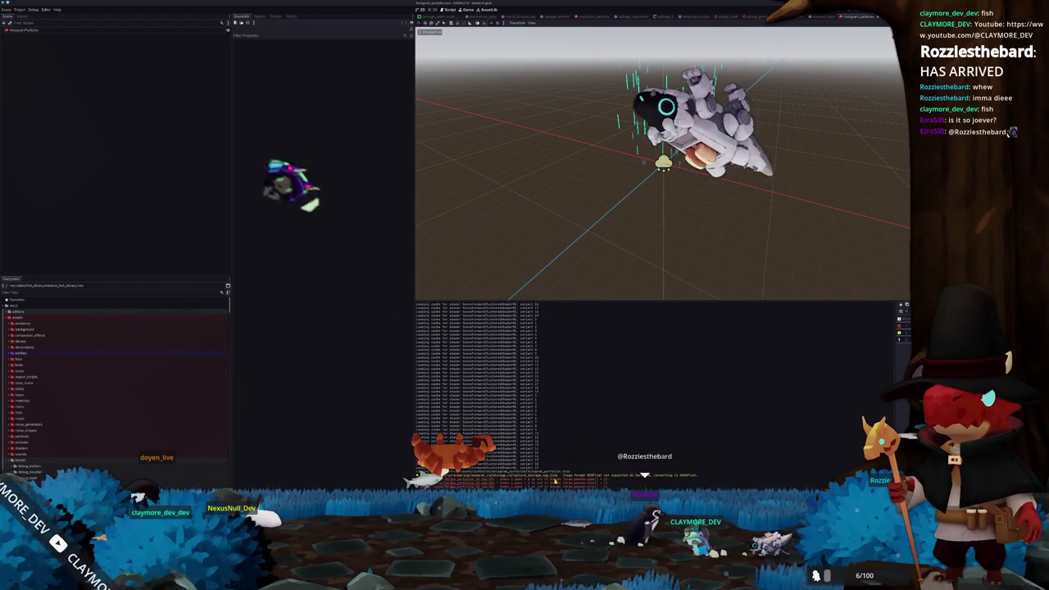
{"action": "key", "text": "alt+Tab"}
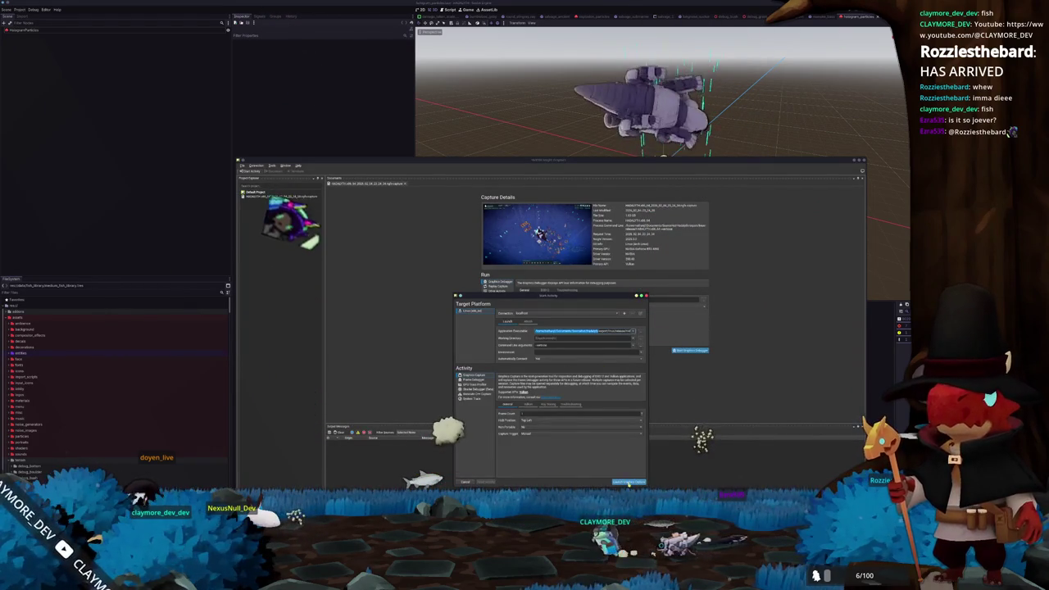
Launch the release build from Nsight, skip the interfering-processes warning, and focus the game window.
{"action": "key", "text": "Return"}
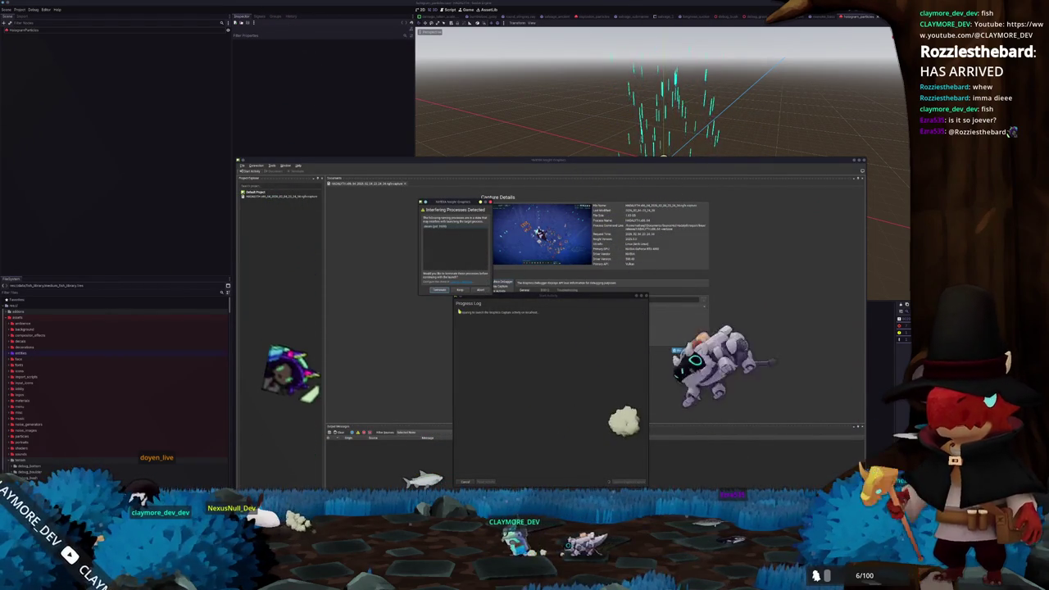
{"action": "key", "text": "Return"}
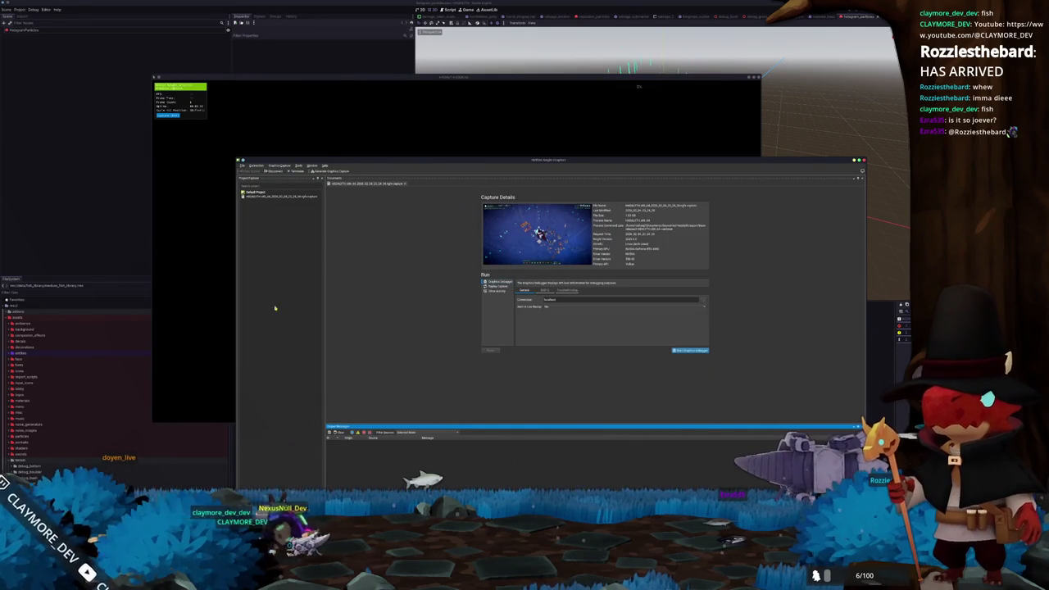
{"action": "left_click", "coordinate": [190, 244]}
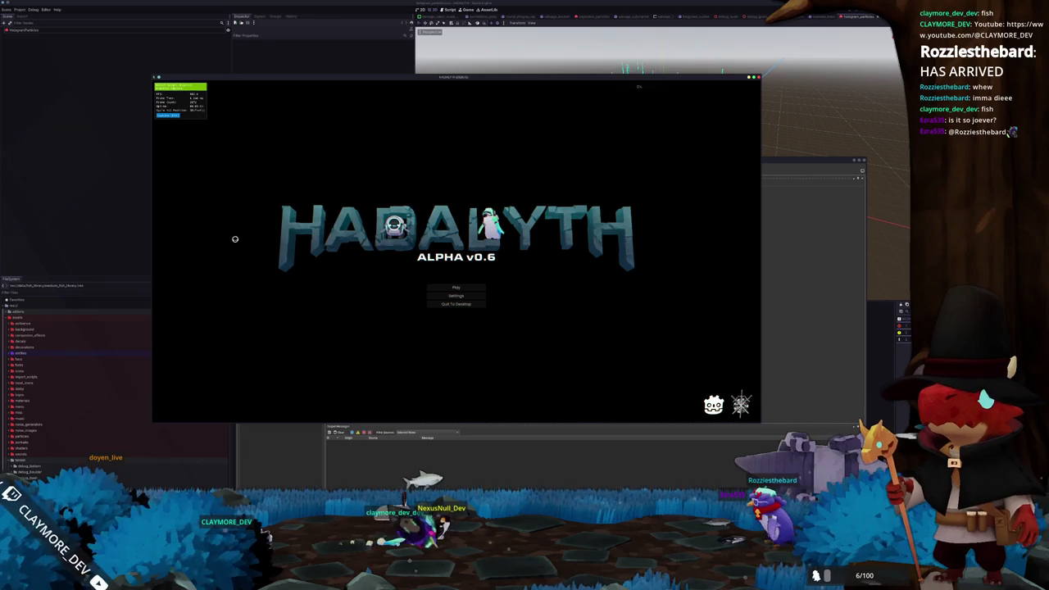
Load save slot 1 and walk the character south across the base.
{"action": "left_click", "coordinate": [444, 287]}
{"action": "left_click", "coordinate": [404, 287]}
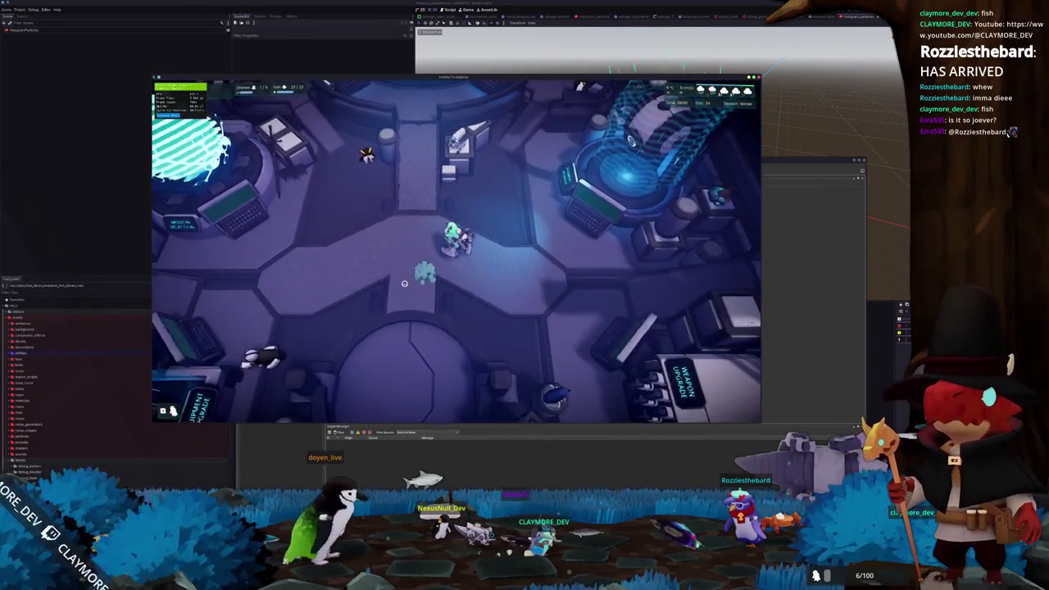
{"action": "key", "text": "s"}
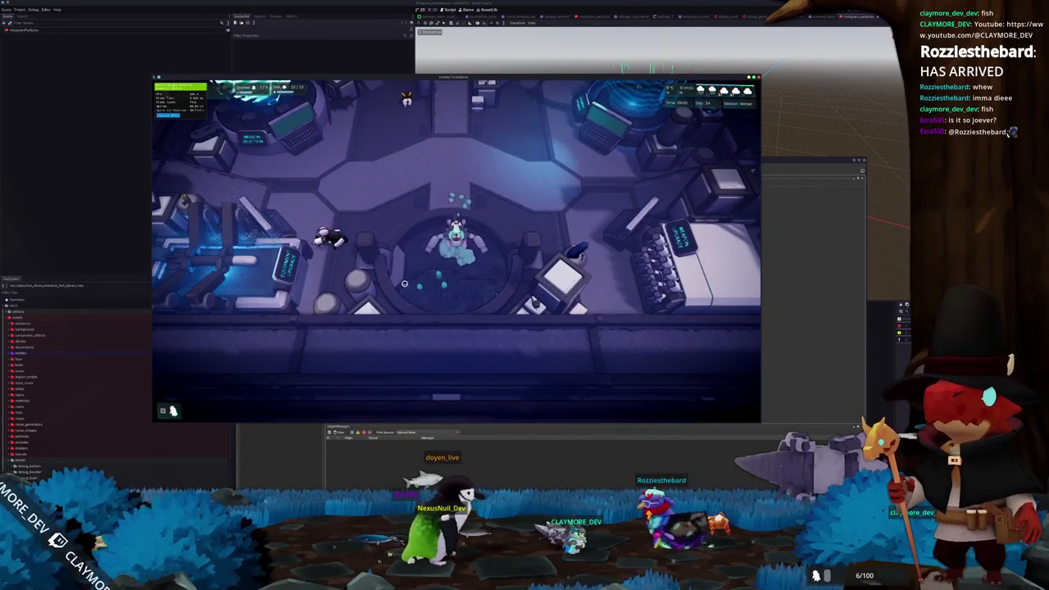
{"action": "scroll", "coordinate": [404, 283], "scroll_direction": "down", "scroll_amount": 5}
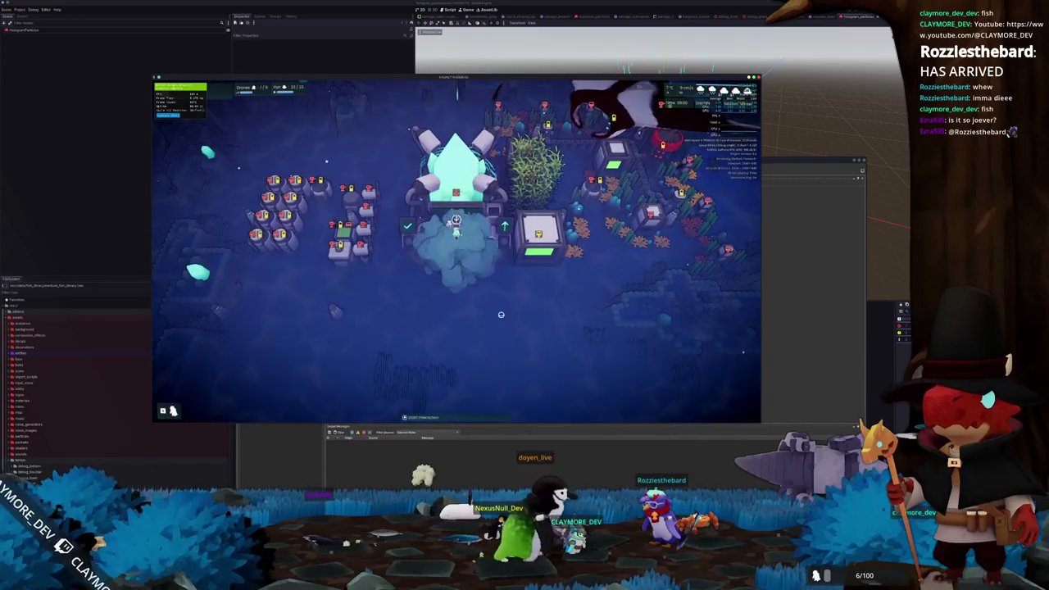
{"action": "scroll", "coordinate": [446, 326], "scroll_direction": "up", "scroll_amount": 5}
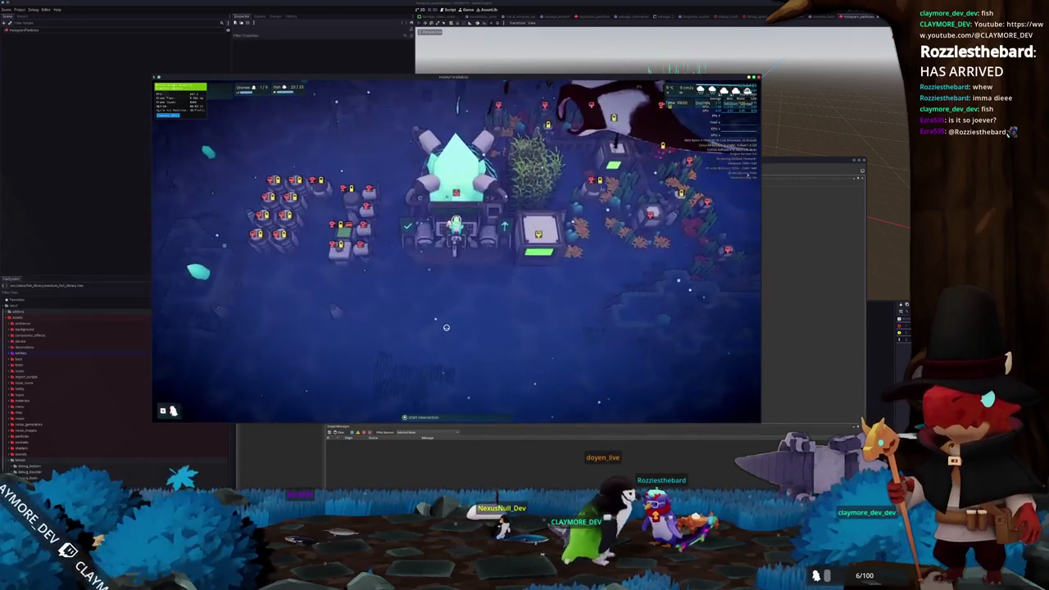
Toggle the pause menu a few times, then capture a frame with F12.
{"action": "key", "text": "Escape"}
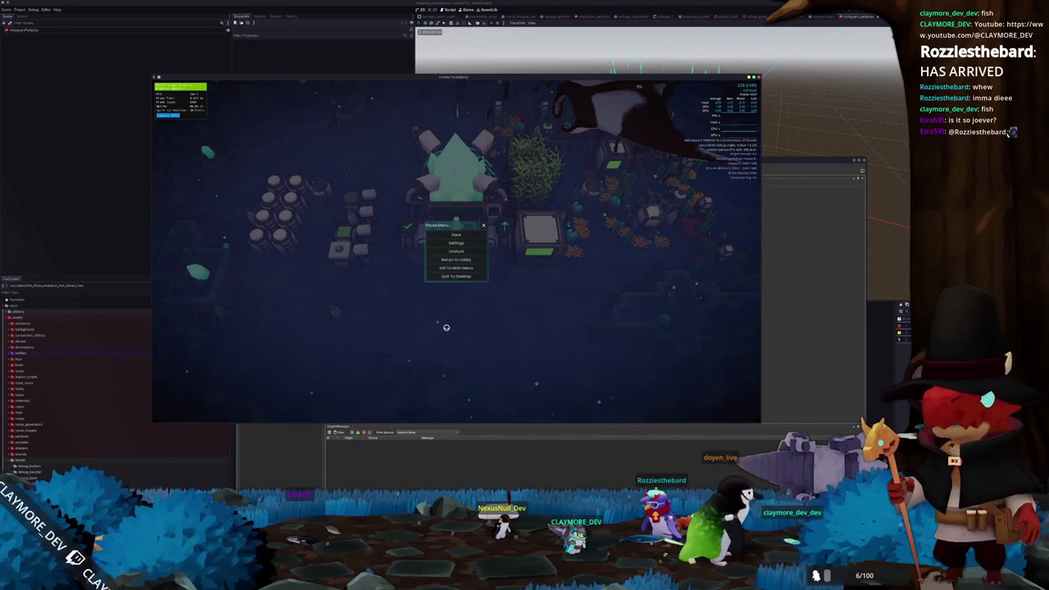
{"action": "key", "text": "Escape"}
{"action": "key", "text": "Escape"}
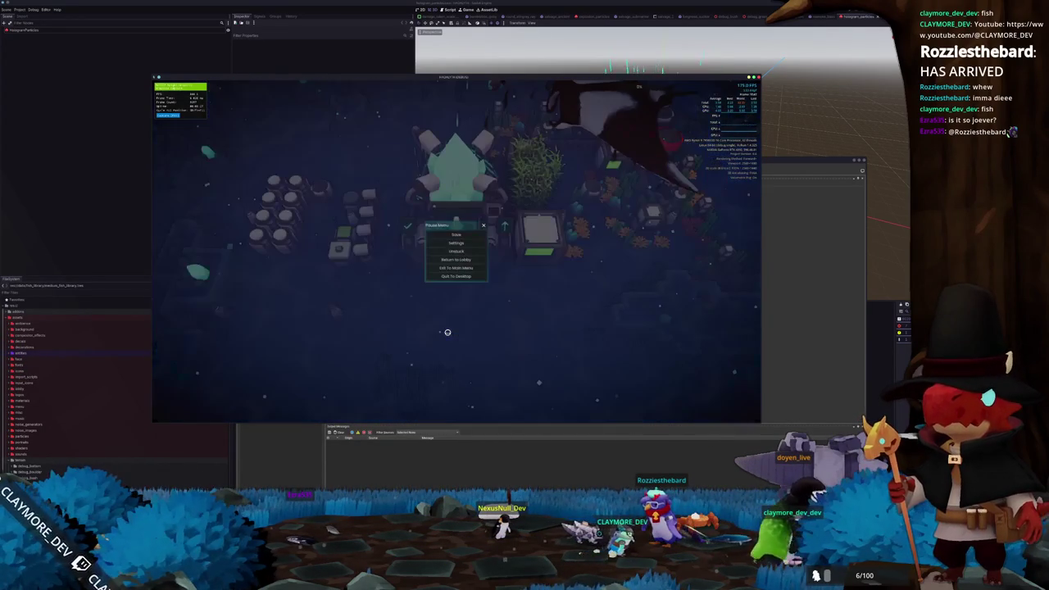
{"action": "key", "text": "Escape"}
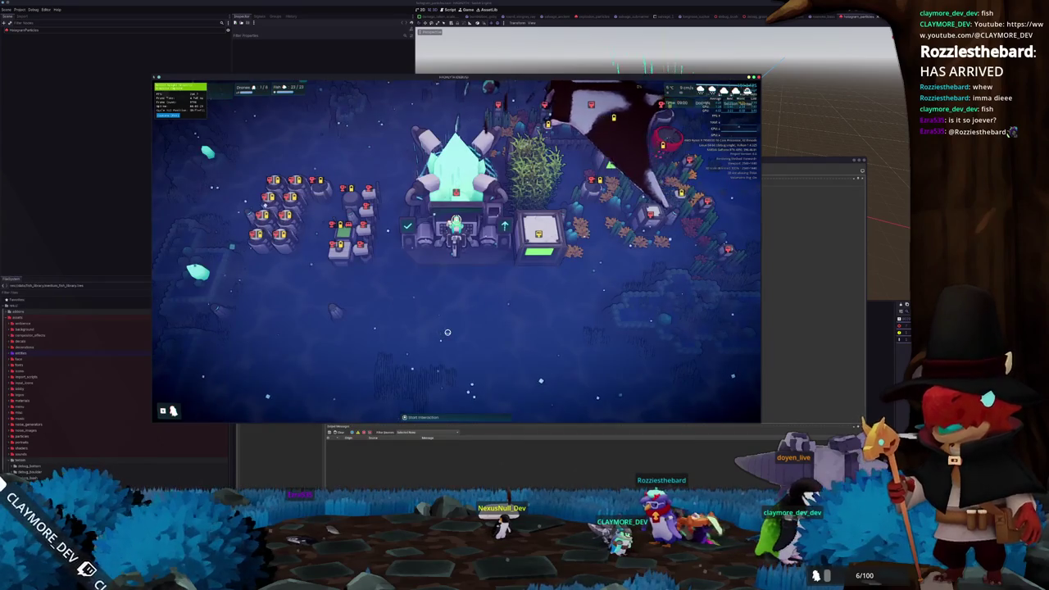
{"action": "key", "text": "Escape"}
{"action": "key", "text": "Escape"}
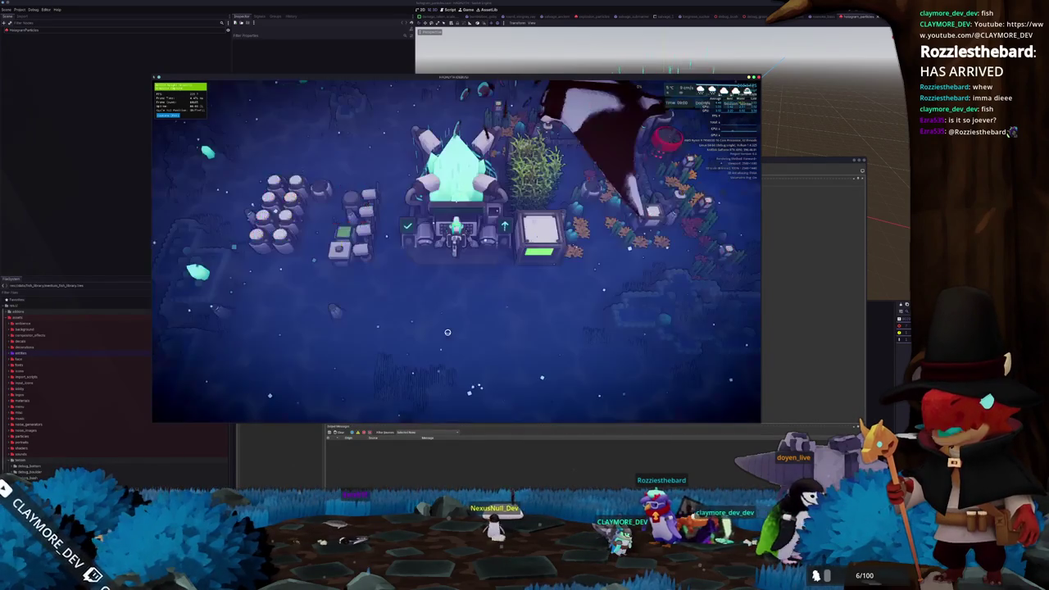
{"action": "scroll", "coordinate": [447, 332], "scroll_direction": "down", "scroll_amount": 5}
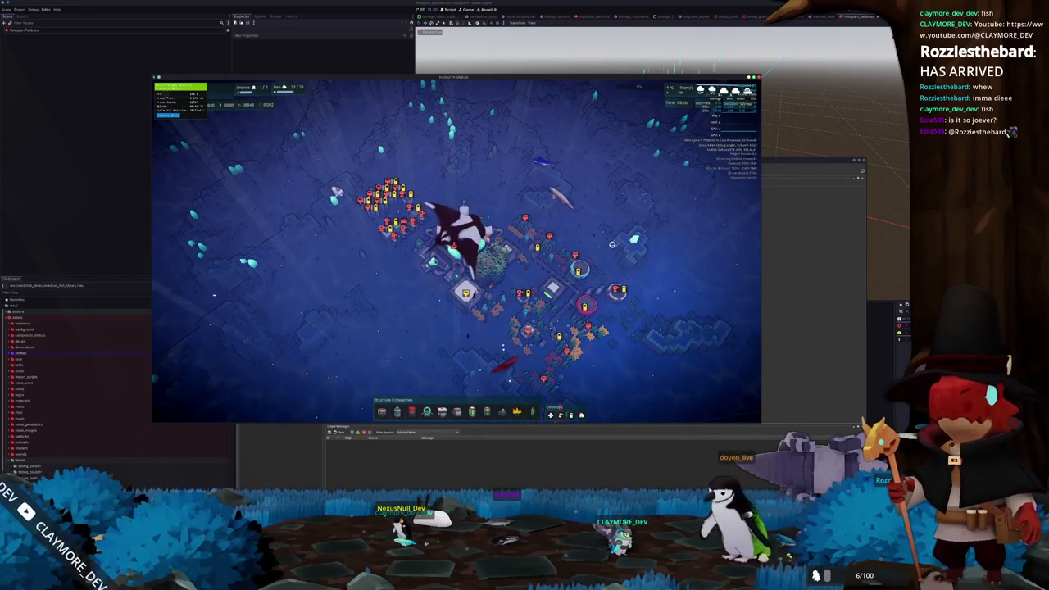
{"action": "key", "text": "F12"}
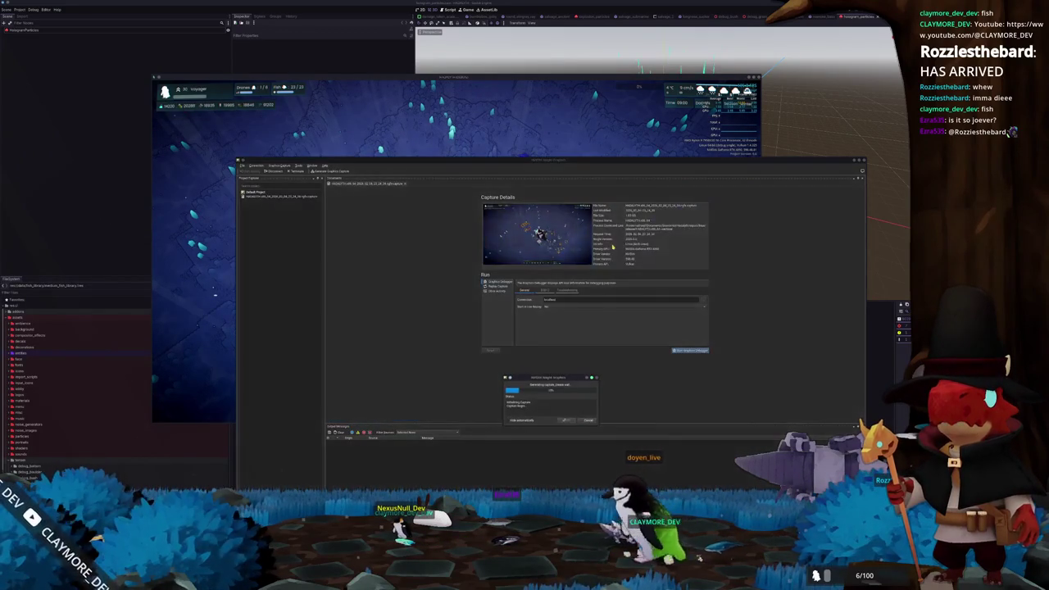
Dismiss the capture-succeeded notice and open the new capture in the graphics debugger.
{"action": "mouse_move", "coordinate": [546, 385]}
{"action": "left_mouse_down"}
{"action": "mouse_move", "coordinate": [548, 356]}
{"action": "mouse_move", "coordinate": [481, 241]}
{"action": "left_mouse_up"}
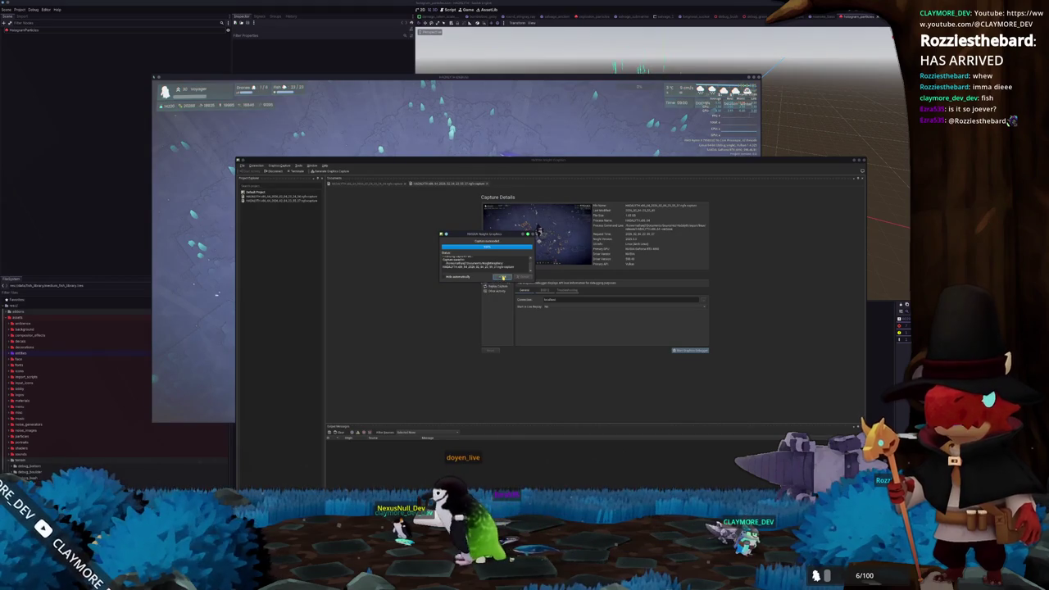
{"action": "left_click", "coordinate": [503, 277]}
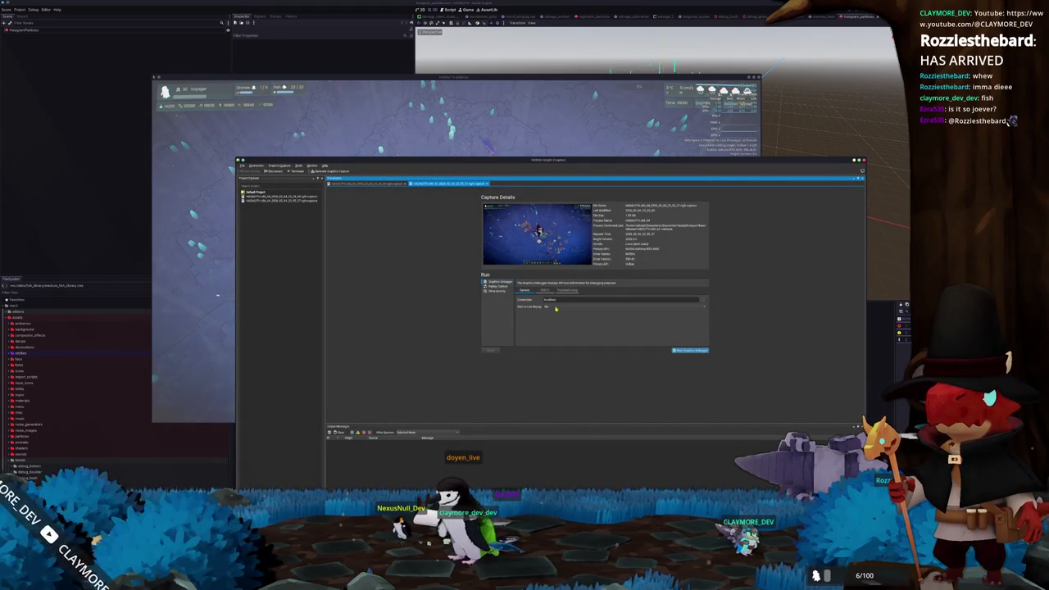
{"action": "left_click", "coordinate": [687, 351]}
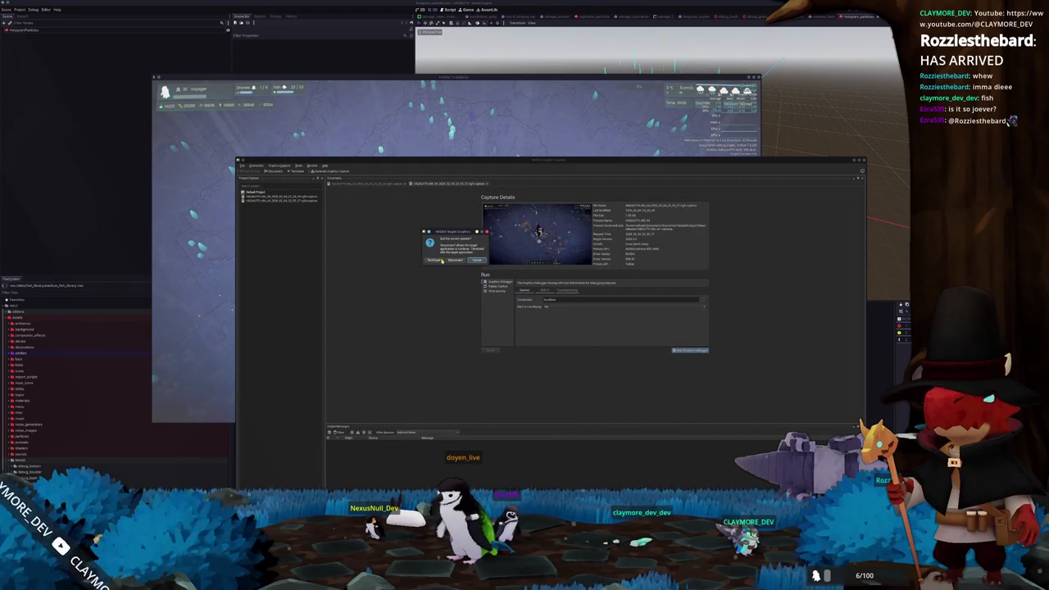
{"action": "left_click", "coordinate": [455, 260]}
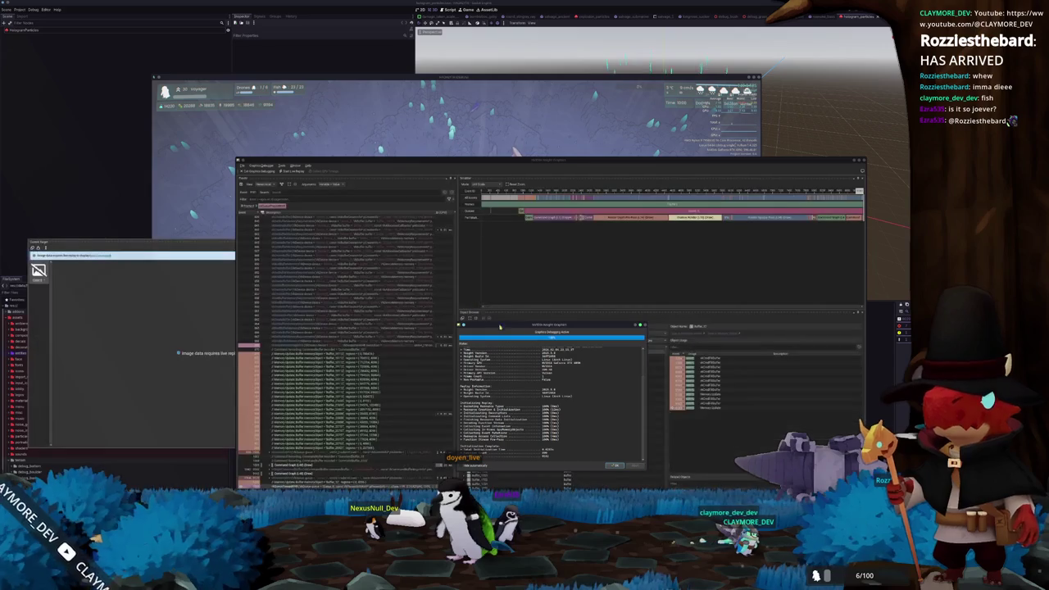
Rearrange the Current Target view and the debugger window on screen.
{"action": "left_click_drag", "start_coordinate": [175, 246], "coordinate": [148, 70]}
{"action": "left_click_drag", "start_coordinate": [512, 163], "coordinate": [529, 101]}
{"action": "left_click", "coordinate": [299, 72]}
{"action": "left_click_drag", "start_coordinate": [293, 63], "coordinate": [350, 71]}
{"action": "left_click", "coordinate": [483, 230]}
{"action": "scroll", "coordinate": [484, 267], "scroll_direction": "up", "scroll_amount": 15}
Select the first captured event and arrow up and down through the early API events.
{"action": "left_click", "coordinate": [471, 167]}
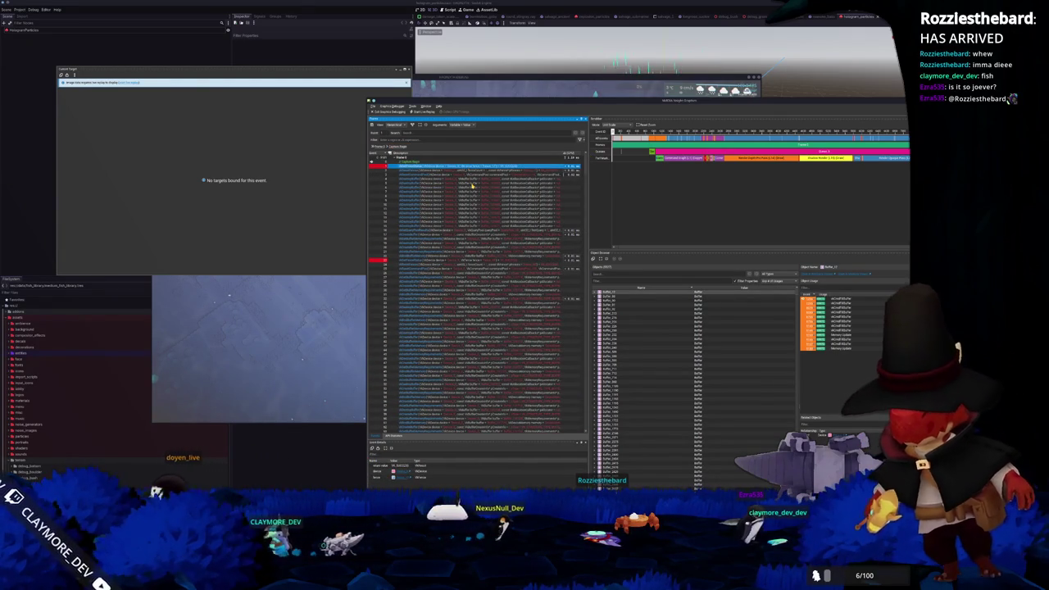
{"action": "key", "text": "Down"}
{"action": "key", "text": "Down"}
{"action": "key", "text": "Down"}
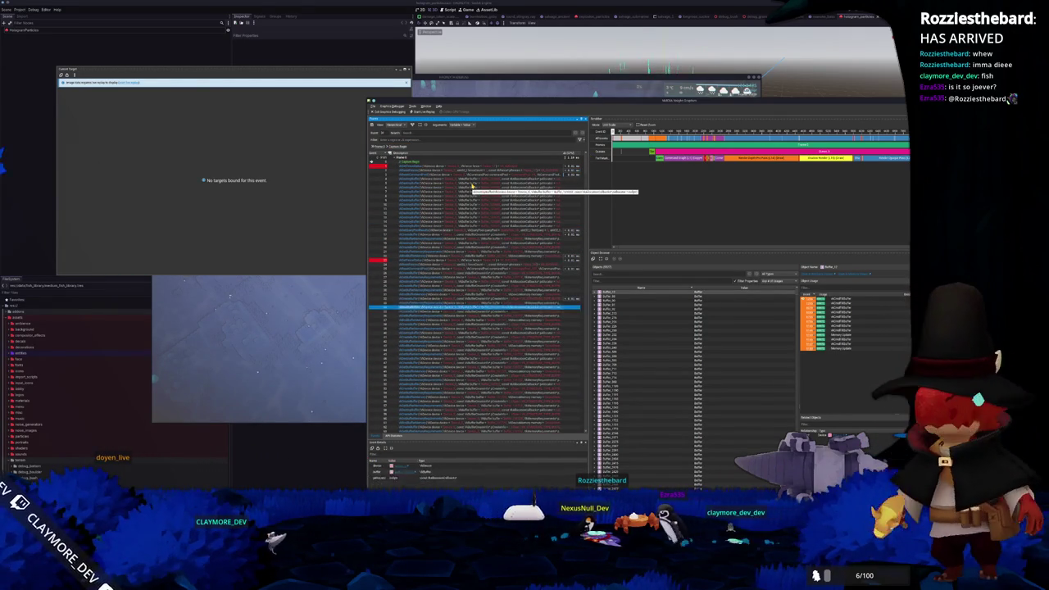
{"action": "key", "text": "Down"}
{"action": "key", "text": "Down"}
{"action": "key", "text": "Down"}
{"action": "key", "text": "Up"}
{"action": "key", "text": "Up"}
{"action": "key", "text": "Up"}
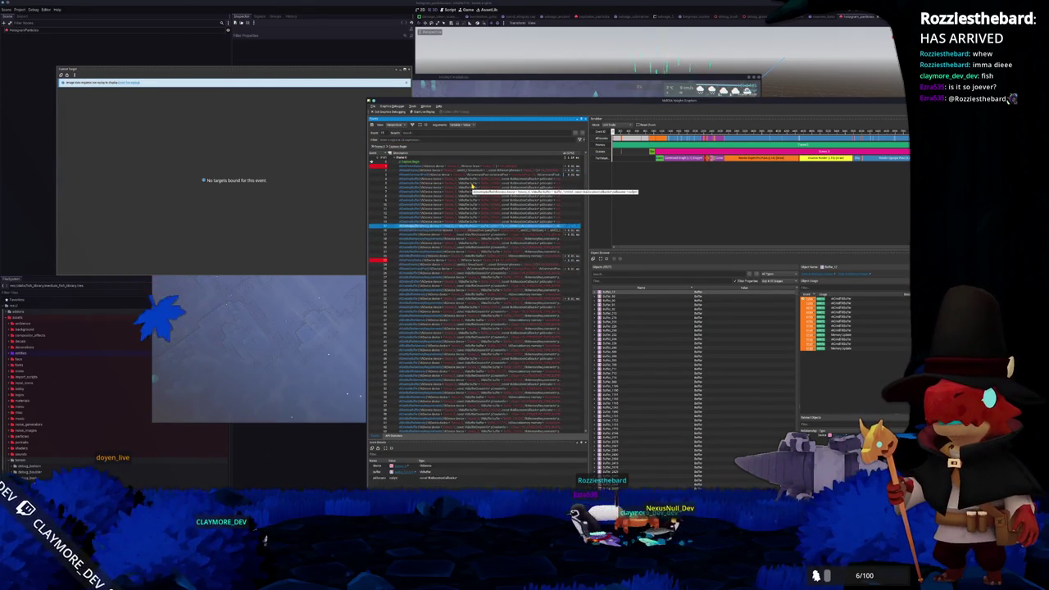
{"action": "key", "text": "Down"}
{"action": "key", "text": "Down"}
{"action": "key", "text": "Down"}
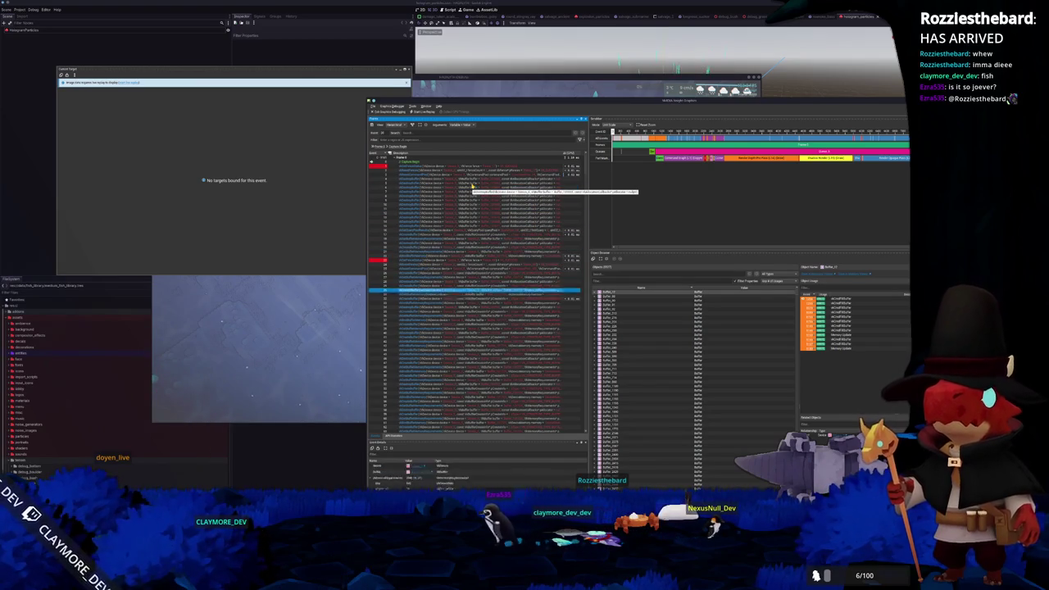
{"action": "key", "text": "Down"}
{"action": "key", "text": "Down"}
{"action": "key", "text": "Down"}
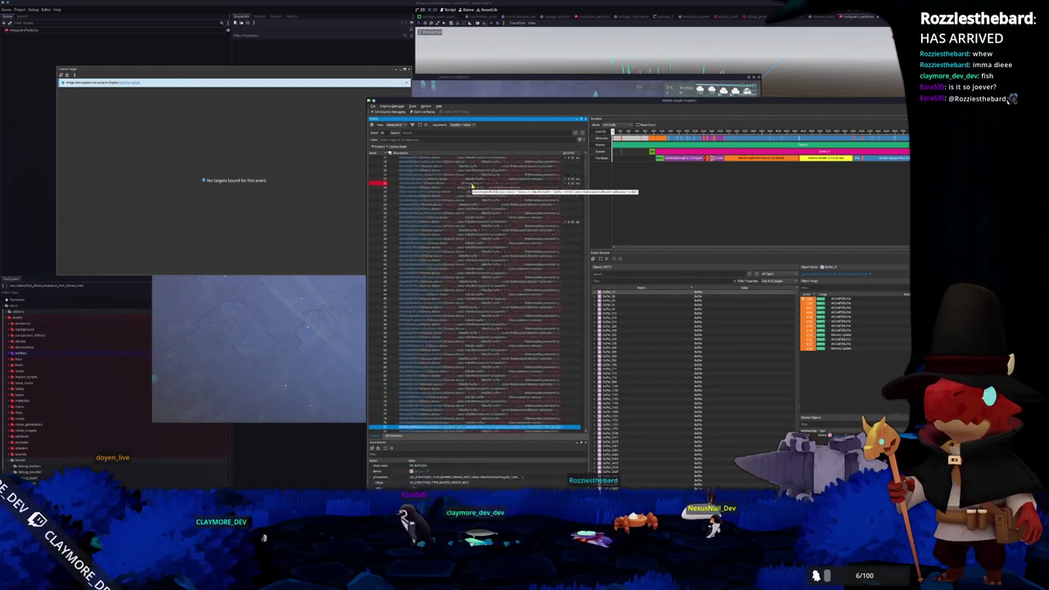
{"action": "key", "text": "Down"}
{"action": "key", "text": "Down"}
{"action": "key", "text": "Down"}
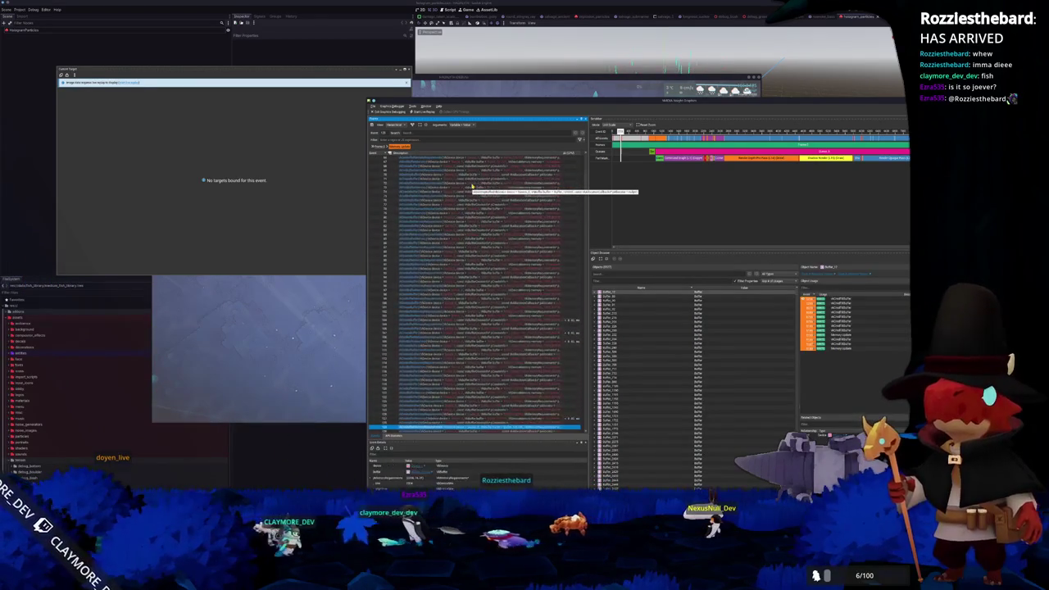
{"action": "key", "text": "Down"}
{"action": "key", "text": "Down"}
{"action": "key", "text": "Down"}
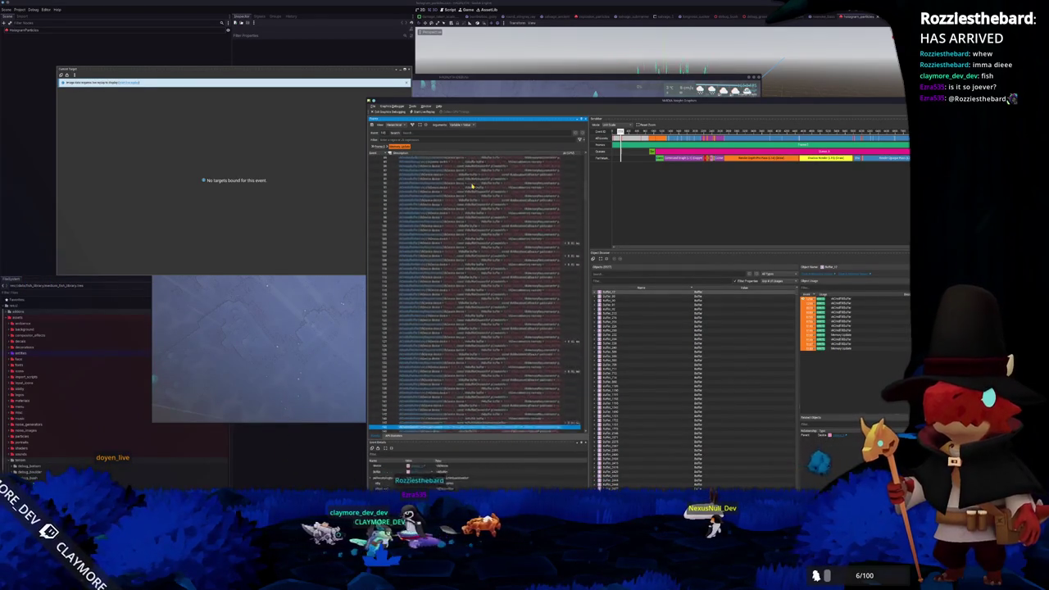
{"action": "key", "text": "Down"}
{"action": "key", "text": "Down"}
{"action": "key", "text": "Down"}
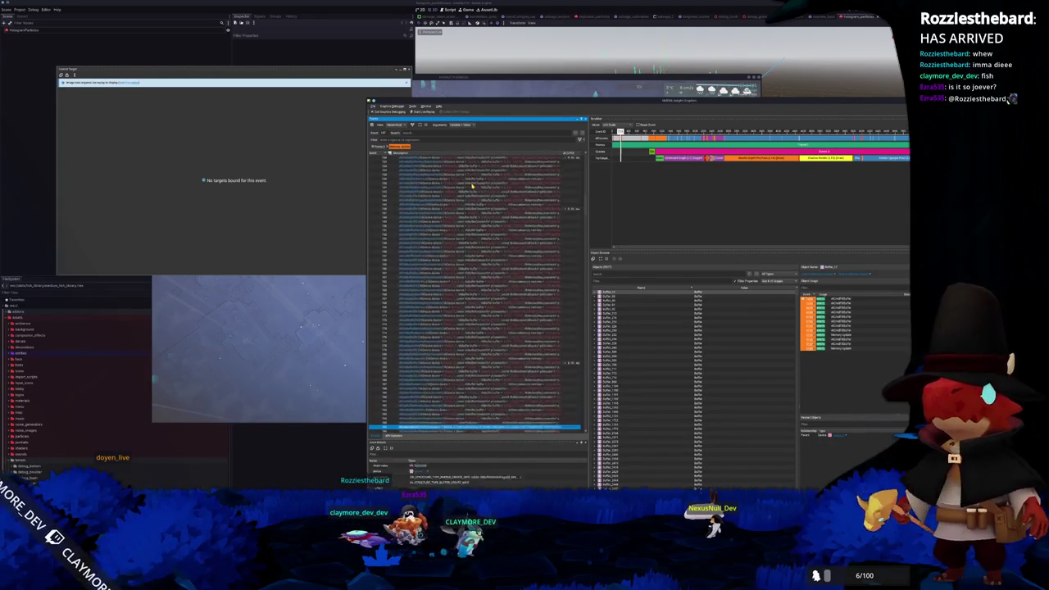
{"action": "key", "text": "Down"}
{"action": "key", "text": "Down"}
{"action": "key", "text": "Down"}
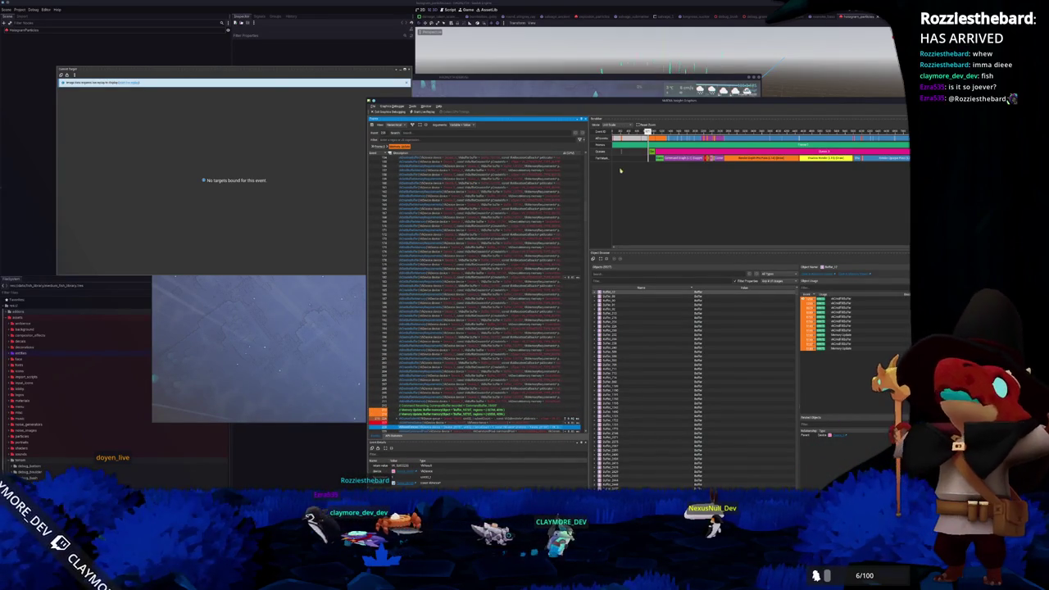
Jump to a later point on the Frame Timeline and select a memory update event.
{"action": "left_click", "coordinate": [620, 170]}
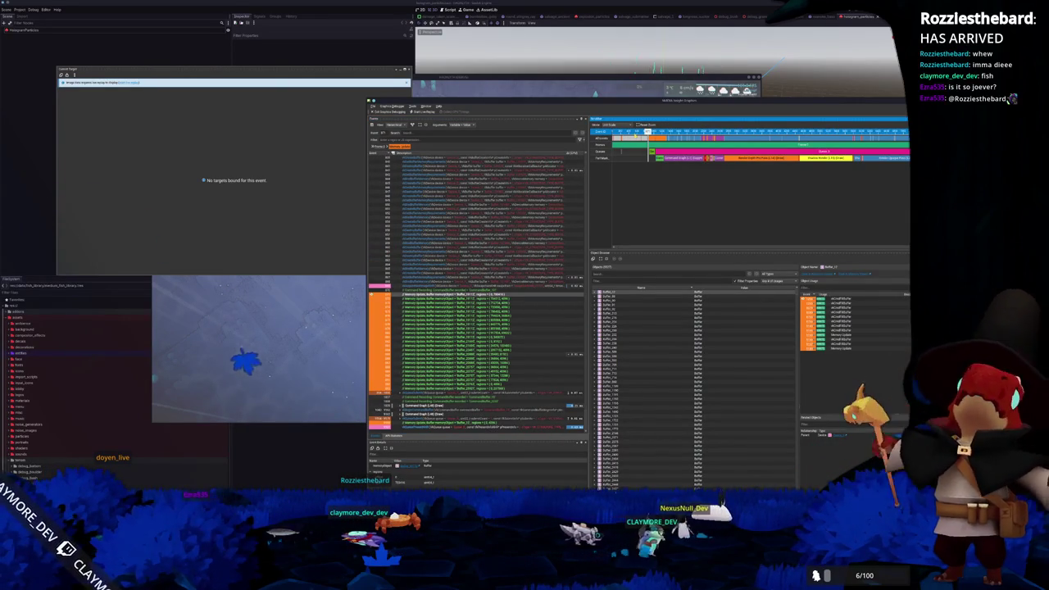
{"action": "key", "text": "Right"}
{"action": "key", "text": "Right"}
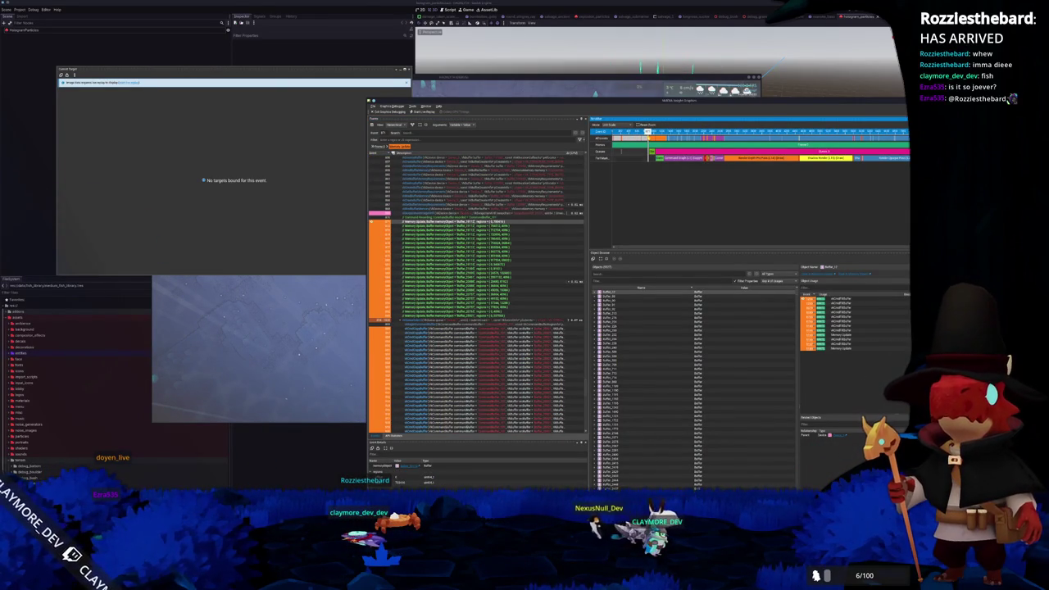
{"action": "key", "text": "Right"}
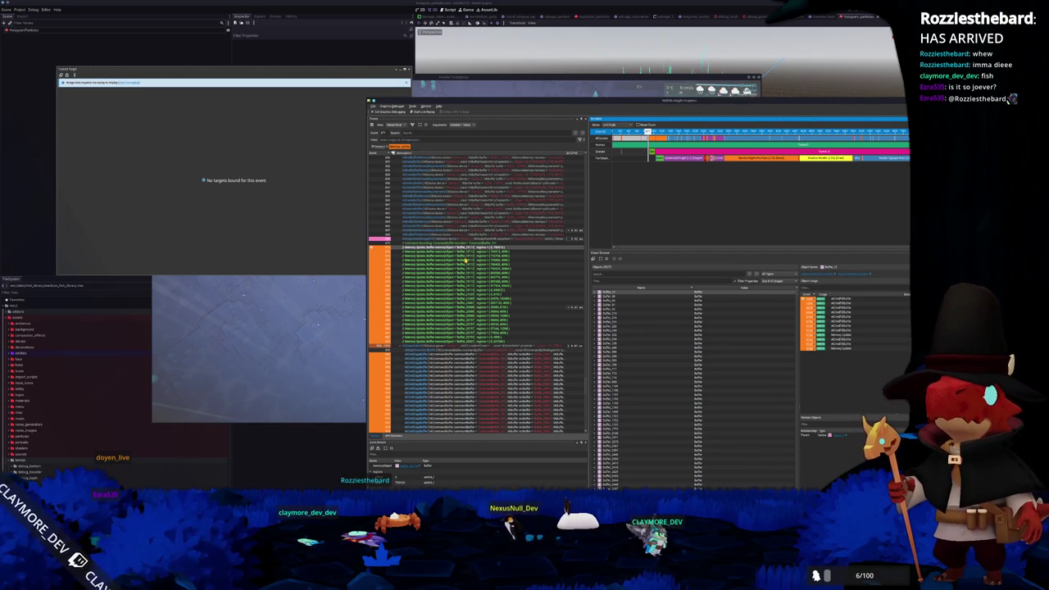
{"action": "key", "text": "Right"}
{"action": "left_click", "coordinate": [439, 303]}
{"action": "scroll", "coordinate": [439, 311], "scroll_direction": "down", "scroll_amount": 5}
{"action": "scroll", "coordinate": [447, 308], "scroll_direction": "down", "scroll_amount": 3}
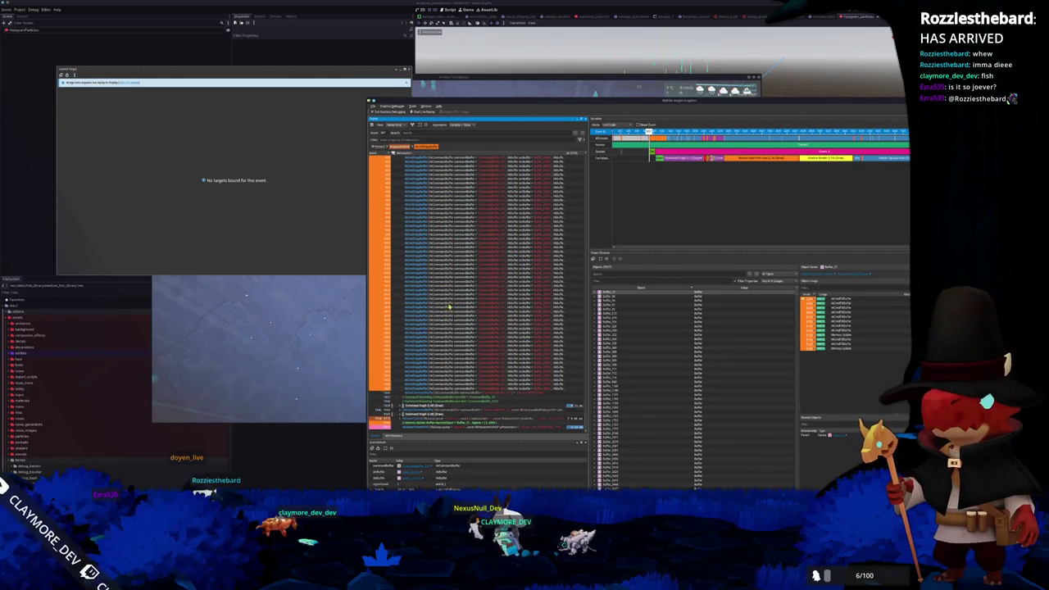
Inspect the Perf Mark and Command Graph ranges on the Frame Timeline.
{"action": "left_click", "coordinate": [660, 159]}
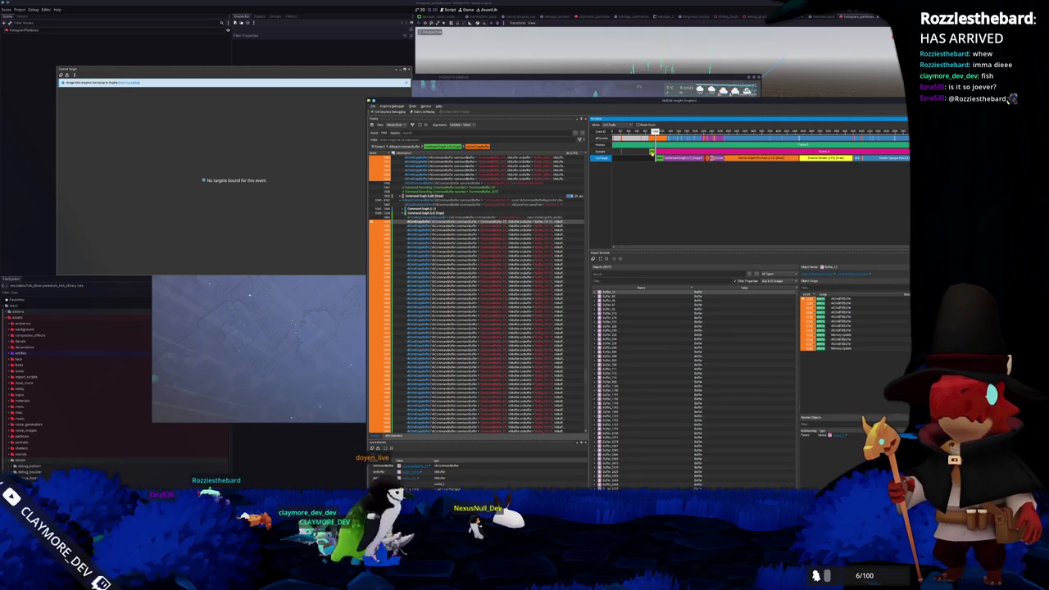
{"action": "left_click", "coordinate": [653, 154]}
{"action": "left_click", "coordinate": [659, 160]}
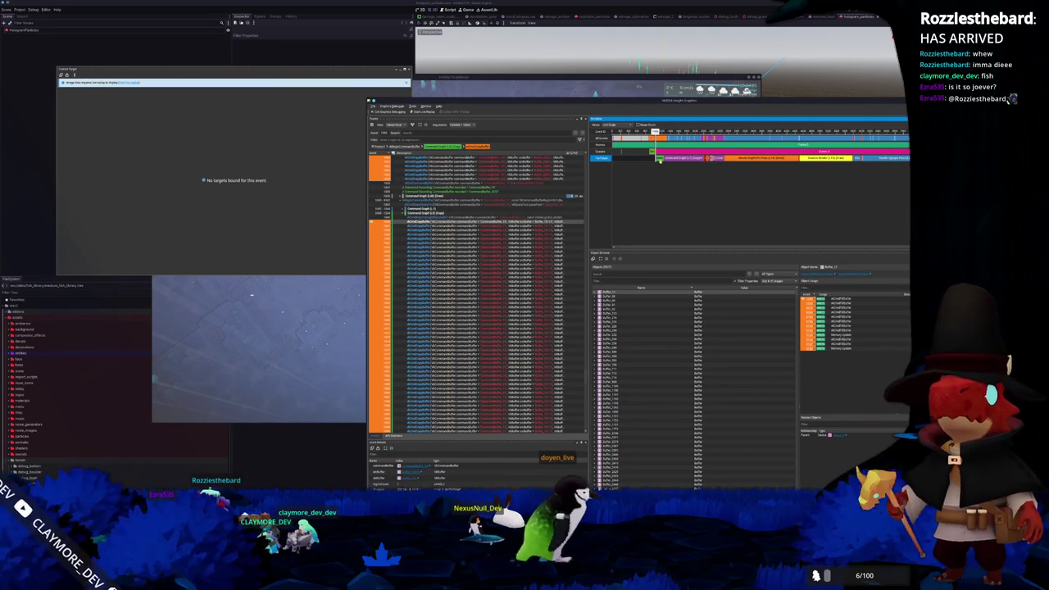
{"action": "left_click", "coordinate": [661, 159]}
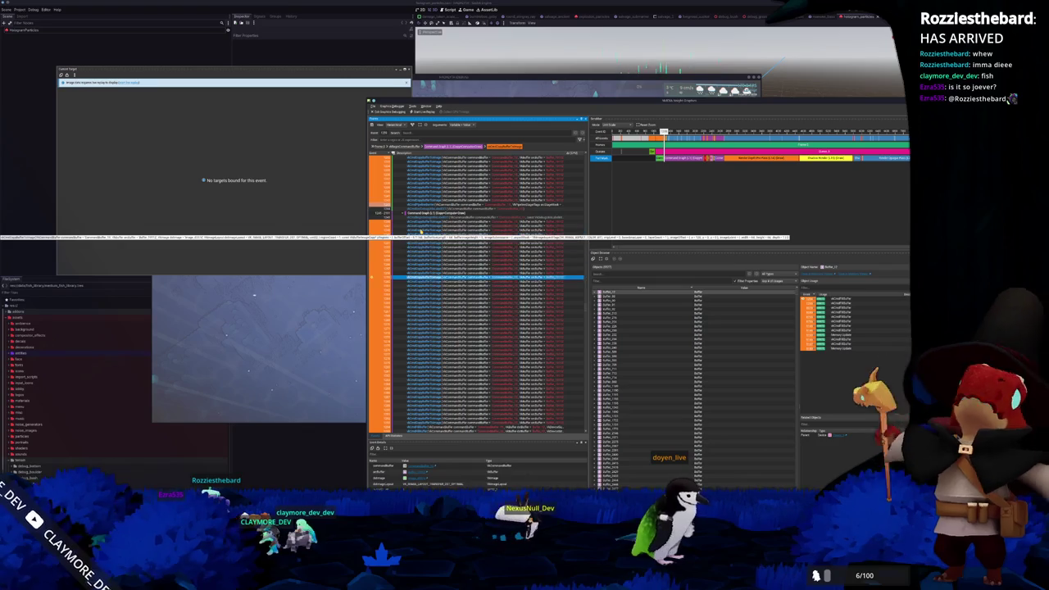
{"action": "key", "text": "Down"}
{"action": "key", "text": "Down"}
{"action": "key", "text": "Down"}
{"action": "key", "text": "Down"}
{"action": "key", "text": "Down"}
{"action": "key", "text": "Down"}
{"action": "key", "text": "Down"}
{"action": "key", "text": "Down"}
{"action": "key", "text": "Down"}
{"action": "key", "text": "Down"}
{"action": "key", "text": "Down"}
{"action": "key", "text": "Down"}
{"action": "key", "text": "Down"}
{"action": "key", "text": "Down"}
{"action": "key", "text": "Down"}
Scroll down the event list and select a Command Graph row later in the frame.
{"action": "scroll", "coordinate": [420, 232], "scroll_direction": "down", "scroll_amount": 15}
{"action": "scroll", "coordinate": [467, 330], "scroll_direction": "down", "scroll_amount": 5}
{"action": "scroll", "coordinate": [465, 346], "scroll_direction": "down", "scroll_amount": 5}
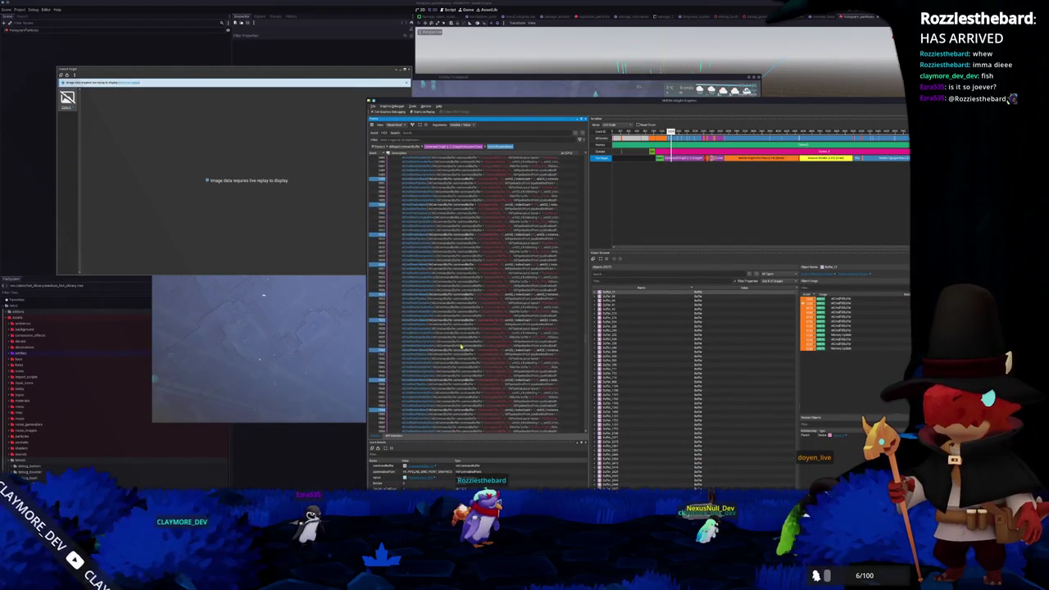
{"action": "scroll", "coordinate": [426, 414], "scroll_direction": "down", "scroll_amount": 5}
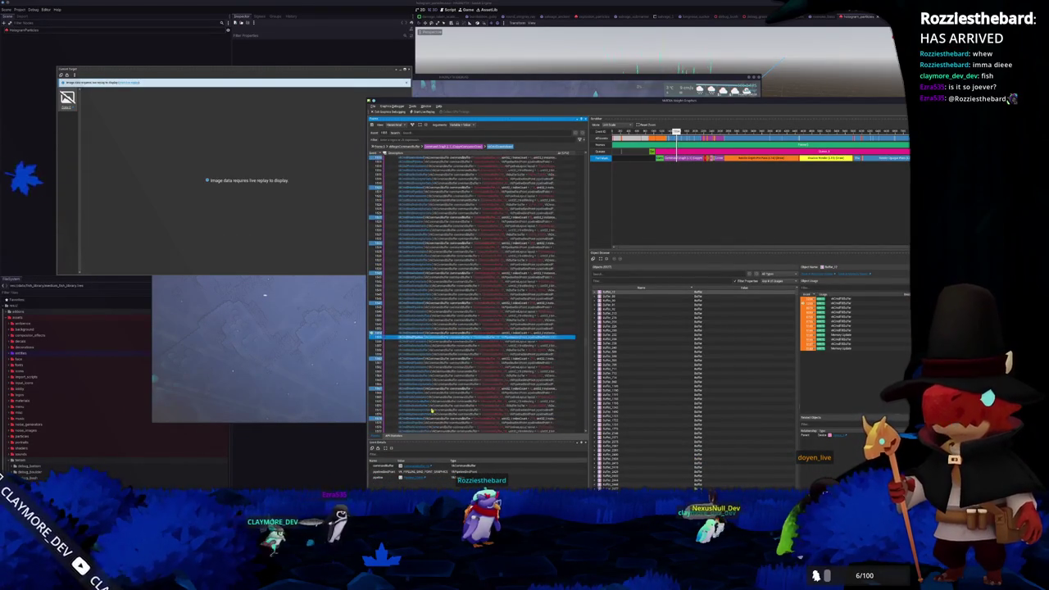
{"action": "scroll", "coordinate": [440, 345], "scroll_direction": "down", "scroll_amount": 5}
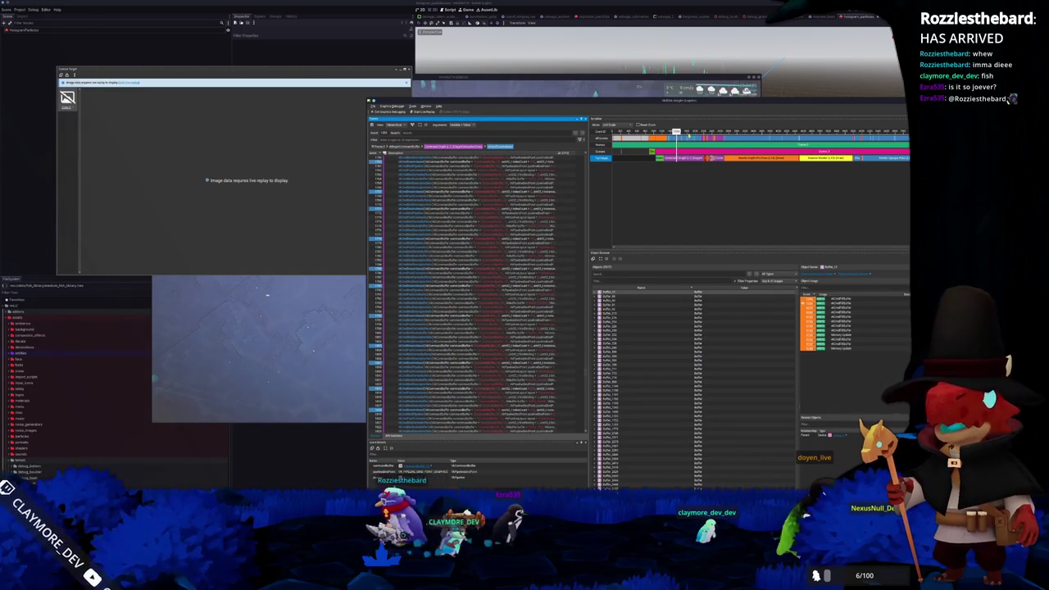
{"action": "scroll", "coordinate": [439, 344], "scroll_direction": "down", "scroll_amount": 5}
{"action": "left_click", "coordinate": [442, 221]}
{"action": "scroll", "coordinate": [500, 232], "scroll_direction": "down", "scroll_amount": 5}
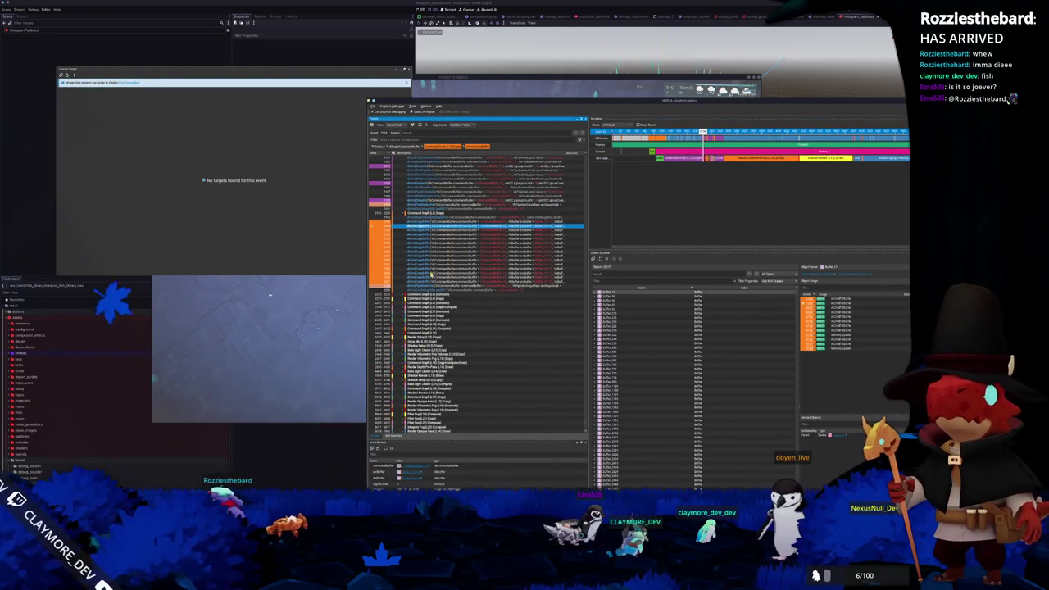
{"action": "left_click", "coordinate": [424, 294]}
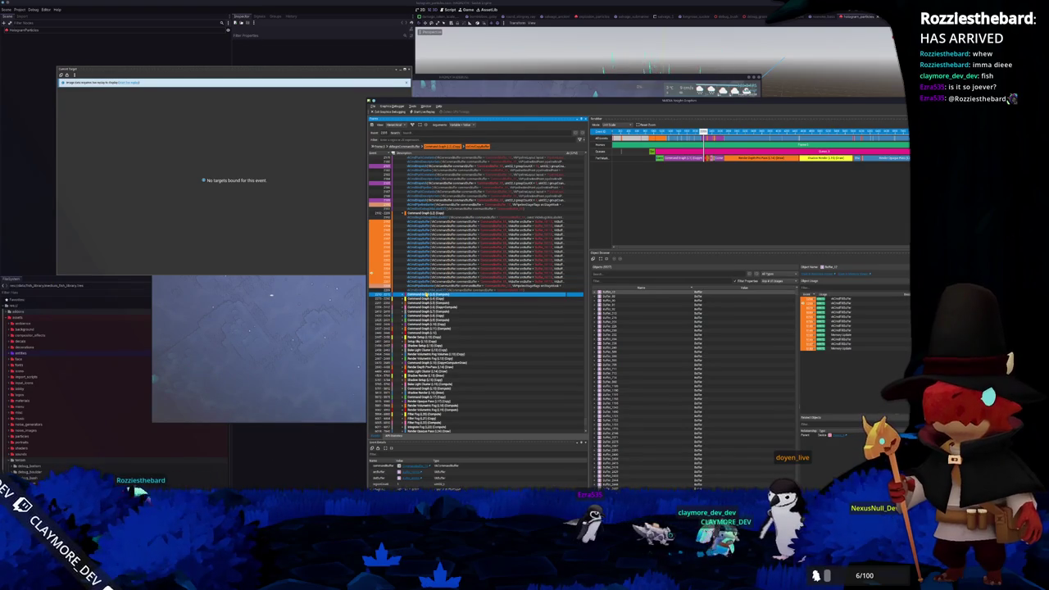
Expand and collapse a Command Graph row, then arrow down to Render Depth Pre-Pass.
{"action": "double_click", "coordinate": [425, 296]}
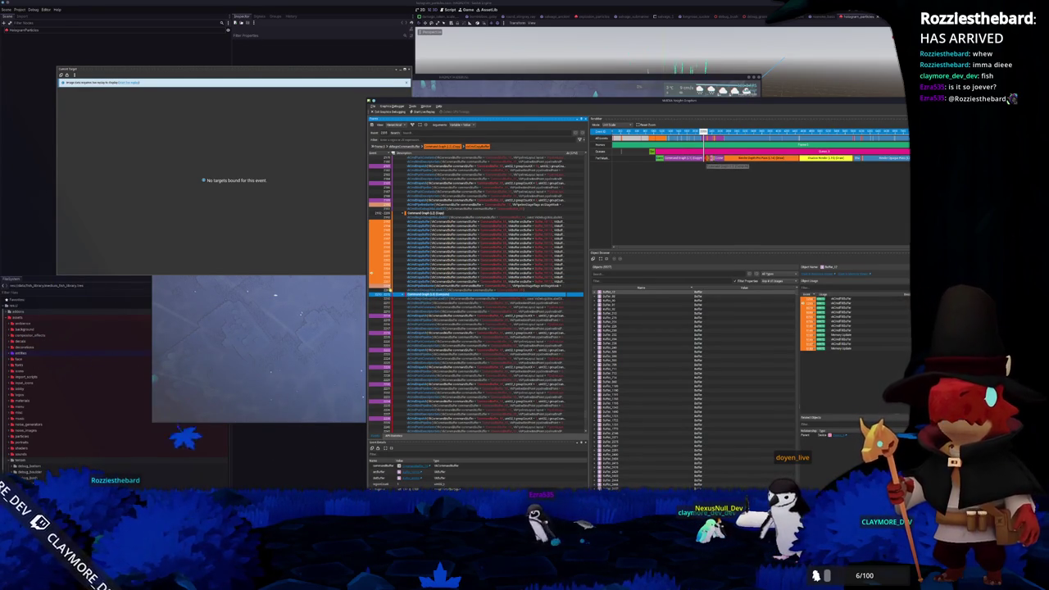
{"action": "double_click", "coordinate": [425, 296]}
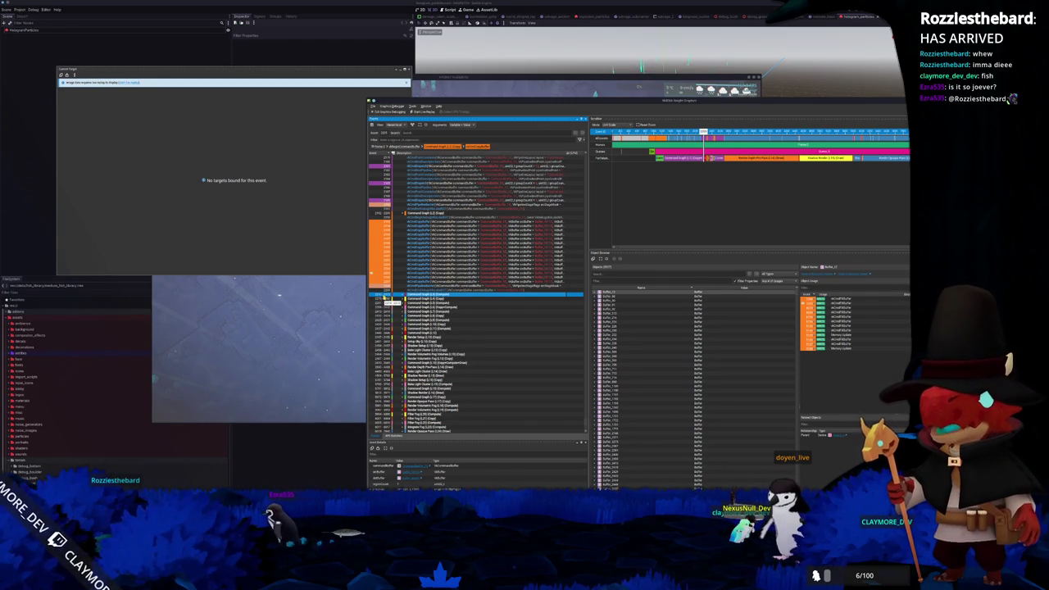
{"action": "left_click", "coordinate": [425, 299]}
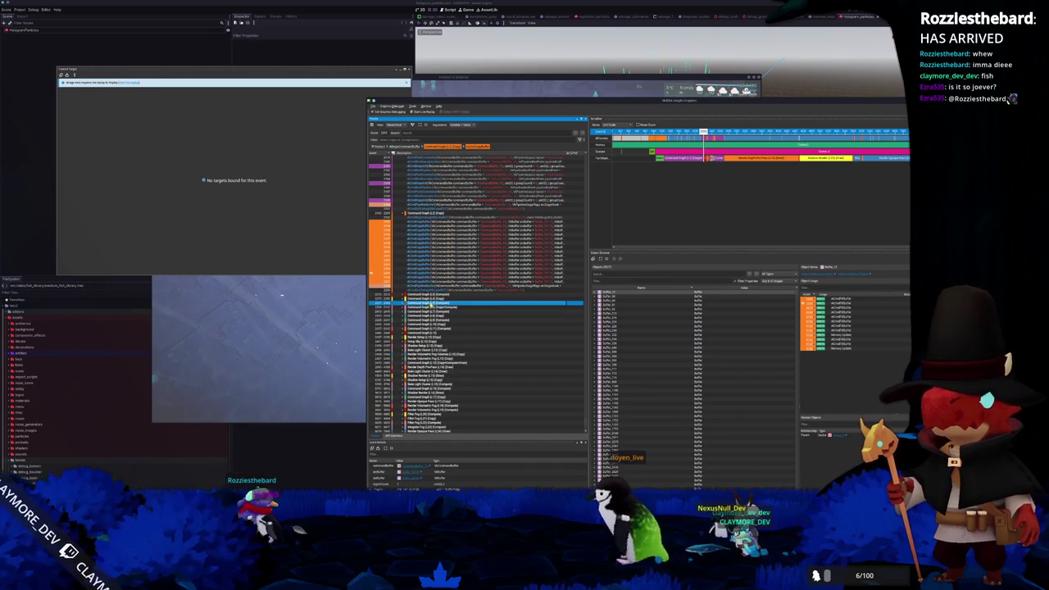
{"action": "key", "text": "Down"}
{"action": "key", "text": "Down"}
{"action": "key", "text": "Down"}
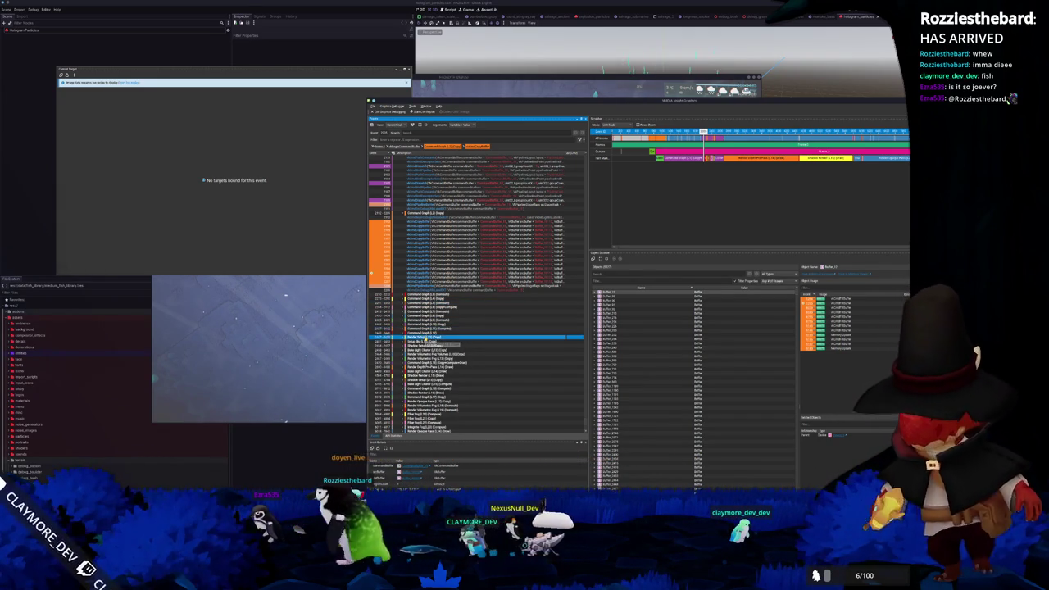
{"action": "key", "text": "Down"}
{"action": "key", "text": "Down"}
{"action": "key", "text": "Down"}
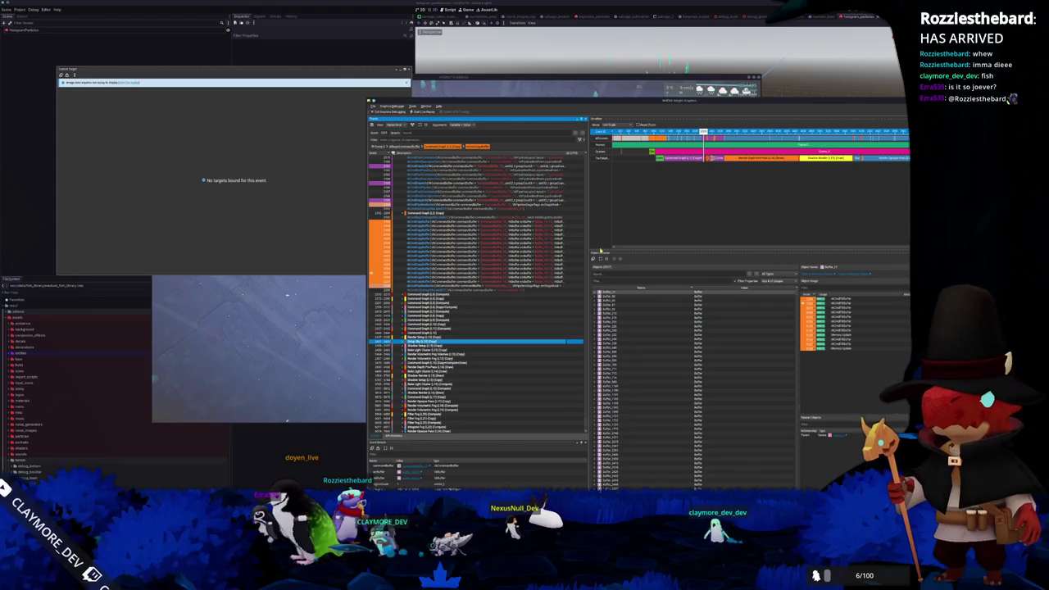
{"action": "key", "text": "Down"}
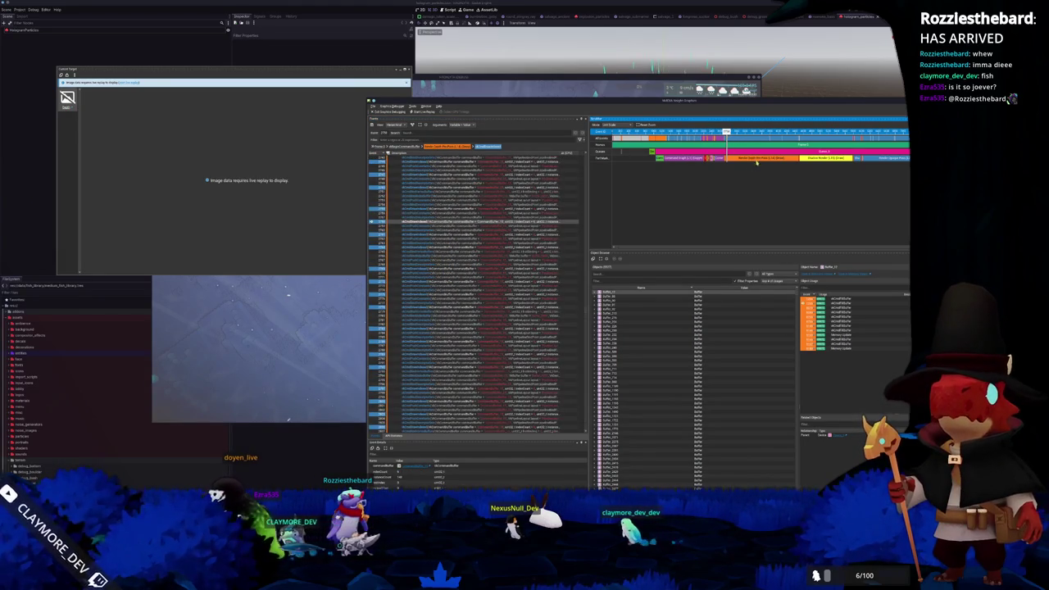
Jump to the Fwd Mark range, click through its draw events, then select event 3.
{"action": "left_click", "coordinate": [729, 160]}
{"action": "left_click", "coordinate": [416, 218]}
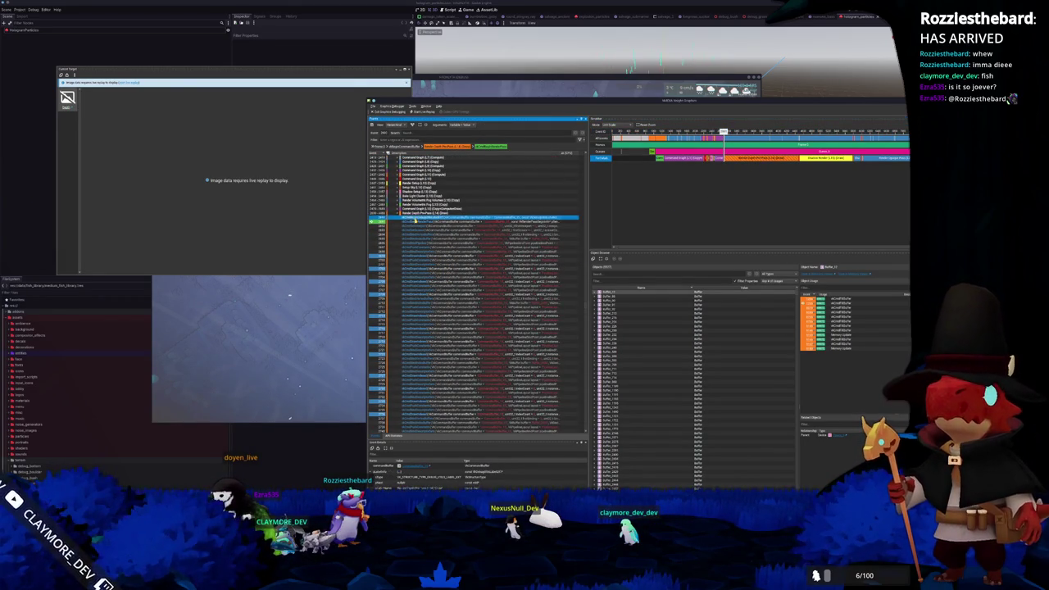
{"action": "left_click", "coordinate": [409, 258]}
{"action": "left_click", "coordinate": [407, 270]}
{"action": "left_click", "coordinate": [404, 282]}
{"action": "left_click", "coordinate": [410, 295]}
{"action": "left_click", "coordinate": [408, 315]}
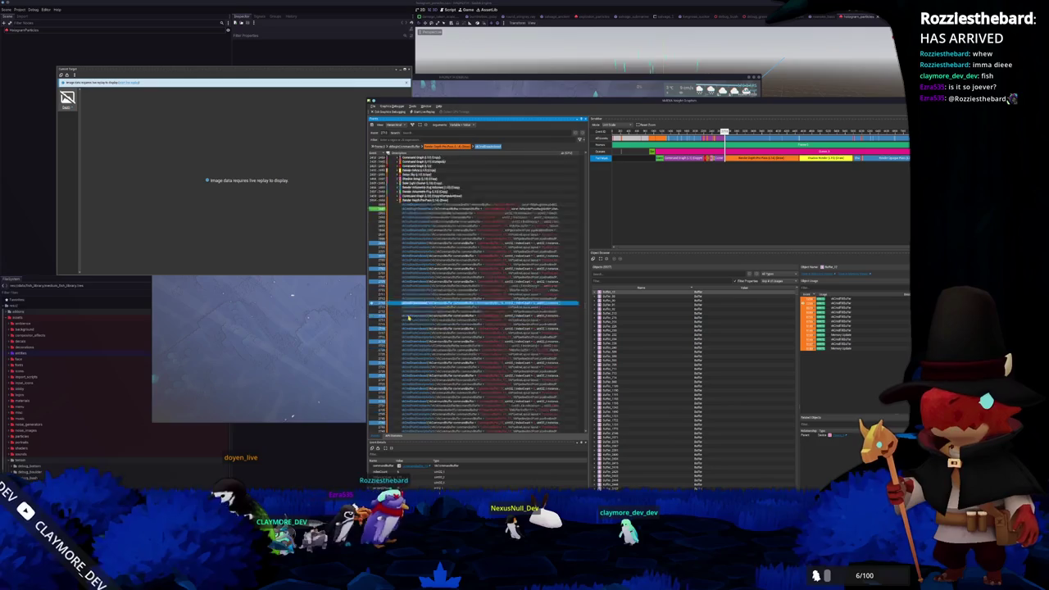
{"action": "left_click", "coordinate": [411, 291]}
{"action": "left_click", "coordinate": [413, 303]}
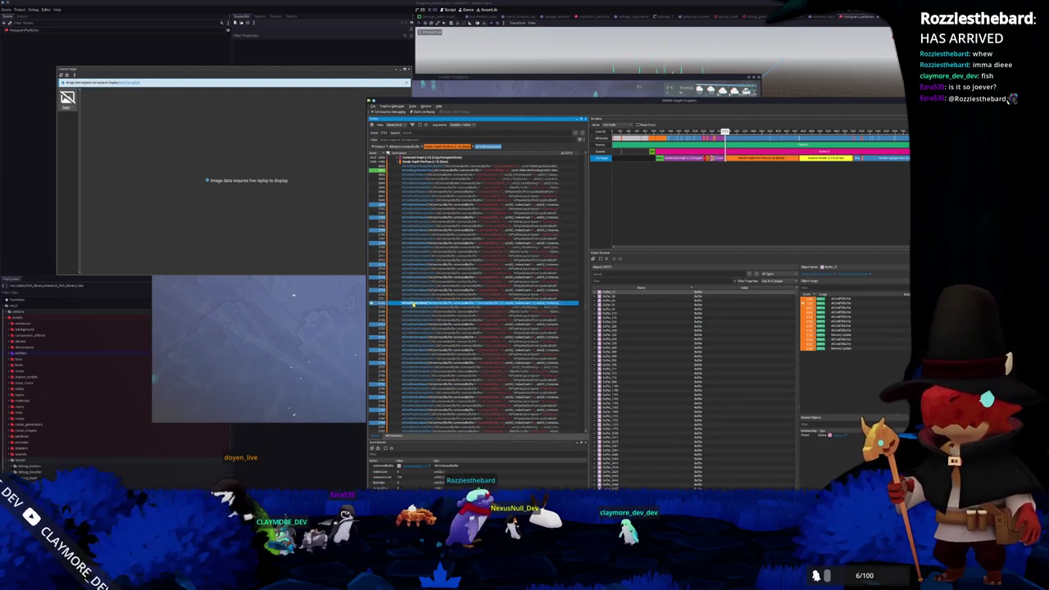
{"action": "scroll", "coordinate": [414, 303], "scroll_direction": "down", "scroll_amount": 2}
{"action": "left_click", "coordinate": [413, 303]}
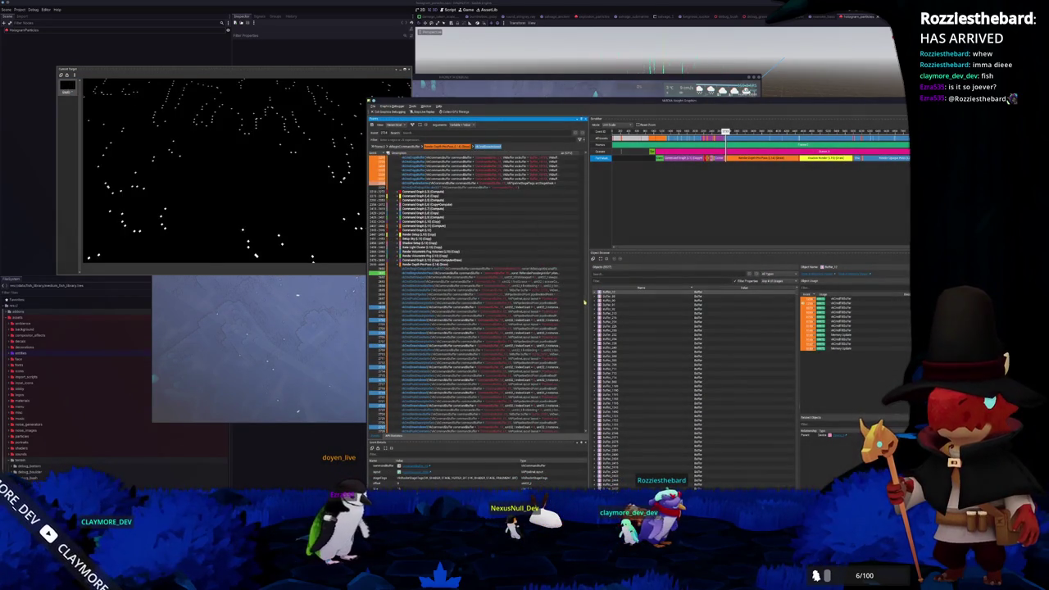
{"action": "left_click", "coordinate": [427, 175]}
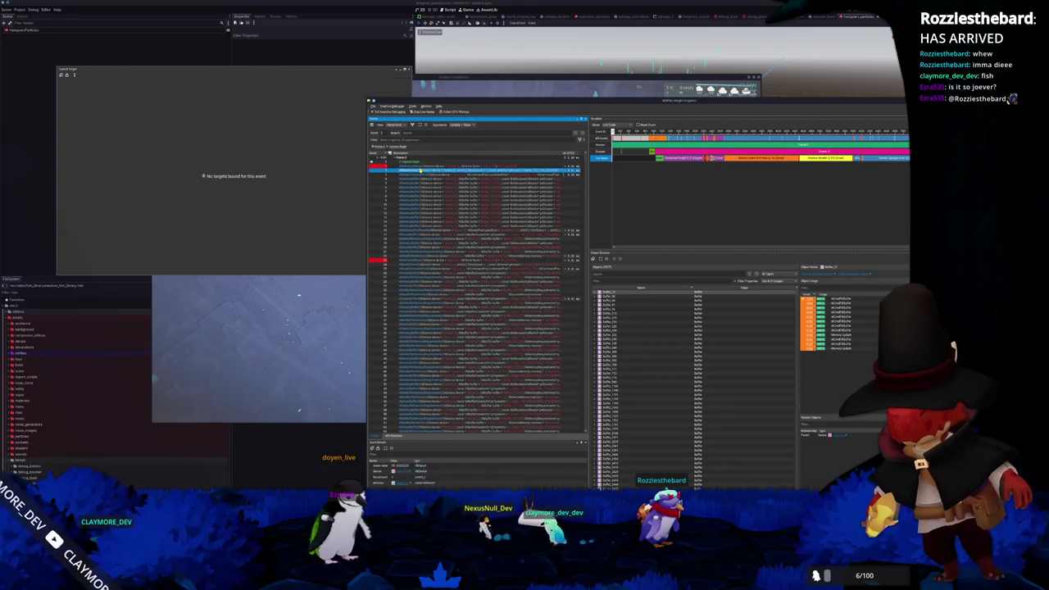
Step forward through the frame's early events with repeated F3 presses.
{"action": "key", "text": "F3"}
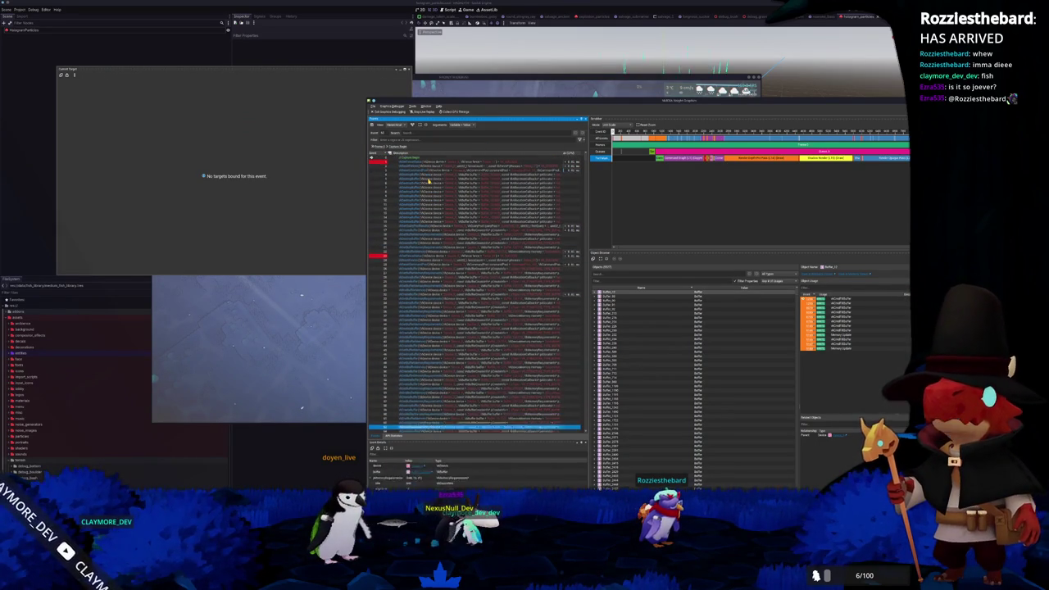
{"action": "key", "text": "F3"}
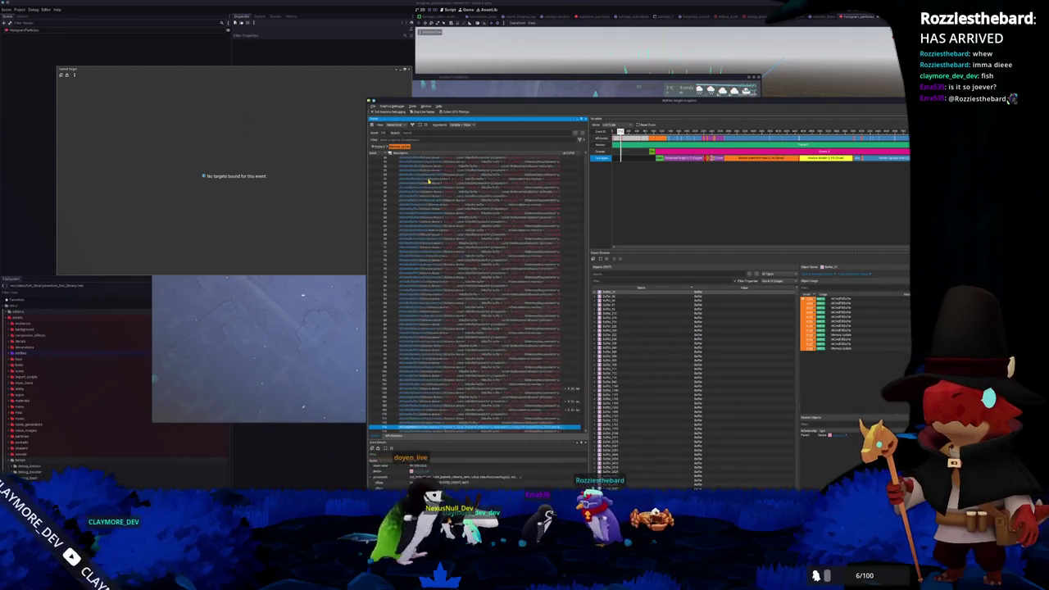
{"action": "key", "text": "F3"}
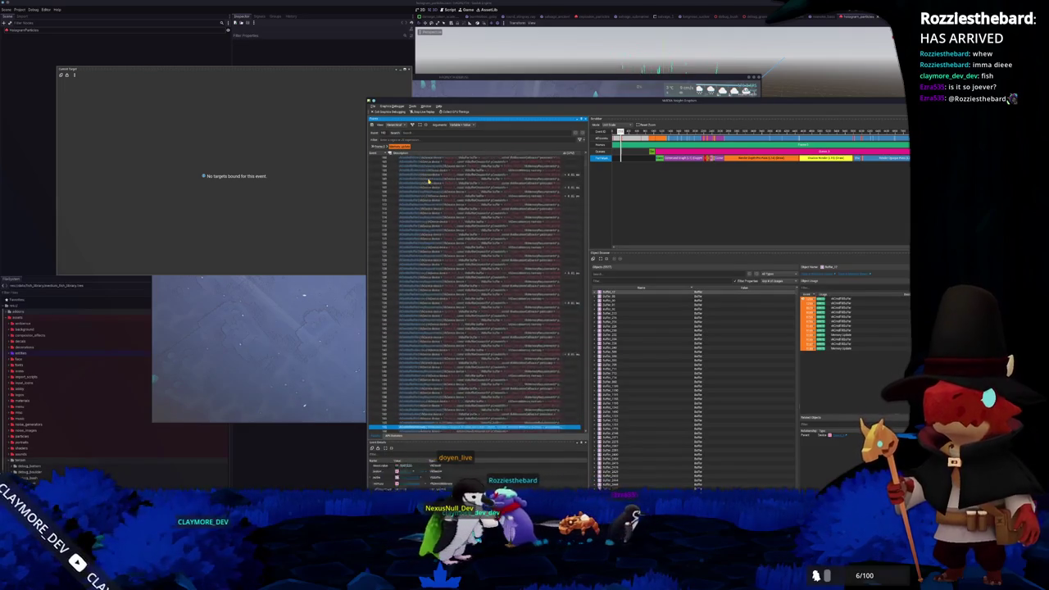
{"action": "key", "text": "F3"}
{"action": "key", "text": "F3"}
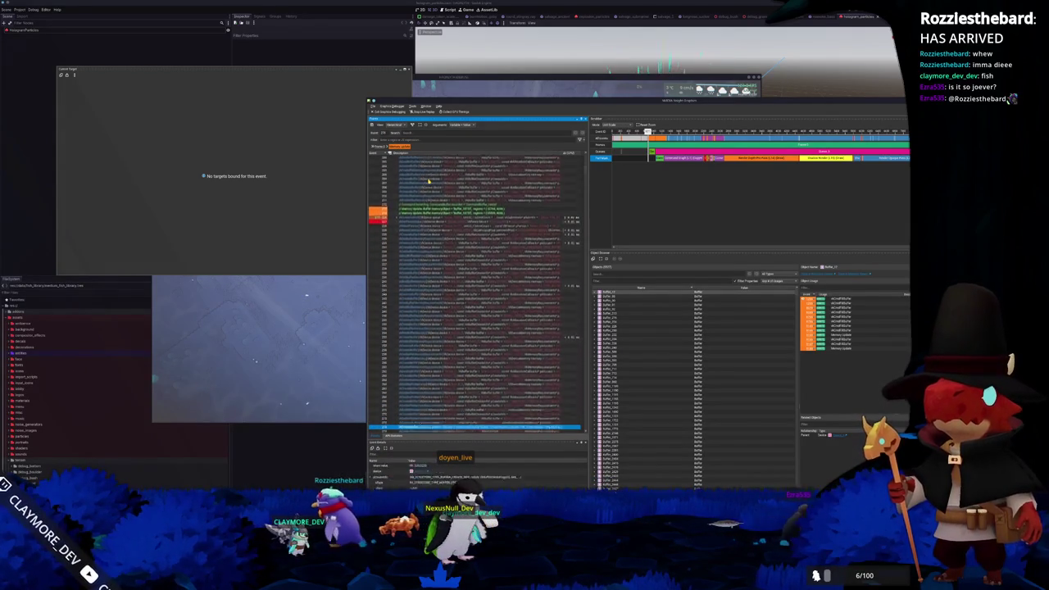
{"action": "key", "text": "F3"}
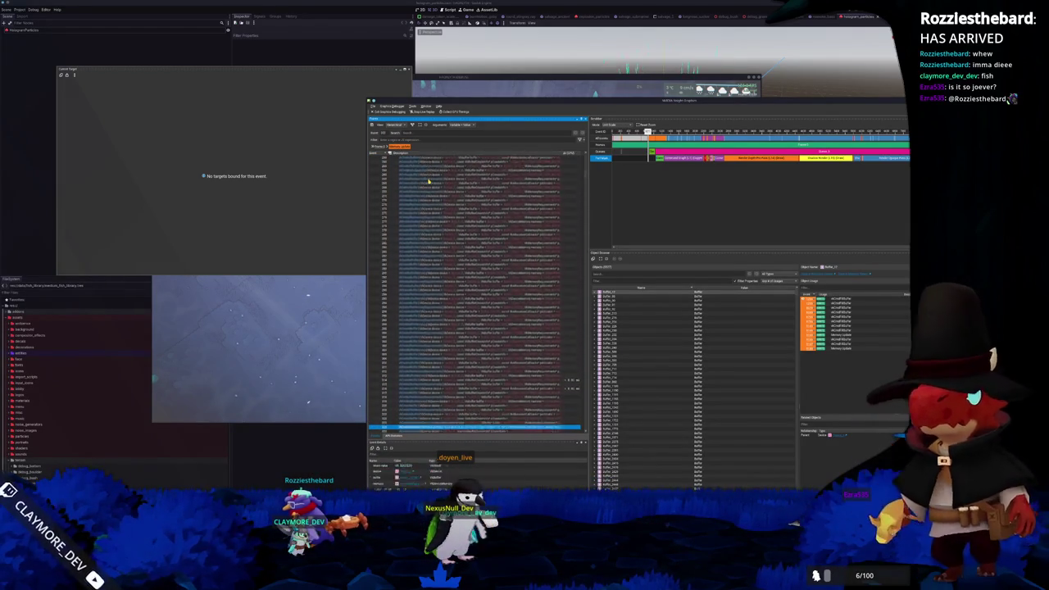
{"action": "key", "text": "F3"}
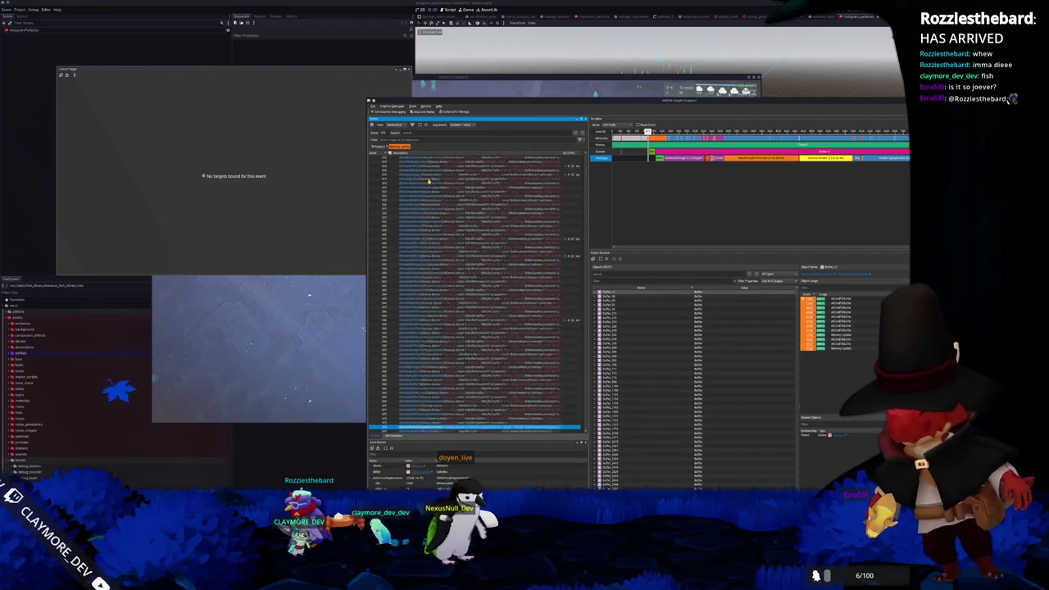
{"action": "key", "text": "F3"}
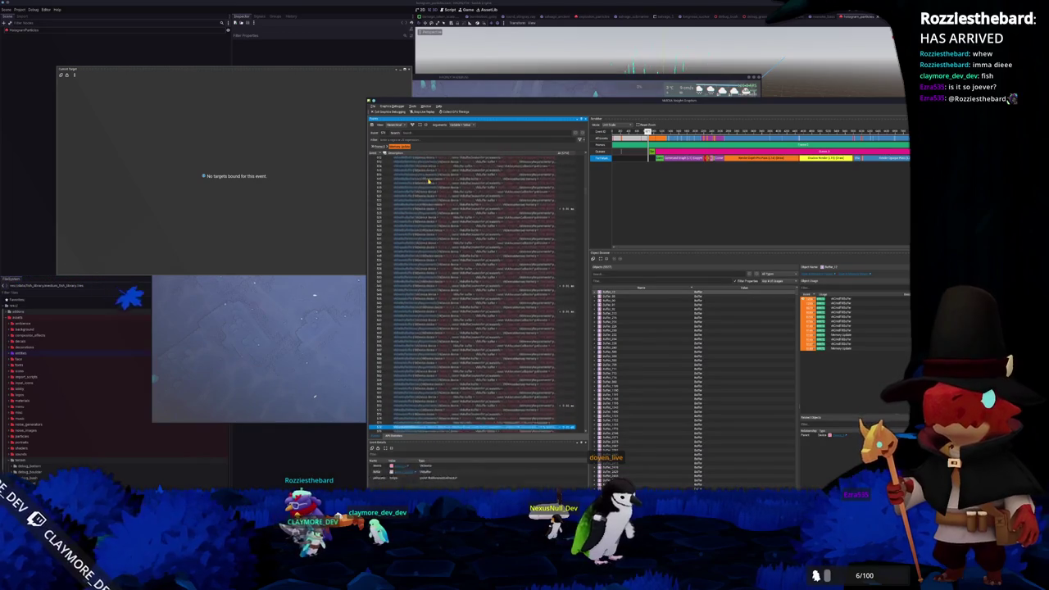
{"action": "key", "text": "F3"}
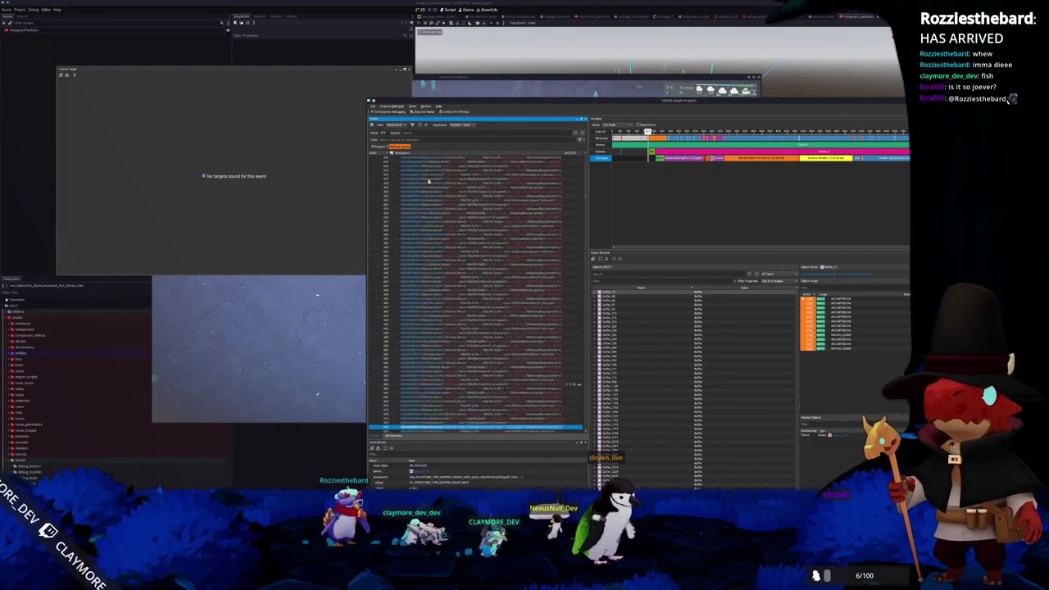
{"action": "key", "text": "F3"}
{"action": "key", "text": "F3"}
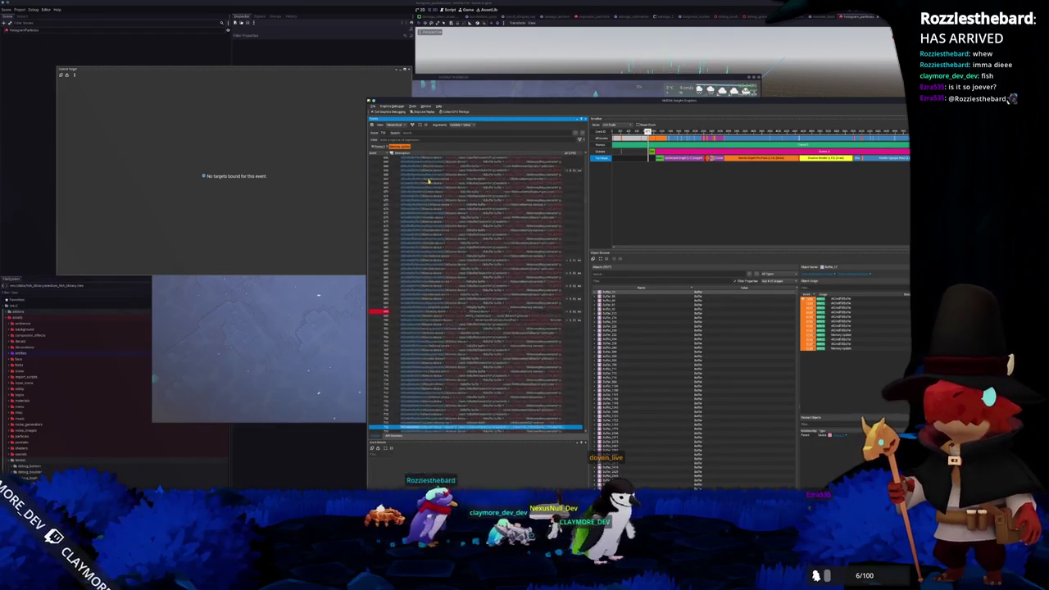
{"action": "key", "text": "F3"}
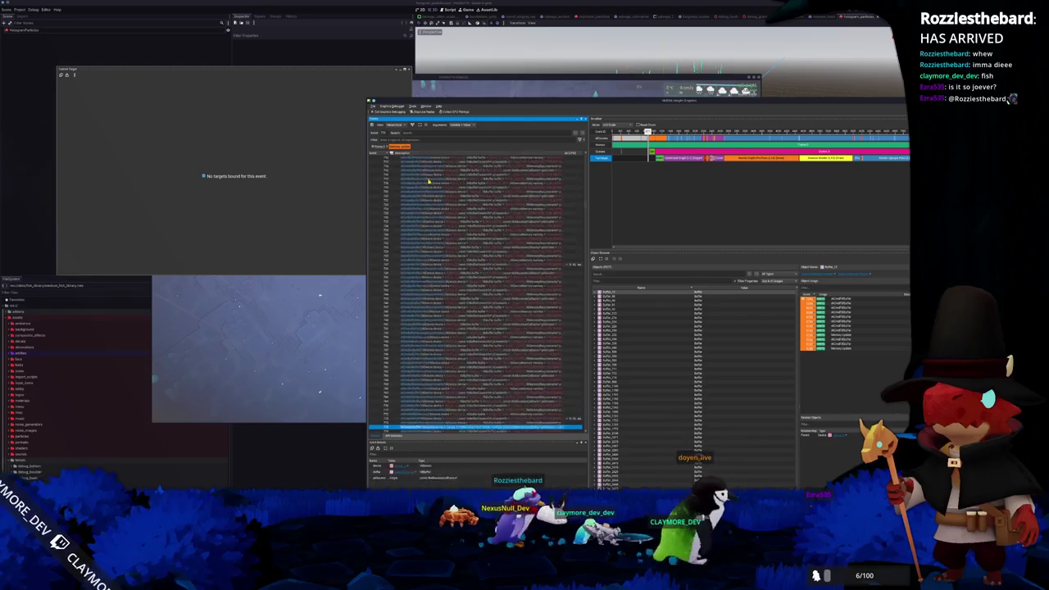
{"action": "key", "text": "F3"}
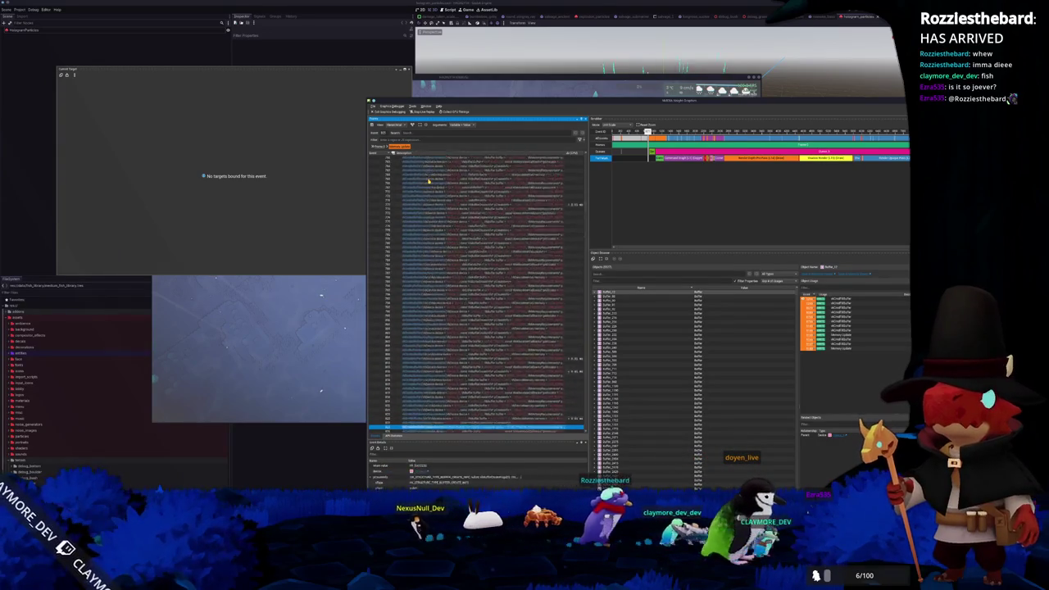
{"action": "key", "text": "F3"}
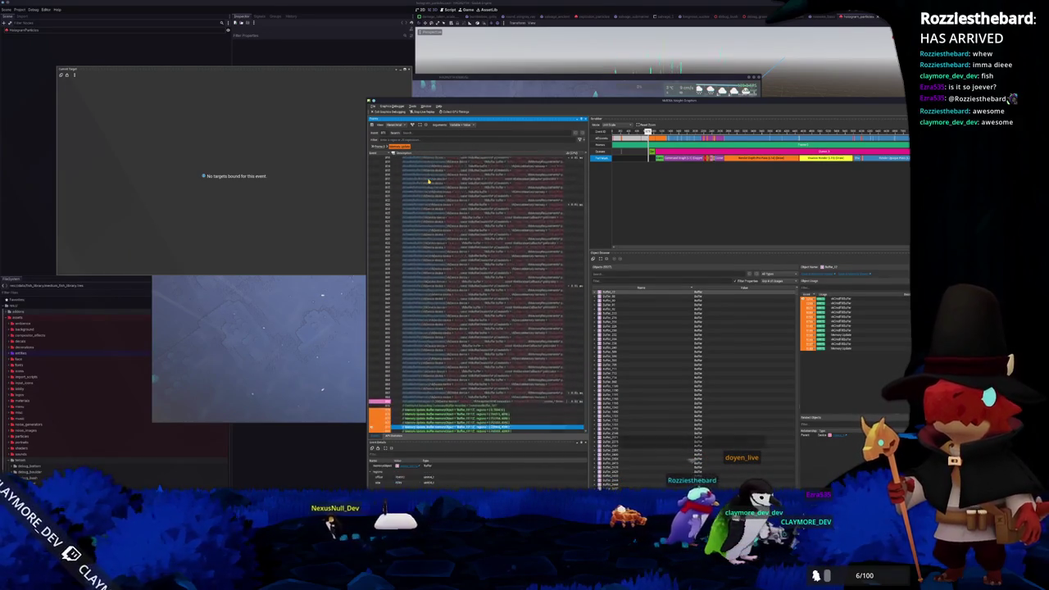
{"action": "key", "text": "F3"}
{"action": "key", "text": "F3"}
{"action": "key", "text": "F3"}
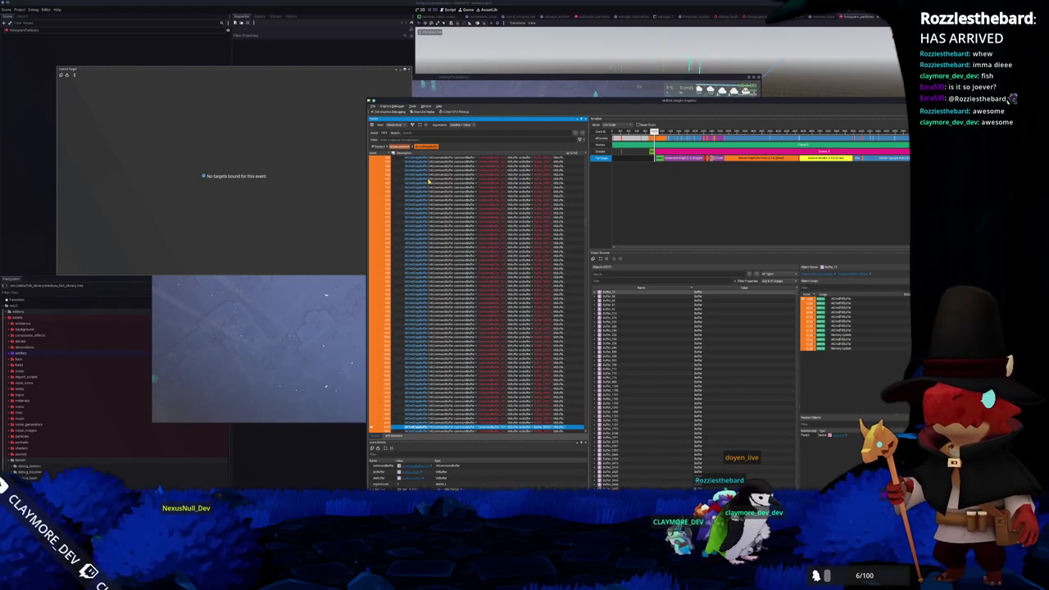
Expand the Command Graph node and arrow down through its pipeline barrier and buffer commands.
{"action": "key", "text": "F3"}
{"action": "key", "text": "Down"}
{"action": "key", "text": "Down"}
{"action": "key", "text": "Down"}
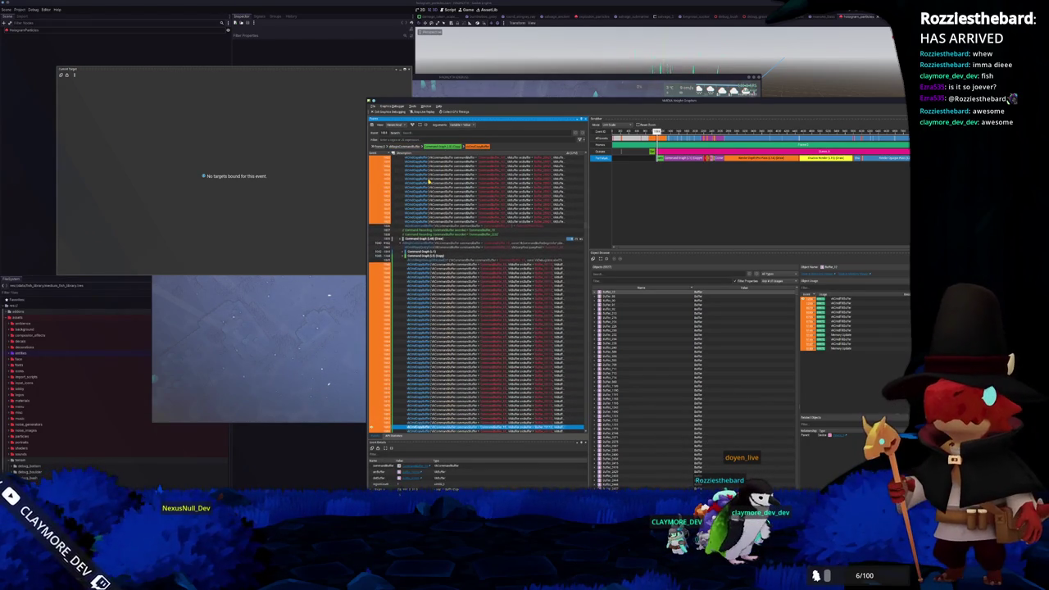
{"action": "key", "text": "Down"}
{"action": "key", "text": "Down"}
{"action": "key", "text": "Down"}
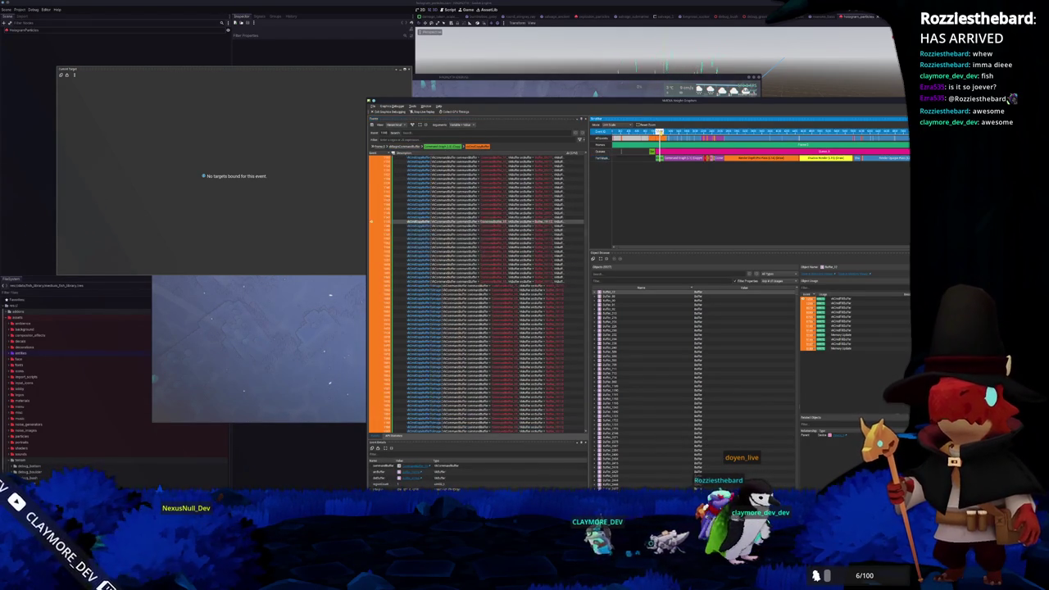
{"action": "key", "text": "Down"}
{"action": "key", "text": "Down"}
{"action": "key", "text": "Down"}
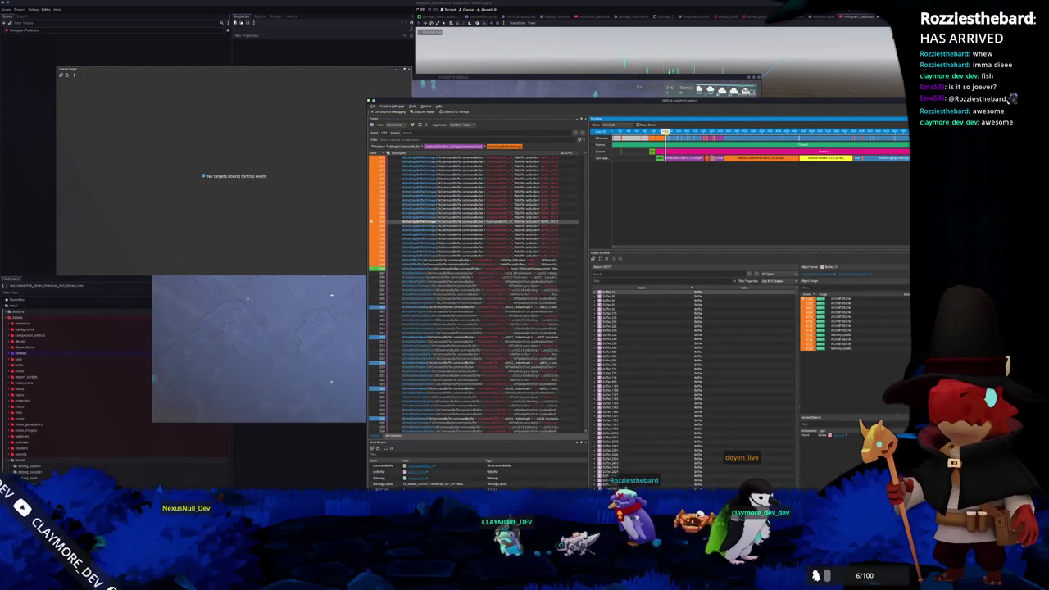
Select an event row and arrow down through the next dozen command-buffer events.
{"action": "left_click", "coordinate": [471, 265]}
{"action": "key", "text": "Down"}
{"action": "key", "text": "Down"}
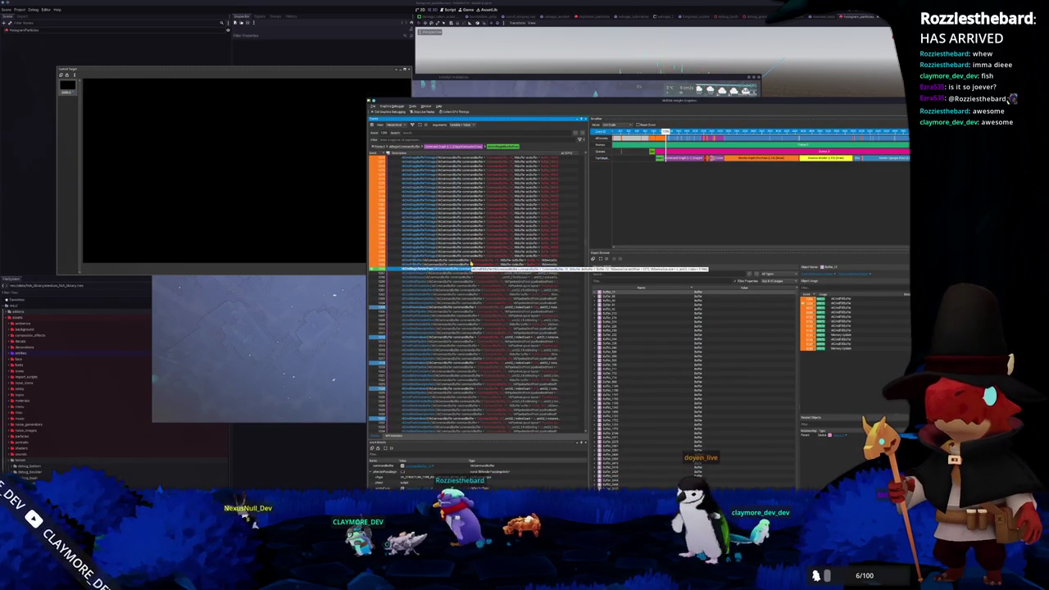
{"action": "key", "text": "Down"}
{"action": "key", "text": "Down"}
{"action": "key", "text": "Down"}
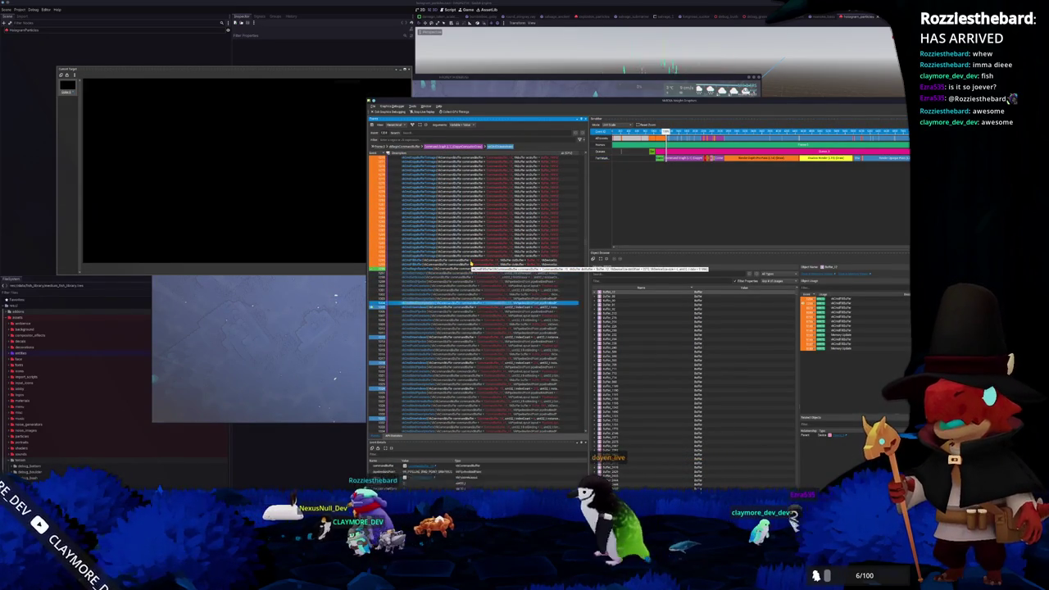
{"action": "key", "text": "Down"}
{"action": "key", "text": "Down"}
{"action": "key", "text": "Down"}
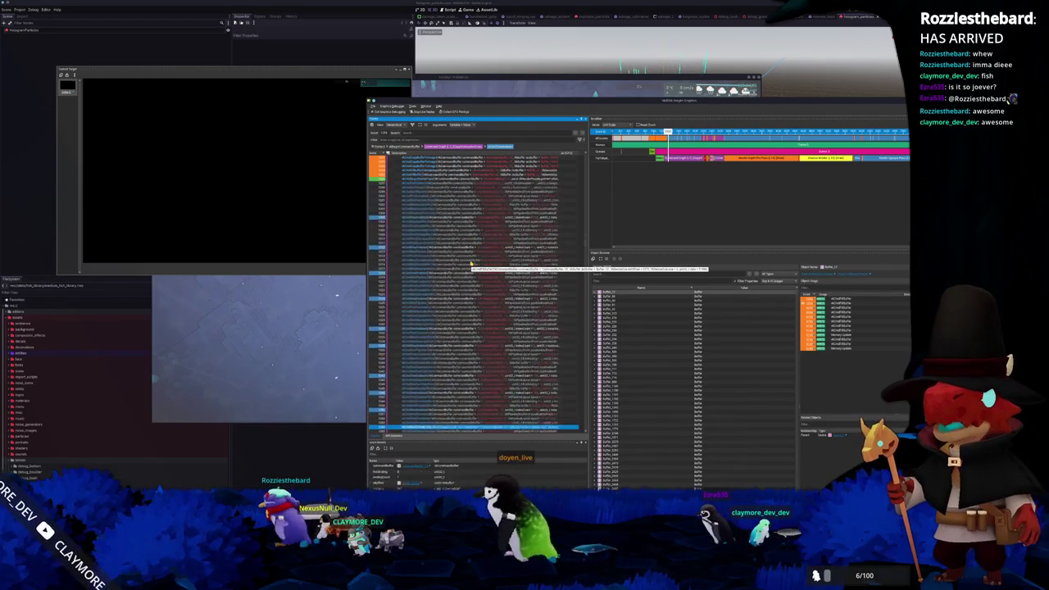
{"action": "key", "text": "Down"}
{"action": "key", "text": "Down"}
{"action": "key", "text": "Down"}
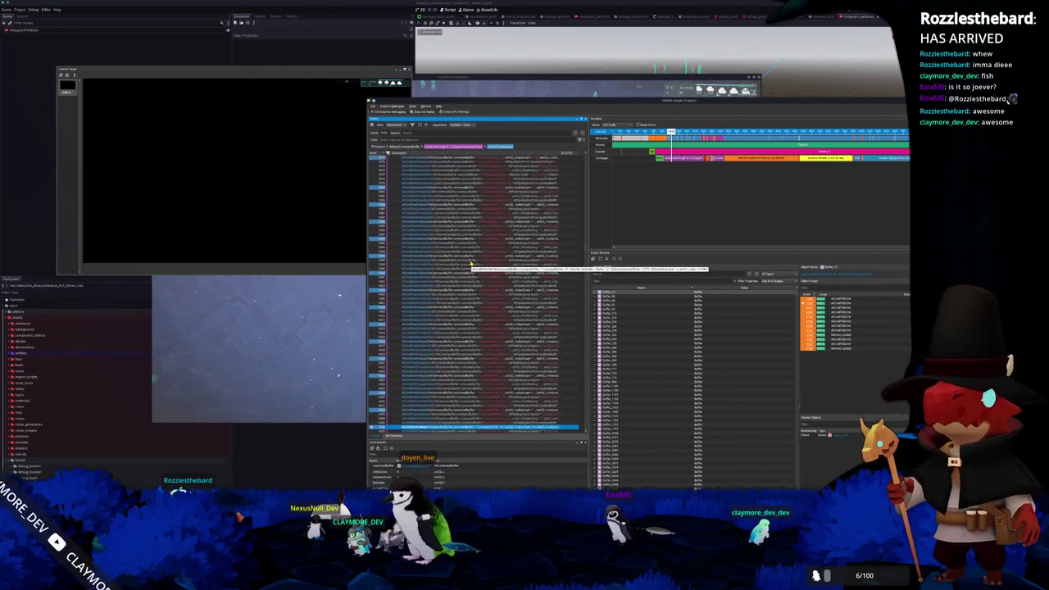
{"action": "key", "text": "Down"}
{"action": "key", "text": "Down"}
{"action": "key", "text": "Down"}
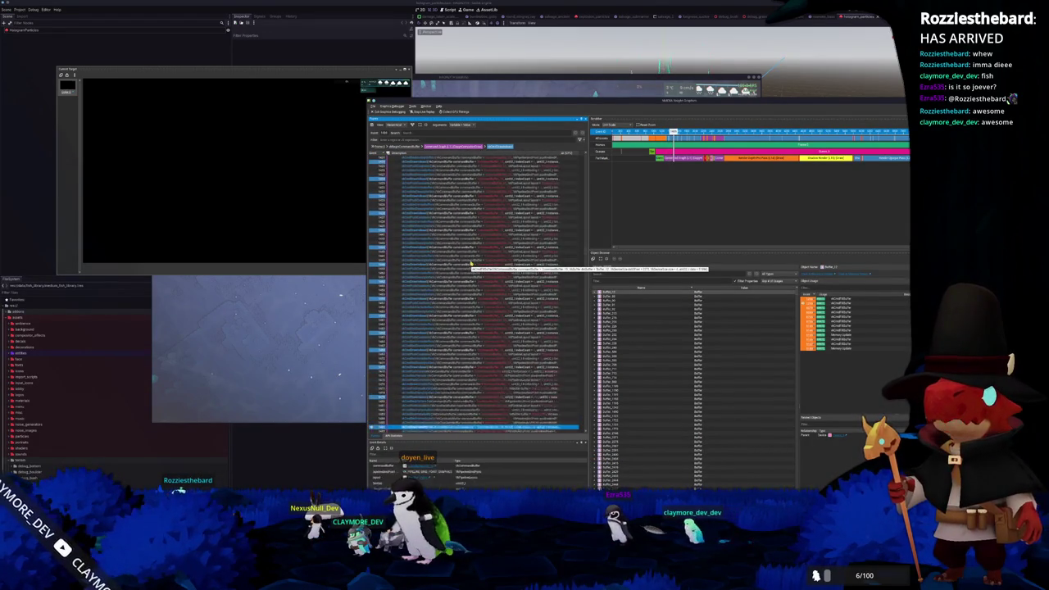
{"action": "key", "text": "Down"}
{"action": "key", "text": "Down"}
{"action": "key", "text": "Down"}
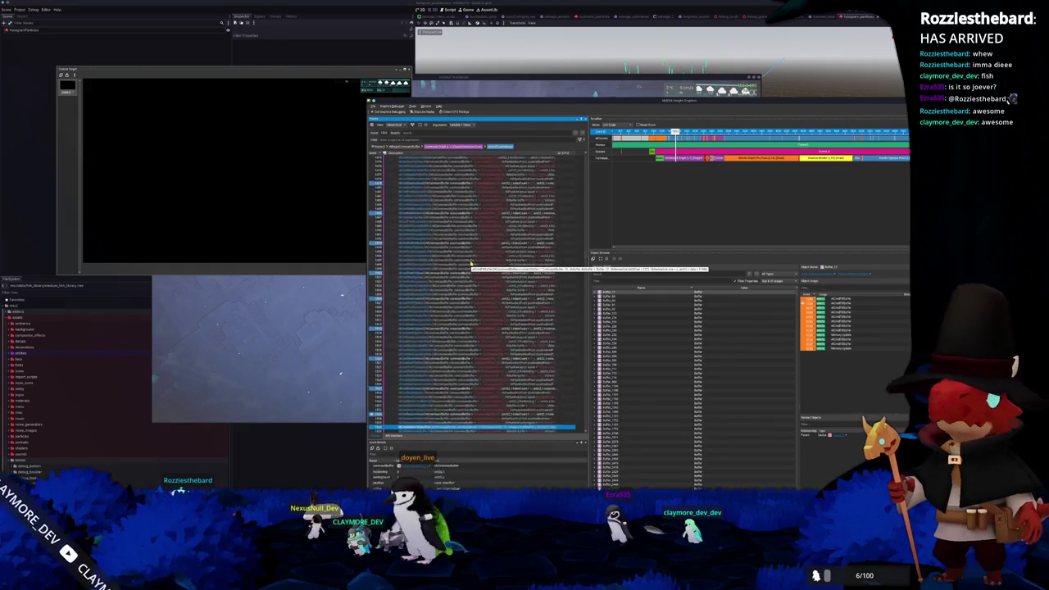
{"action": "key", "text": "Down"}
{"action": "key", "text": "Down"}
{"action": "key", "text": "Down"}
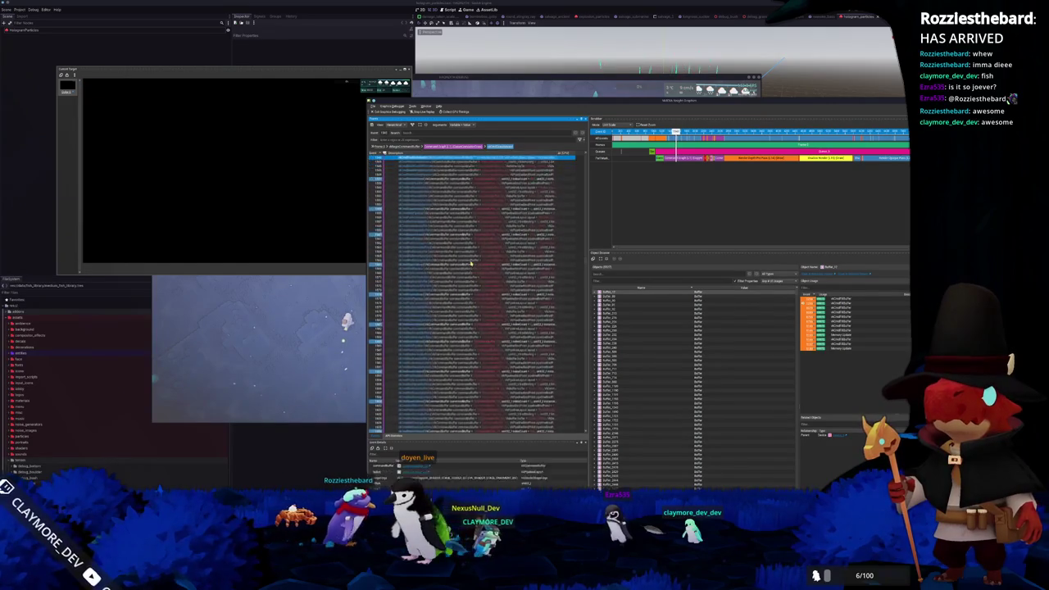
{"action": "key", "text": "Down"}
{"action": "key", "text": "Down"}
{"action": "key", "text": "Down"}
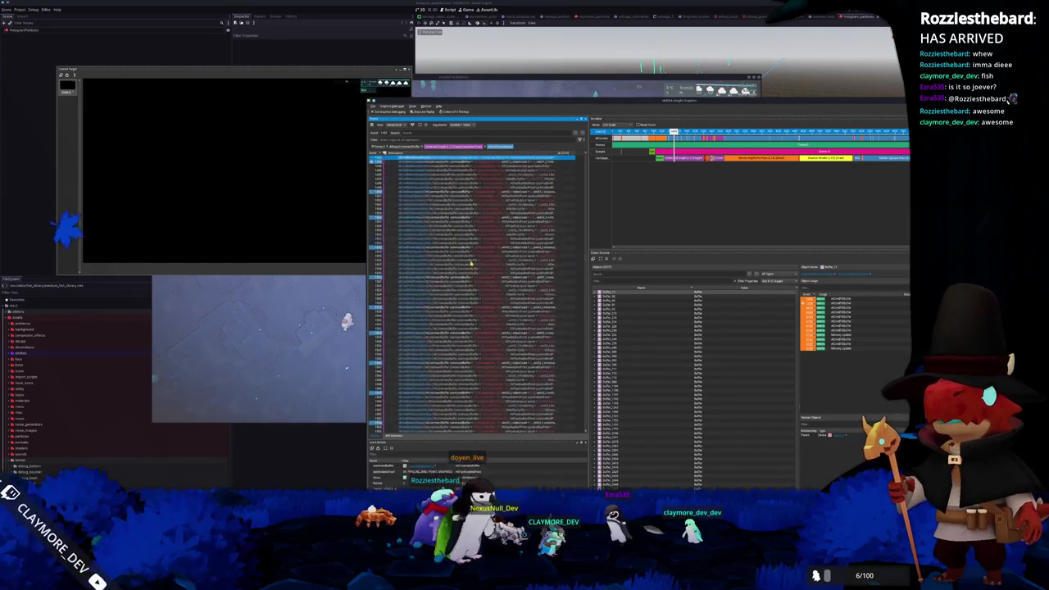
{"action": "key", "text": "Down"}
{"action": "key", "text": "Down"}
{"action": "key", "text": "Down"}
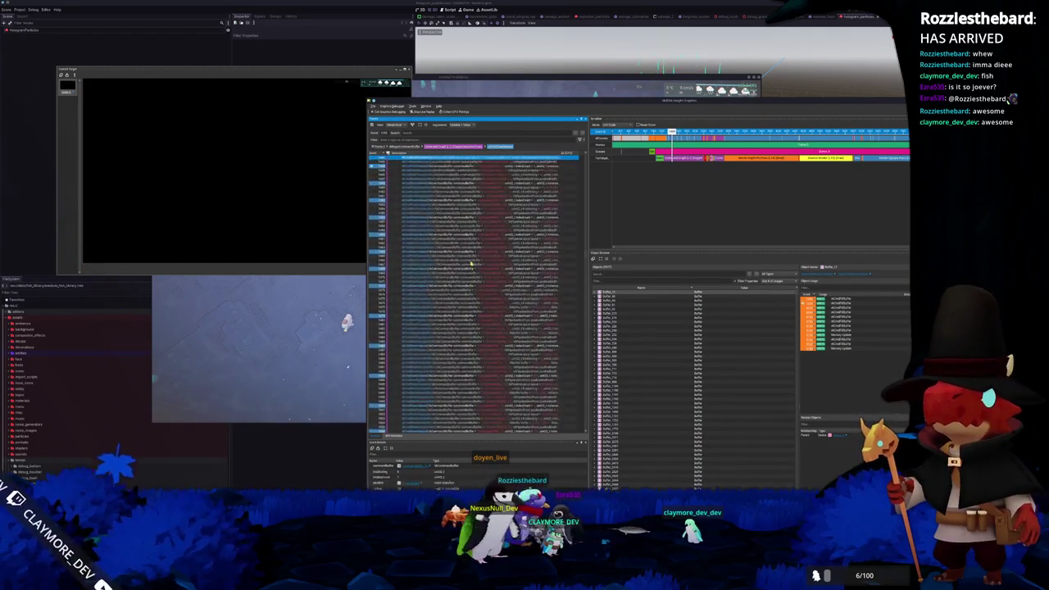
{"action": "key", "text": "Down"}
{"action": "key", "text": "Down"}
{"action": "key", "text": "Down"}
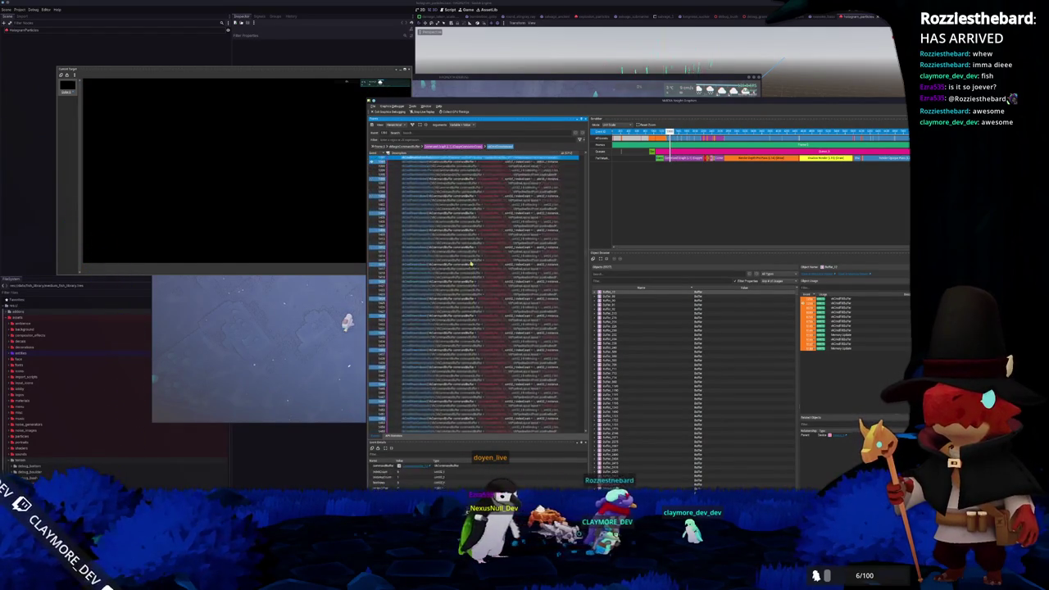
{"action": "key", "text": "Down"}
{"action": "key", "text": "Down"}
{"action": "key", "text": "Down"}
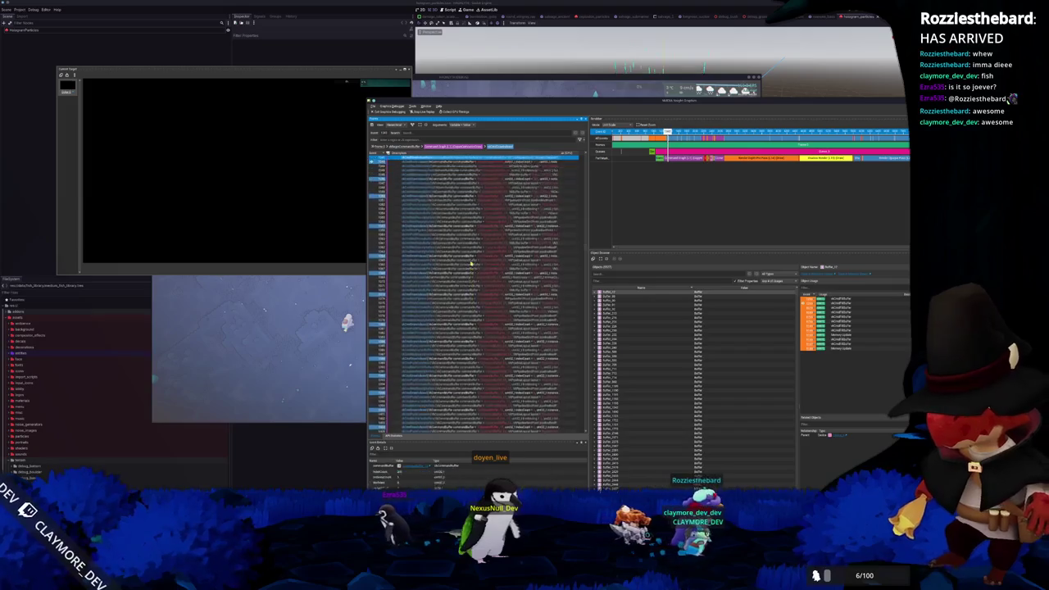
Keep arrowing down until Current Target reports no render targets bound.
{"action": "key", "text": "Down"}
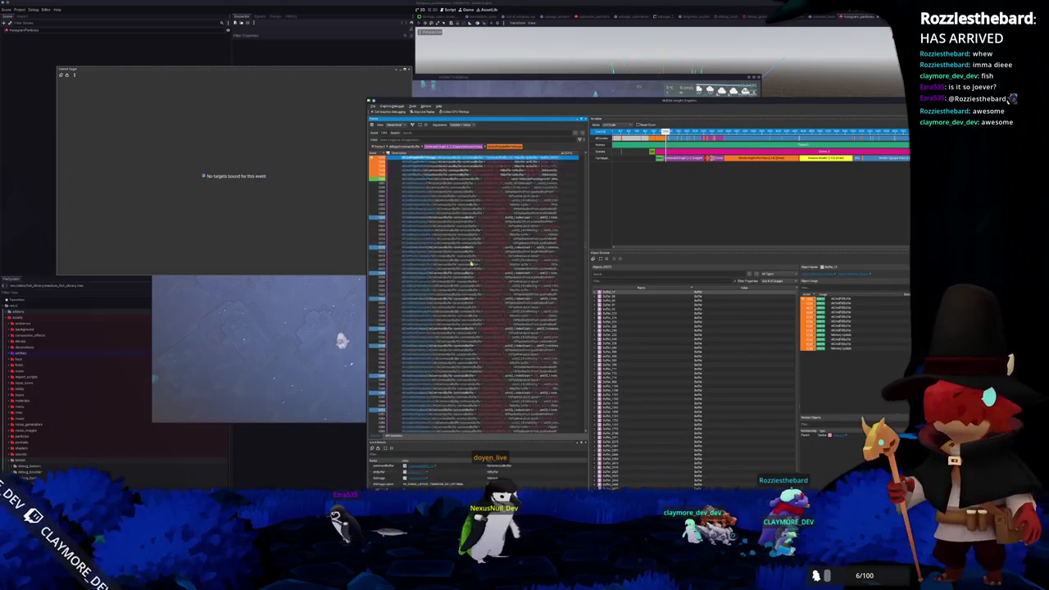
{"action": "key", "text": "Down"}
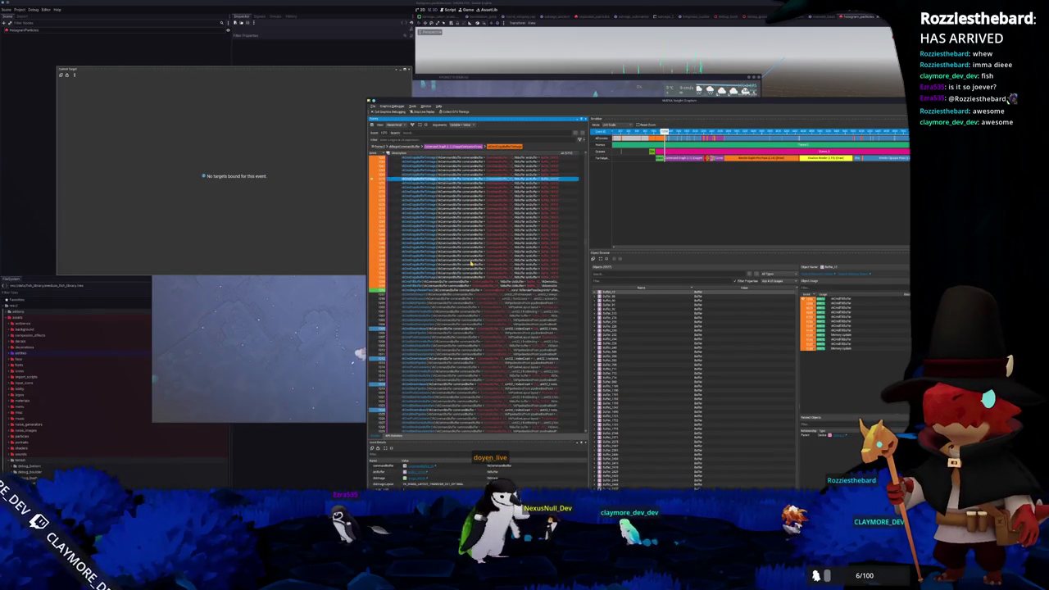
{"action": "key", "text": "Down"}
{"action": "key", "text": "Down"}
{"action": "key", "text": "Down"}
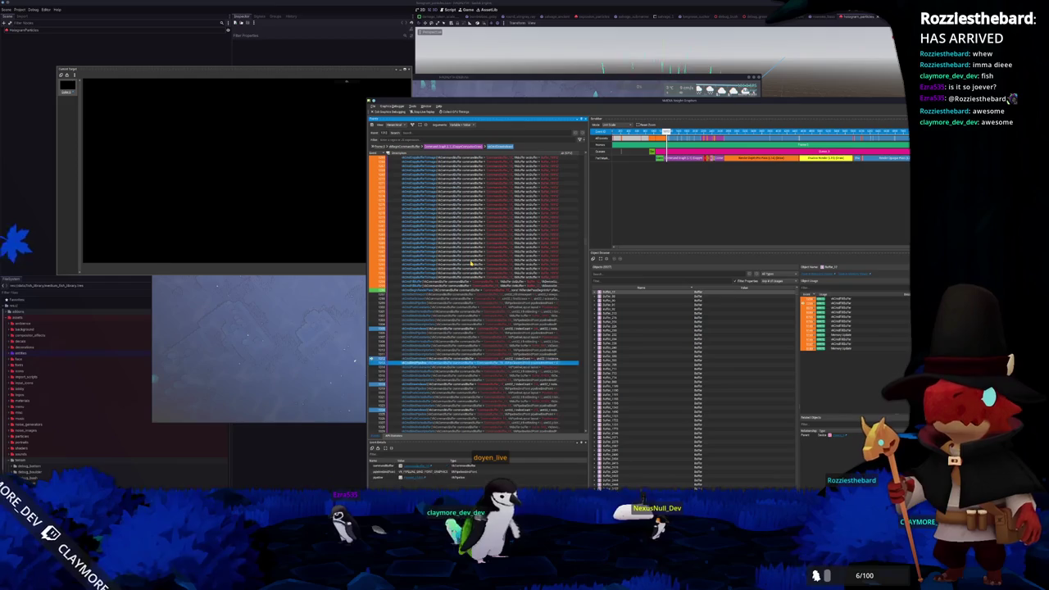
{"action": "key", "text": "Down"}
{"action": "key", "text": "Down"}
{"action": "key", "text": "Down"}
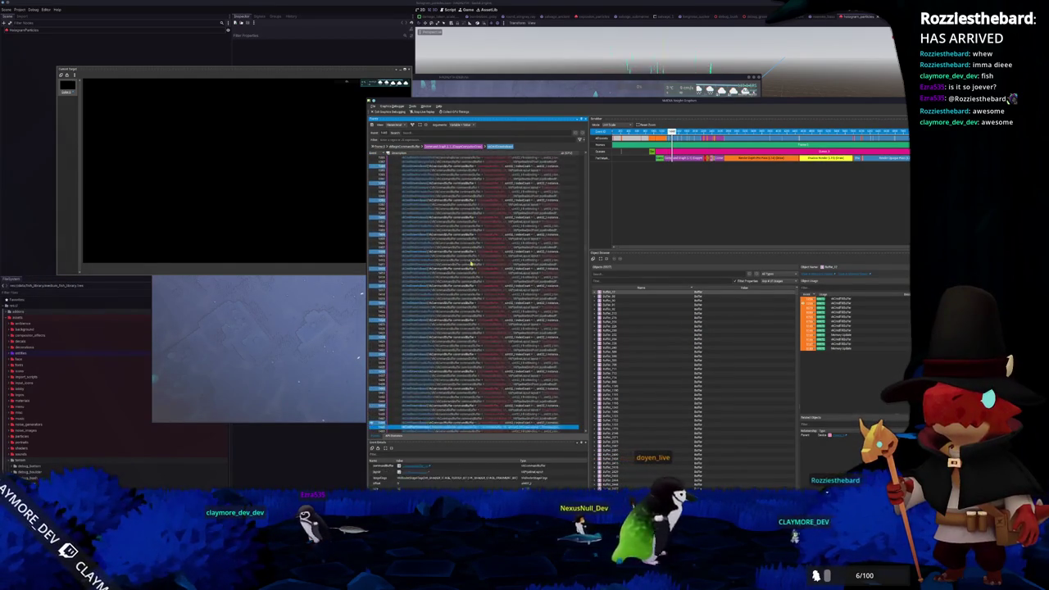
{"action": "key", "text": "Down"}
{"action": "key", "text": "Down"}
{"action": "key", "text": "Down"}
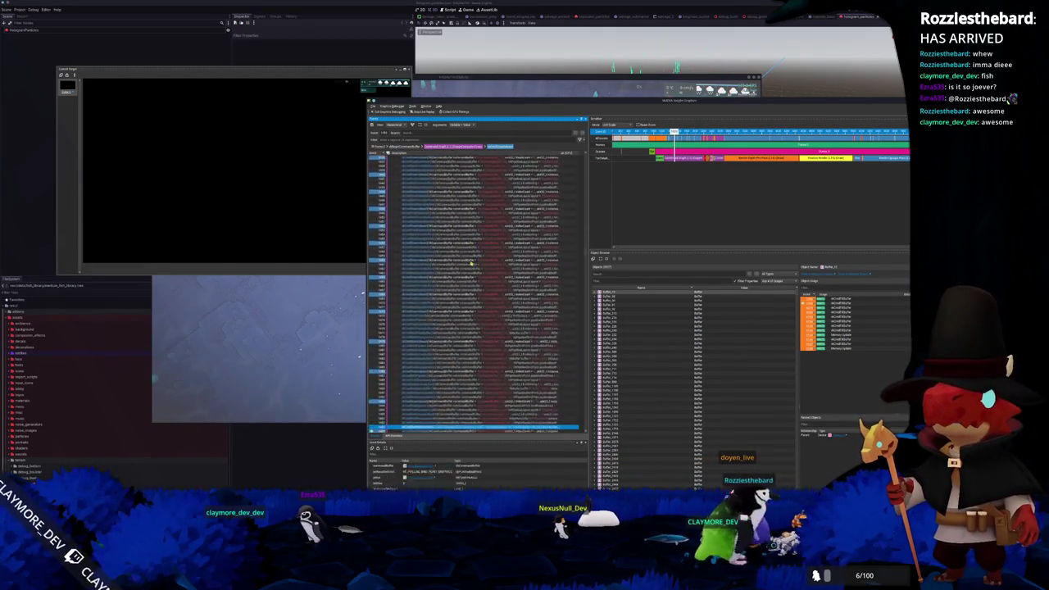
{"action": "key", "text": "Down"}
{"action": "key", "text": "Down"}
{"action": "key", "text": "Down"}
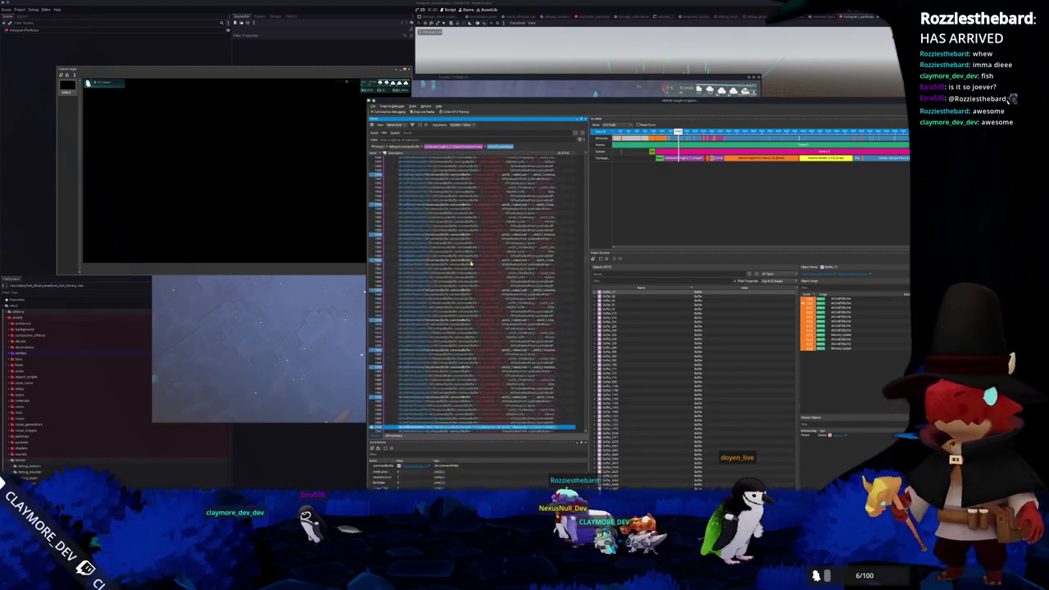
{"action": "key", "text": "Down"}
{"action": "key", "text": "Down"}
{"action": "key", "text": "Down"}
{"action": "key", "text": "Down"}
{"action": "key", "text": "Down"}
{"action": "key", "text": "Down"}
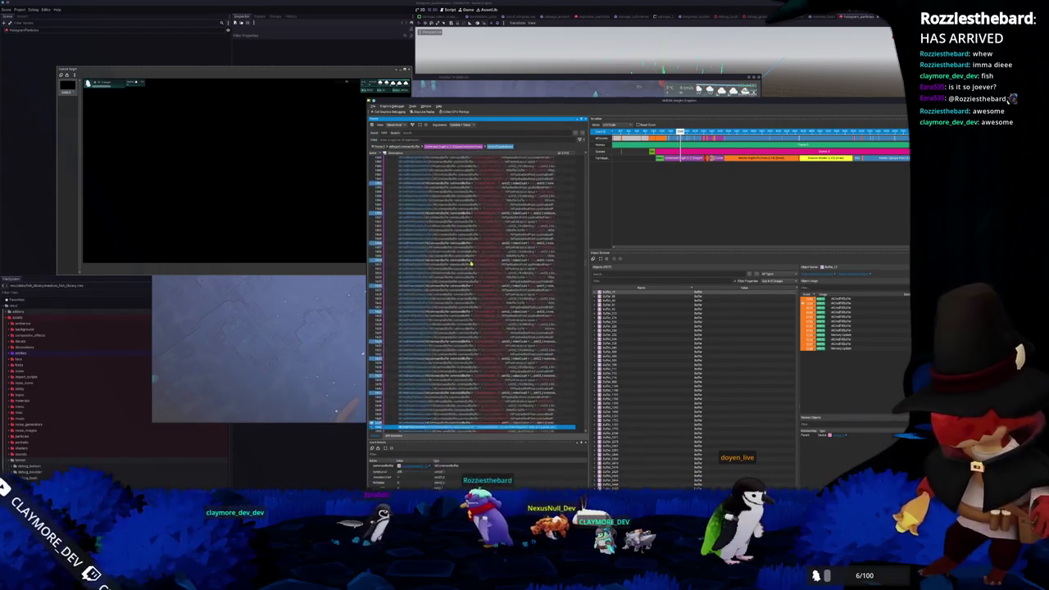
{"action": "key", "text": "Down"}
{"action": "key", "text": "Down"}
{"action": "key", "text": "Down"}
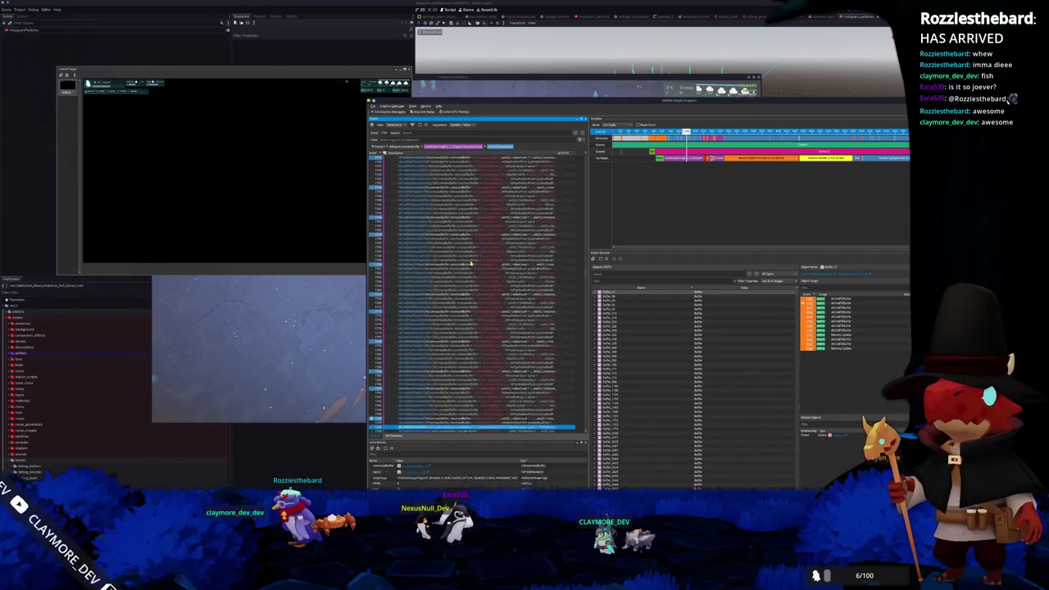
{"action": "key", "text": "Down"}
{"action": "key", "text": "Down"}
{"action": "key", "text": "Down"}
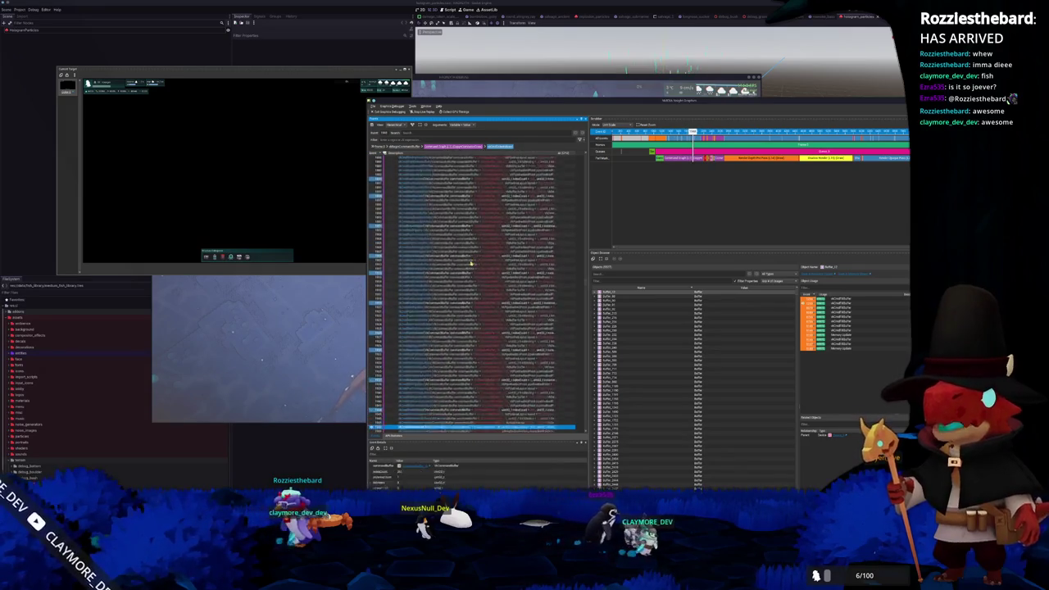
{"action": "key", "text": "Down"}
{"action": "key", "text": "Down"}
{"action": "key", "text": "Down"}
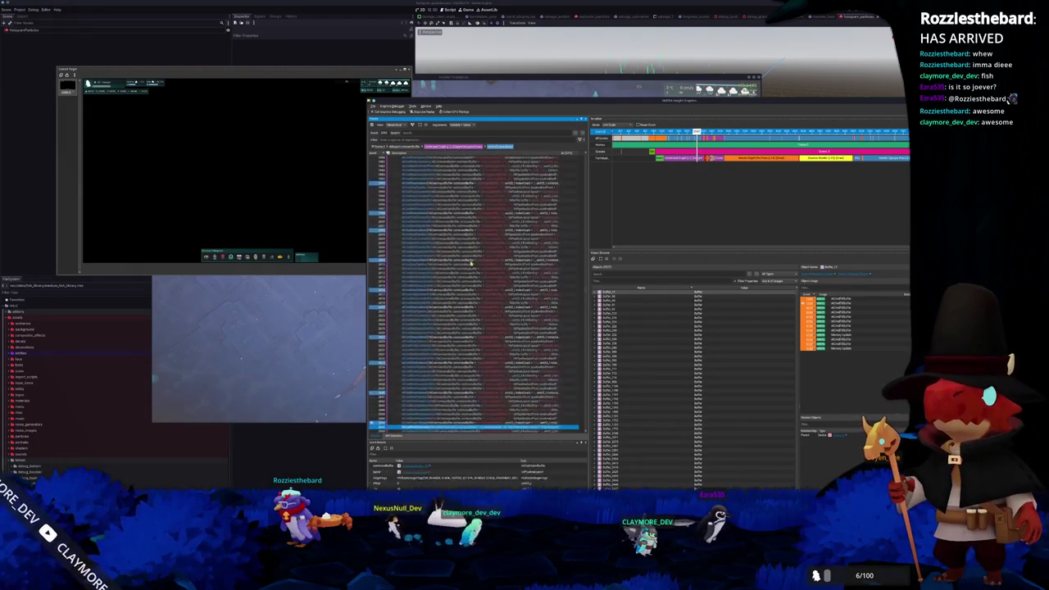
{"action": "key", "text": "Down"}
{"action": "key", "text": "Down"}
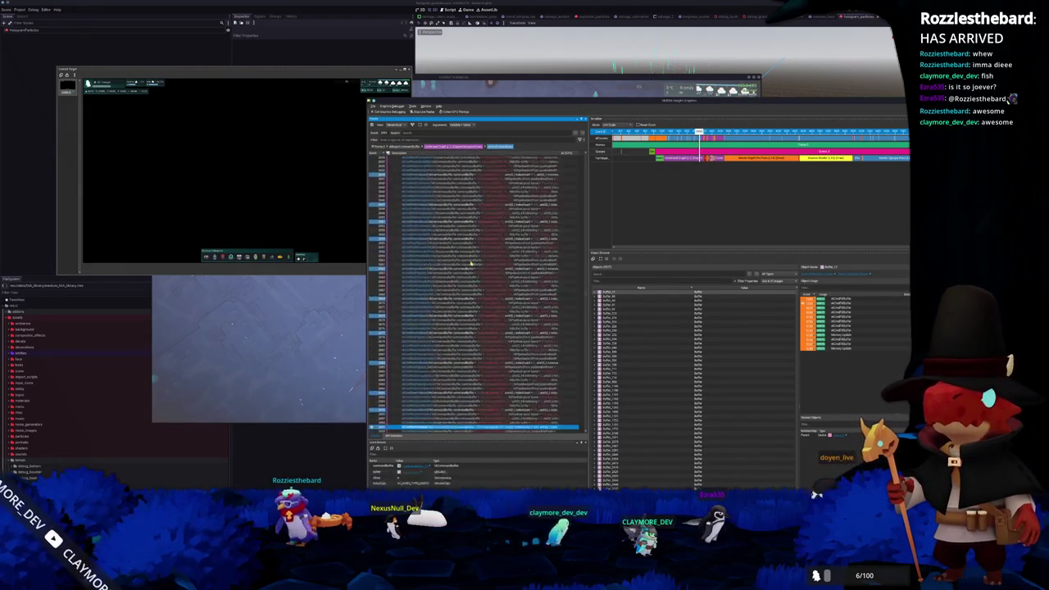
{"action": "key", "text": "Down"}
{"action": "key", "text": "Down"}
{"action": "key", "text": "Down"}
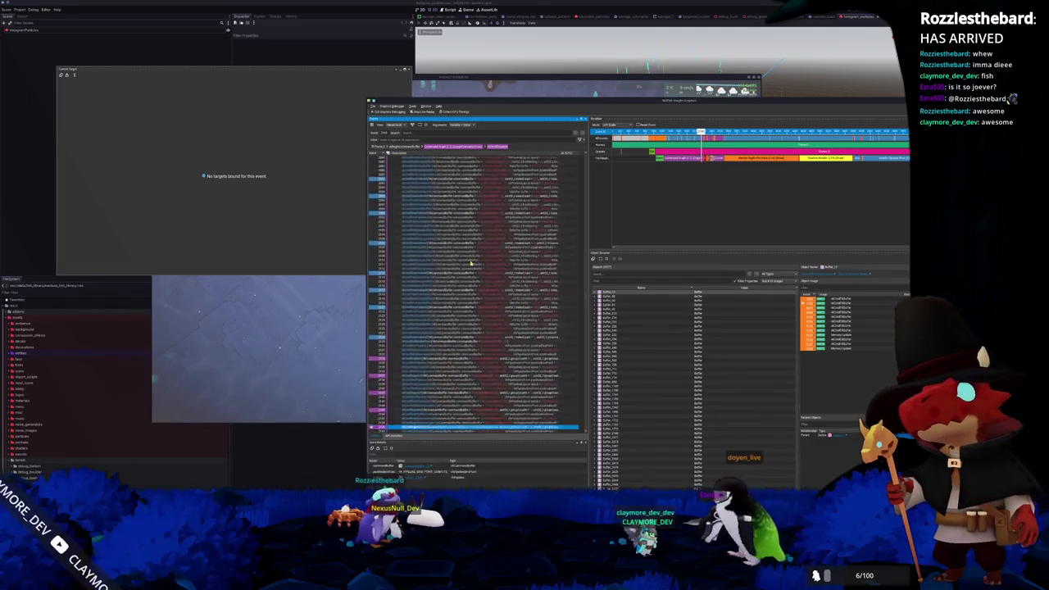
Expand the nested group and step into the Render Volumetric Fog Volumes and Render Volumetric Fog passes.
{"action": "key", "text": "Down"}
{"action": "key", "text": "Down"}
{"action": "key", "text": "Down"}
{"action": "key", "text": "Down"}
{"action": "key", "text": "Down"}
{"action": "key", "text": "Down"}
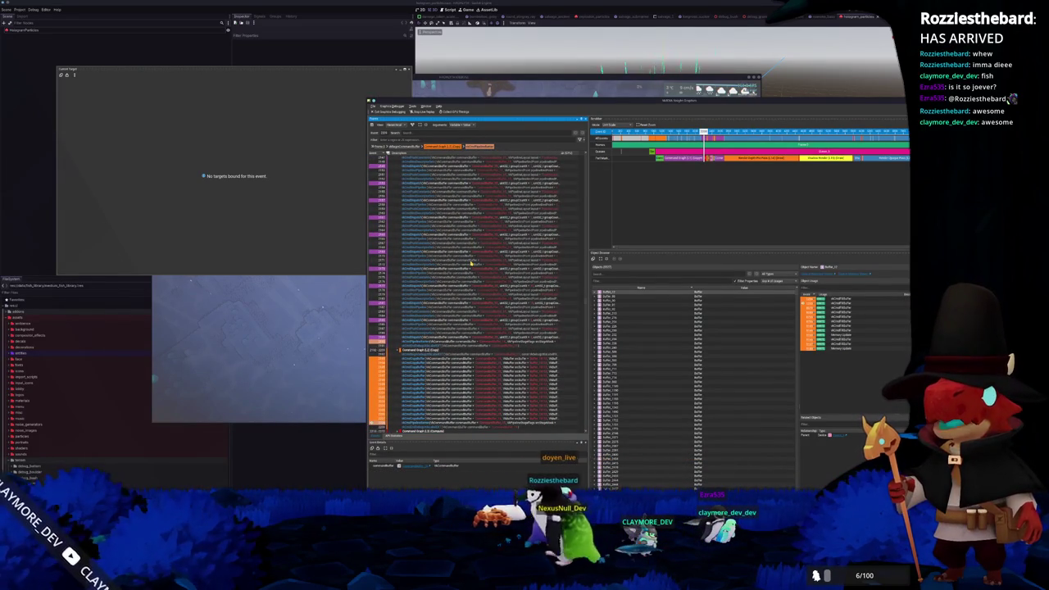
{"action": "key", "text": "Down"}
{"action": "key", "text": "Down"}
{"action": "key", "text": "Down"}
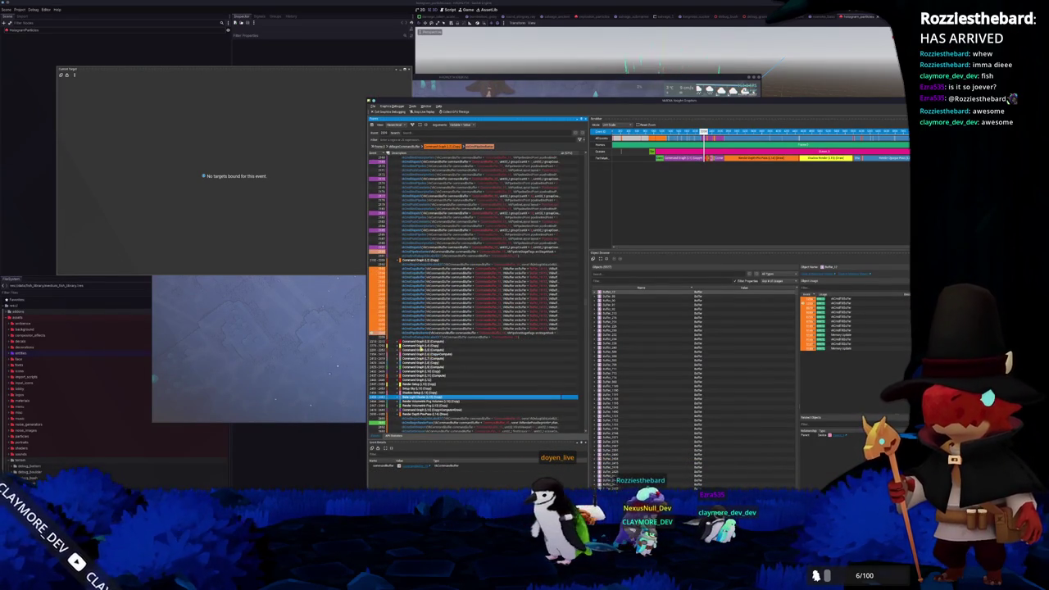
{"action": "scroll", "coordinate": [403, 382], "scroll_direction": "down", "scroll_amount": 3}
{"action": "key", "text": "Down"}
{"action": "key", "text": "Down"}
{"action": "key", "text": "Down"}
{"action": "key", "text": "Down"}
{"action": "key", "text": "Down"}
{"action": "key", "text": "Right"}
{"action": "key", "text": "Down"}
{"action": "key", "text": "Down"}
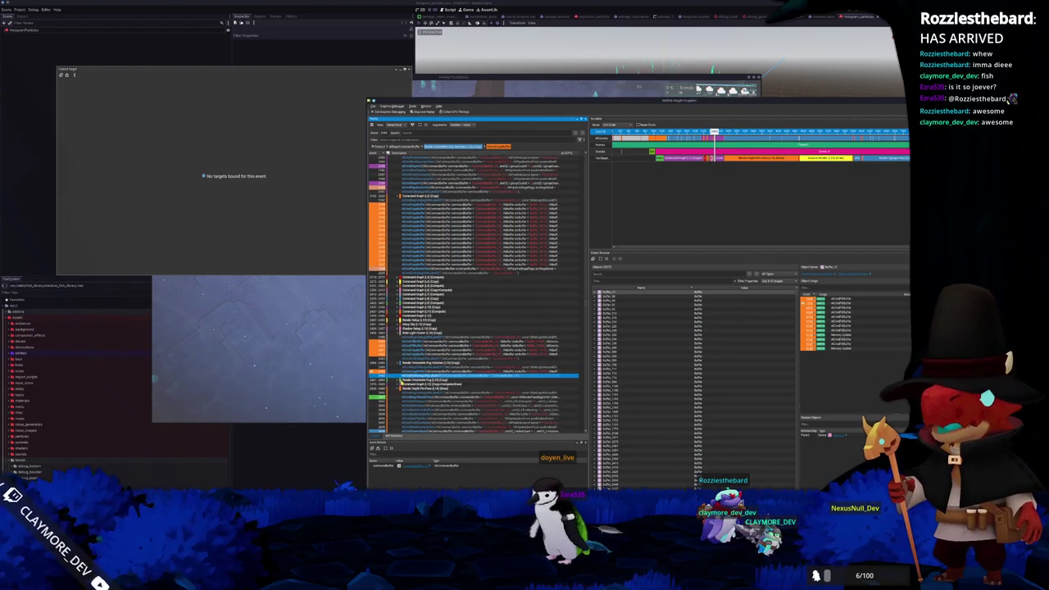
{"action": "key", "text": "Right"}
{"action": "key", "text": "Down"}
{"action": "key", "text": "Down"}
{"action": "key", "text": "Down"}
{"action": "key", "text": "Down"}
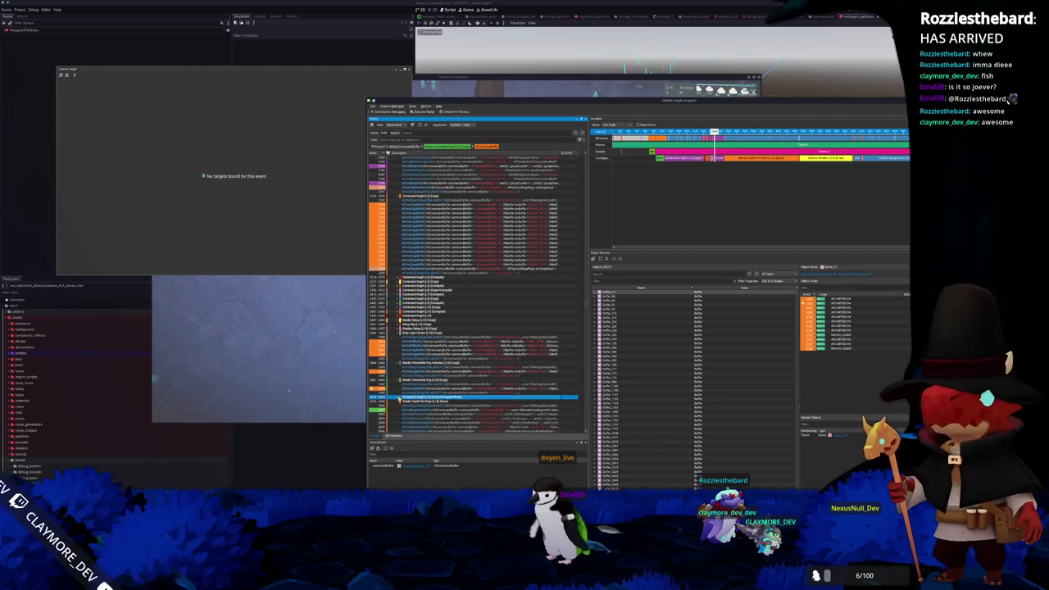
{"action": "key", "text": "Right"}
{"action": "key", "text": "Down"}
{"action": "key", "text": "Down"}
Step past the fog passes until a dark render target with bright points appears.
{"action": "key", "text": "Down"}
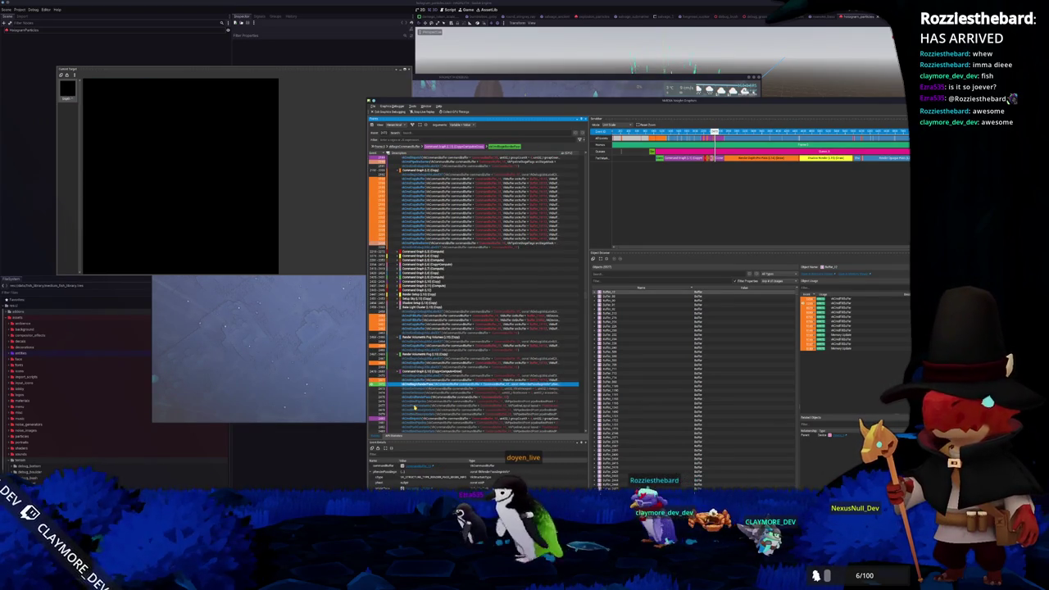
{"action": "key", "text": "Down"}
{"action": "key", "text": "Down"}
{"action": "key", "text": "Down"}
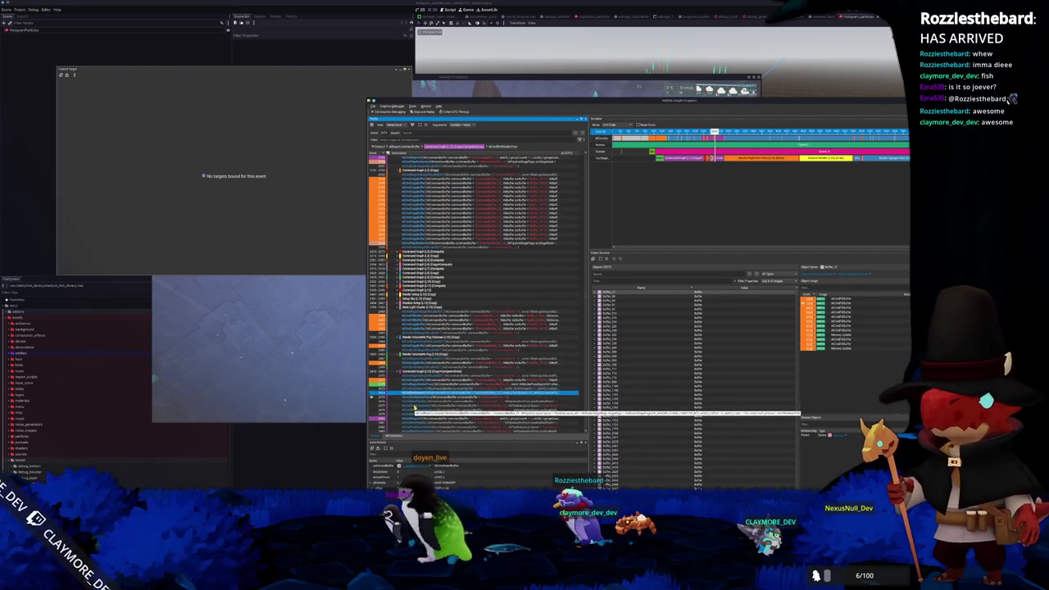
{"action": "key", "text": "Down"}
{"action": "key", "text": "Down"}
{"action": "key", "text": "Down"}
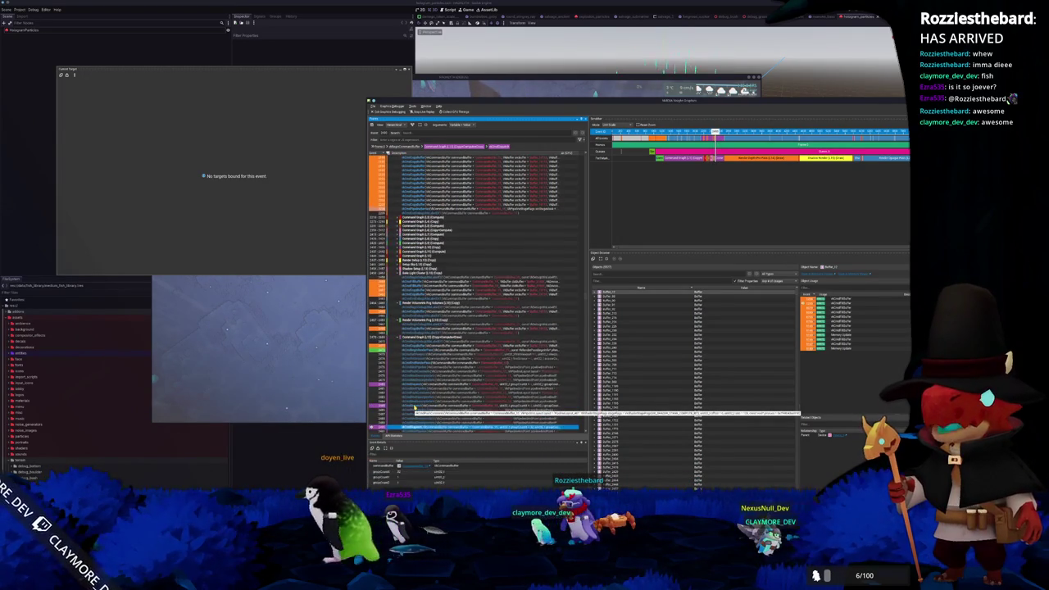
{"action": "key", "text": "Down"}
{"action": "key", "text": "Down"}
{"action": "key", "text": "Down"}
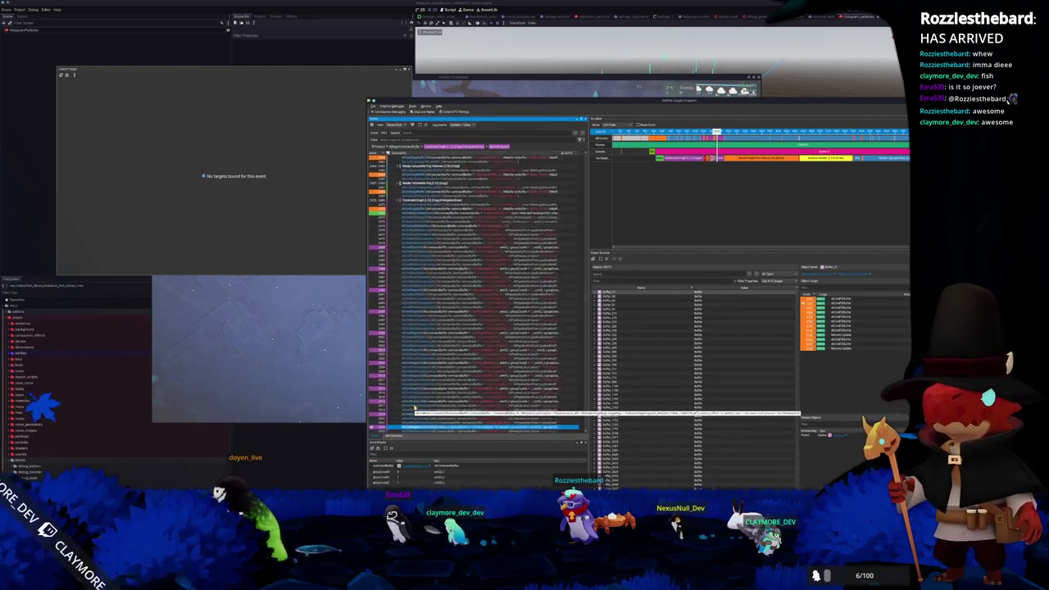
{"action": "key", "text": "Down"}
{"action": "key", "text": "Down"}
{"action": "key", "text": "Down"}
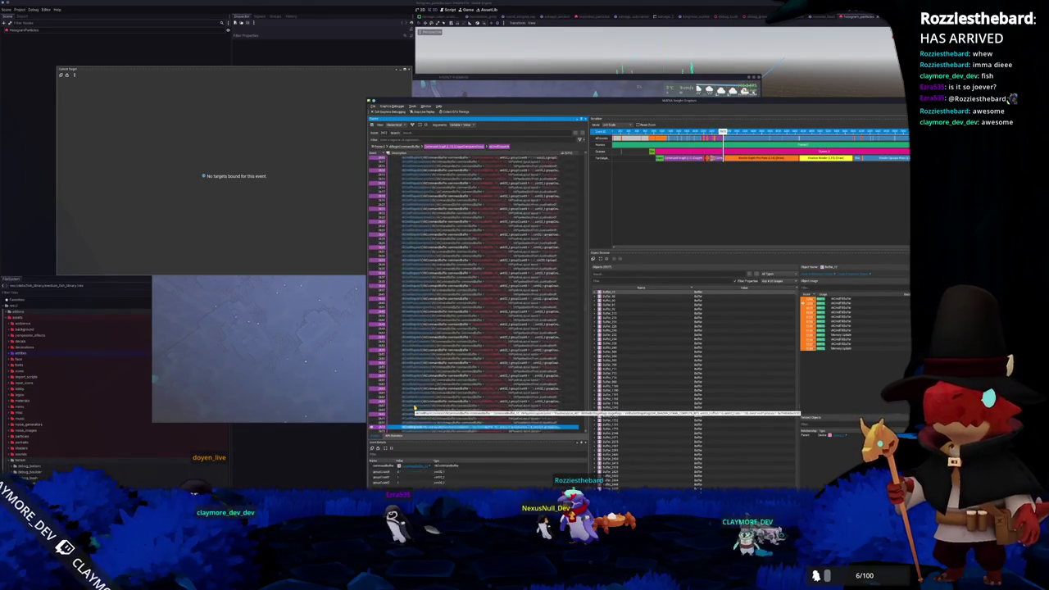
{"action": "key", "text": "Down"}
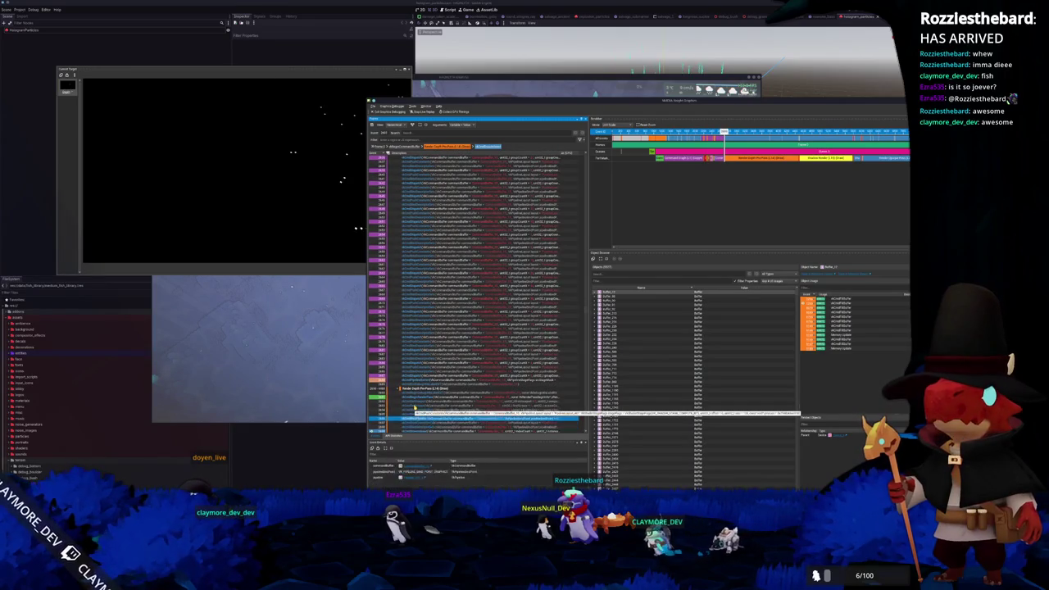
Step back and forth through the Render Depth Pre-Pass draws, watching the depth target fill in.
{"action": "key", "text": "Up"}
{"action": "key", "text": "Up"}
{"action": "key", "text": "Up"}
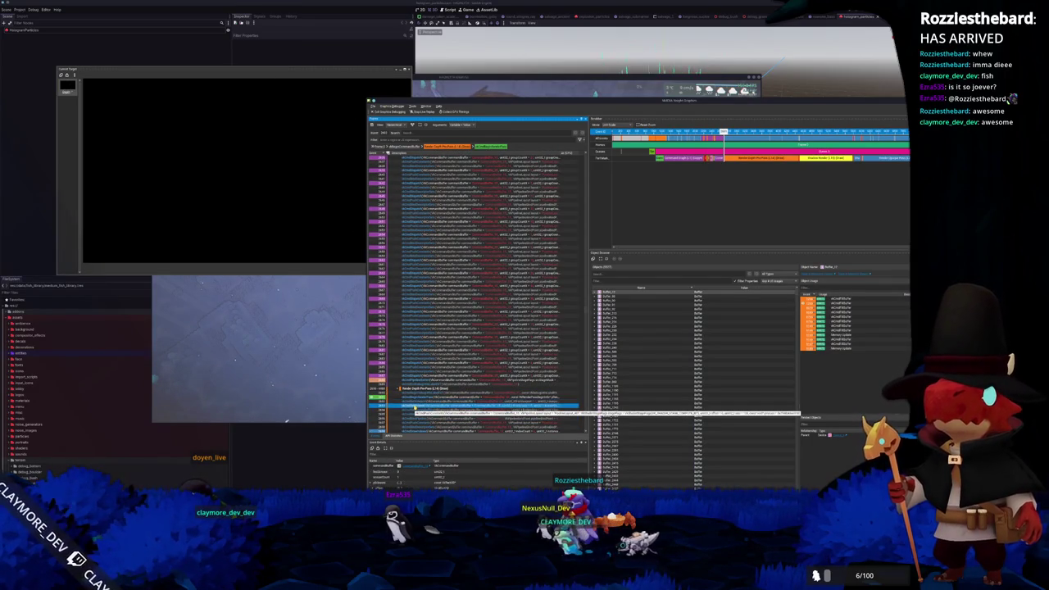
{"action": "key", "text": "Down"}
{"action": "key", "text": "Down"}
{"action": "key", "text": "Down"}
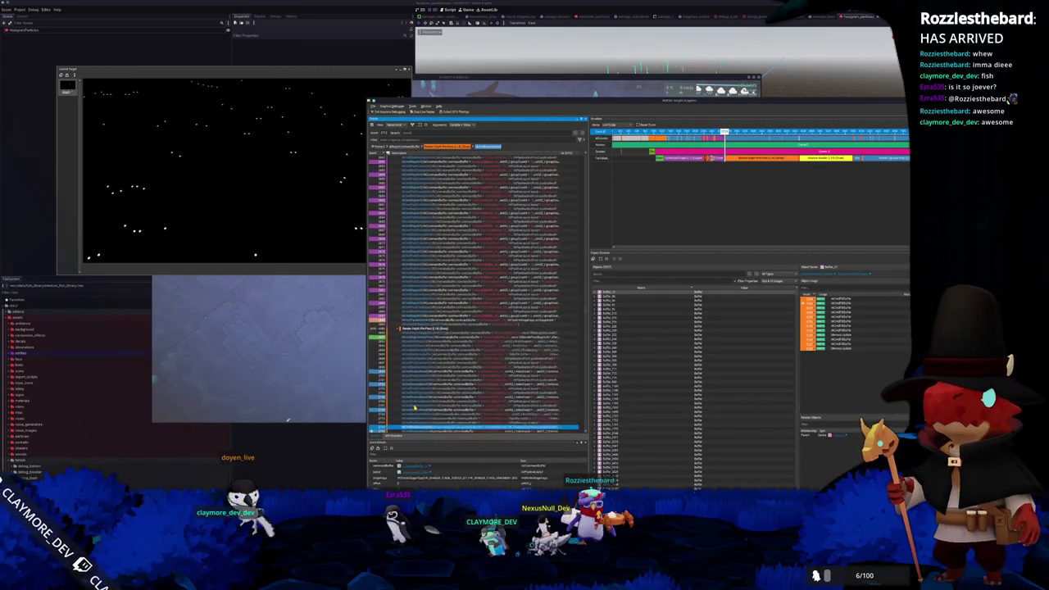
{"action": "key", "text": "Down"}
{"action": "key", "text": "Down"}
{"action": "key", "text": "Down"}
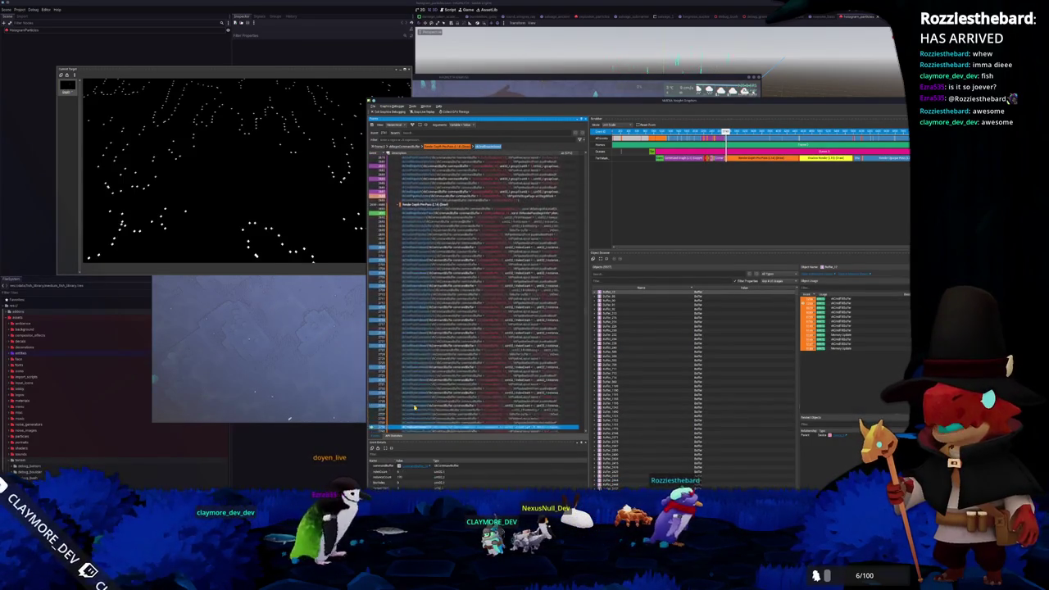
{"action": "key", "text": "Down"}
{"action": "key", "text": "Down"}
{"action": "key", "text": "Down"}
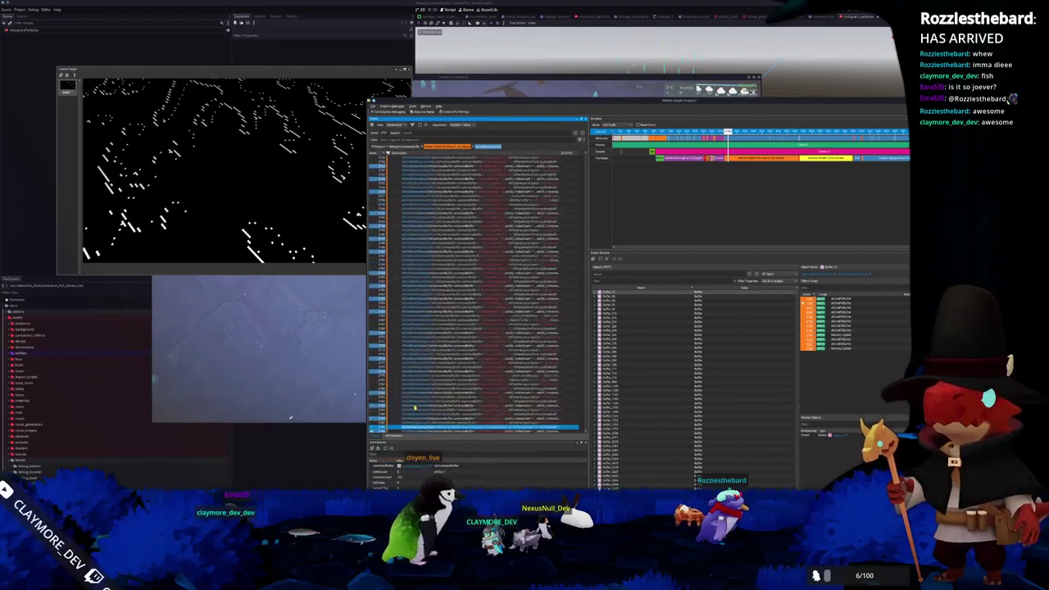
{"action": "key", "text": "Down"}
{"action": "key", "text": "Down"}
{"action": "key", "text": "Down"}
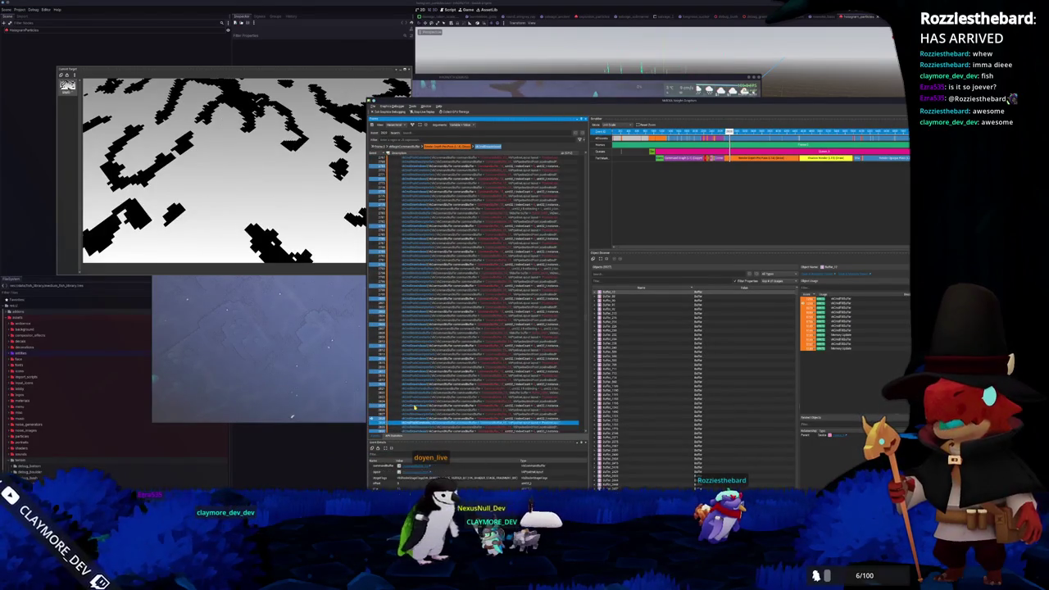
{"action": "key", "text": "Up"}
{"action": "key", "text": "Up"}
{"action": "key", "text": "Up"}
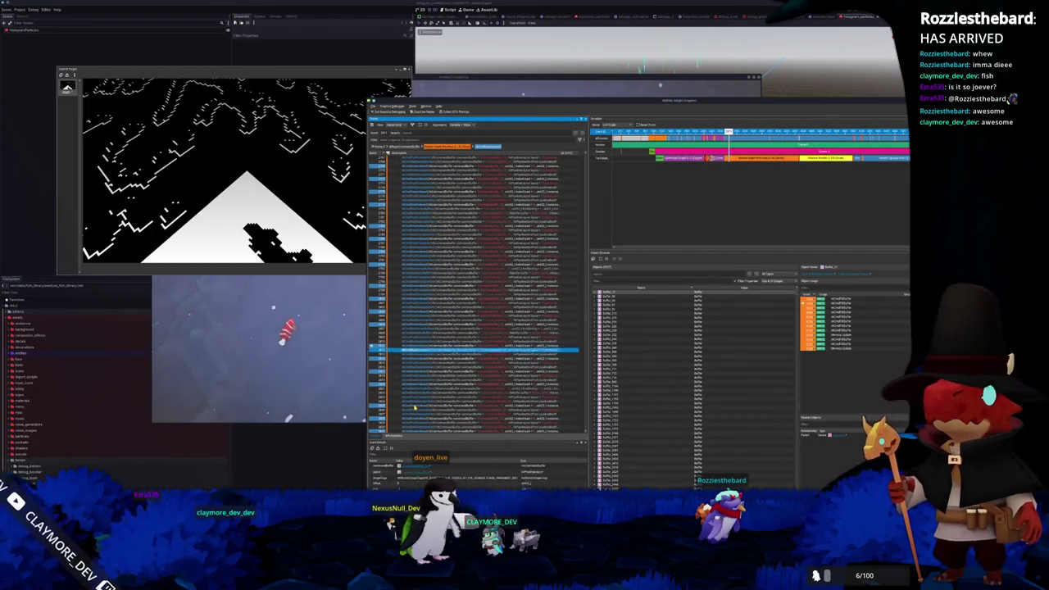
{"action": "left_click", "coordinate": [415, 404]}
{"action": "key", "text": "Down"}
{"action": "key", "text": "Down"}
{"action": "key", "text": "Down"}
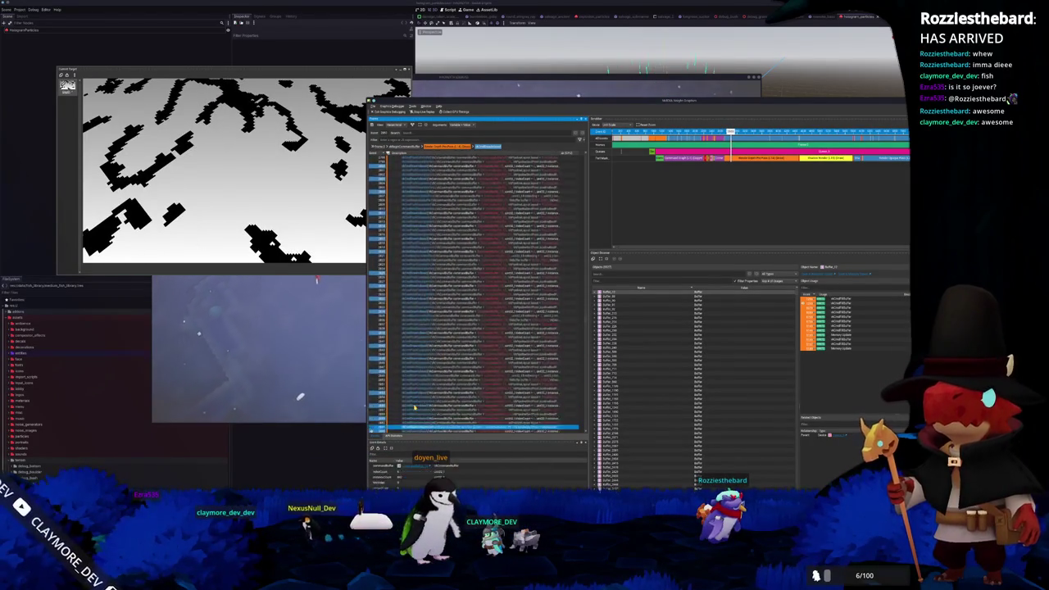
{"action": "key", "text": "Down"}
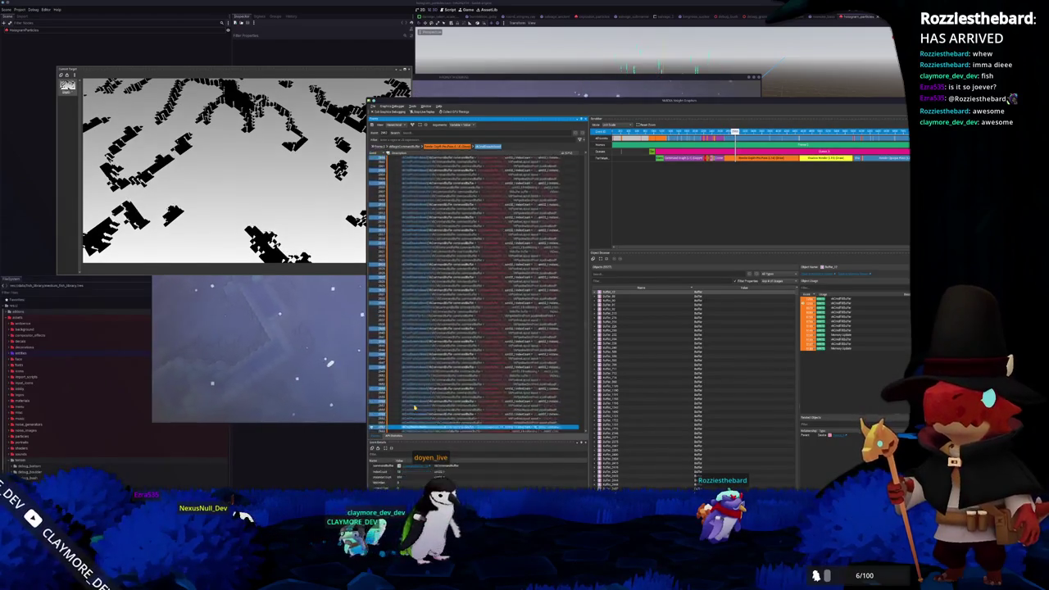
{"action": "key", "text": "Down"}
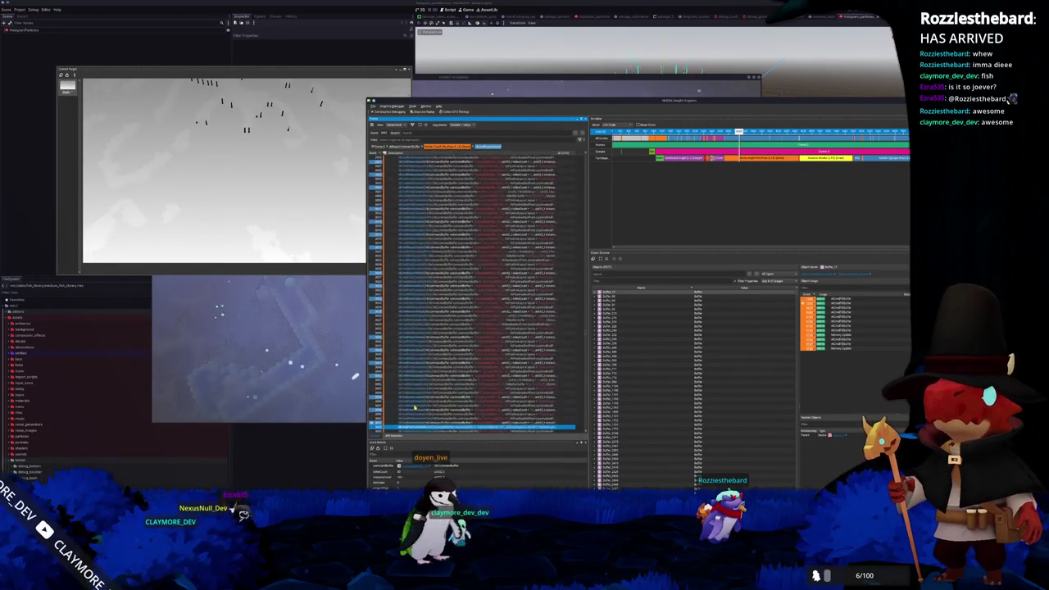
Step through the frame's draw events with arrow keys and by scrubbing the timeline.
{"action": "key", "text": "Down"}
{"action": "key", "text": "Down"}
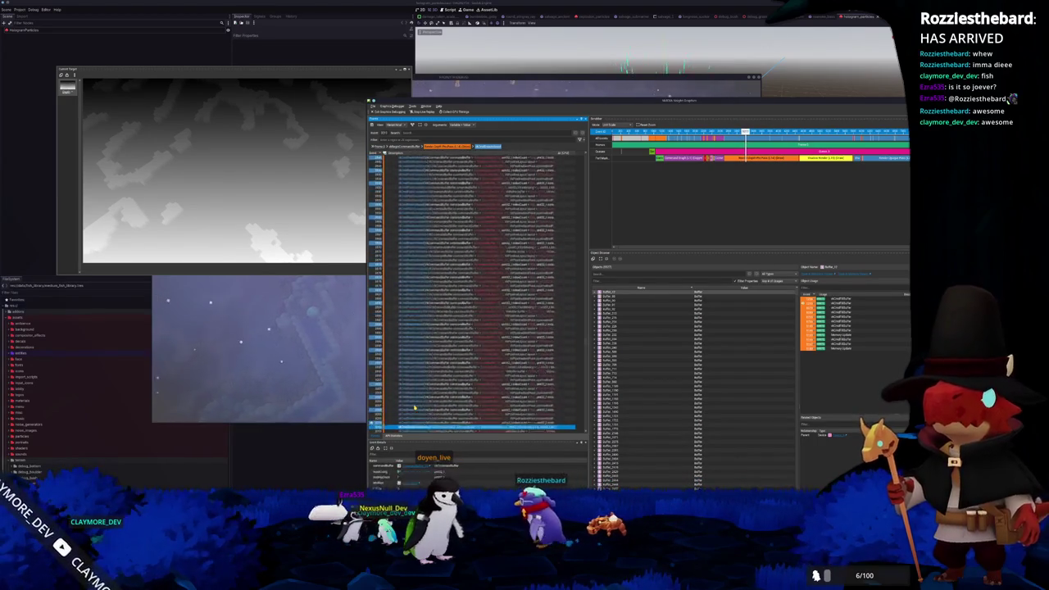
{"action": "key", "text": "Down"}
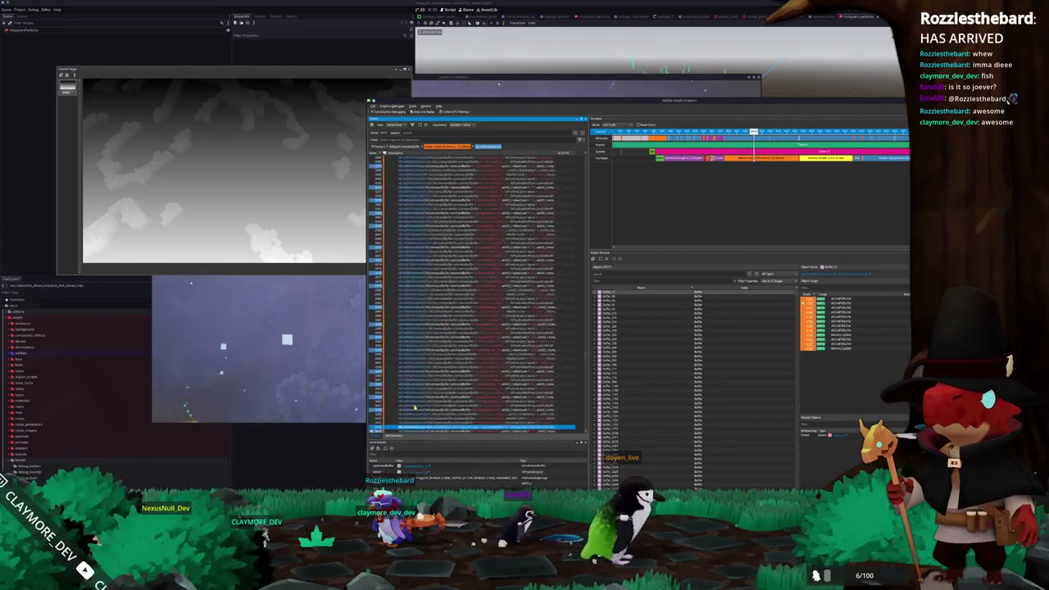
{"action": "key", "text": "Down"}
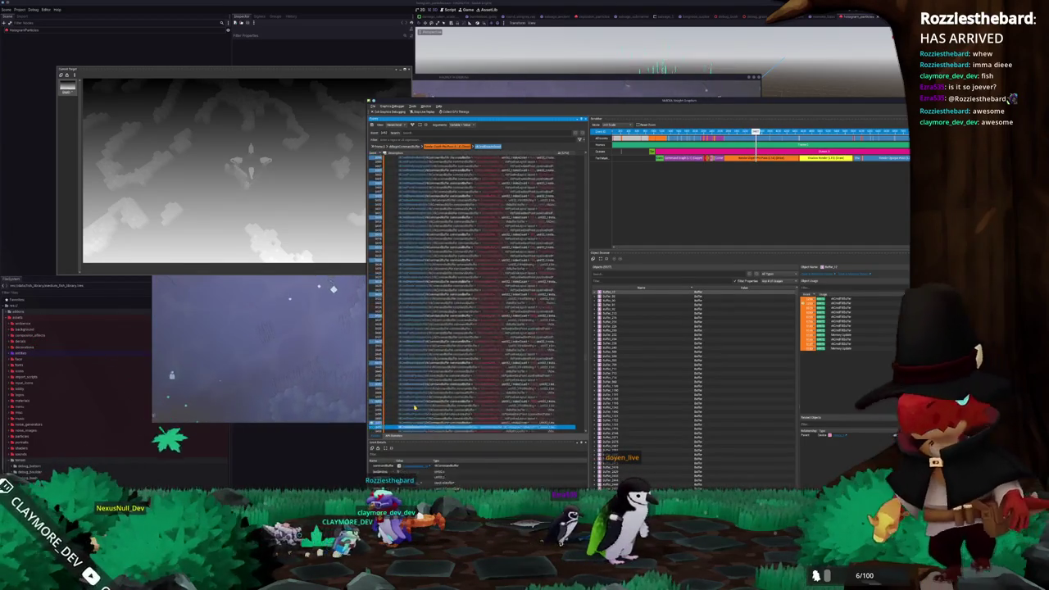
{"action": "key", "text": "Down"}
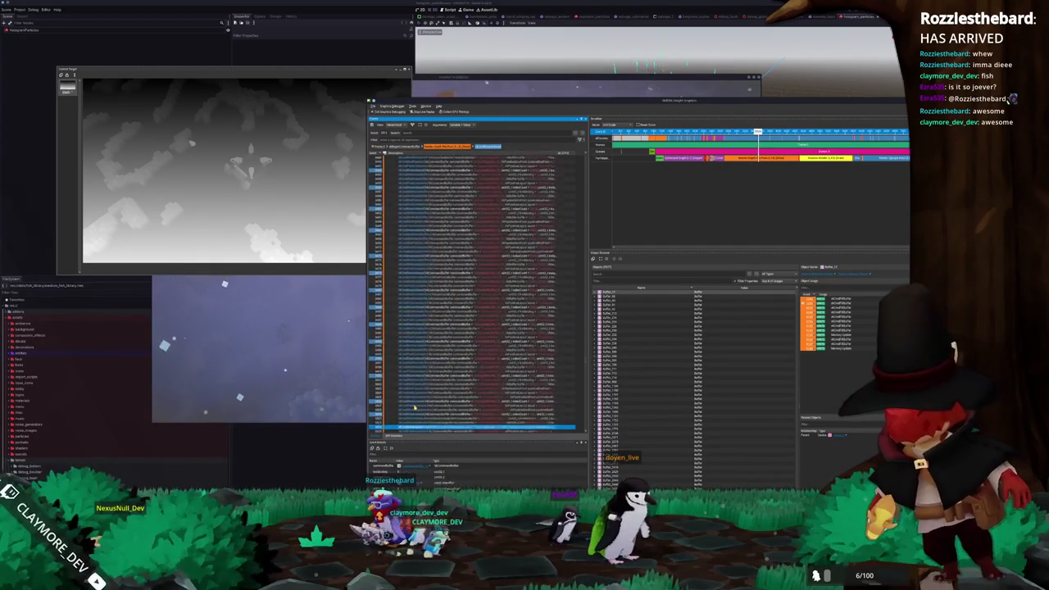
{"action": "key", "text": "Down"}
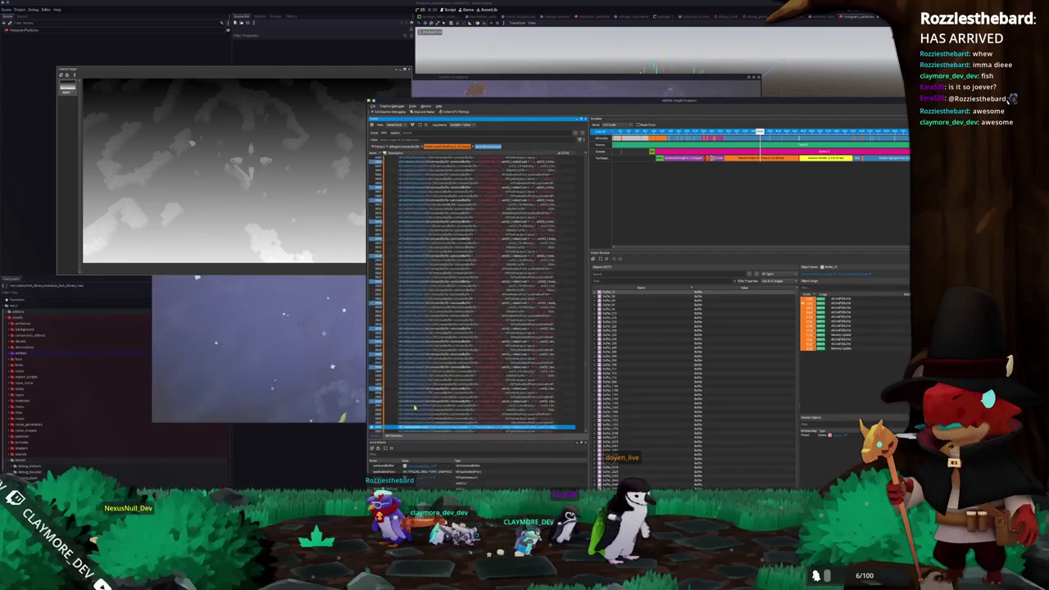
{"action": "key", "text": "Down"}
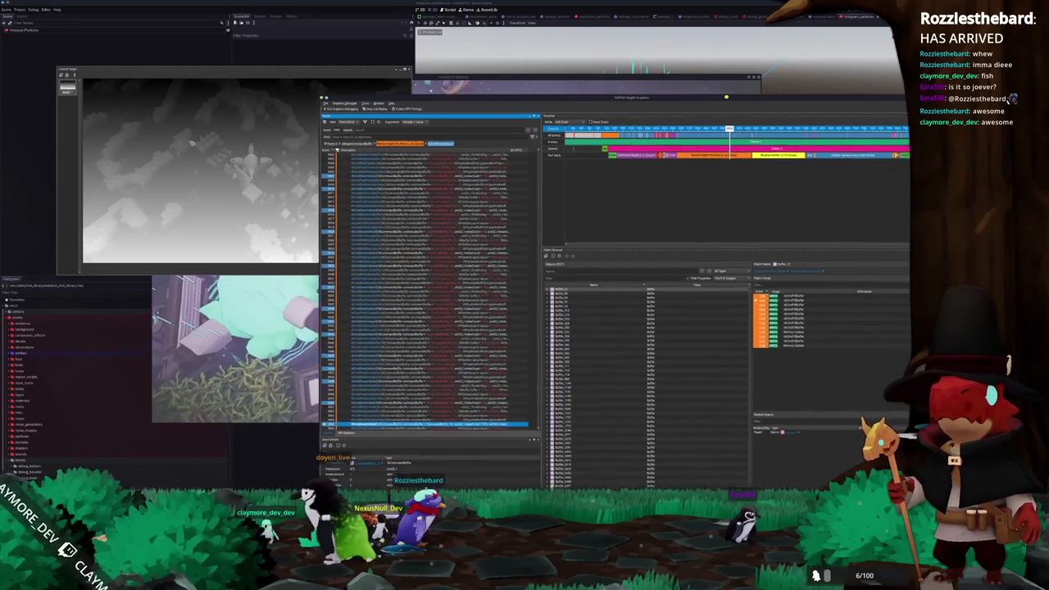
{"action": "left_click", "coordinate": [758, 134]}
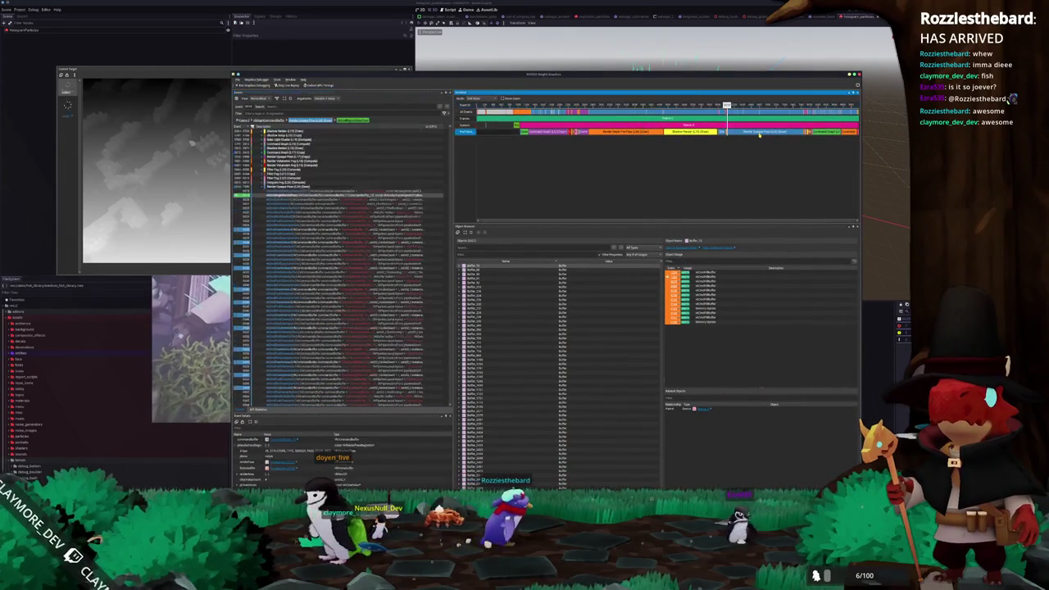
{"action": "left_click", "coordinate": [706, 104]}
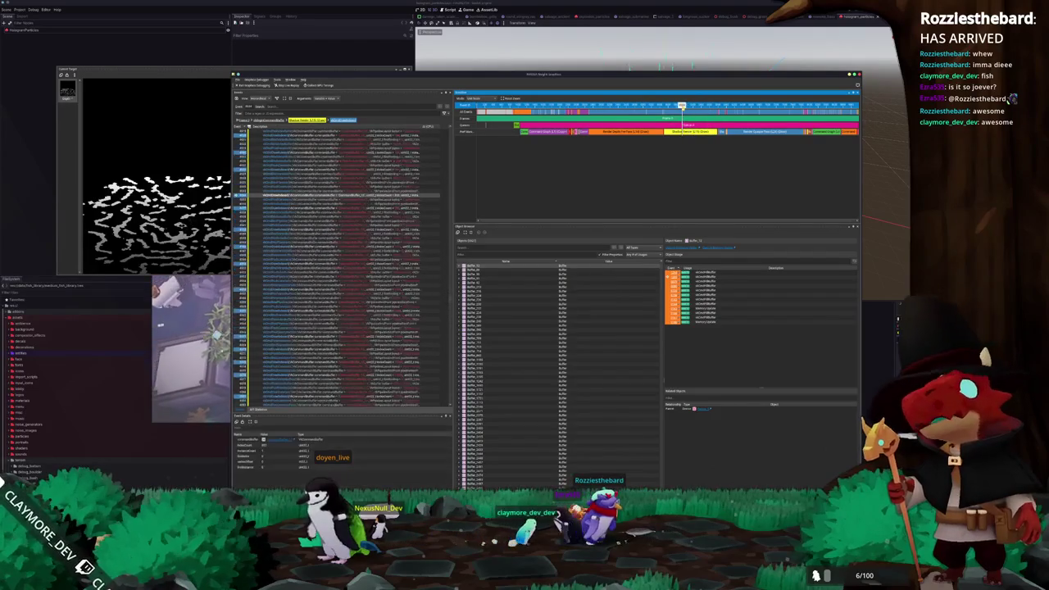
{"action": "left_click", "coordinate": [661, 104]}
{"action": "left_click_drag", "start_coordinate": [660, 105], "coordinate": [809, 105]}
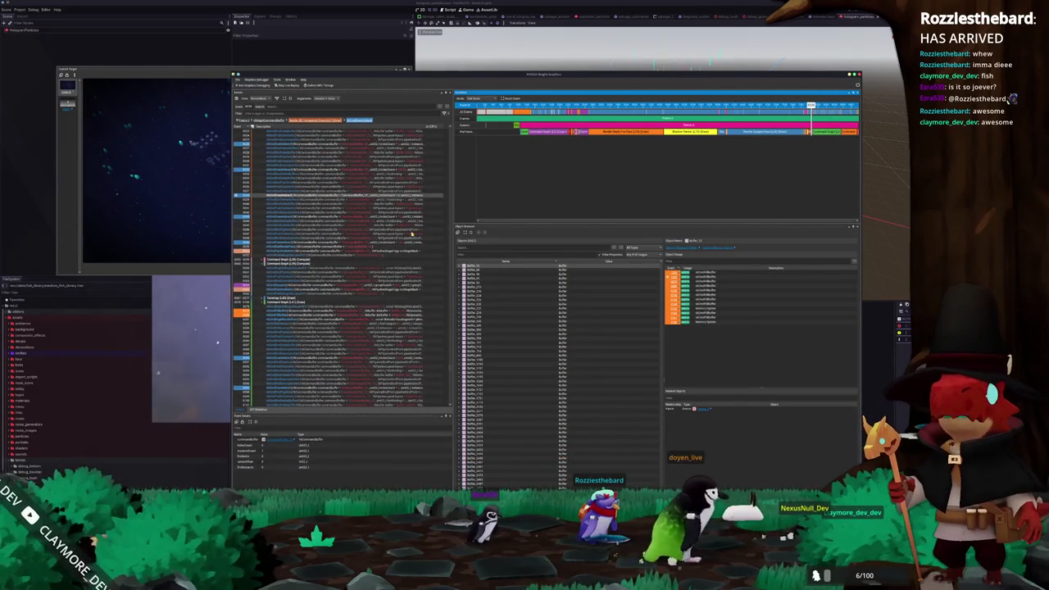
Select the Render 3D Transparent Pass event and step into its child events.
{"action": "scroll", "coordinate": [272, 265], "scroll_direction": "down", "scroll_amount": 1}
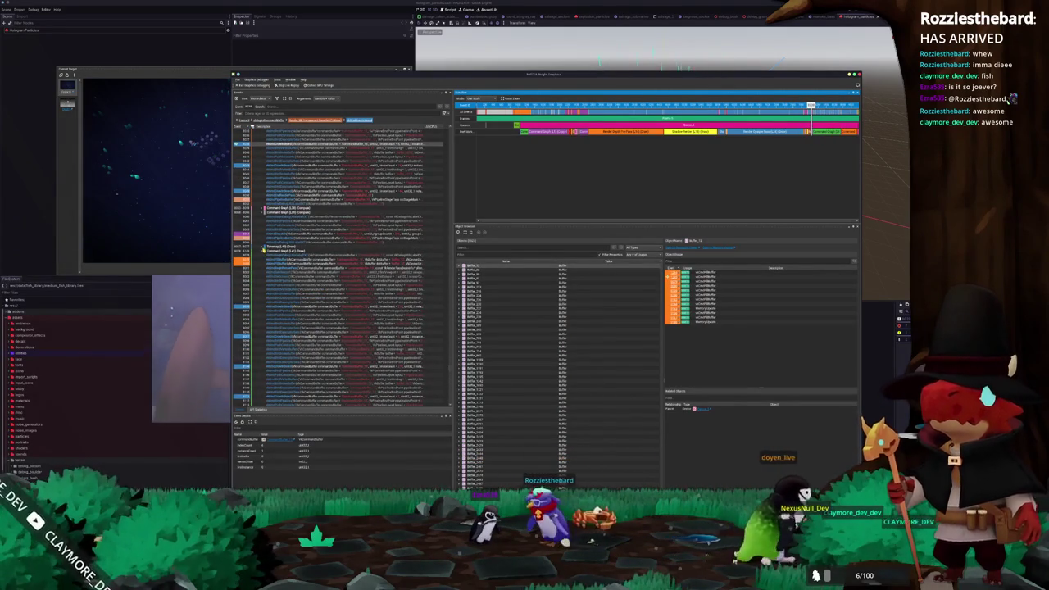
{"action": "scroll", "coordinate": [272, 265], "scroll_direction": "down", "scroll_amount": 3}
{"action": "scroll", "coordinate": [272, 265], "scroll_direction": "down", "scroll_amount": 3}
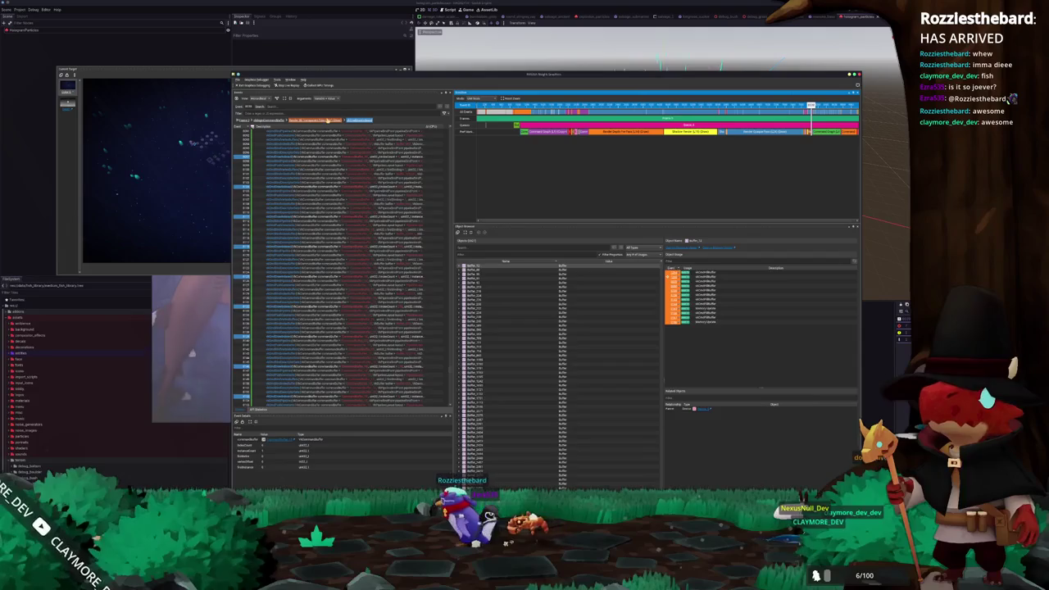
{"action": "scroll", "coordinate": [337, 276], "scroll_direction": "up", "scroll_amount": 3}
{"action": "left_click", "coordinate": [279, 197]}
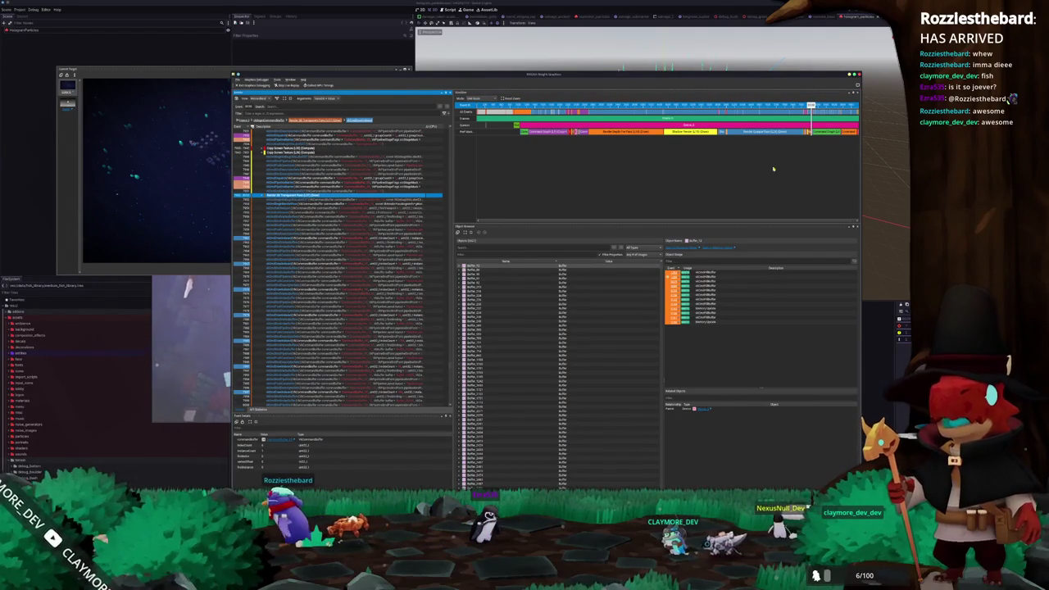
{"action": "key", "text": "Down"}
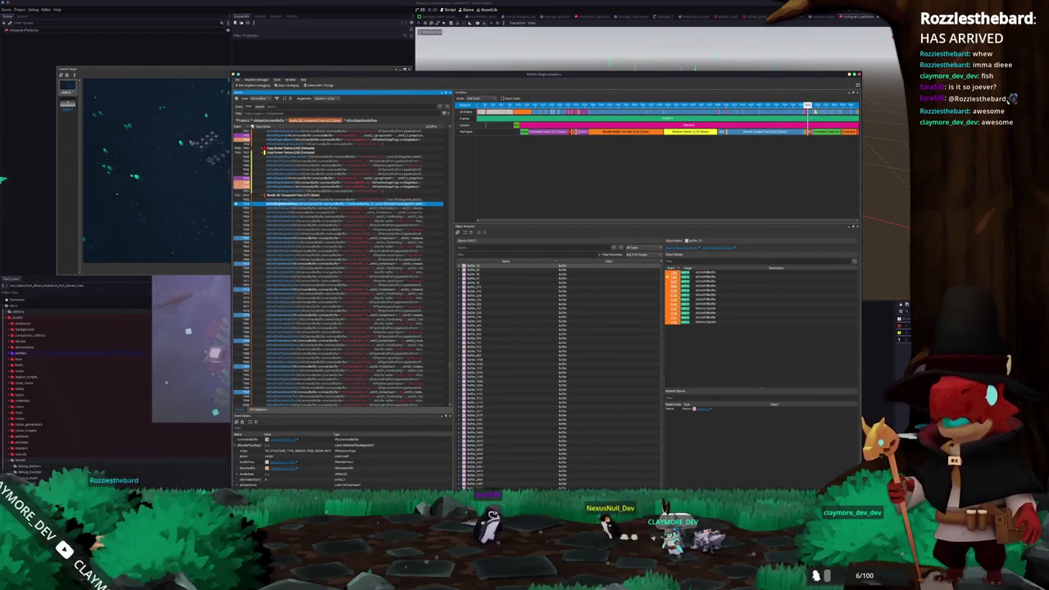
{"action": "key", "text": "Down"}
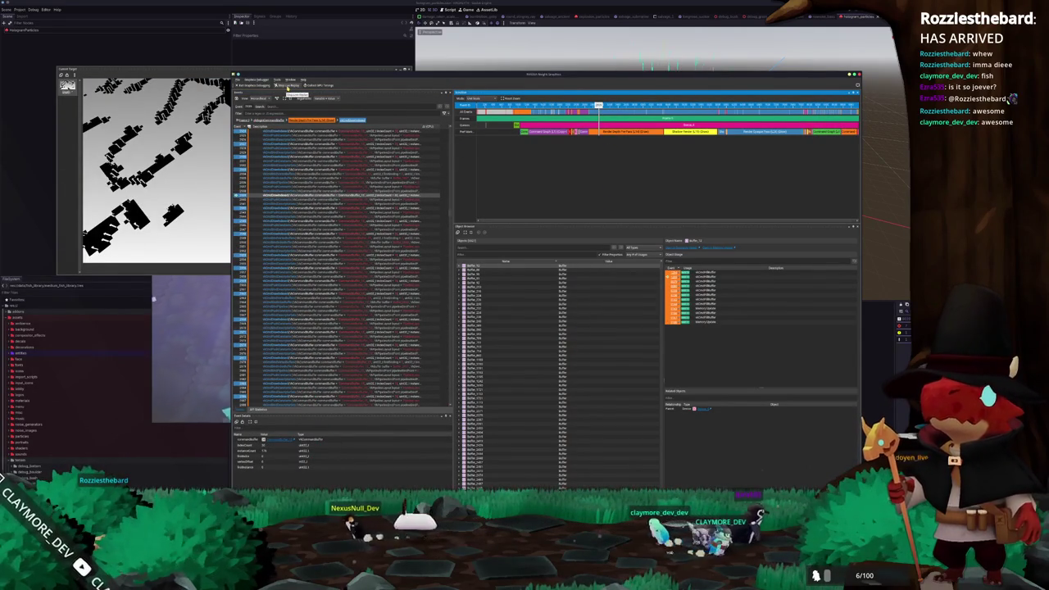
Collect and confirm GPU timings for the captured frame, then switch back to Habalyth.
{"action": "left_click", "coordinate": [314, 85]}
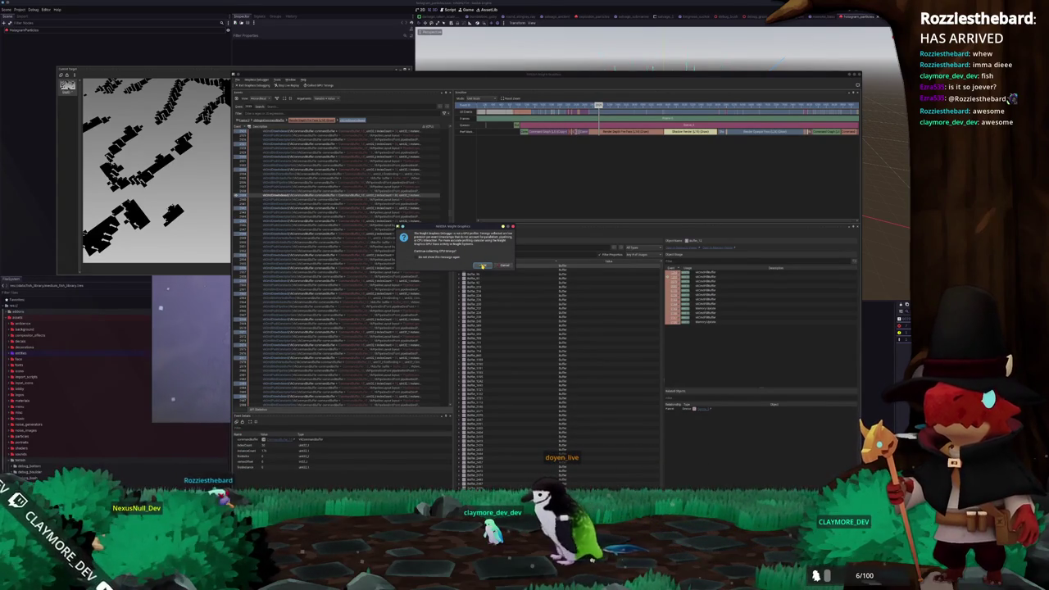
{"action": "left_click", "coordinate": [482, 267]}
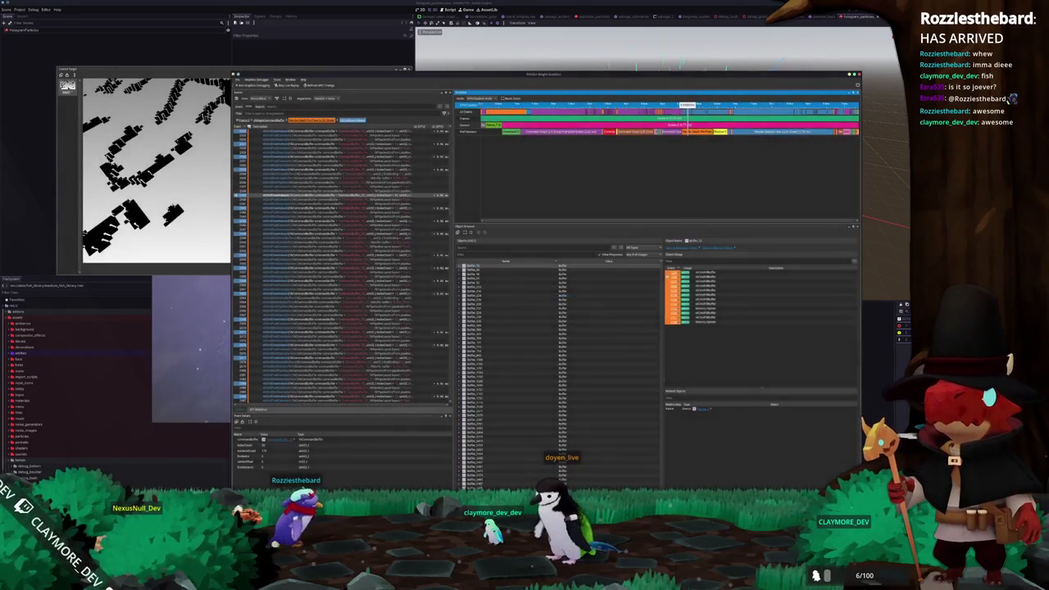
{"action": "mouse_move", "coordinate": [686, 107]}
{"action": "left_mouse_down"}
{"action": "mouse_move", "coordinate": [669, 108]}
{"action": "mouse_move", "coordinate": [788, 110]}
{"action": "mouse_move", "coordinate": [501, 110]}
{"action": "mouse_move", "coordinate": [682, 110]}
{"action": "left_mouse_up"}
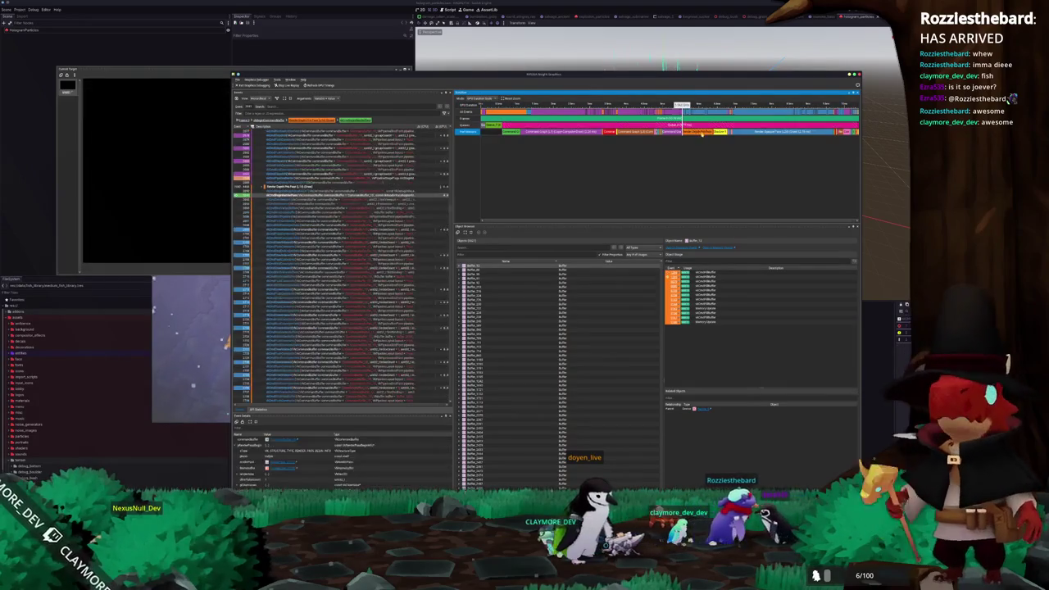
{"action": "key", "text": "alt+Tab"}
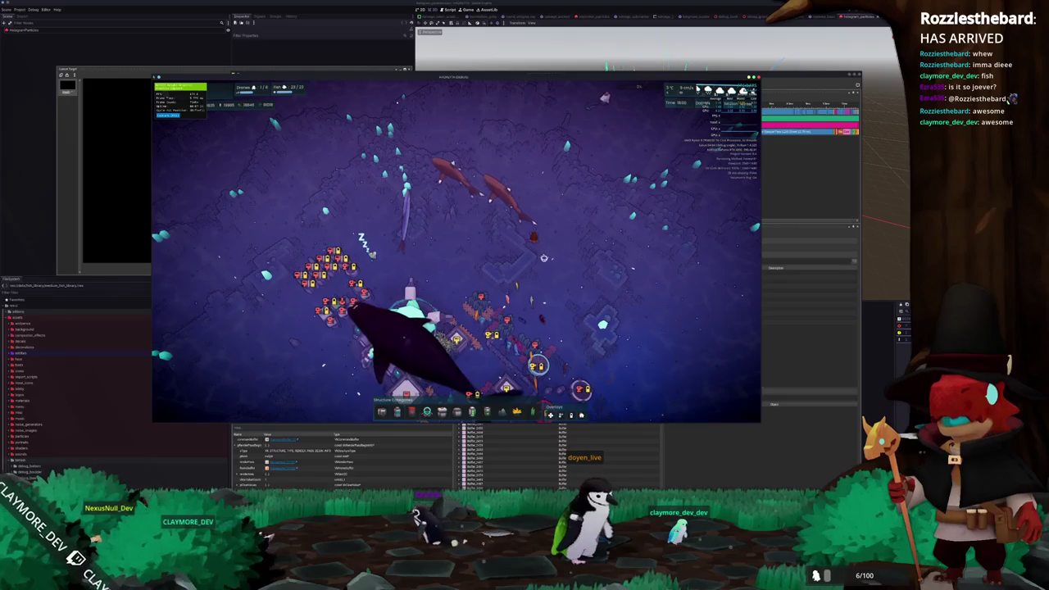
Zoom the game camera in near the base, then bring up the Nsight Compute Profiling Guide.
{"action": "scroll", "coordinate": [544, 260], "scroll_direction": "up", "scroll_amount": 3}
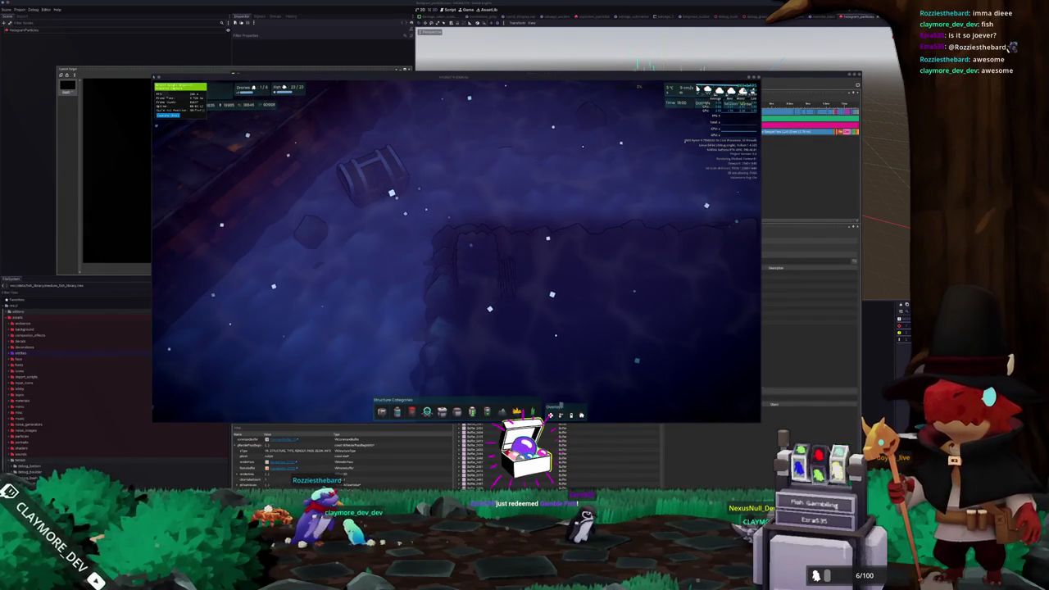
{"action": "key", "text": "alt+Tab"}
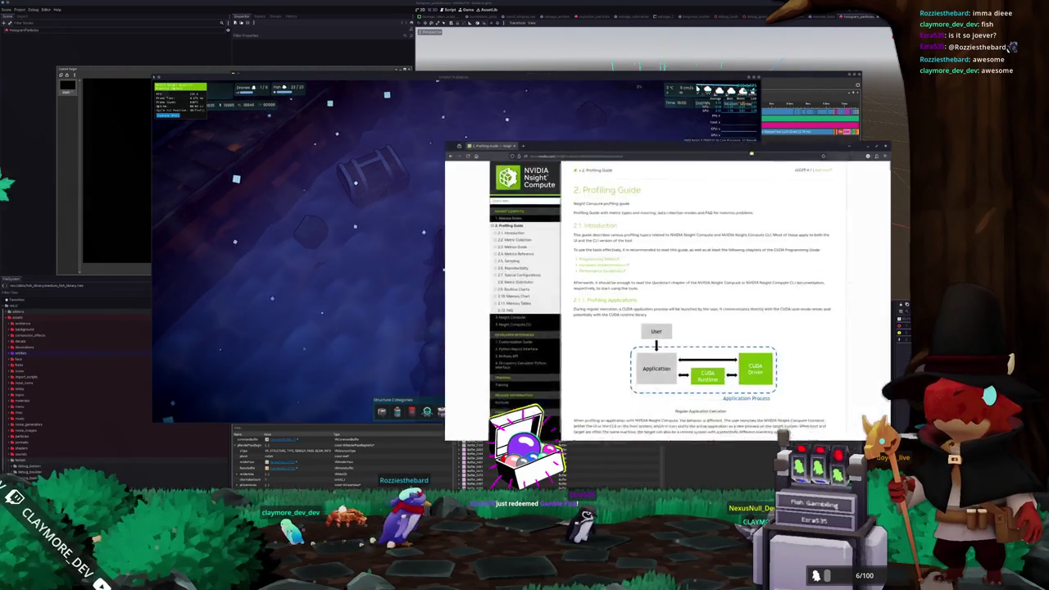
Scroll the Nsight Compute Profiling Guide and jump to section 2.5 Sampling.
{"action": "scroll", "coordinate": [619, 270], "scroll_direction": "down", "scroll_amount": 3}
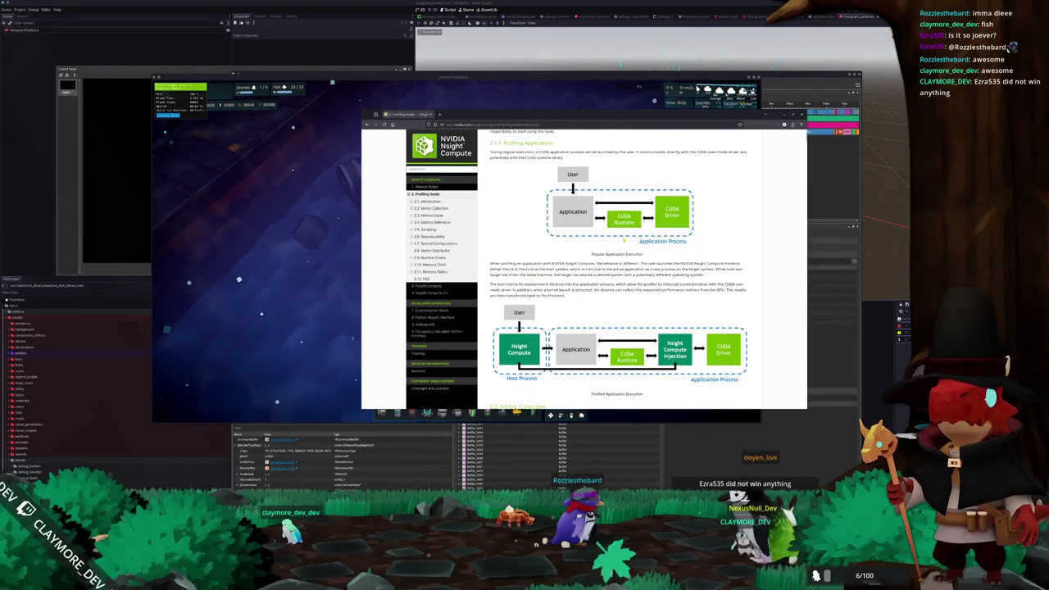
{"action": "scroll", "coordinate": [607, 254], "scroll_direction": "down", "scroll_amount": 3}
{"action": "scroll", "coordinate": [607, 254], "scroll_direction": "down", "scroll_amount": 6}
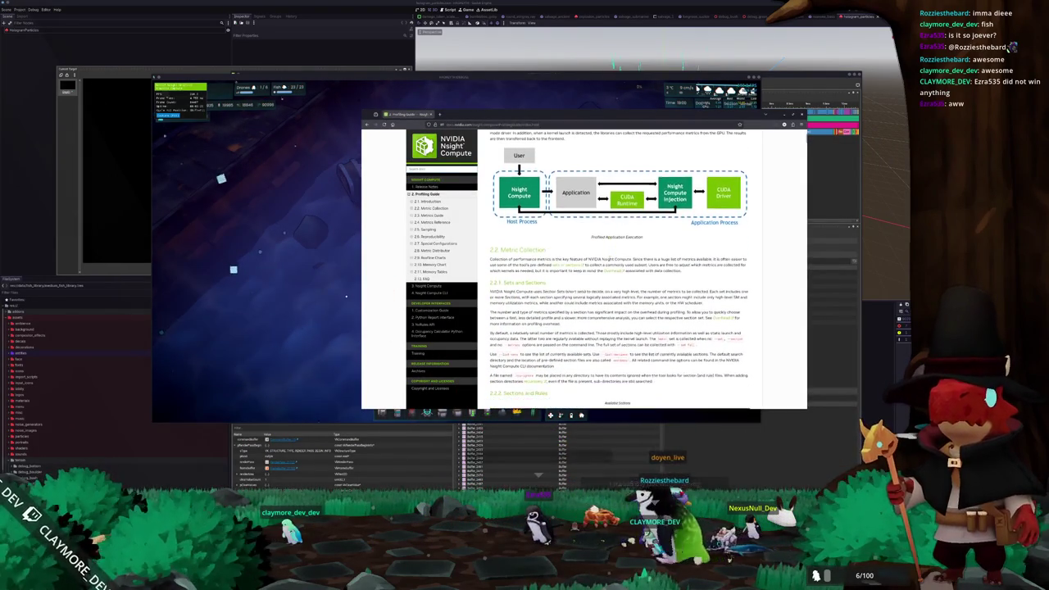
{"action": "scroll", "coordinate": [609, 255], "scroll_direction": "down", "scroll_amount": 10}
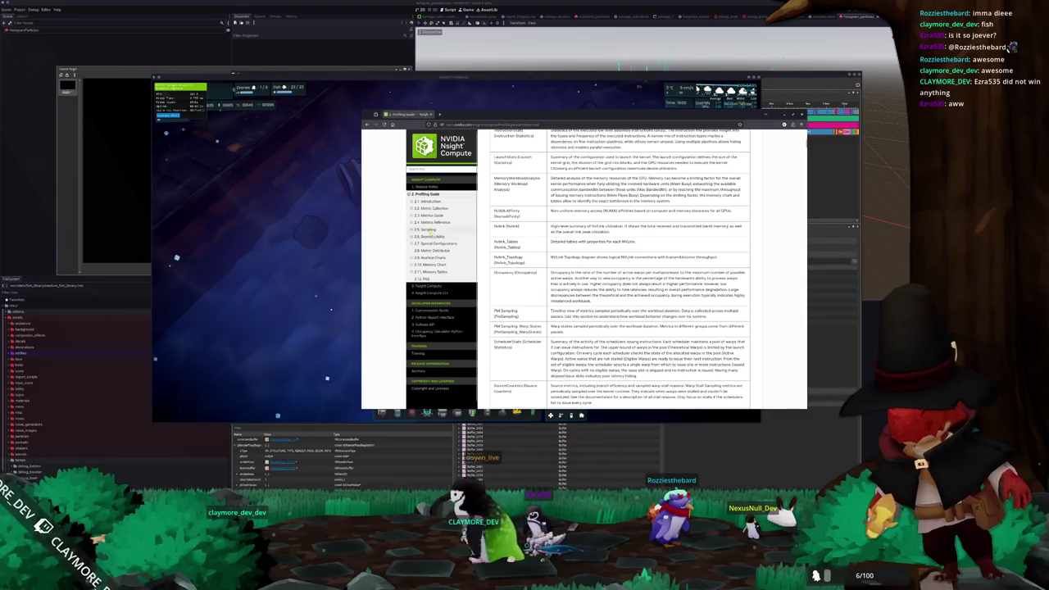
{"action": "left_click", "coordinate": [424, 230]}
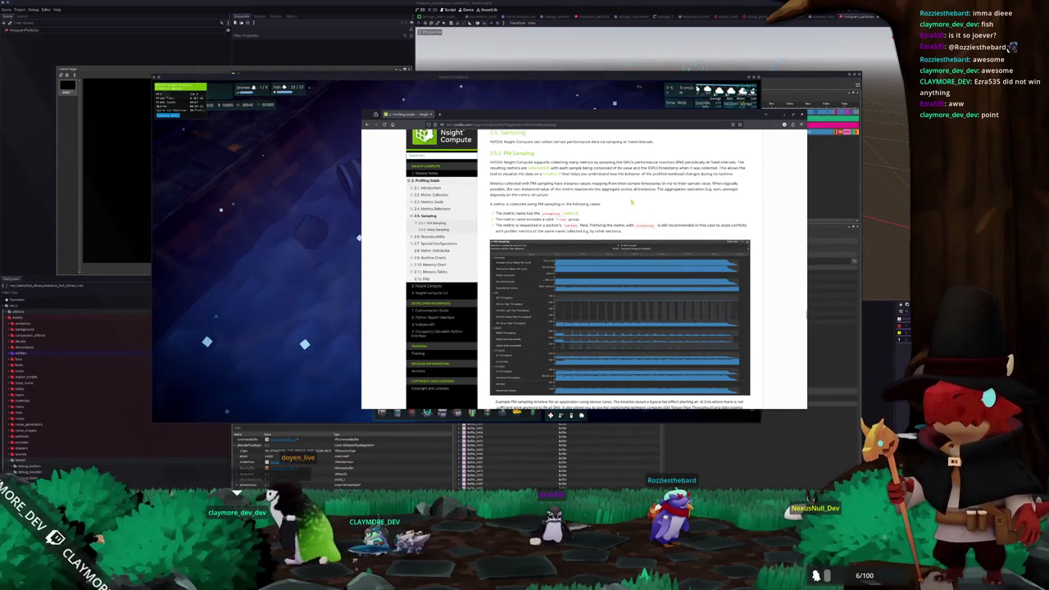
{"action": "scroll", "coordinate": [661, 225], "scroll_direction": "up", "scroll_amount": 1}
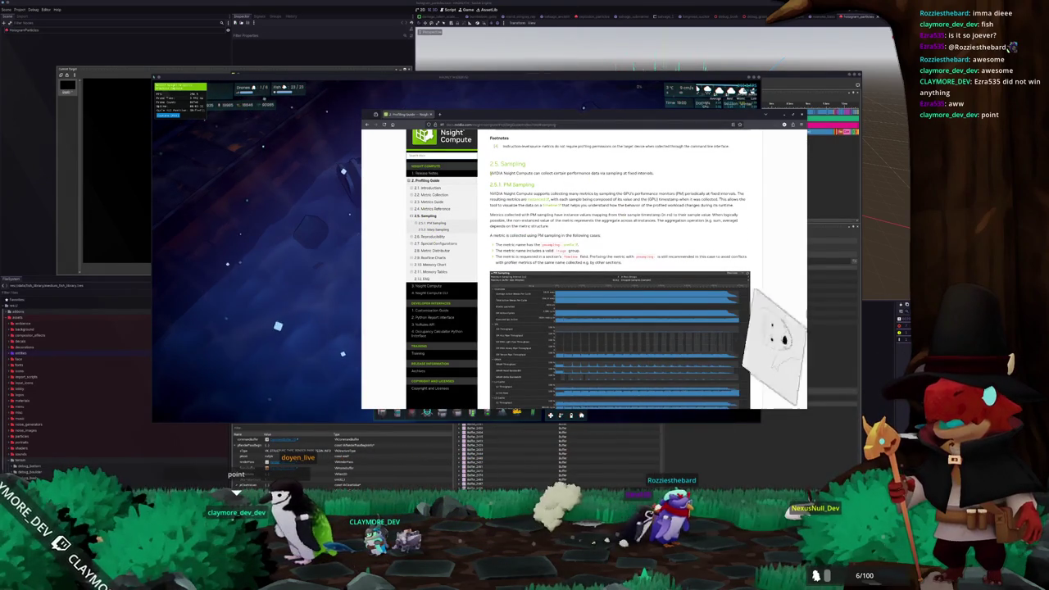
Read the Sampling section down to Reproducibility, then close the browser window.
{"action": "left_click_drag", "start_coordinate": [663, 88], "coordinate": [251, 161]}
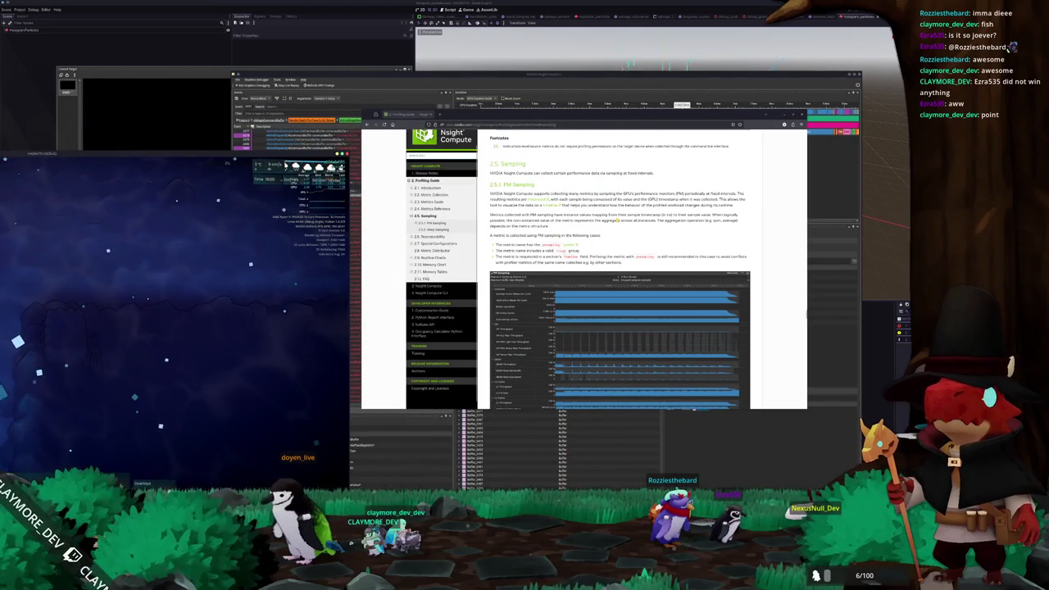
{"action": "scroll", "coordinate": [617, 222], "scroll_direction": "up", "scroll_amount": 1}
{"action": "scroll", "coordinate": [616, 222], "scroll_direction": "down", "scroll_amount": 1}
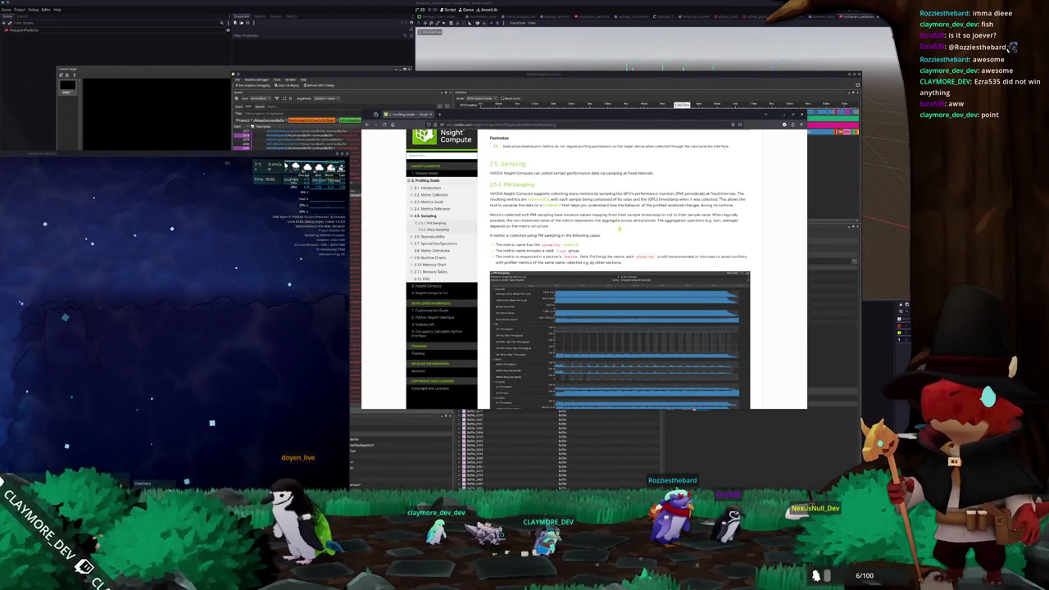
{"action": "scroll", "coordinate": [625, 239], "scroll_direction": "down", "scroll_amount": 6}
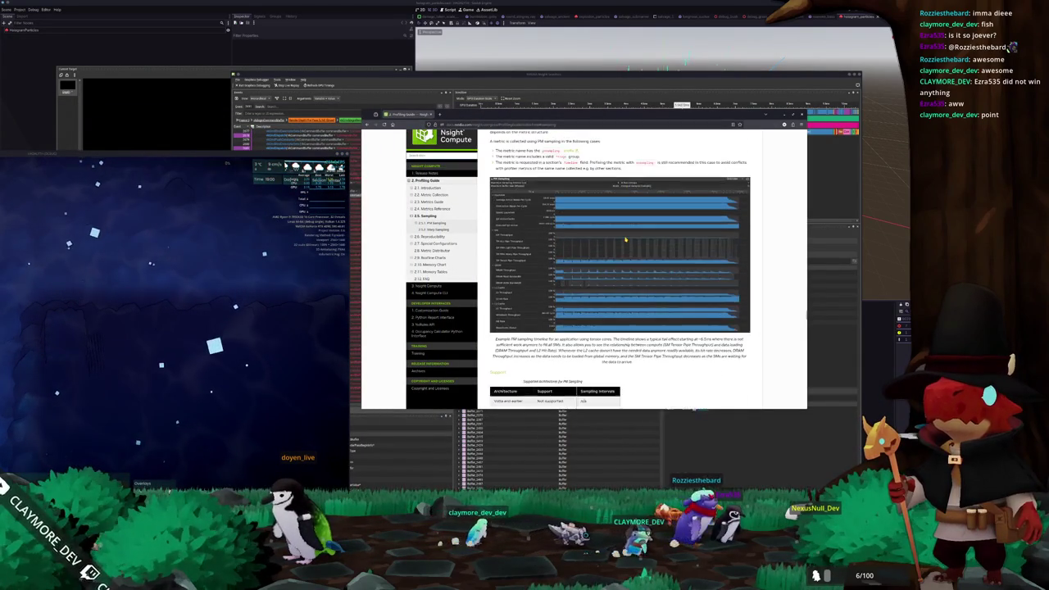
{"action": "scroll", "coordinate": [623, 239], "scroll_direction": "down", "scroll_amount": 6}
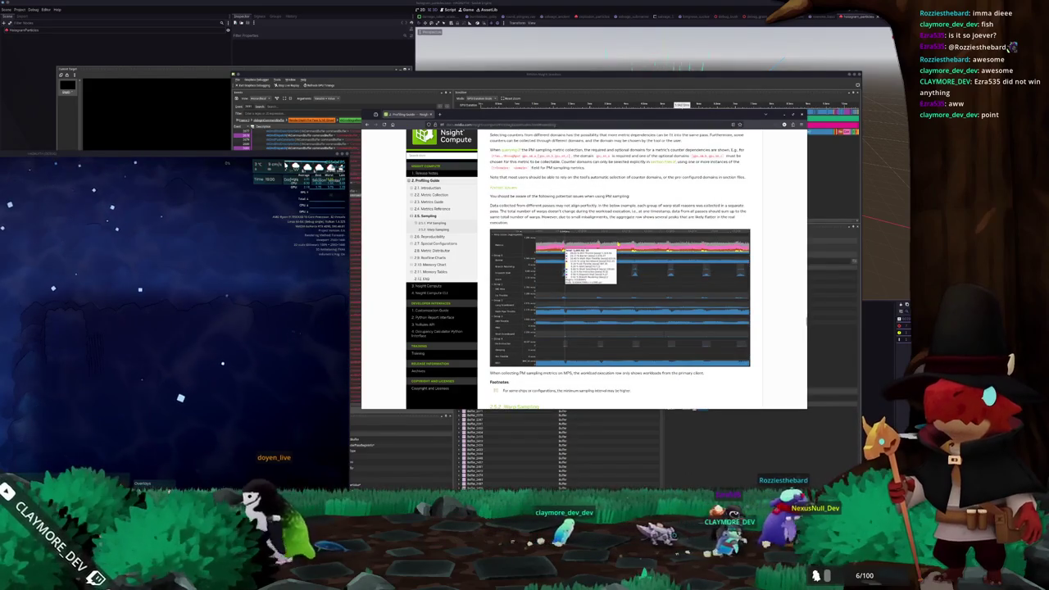
{"action": "scroll", "coordinate": [618, 243], "scroll_direction": "down", "scroll_amount": 6}
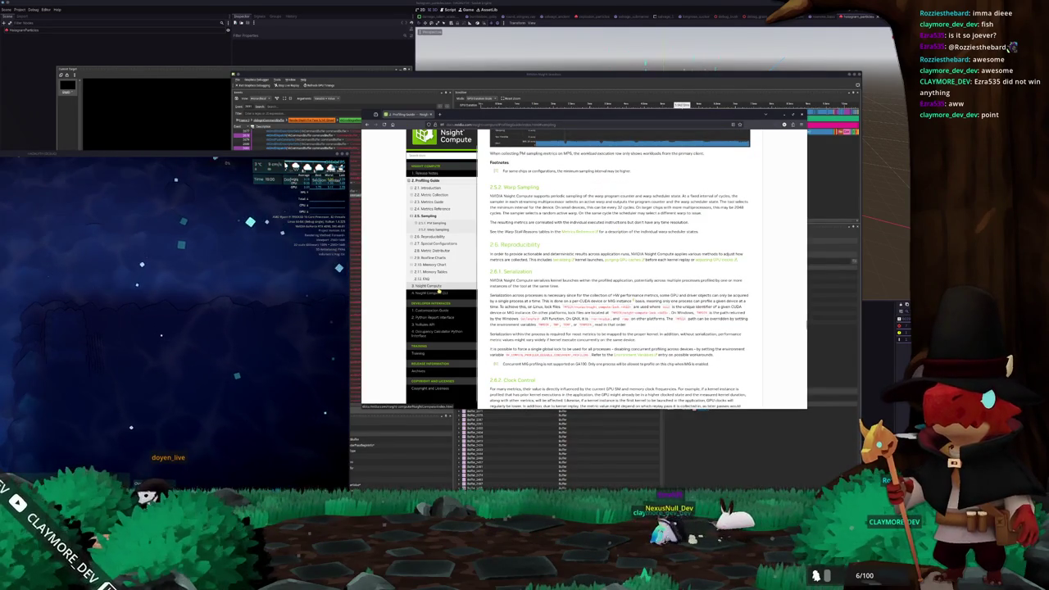
{"action": "scroll", "coordinate": [448, 189], "scroll_direction": "up", "scroll_amount": 3}
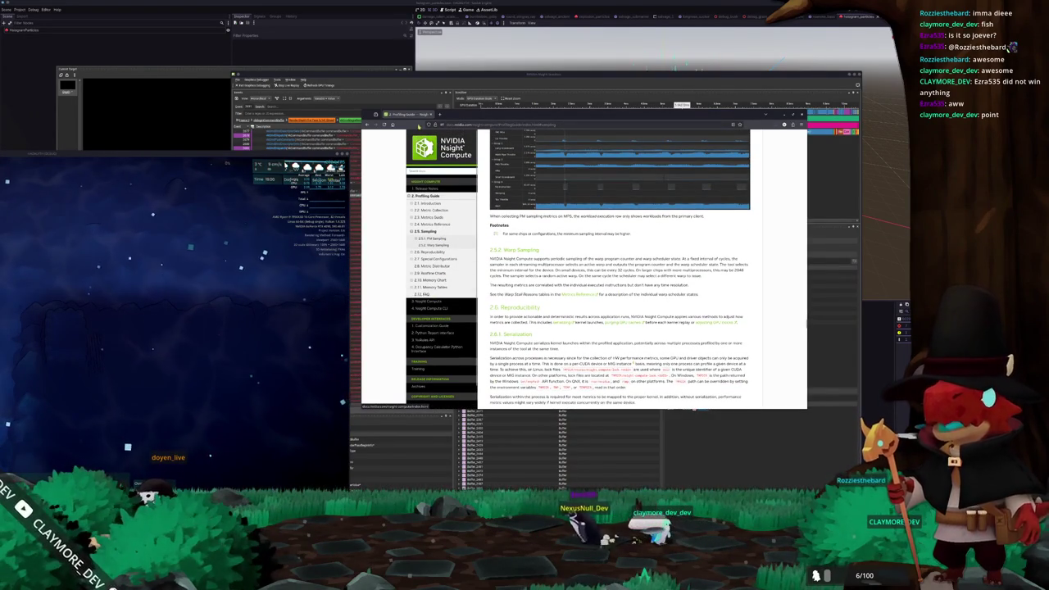
{"action": "left_click", "coordinate": [434, 86]}
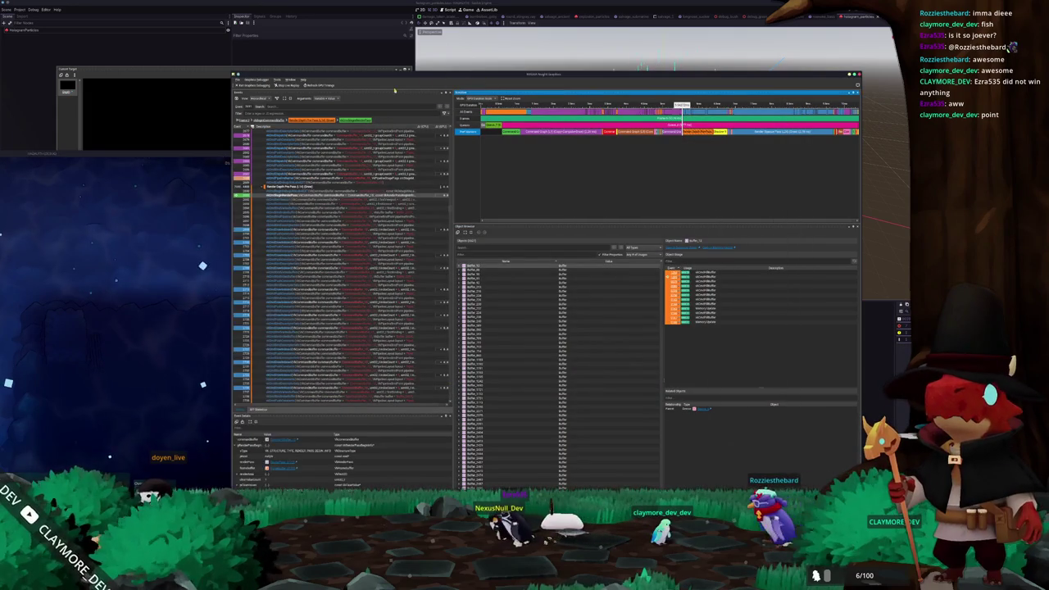
Start graphics debugging, close the status dialog, and choose Don't Send on Nsight's crash report.
{"action": "left_click", "coordinate": [282, 85]}
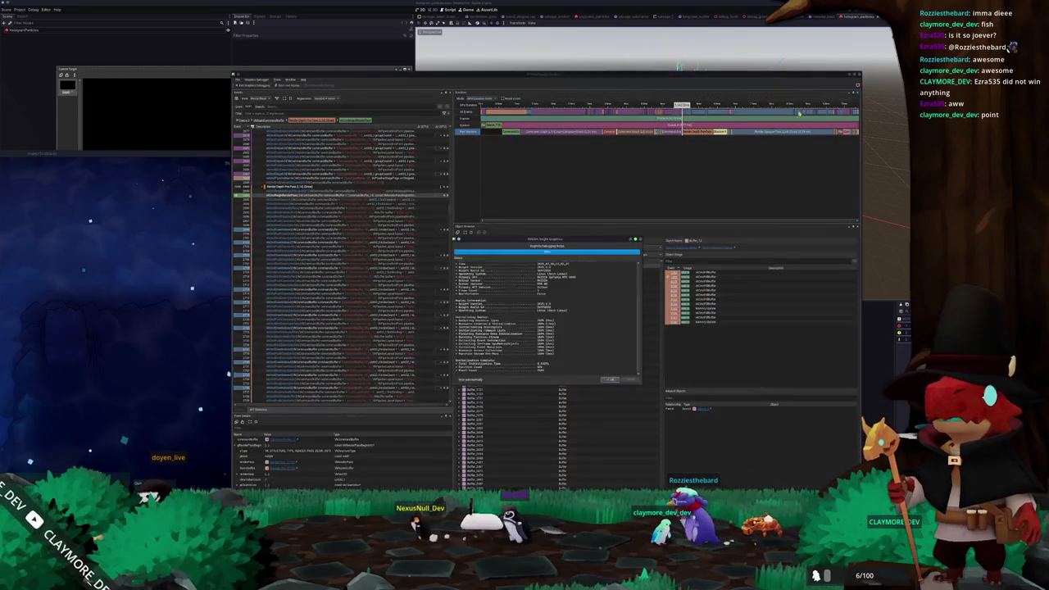
{"action": "left_click", "coordinate": [610, 380]}
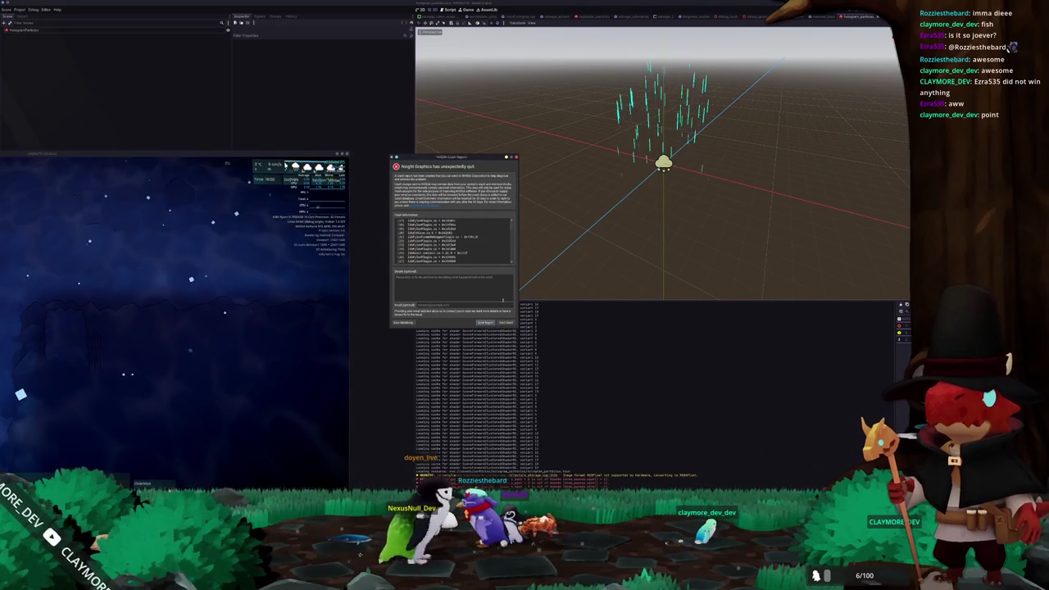
{"action": "left_click", "coordinate": [506, 324]}
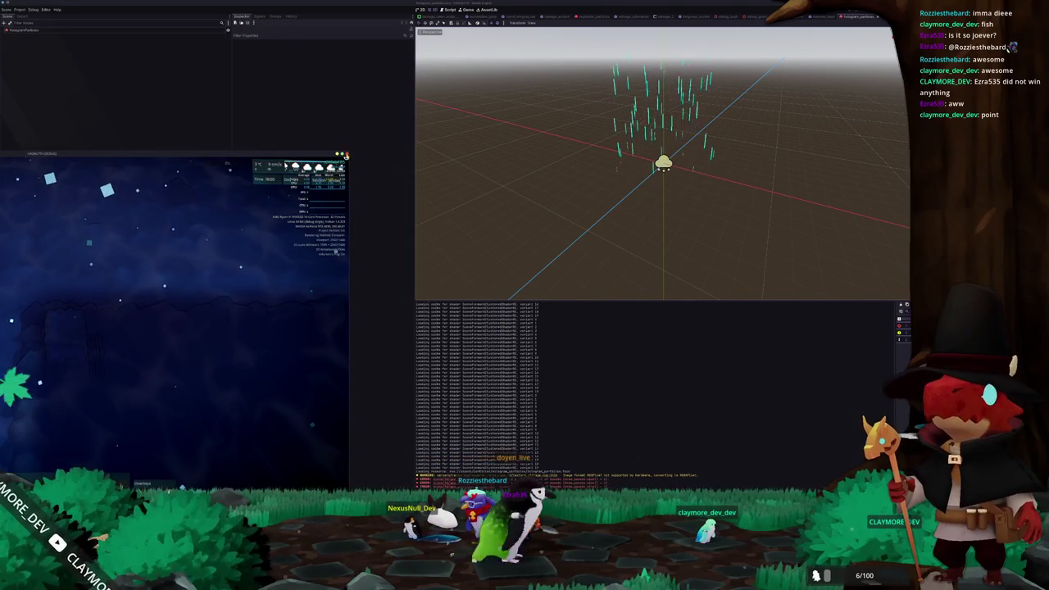
{"action": "key", "text": "alt+Tab"}
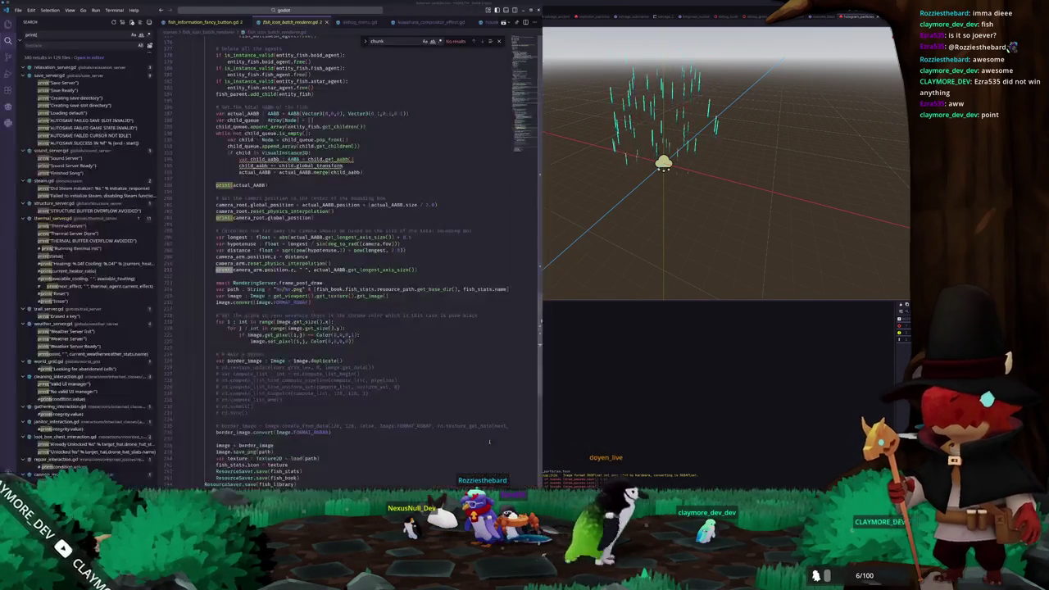
Open game_state.gd, select its chunk_size value of 128, and return to the Godot editor.
{"action": "left_click", "coordinate": [500, 41]}
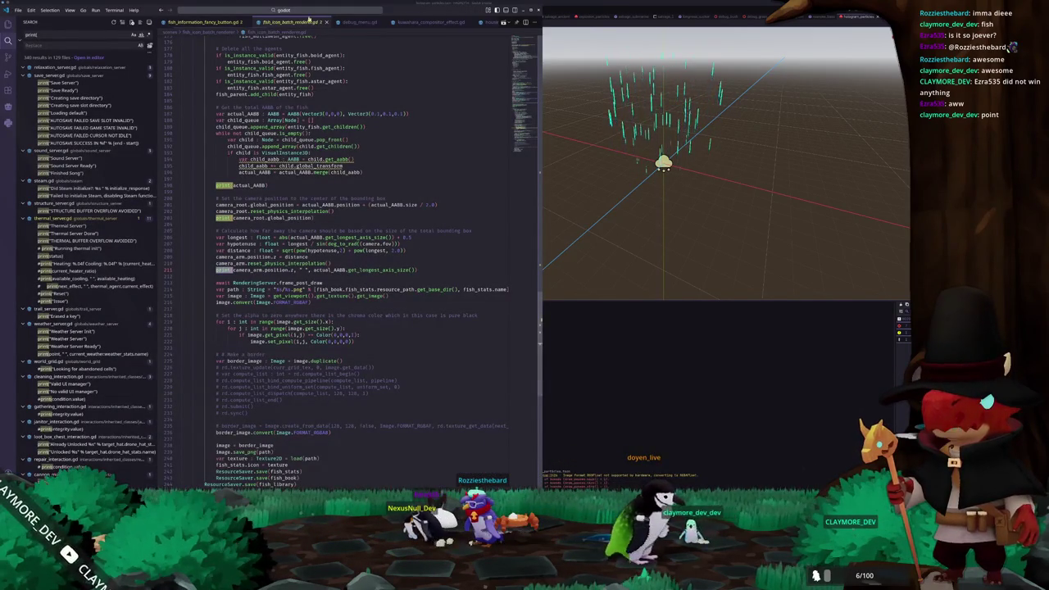
{"action": "scroll", "coordinate": [284, 23], "scroll_direction": "up", "scroll_amount": 1}
{"action": "left_click", "coordinate": [244, 14]}
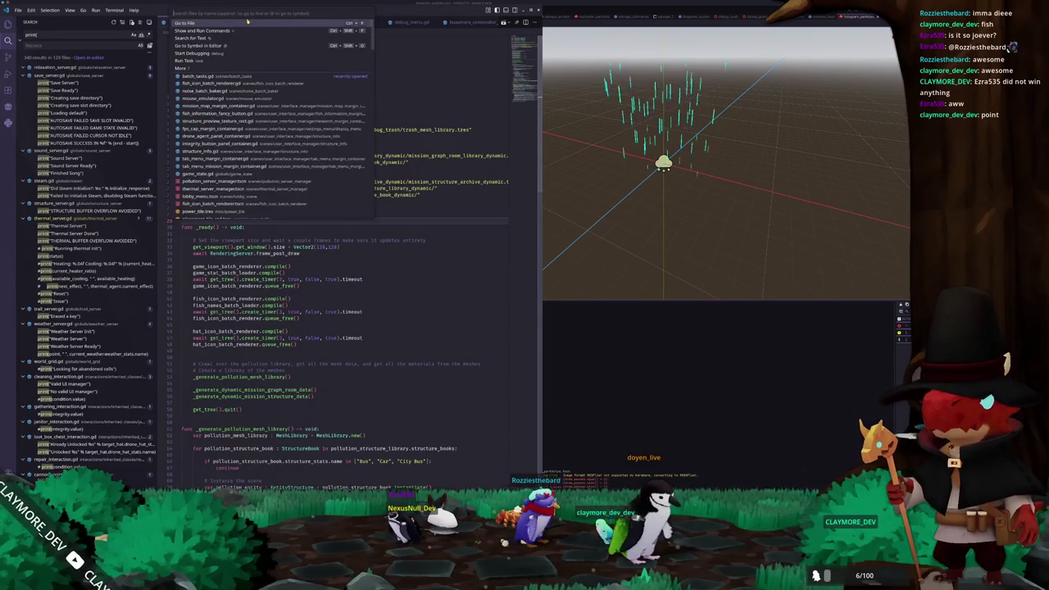
{"action": "type", "text": "me_state"}
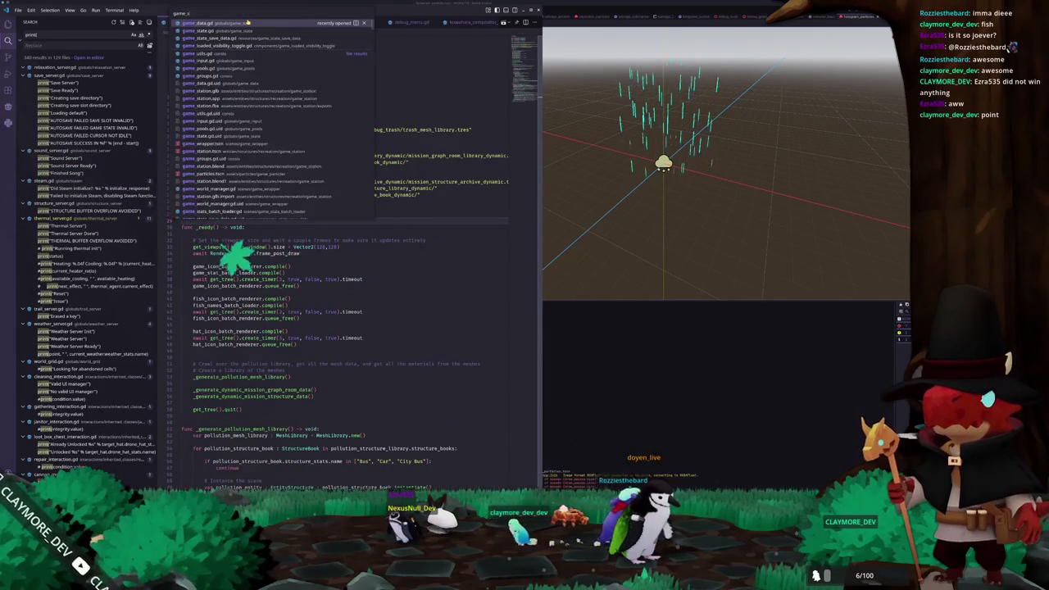
{"action": "key", "text": "Return"}
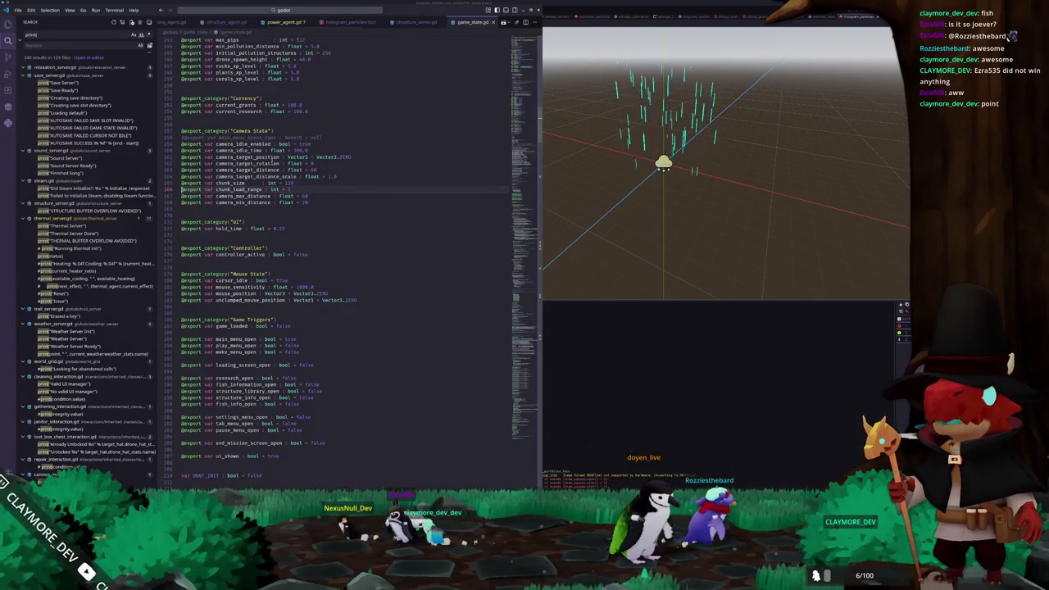
{"action": "double_click", "coordinate": [296, 183]}
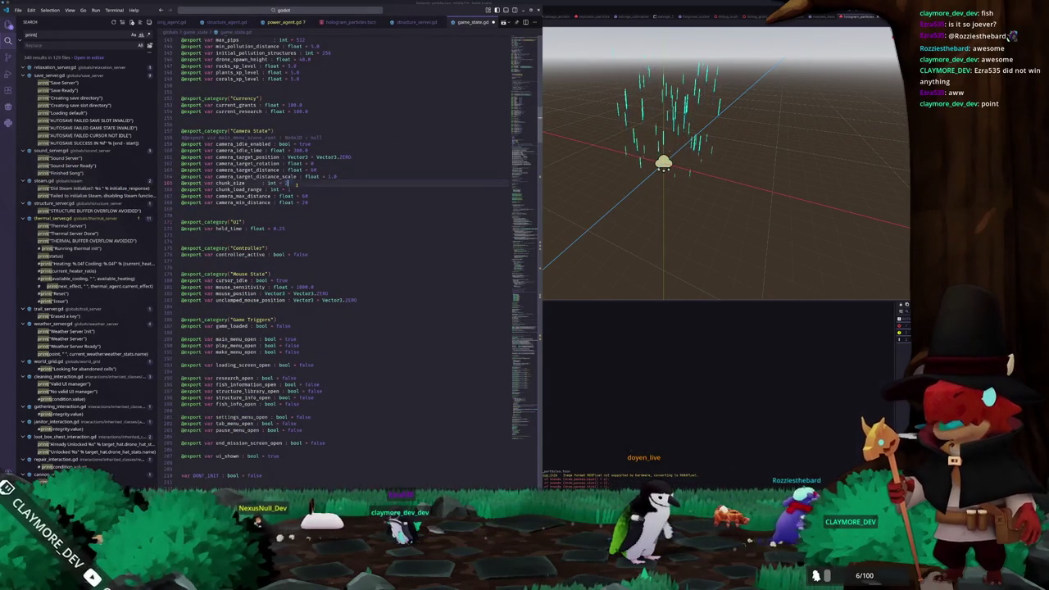
{"action": "left_click", "coordinate": [626, 242]}
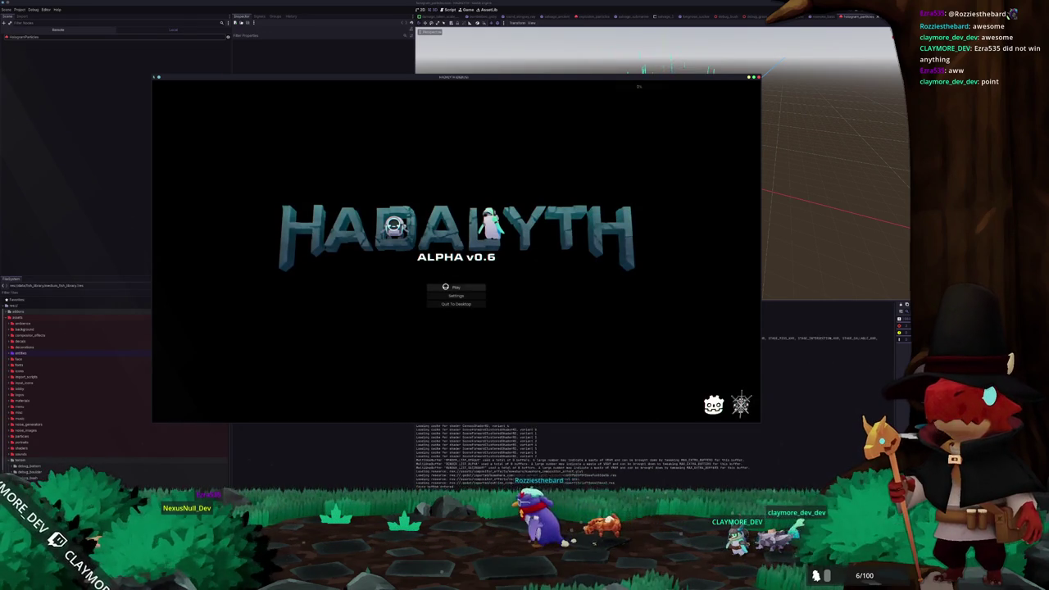
Load the Voyager save from slot 1 and walk the character around the base.
{"action": "left_click", "coordinate": [455, 287]}
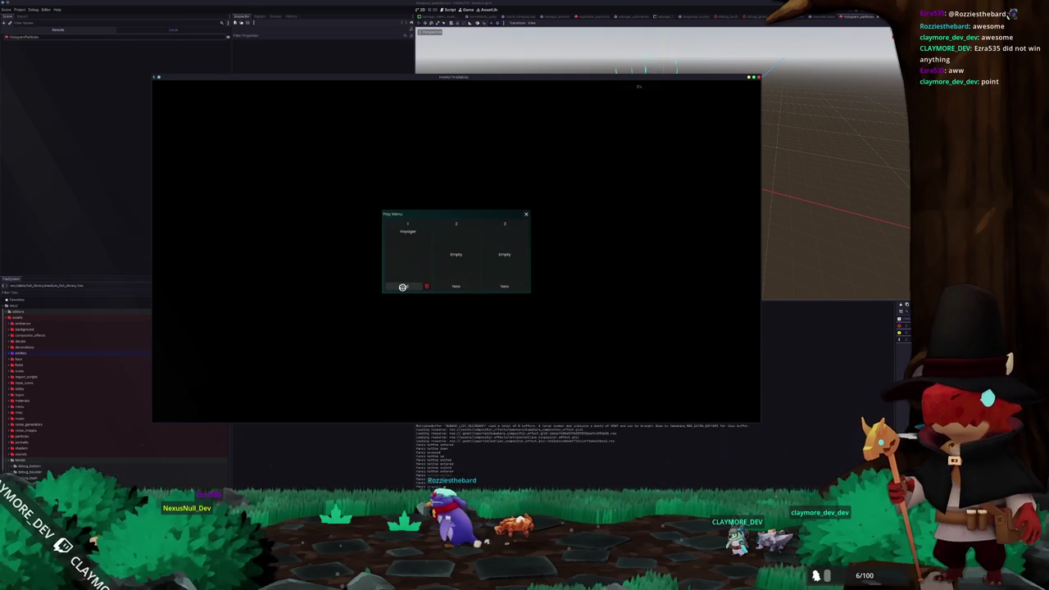
{"action": "left_click", "coordinate": [402, 287]}
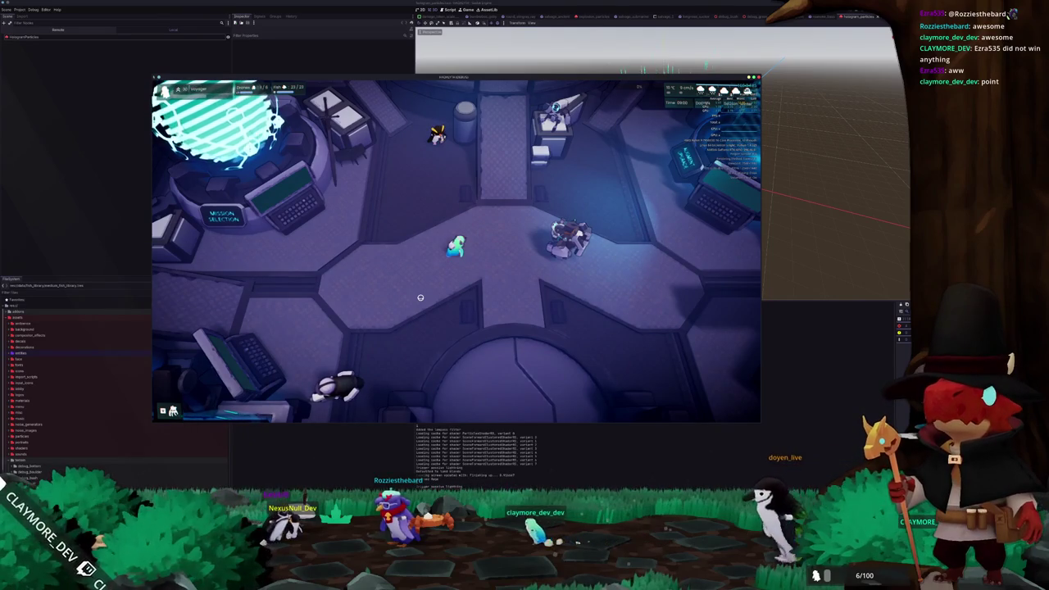
{"action": "key", "text": "d"}
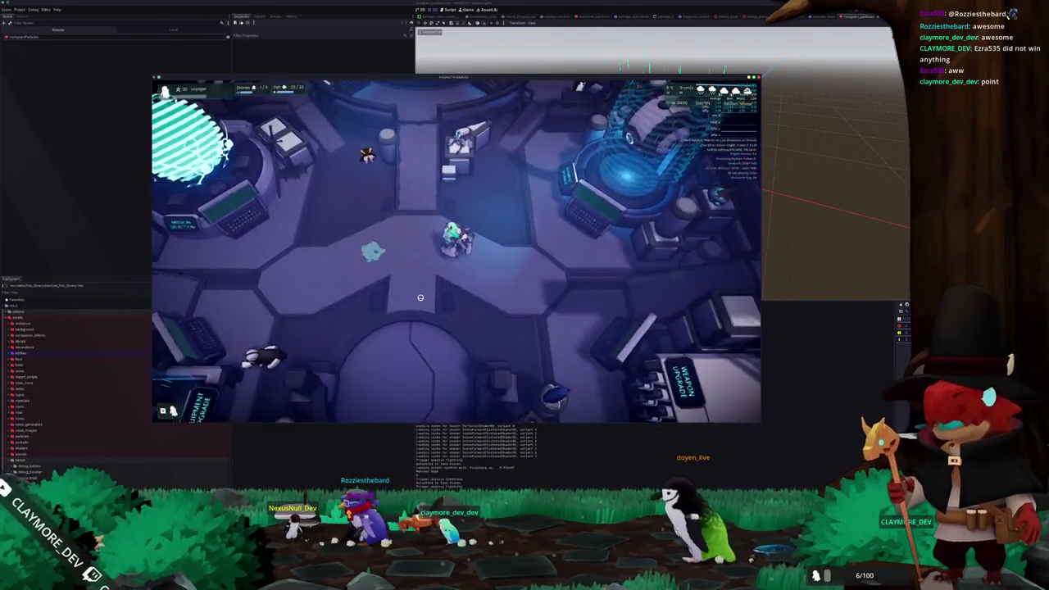
{"action": "key", "text": "s"}
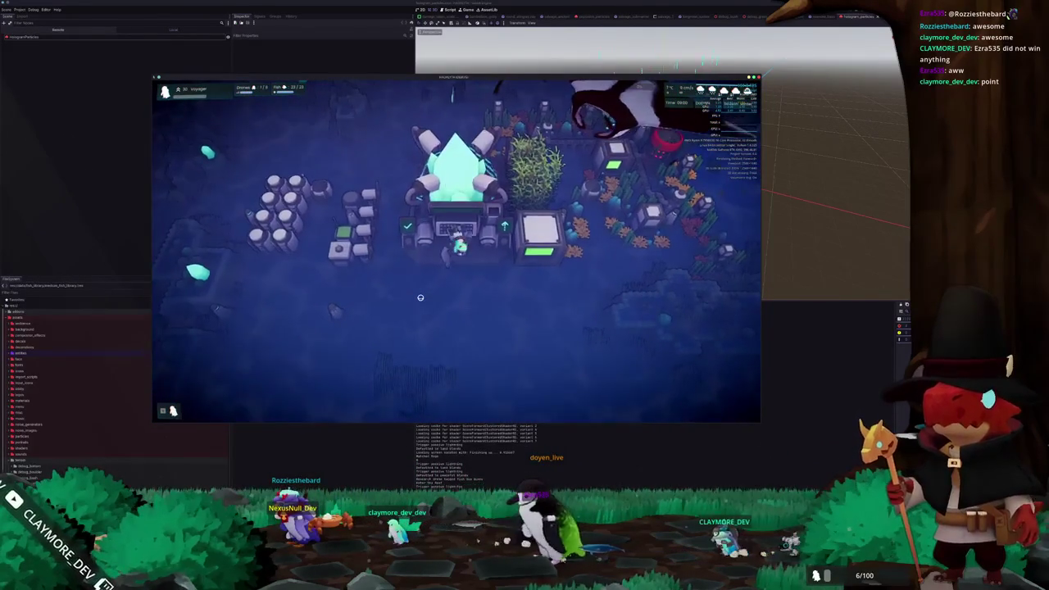
{"action": "scroll", "coordinate": [421, 298], "scroll_direction": "down", "scroll_amount": 4}
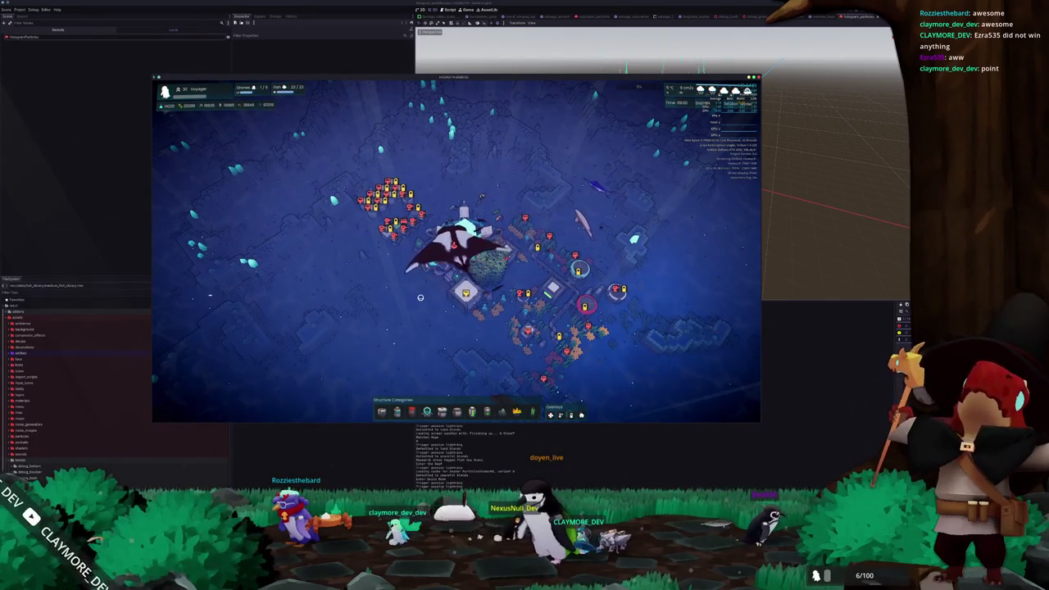
{"action": "scroll", "coordinate": [420, 298], "scroll_direction": "up", "scroll_amount": 5}
Pause the game, clear the chunk_size selection in the code editor, then quit the game.
{"action": "key", "text": "Escape"}
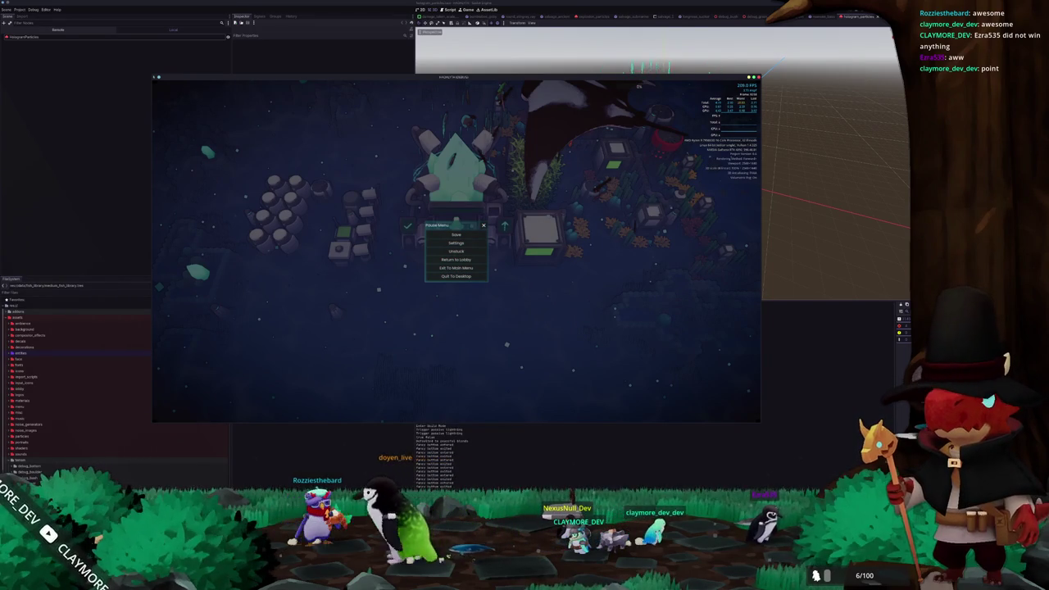
{"action": "key", "text": "alt+Tab"}
{"action": "key", "text": "Down"}
{"action": "key", "text": "Down"}
{"action": "key", "text": "Down"}
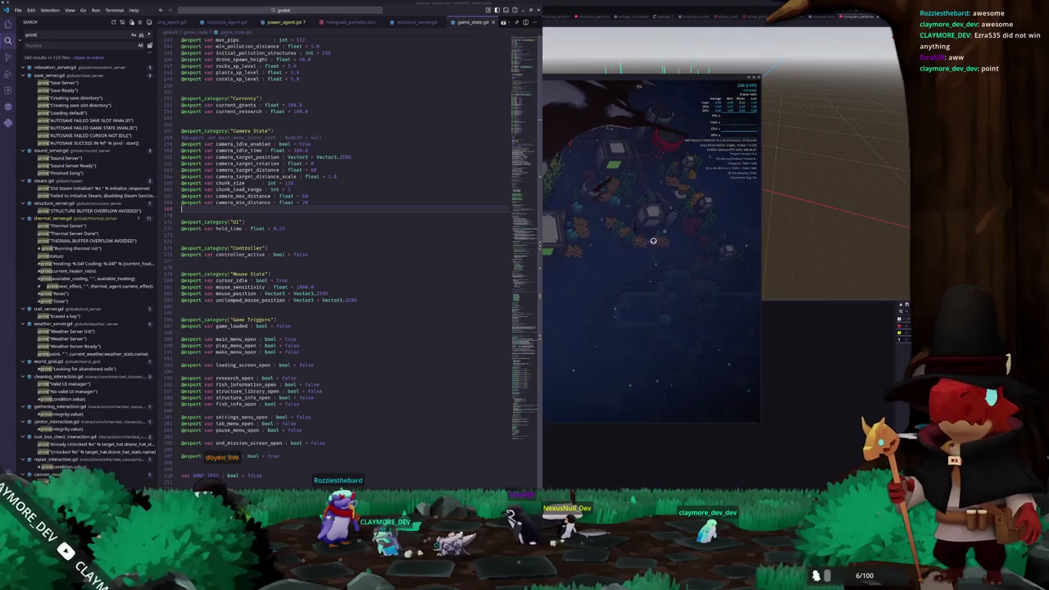
{"action": "left_click", "coordinate": [649, 241]}
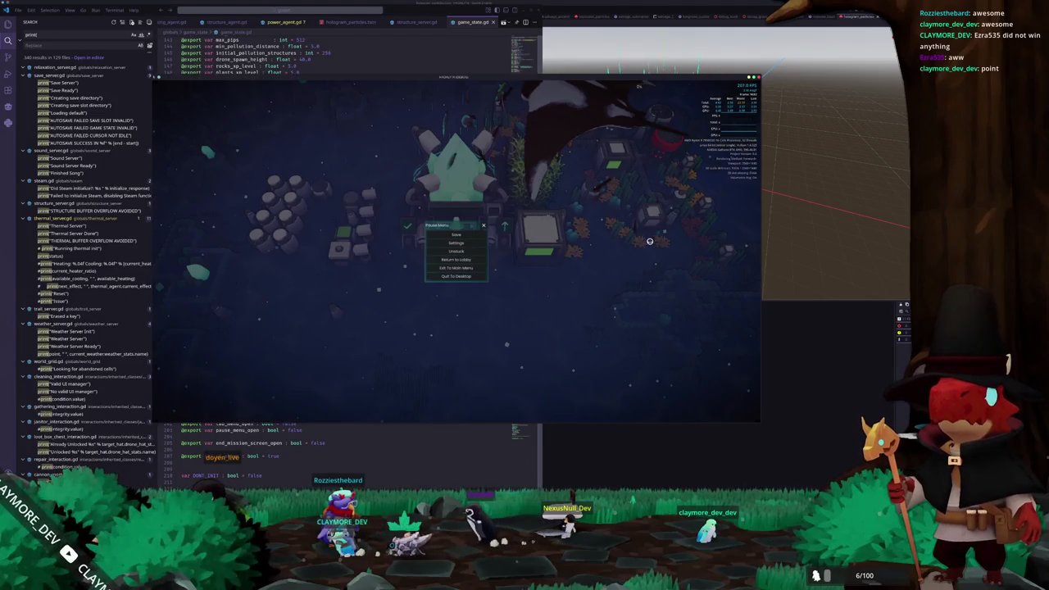
{"action": "left_click", "coordinate": [453, 276]}
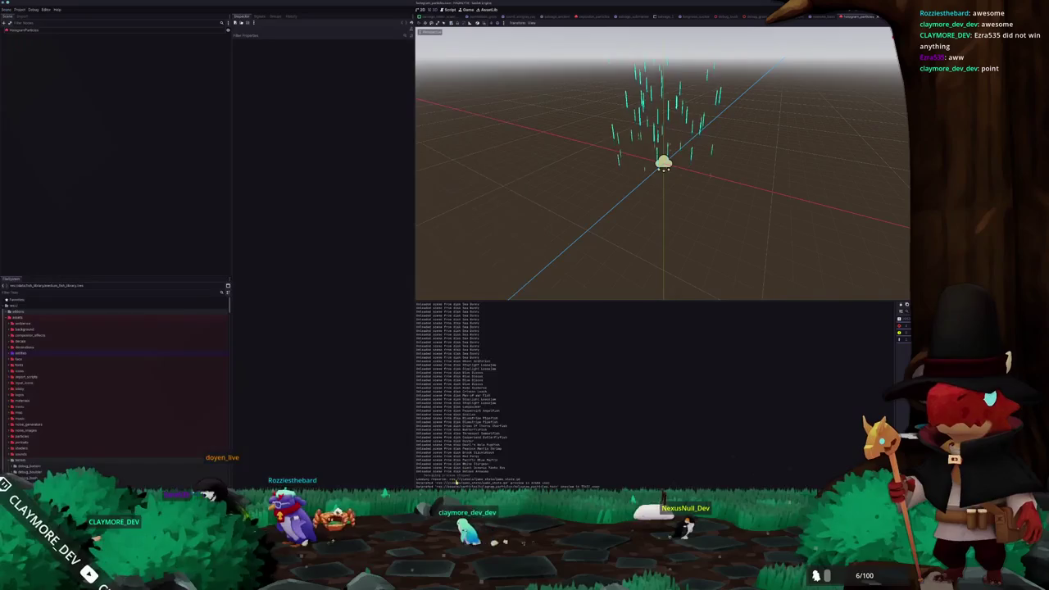
Review the Debugger Monitors list for FPS, draw calls and primitives, then relaunch the game.
{"action": "left_click", "coordinate": [480, 469]}
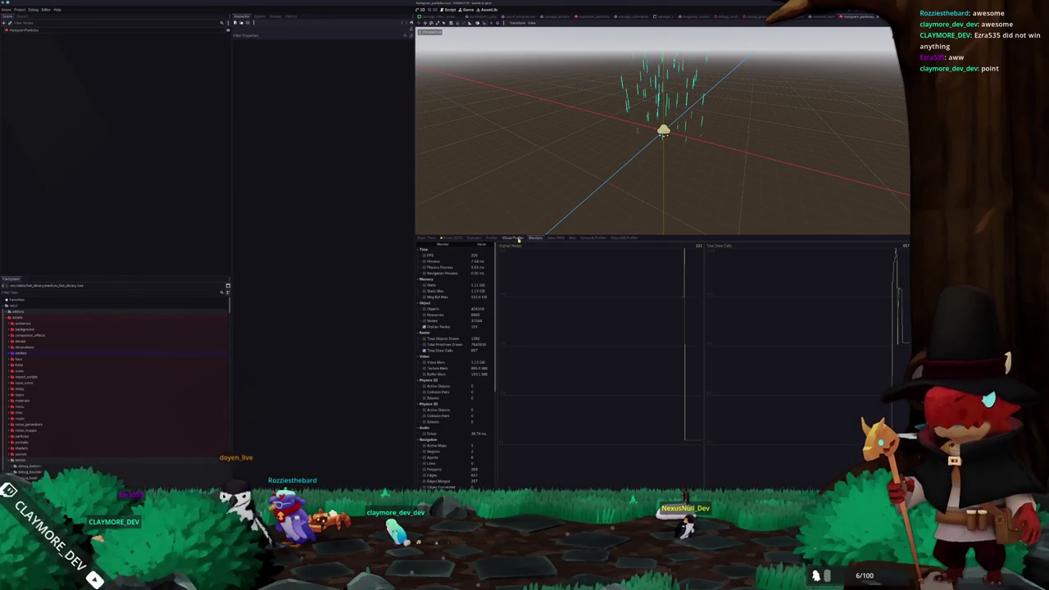
{"action": "scroll", "coordinate": [535, 184], "scroll_direction": "up", "scroll_amount": 2}
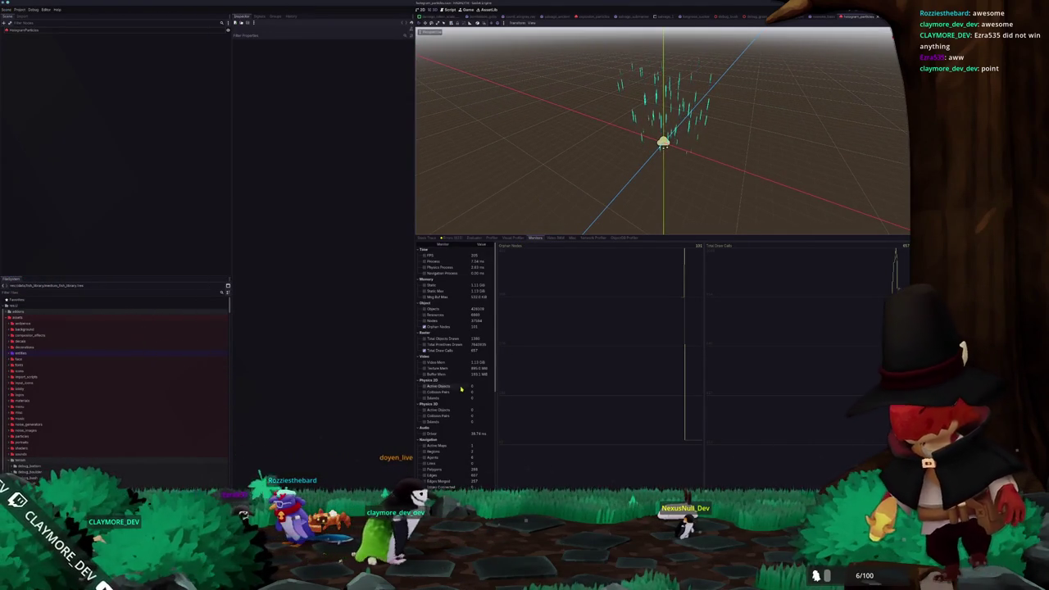
{"action": "scroll", "coordinate": [461, 376], "scroll_direction": "down", "scroll_amount": 3}
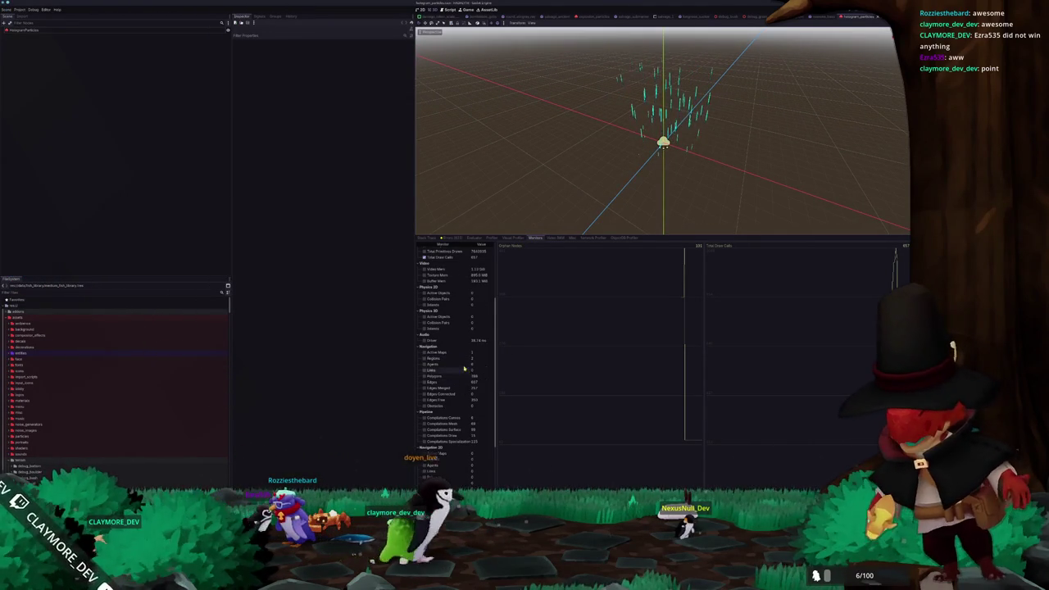
{"action": "scroll", "coordinate": [455, 340], "scroll_direction": "up", "scroll_amount": 3}
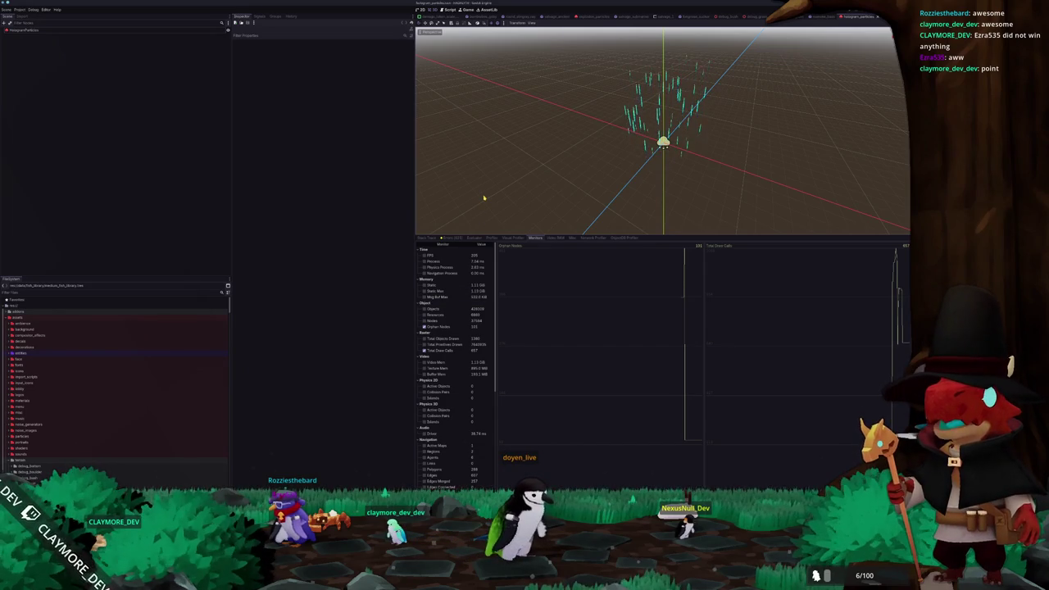
{"action": "key", "text": "F6"}
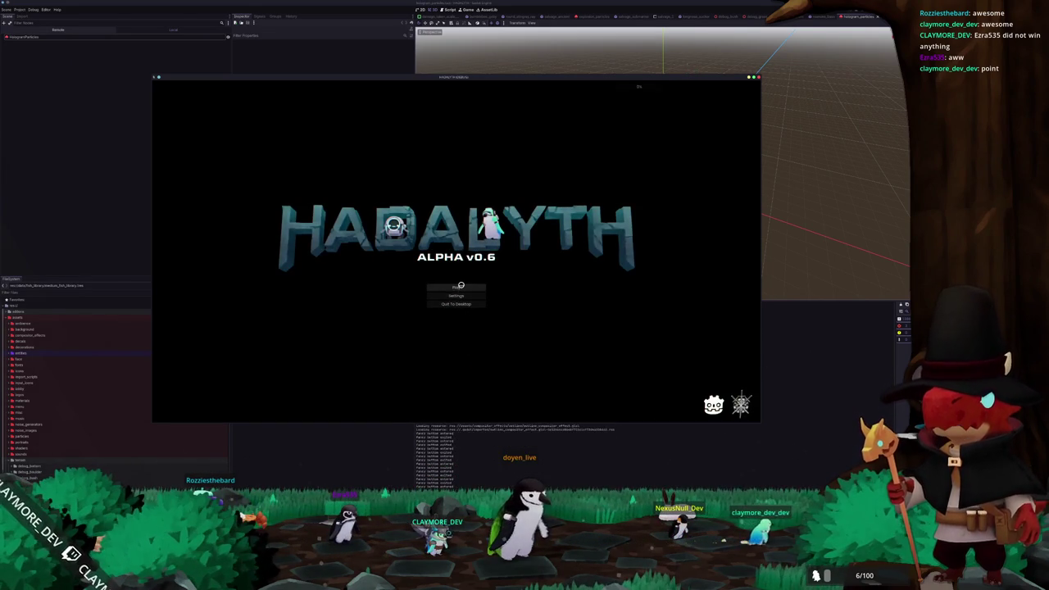
Load the Voyager save from slot 1, move across the base with WASD, then return to the editor.
{"action": "left_click", "coordinate": [459, 290]}
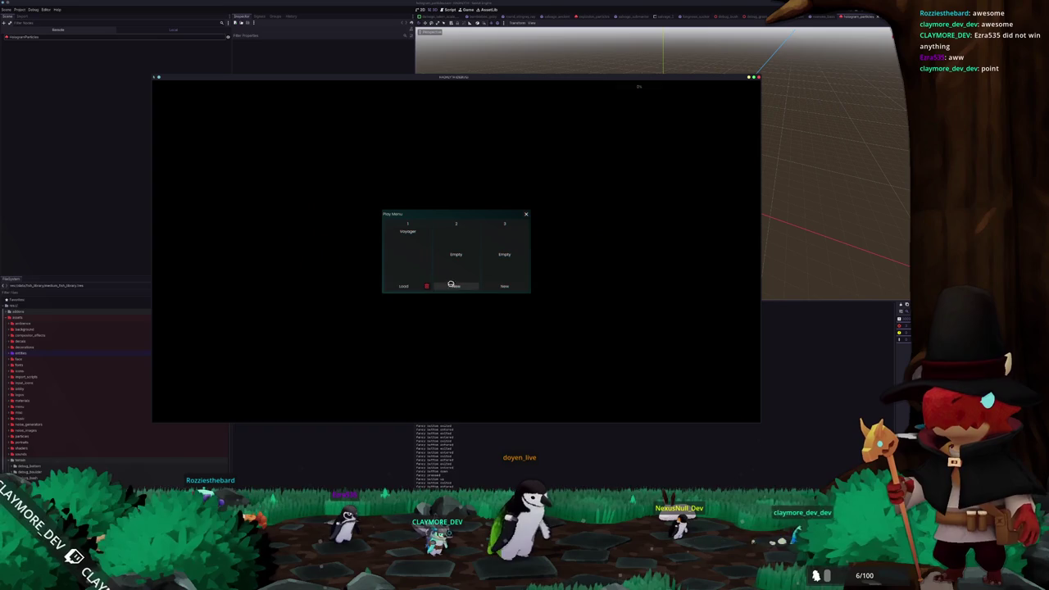
{"action": "left_click", "coordinate": [393, 289]}
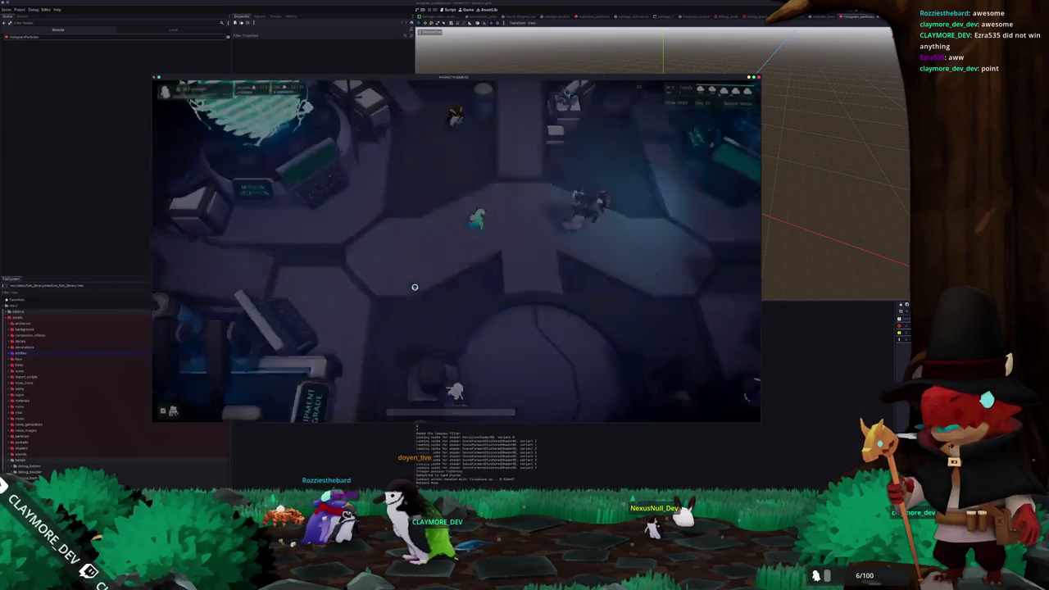
{"action": "key", "text": "d"}
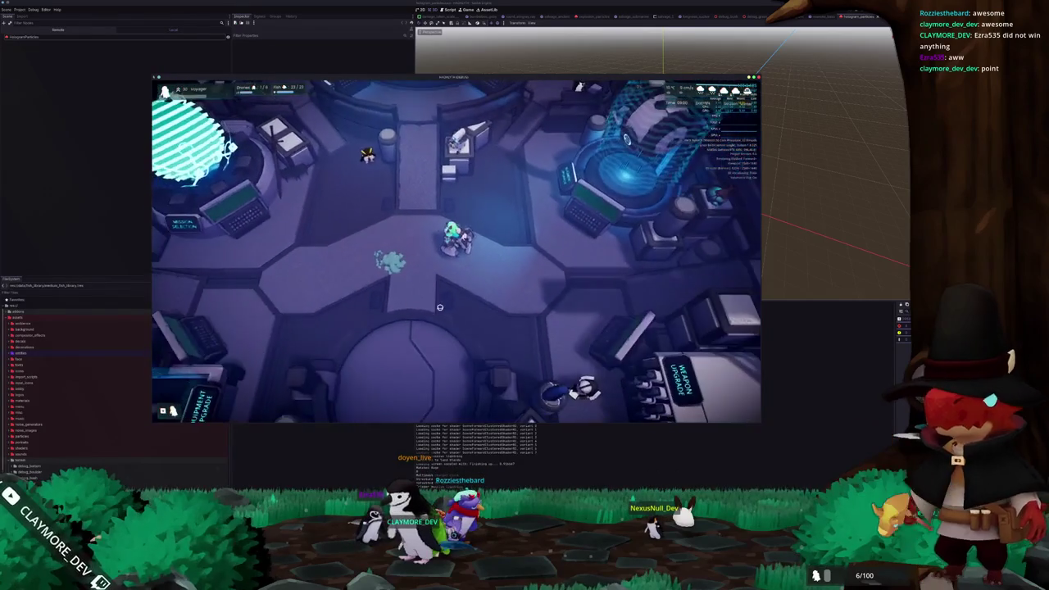
{"action": "key", "text": "s"}
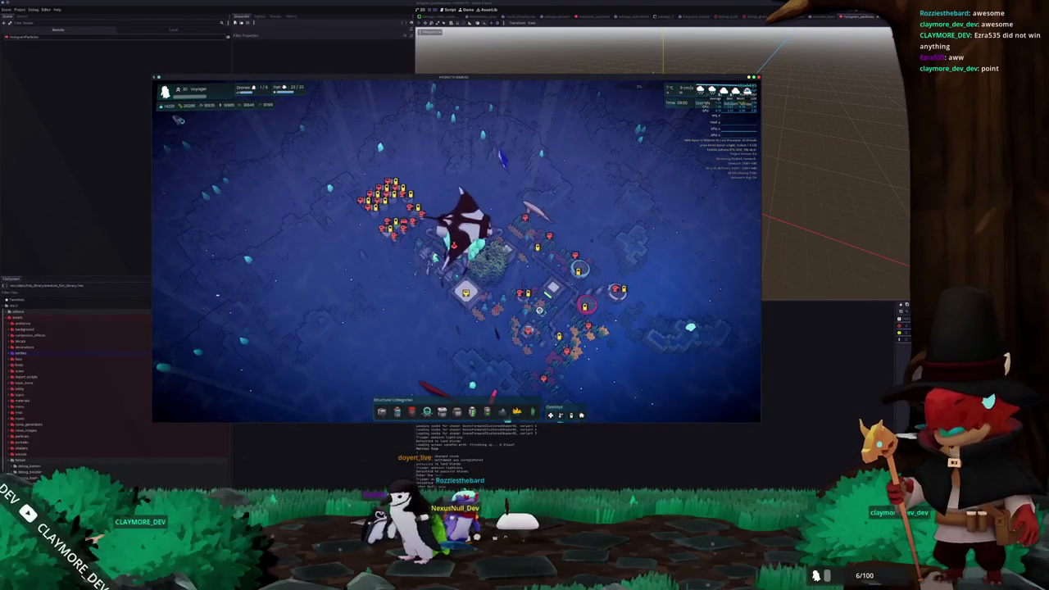
{"action": "key", "text": "d"}
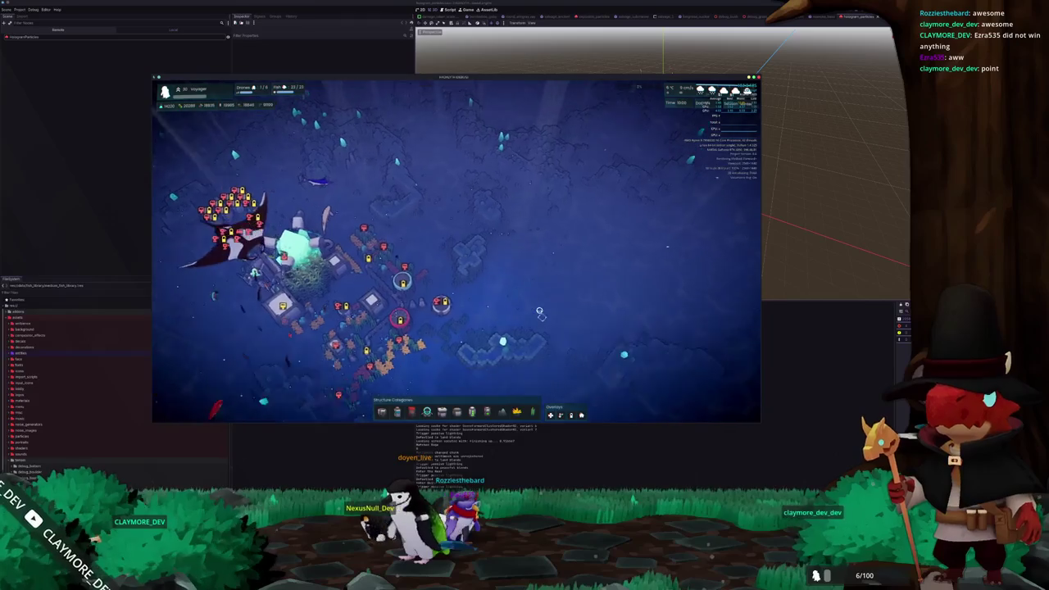
{"action": "key", "text": "w"}
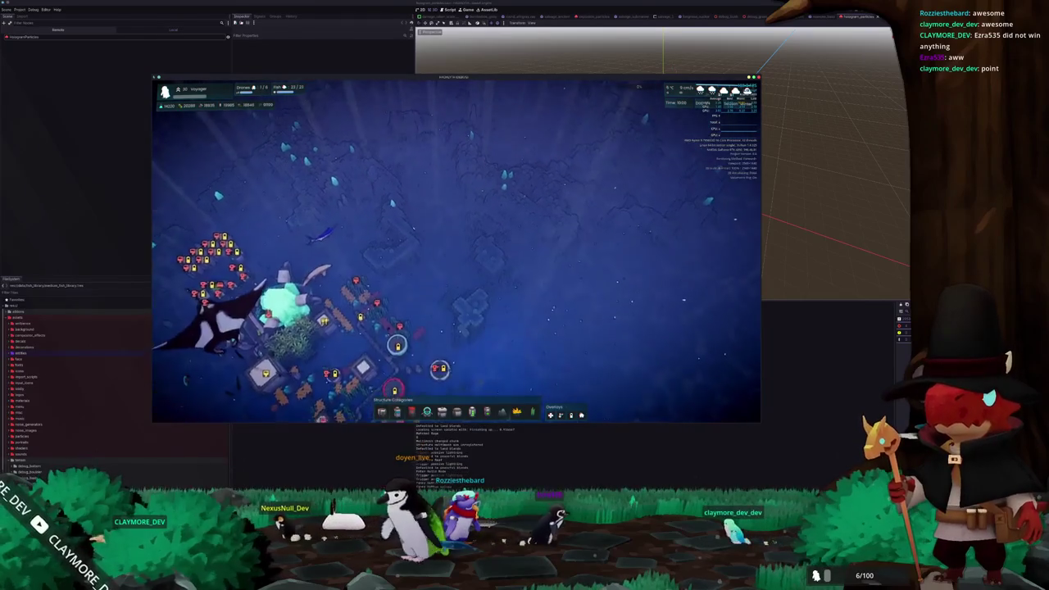
{"action": "key", "text": "alt+F4"}
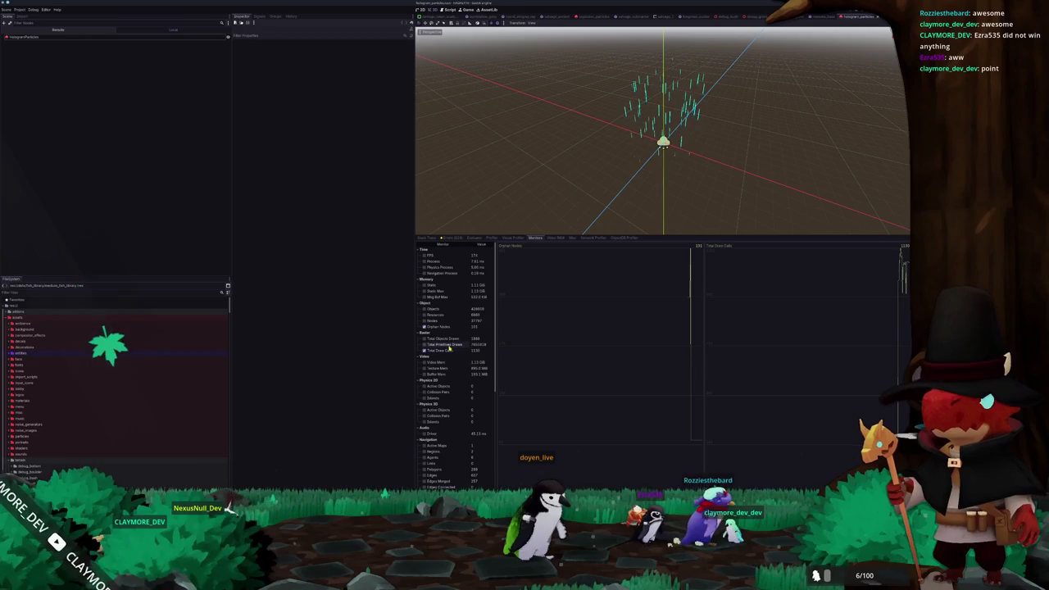
Graph Total Objects Drawn and Total Primitives Drawn, checking them against the running game.
{"action": "left_click", "coordinate": [448, 339]}
{"action": "left_click", "coordinate": [448, 345]}
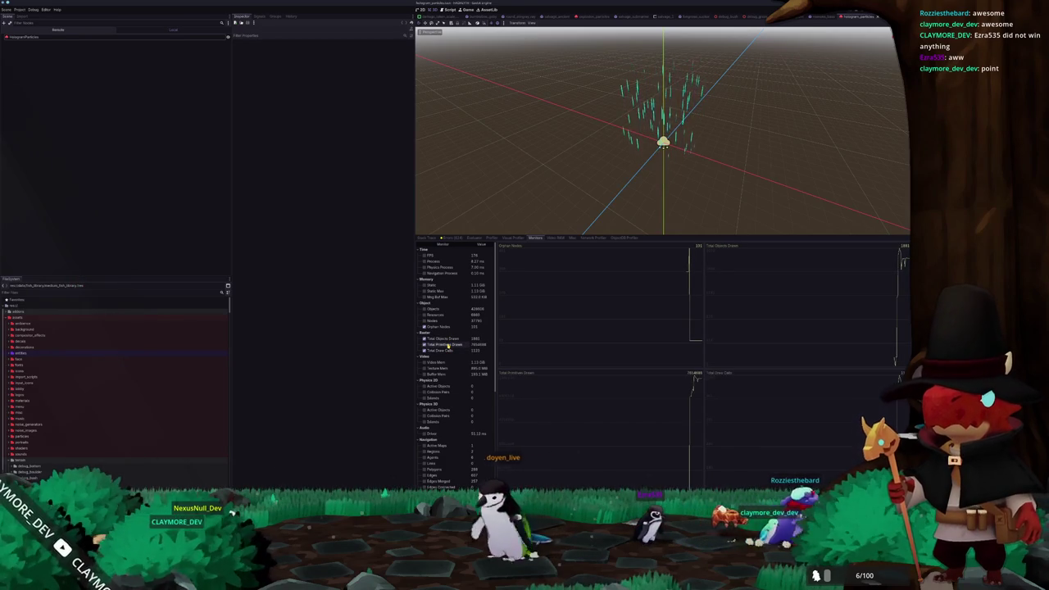
{"action": "key", "text": "alt+Tab"}
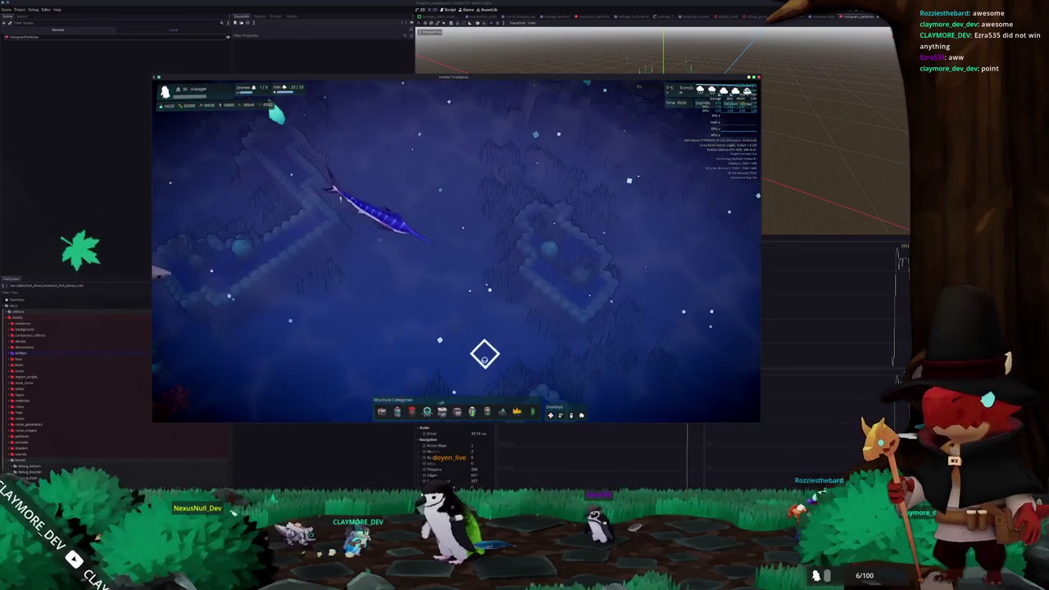
{"action": "key", "text": "alt+Tab"}
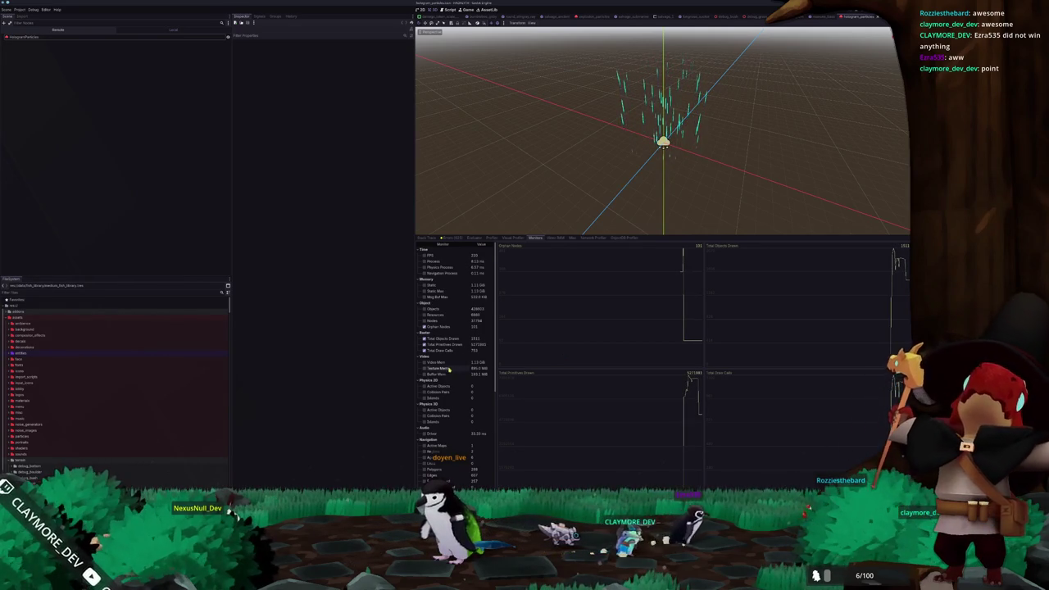
Preview the Compilations Specialization, Draw, Surface and Mesh graphs one at a time, removing each.
{"action": "scroll", "coordinate": [449, 370], "scroll_direction": "down", "scroll_amount": 5}
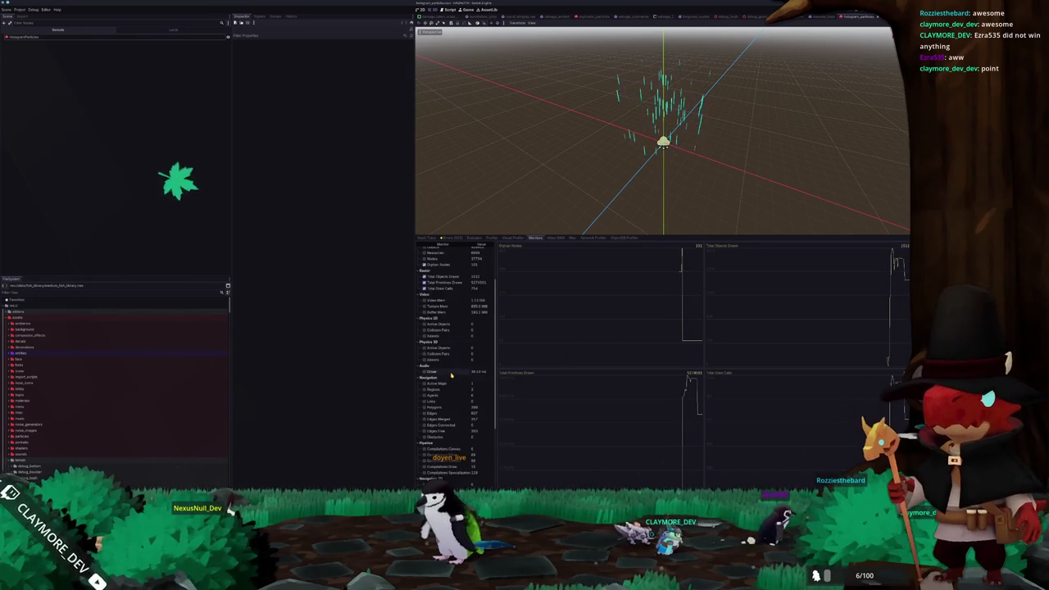
{"action": "scroll", "coordinate": [449, 361], "scroll_direction": "down", "scroll_amount": 4}
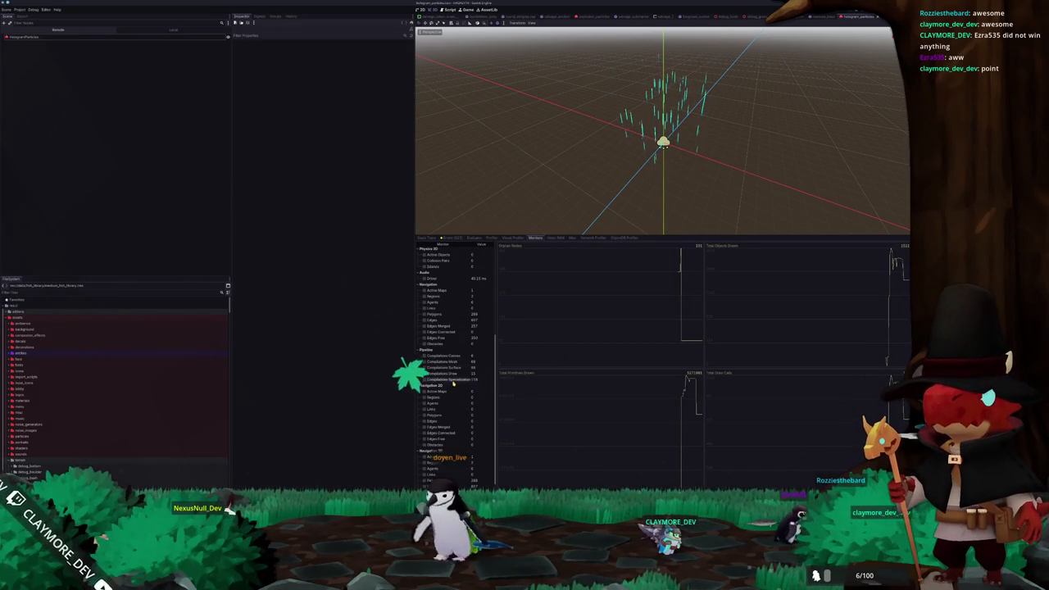
{"action": "left_click", "coordinate": [452, 379]}
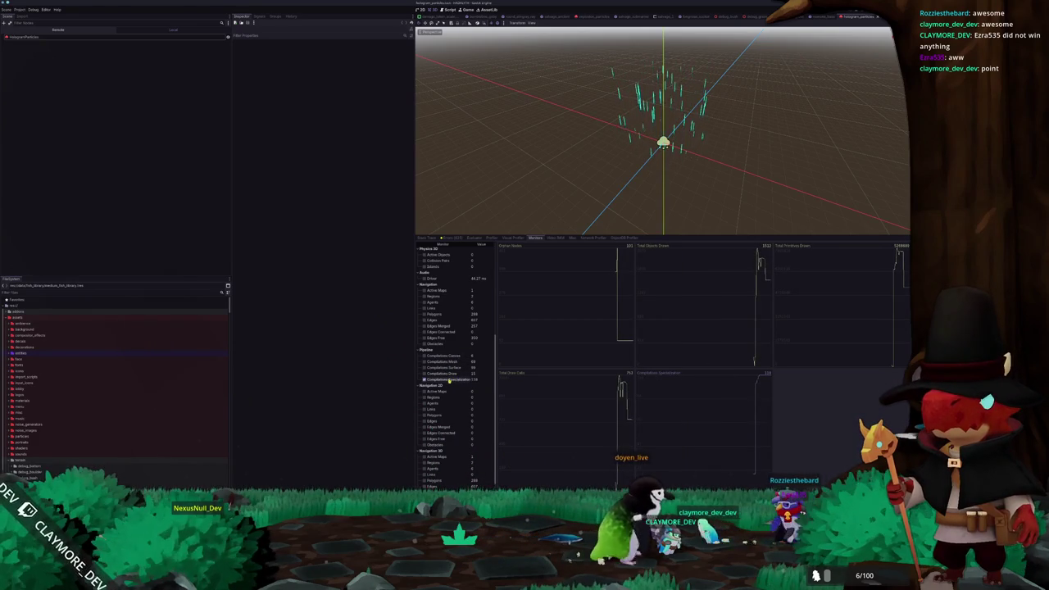
{"action": "left_click", "coordinate": [450, 380]}
{"action": "left_click", "coordinate": [447, 373]}
{"action": "left_click", "coordinate": [447, 373]}
{"action": "left_click", "coordinate": [450, 368]}
{"action": "left_click", "coordinate": [449, 368]}
{"action": "left_click", "coordinate": [447, 362]}
{"action": "left_click", "coordinate": [446, 362]}
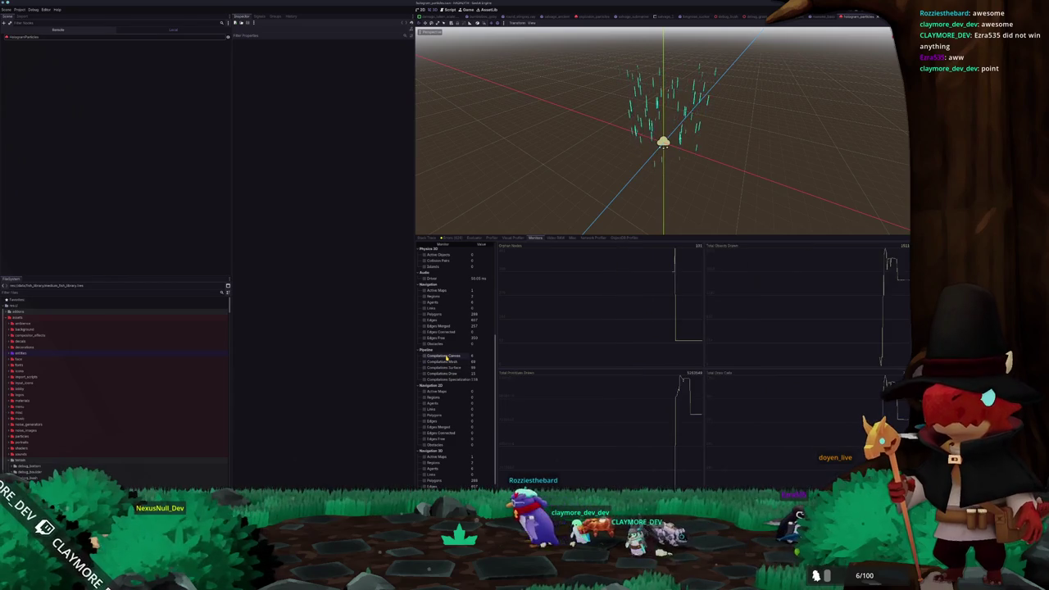
Graph the Static, Static Max and Msg Buf Max memory monitors, then remove them.
{"action": "scroll", "coordinate": [455, 426], "scroll_direction": "down", "scroll_amount": 1}
{"action": "scroll", "coordinate": [452, 428], "scroll_direction": "up", "scroll_amount": 3}
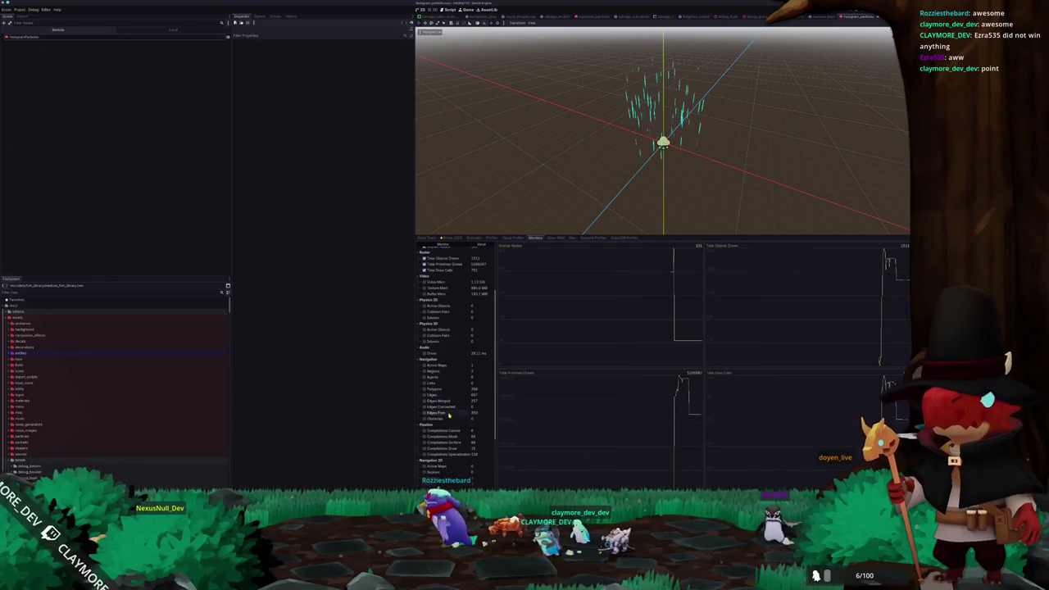
{"action": "scroll", "coordinate": [442, 363], "scroll_direction": "up", "scroll_amount": 3}
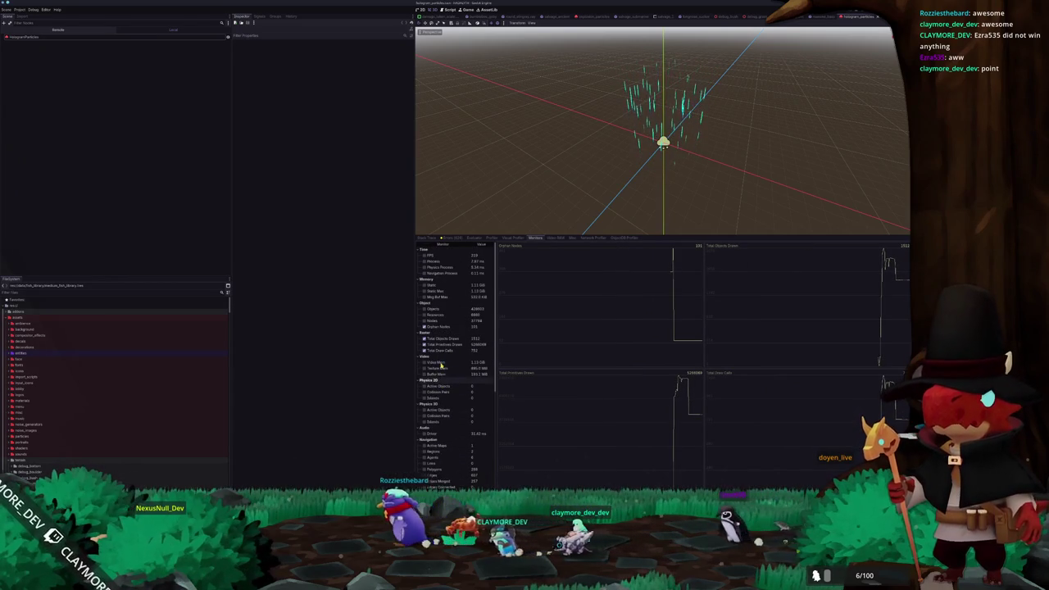
{"action": "left_click", "coordinate": [439, 289]}
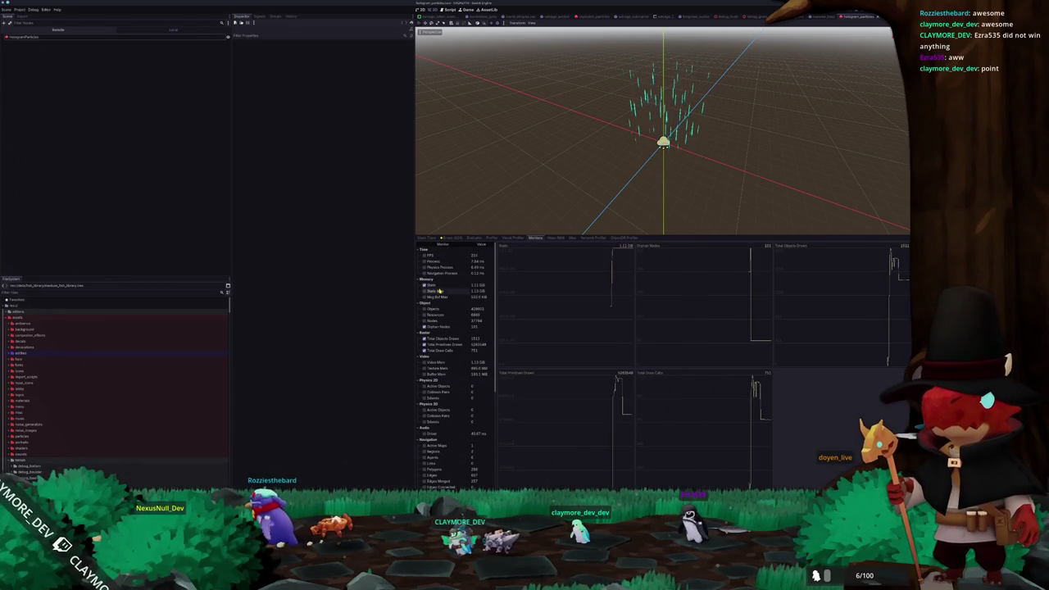
{"action": "left_click", "coordinate": [439, 291]}
{"action": "left_click", "coordinate": [438, 296]}
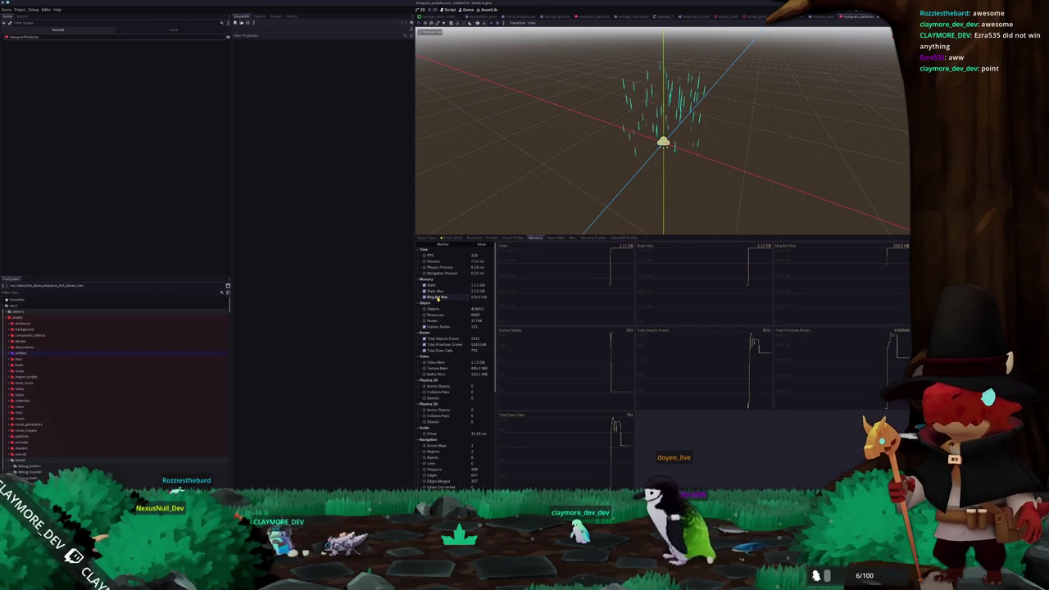
{"action": "left_click", "coordinate": [437, 280]}
Clear the Orphan Nodes, Objects Drawn and Primitives Drawn graphs, keeping Total Draw Calls.
{"action": "left_click", "coordinate": [432, 327]}
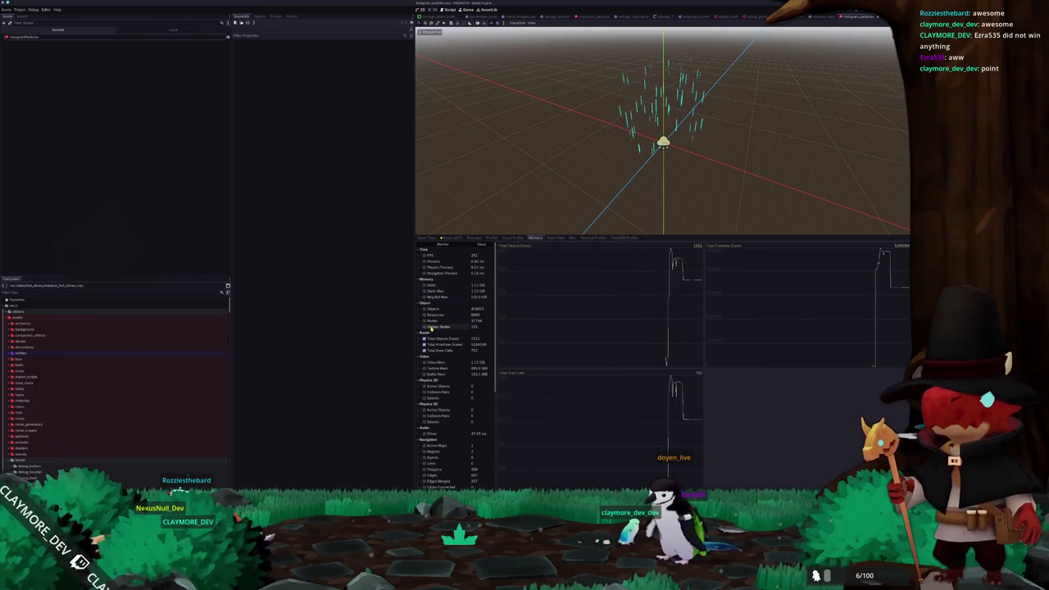
{"action": "left_click", "coordinate": [434, 338]}
{"action": "left_click", "coordinate": [435, 344]}
{"action": "left_click", "coordinate": [438, 350]}
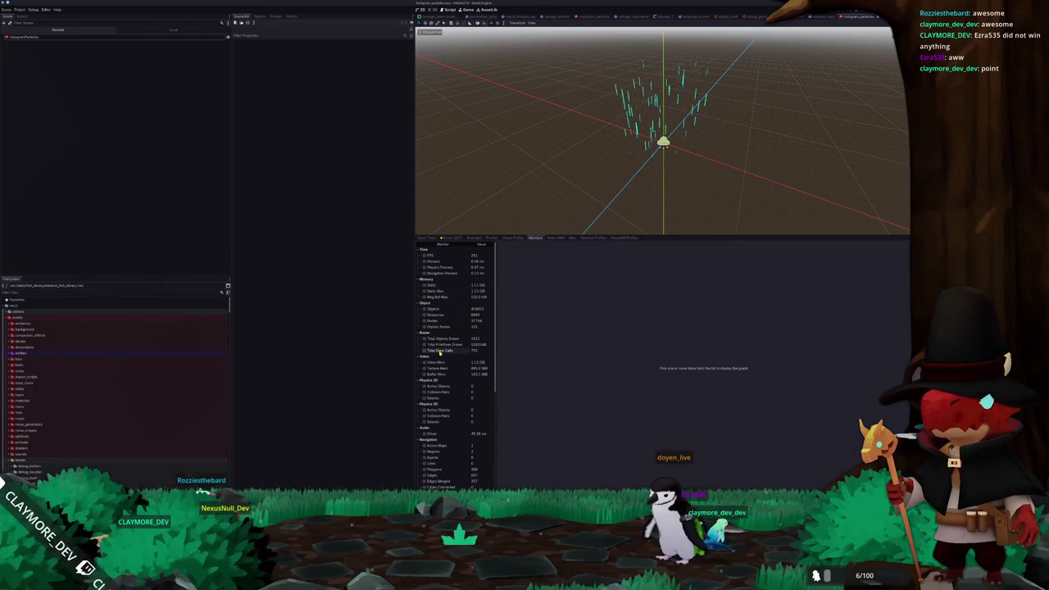
{"action": "left_click", "coordinate": [440, 350]}
Preview the FPS, Process, Physics Process and Navigation Process graphs, then remove them.
{"action": "left_click", "coordinate": [434, 266]}
{"action": "left_click", "coordinate": [431, 254]}
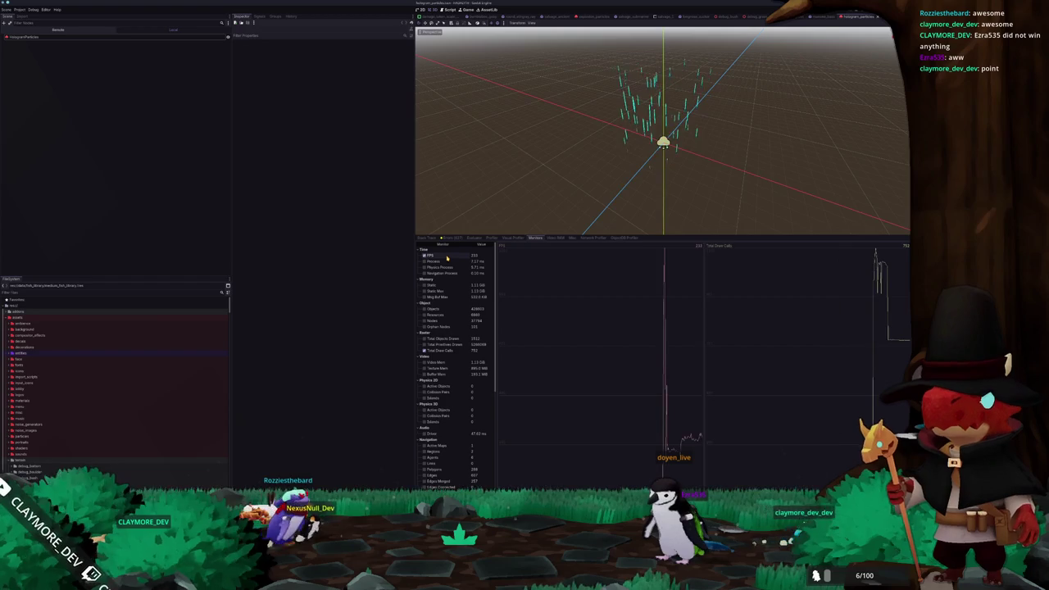
{"action": "left_click", "coordinate": [441, 267]}
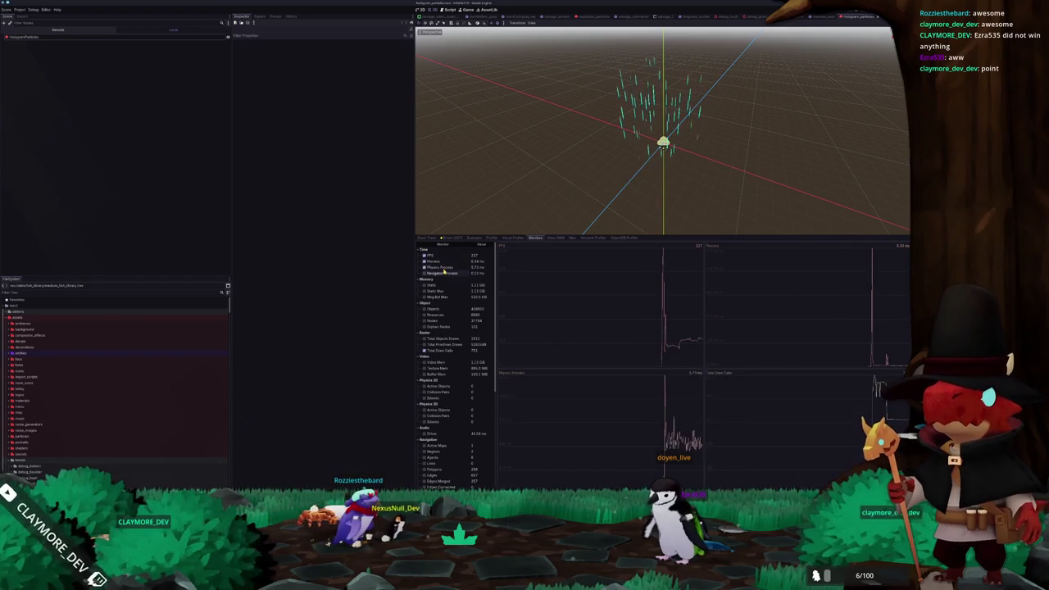
{"action": "left_click", "coordinate": [443, 274]}
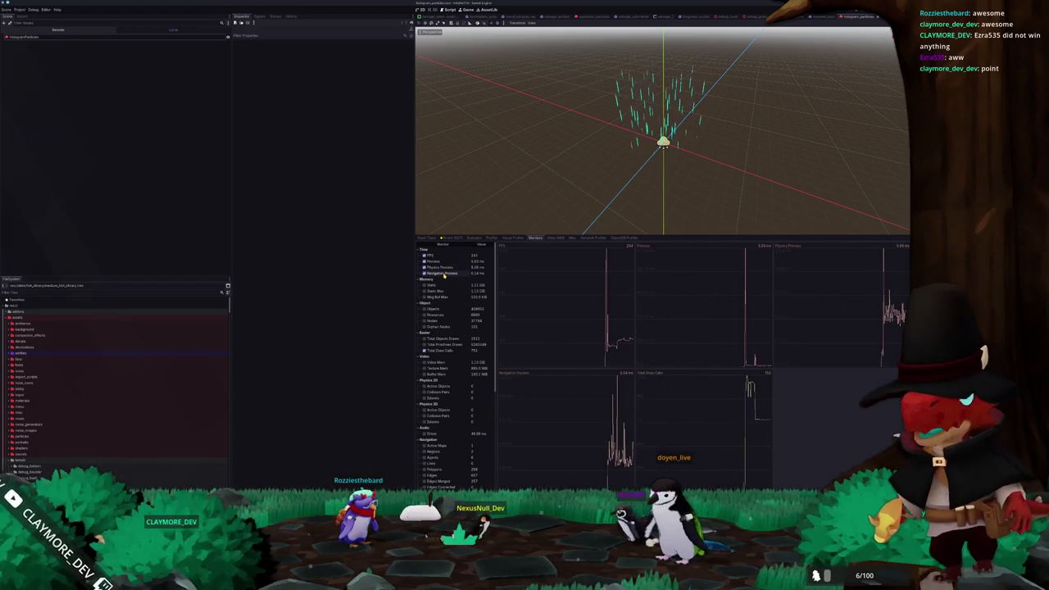
{"action": "left_click", "coordinate": [443, 273]}
{"action": "left_click", "coordinate": [441, 267]}
{"action": "left_click", "coordinate": [438, 261]}
{"action": "left_click", "coordinate": [430, 255]}
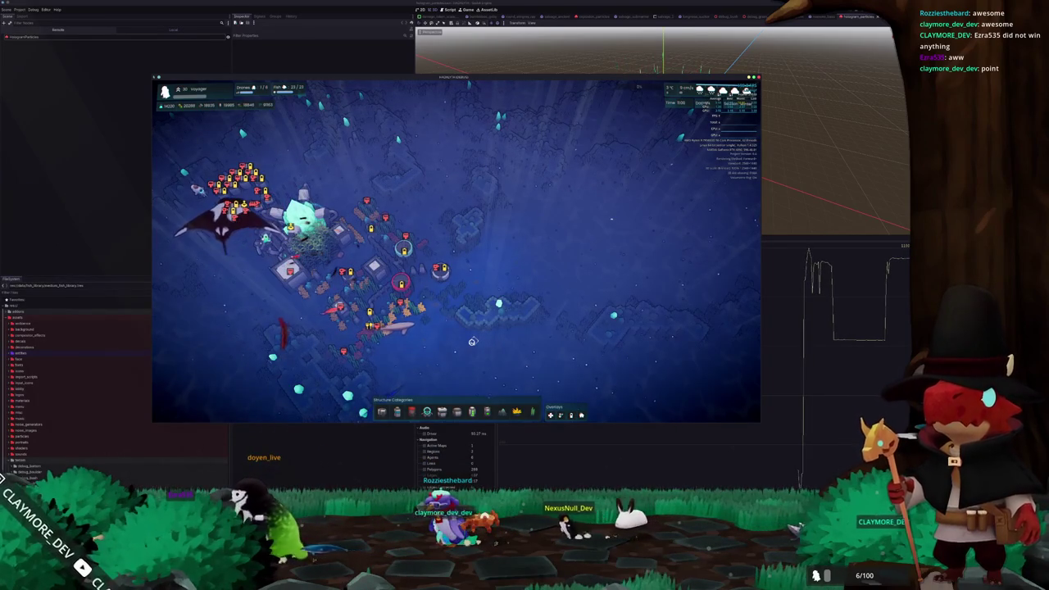
Launch KCalc from the launcher and press equals to get 192.
{"action": "key", "text": "super"}
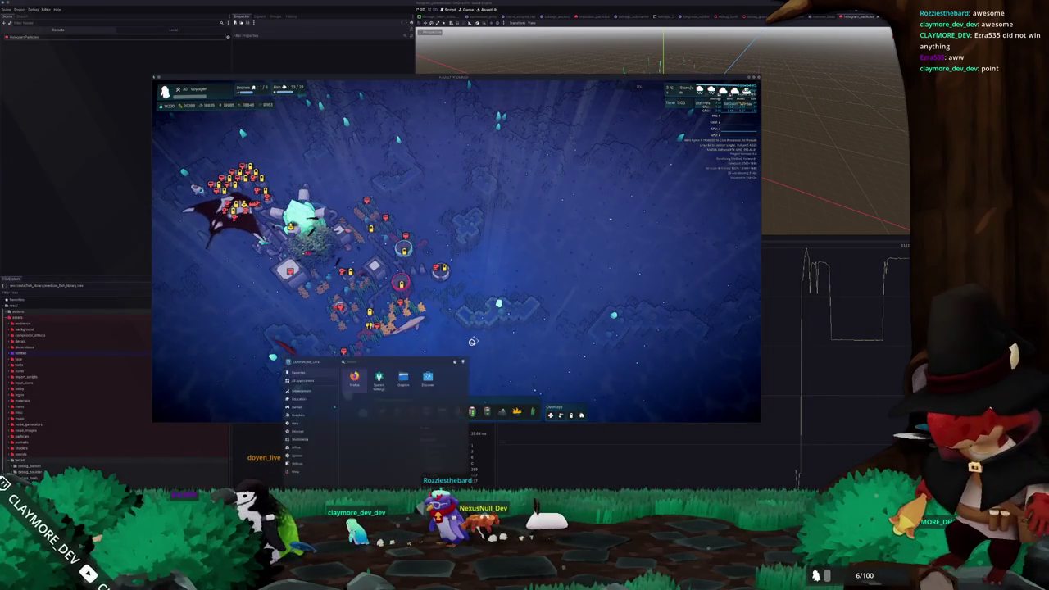
{"action": "type", "text": "kcalc"}
{"action": "key", "text": "Return"}
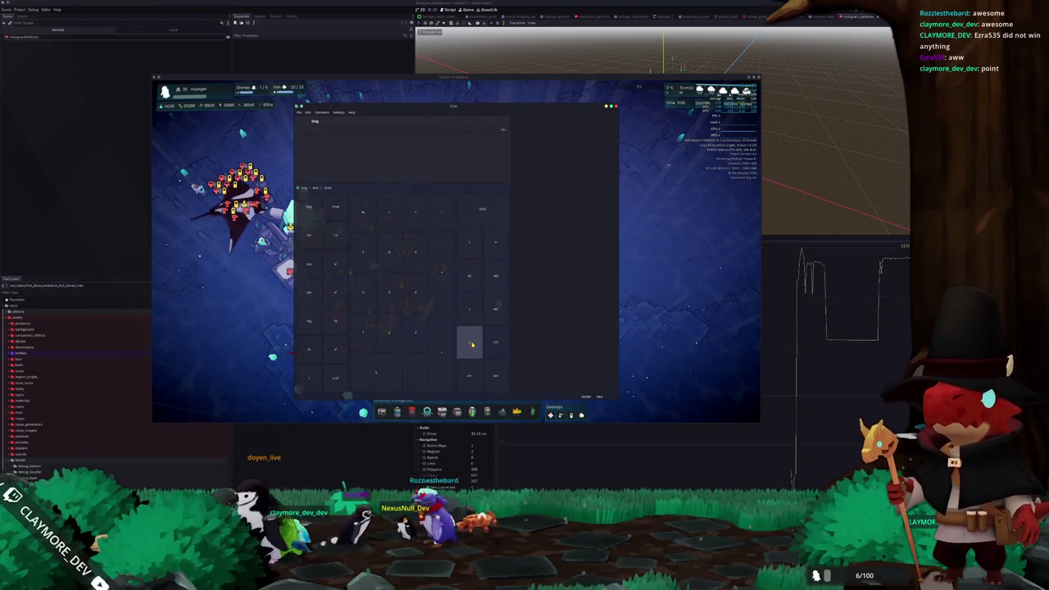
{"action": "type", "text": "64"}
{"action": "left_click", "coordinate": [471, 345]}
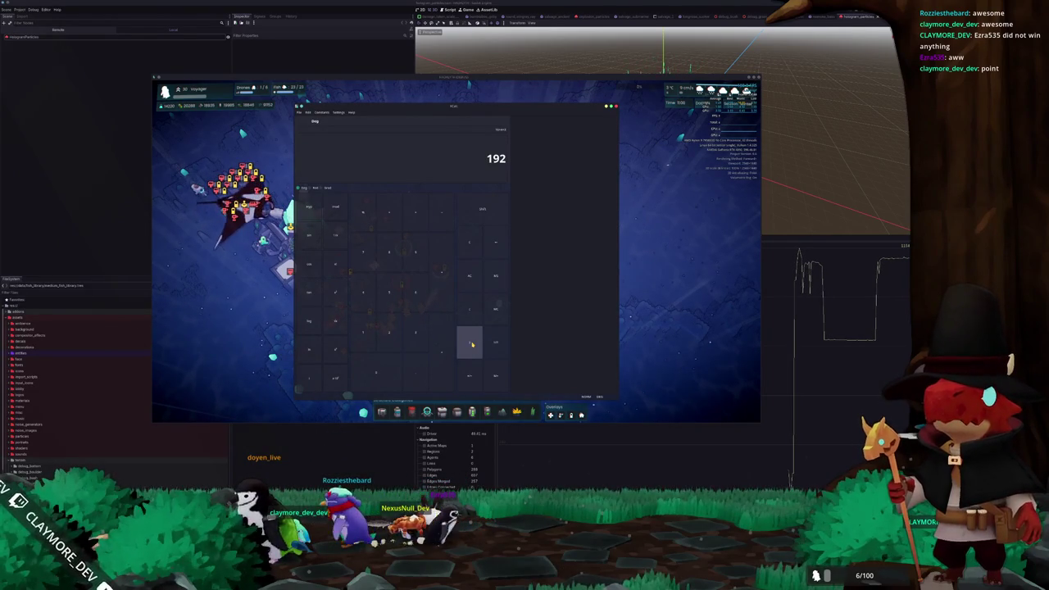